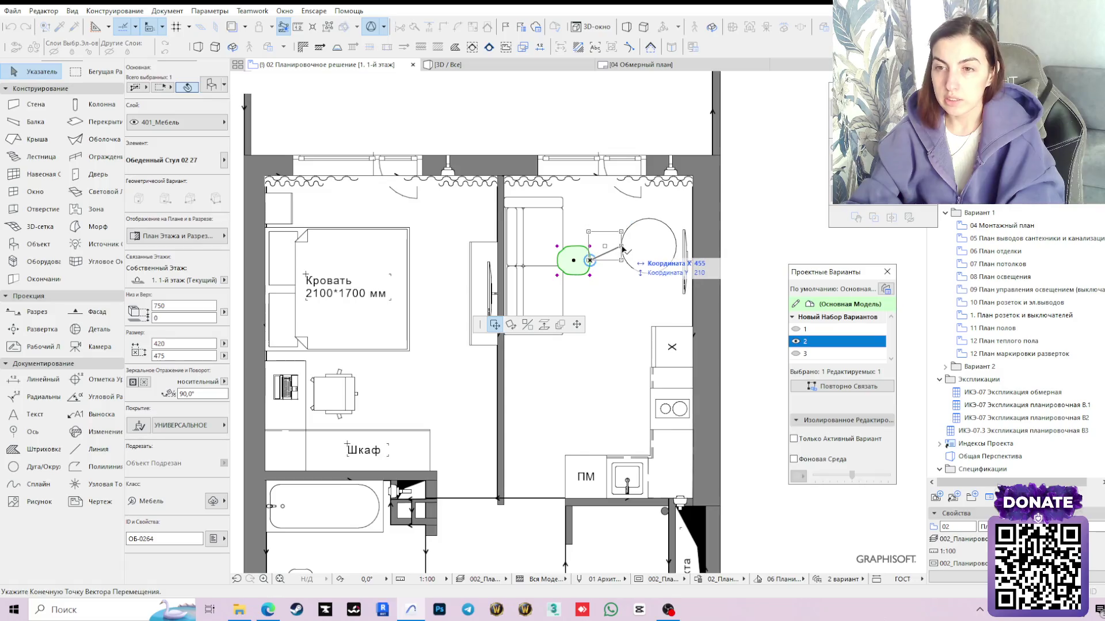
Move one dining chair to sit on the left side of the round table
{"action": "left_click", "coordinate": [749, 246]}
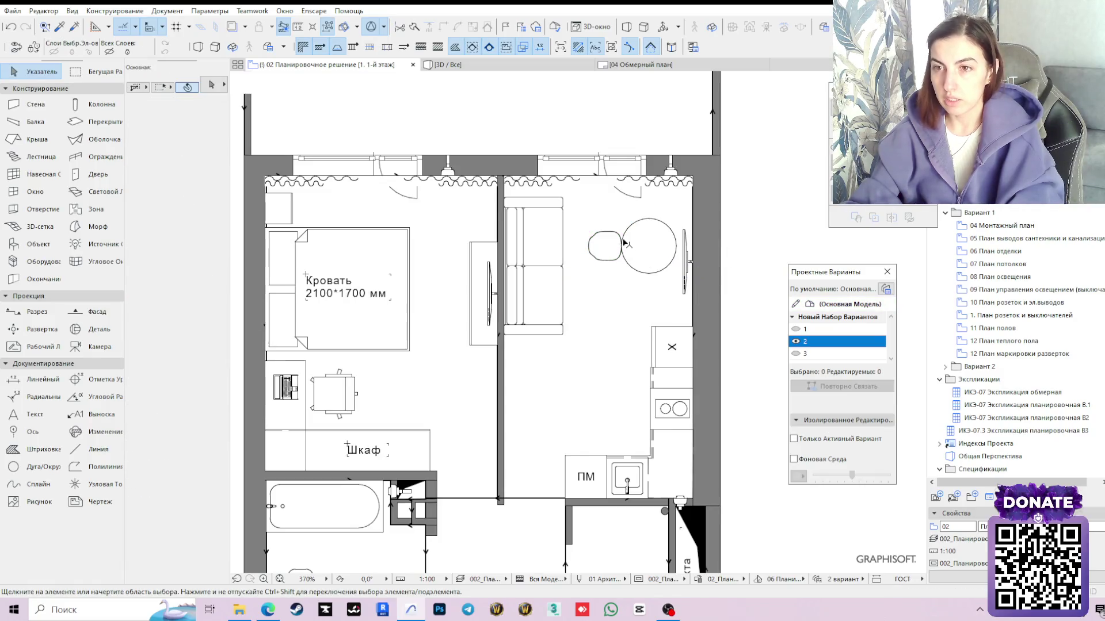
{"action": "left_click", "coordinate": [604, 246]}
{"action": "left_click", "coordinate": [619, 248]}
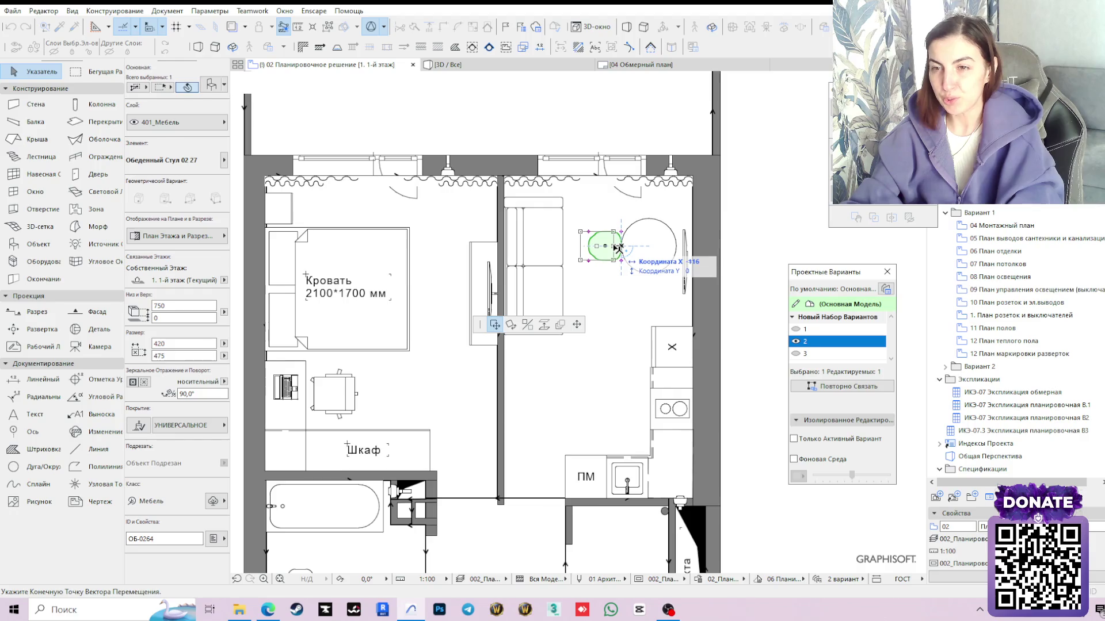
{"action": "left_click", "coordinate": [615, 248]}
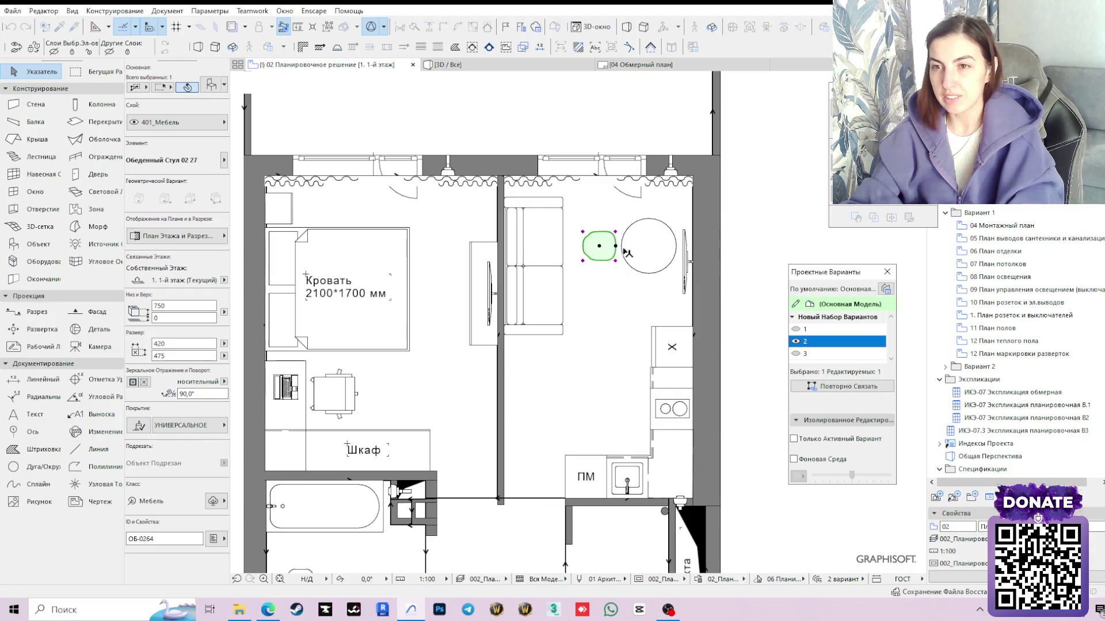
{"action": "left_click", "coordinate": [745, 243]}
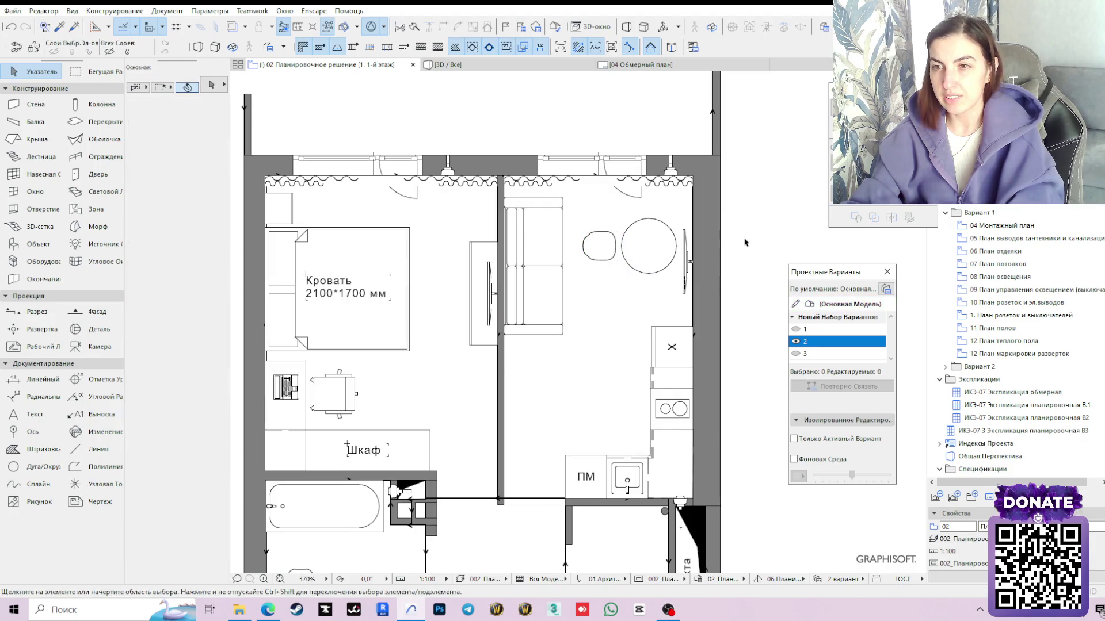
Place a second chair below the table, rotate it 90° and nudge it just under the table
{"action": "left_click", "coordinate": [604, 246], "text": "alt"}
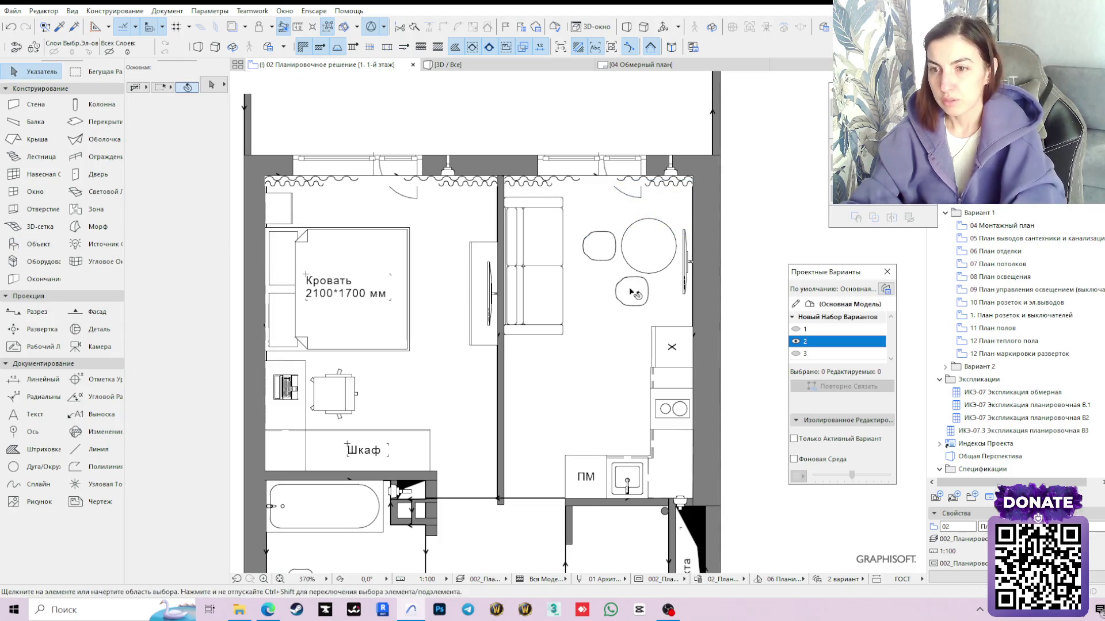
{"action": "left_click", "coordinate": [639, 293], "text": "shift"}
{"action": "left_click", "coordinate": [643, 304]}
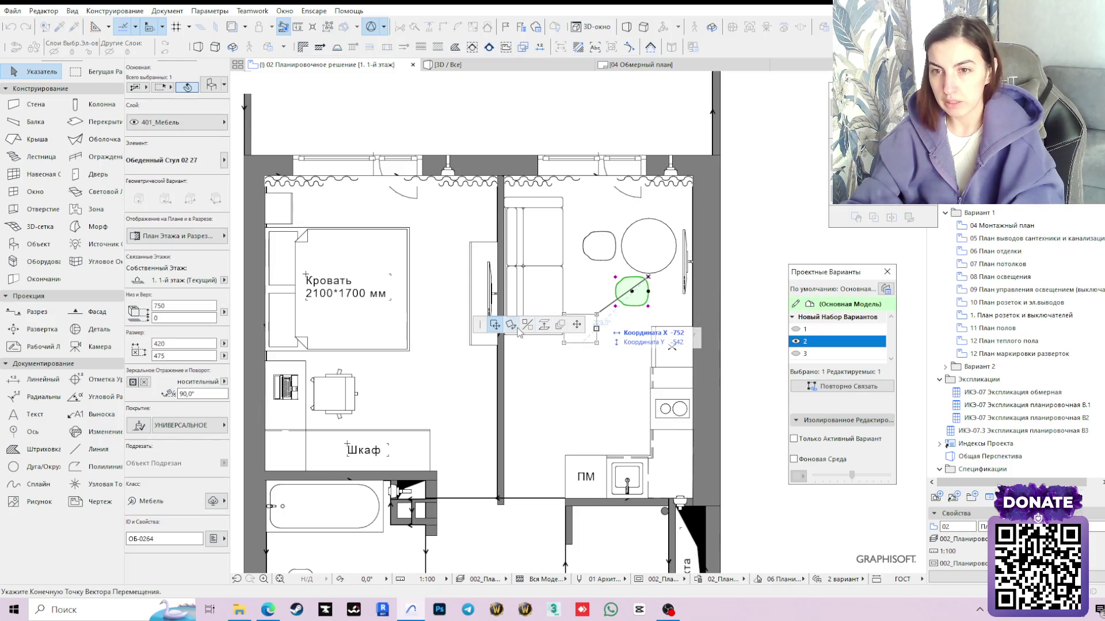
{"action": "left_click", "coordinate": [512, 325]}
{"action": "left_click", "coordinate": [649, 276]}
{"action": "left_click", "coordinate": [649, 331]}
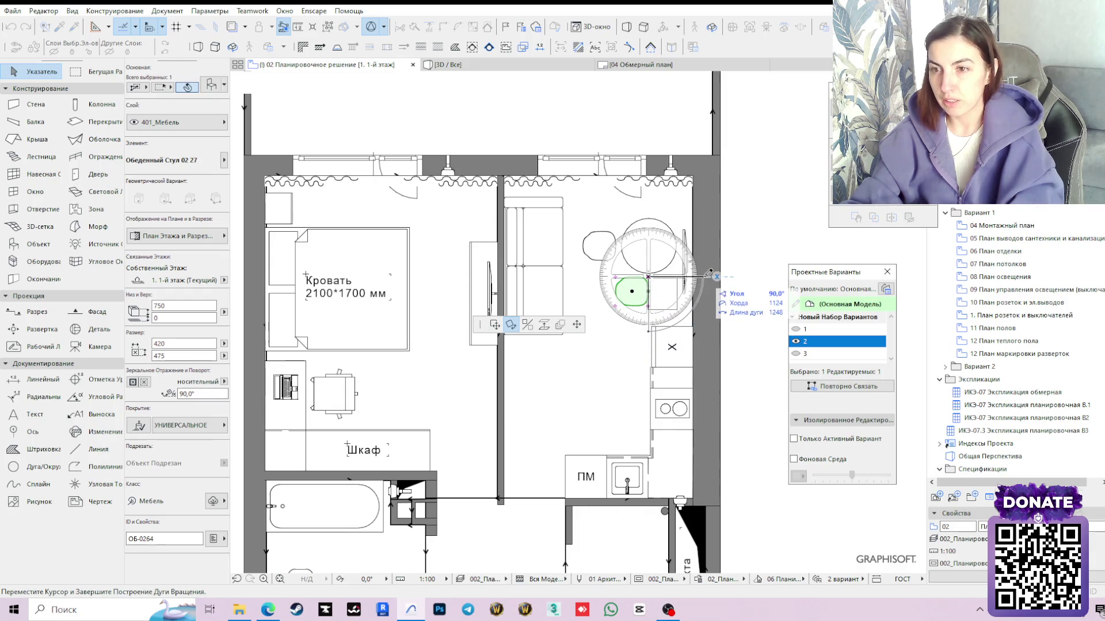
{"action": "left_click", "coordinate": [704, 277]}
{"action": "left_click", "coordinate": [665, 281]}
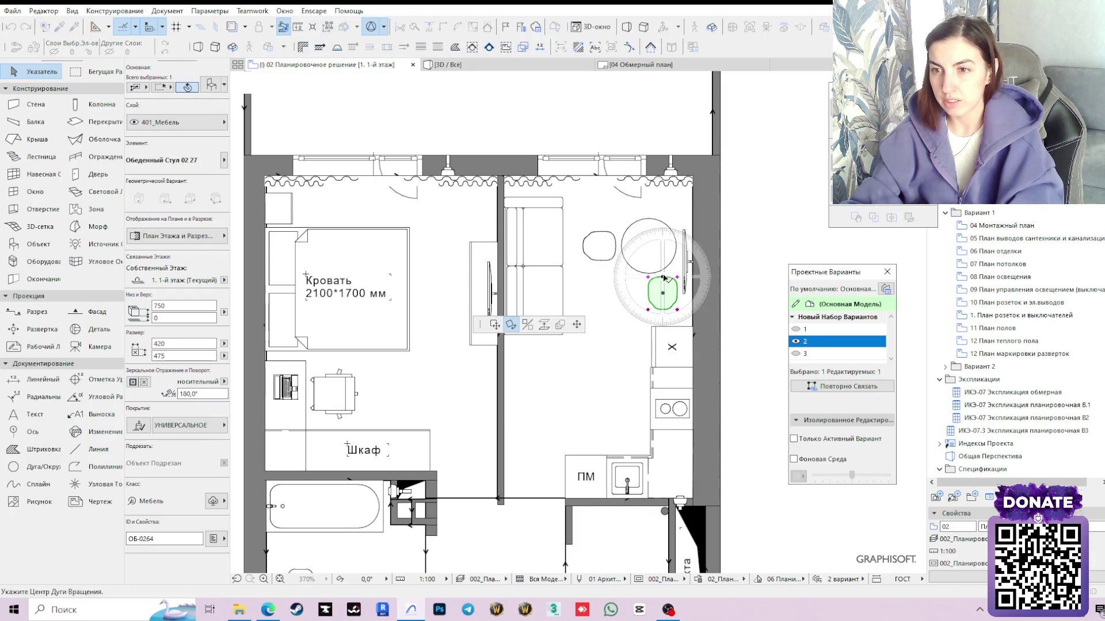
{"action": "left_click", "coordinate": [495, 325]}
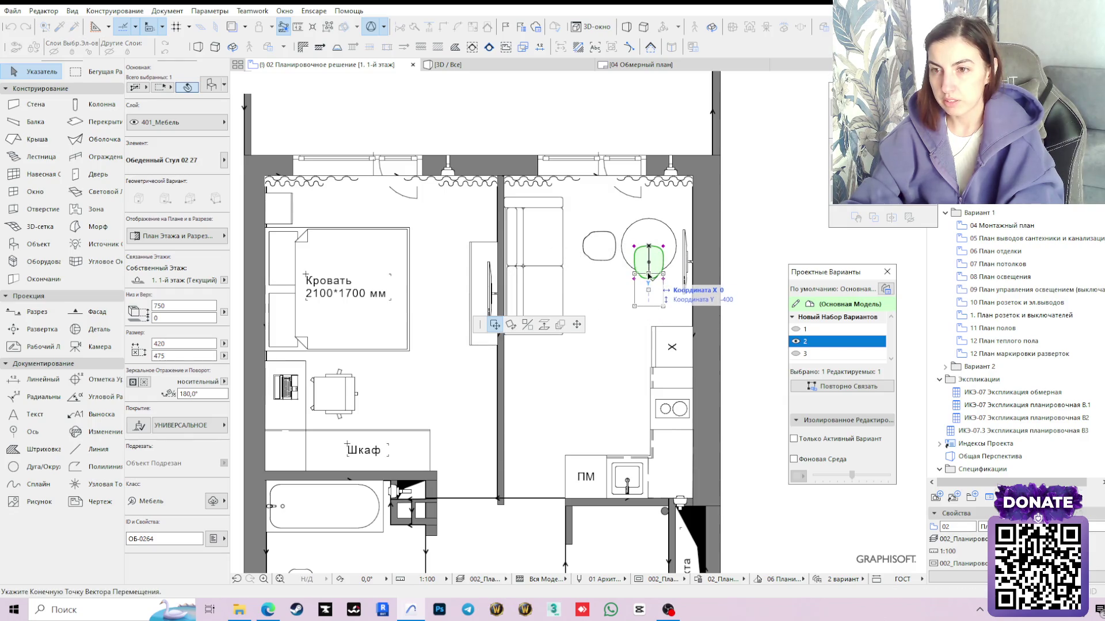
{"action": "left_click", "coordinate": [649, 285]}
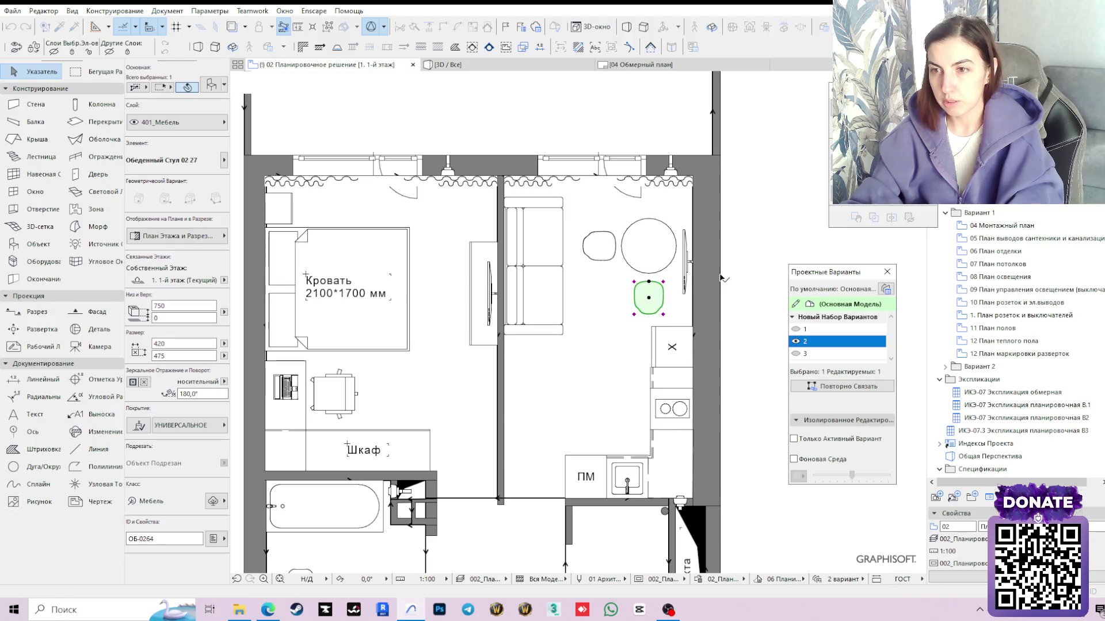
{"action": "scroll", "coordinate": [745, 266], "scroll_direction": "up", "scroll_amount": 2}
{"action": "scroll", "coordinate": [698, 301], "scroll_direction": "up", "scroll_amount": 1}
{"action": "scroll", "coordinate": [656, 280], "scroll_direction": "down", "scroll_amount": 2}
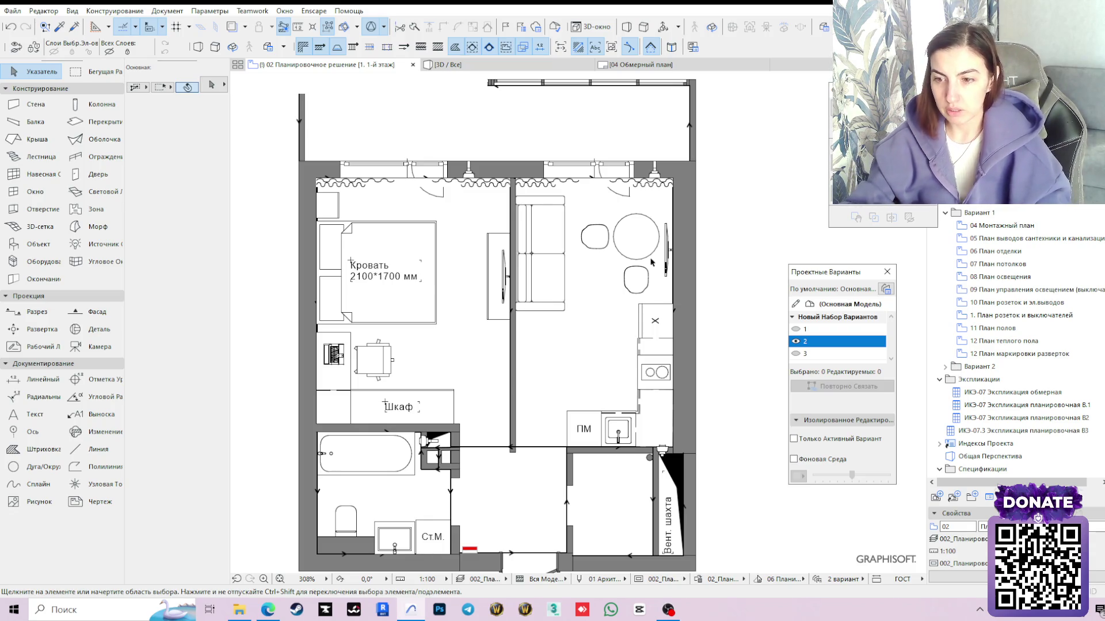
{"action": "left_click", "coordinate": [704, 596]}
{"action": "mouse_move", "coordinate": [669, 609]}
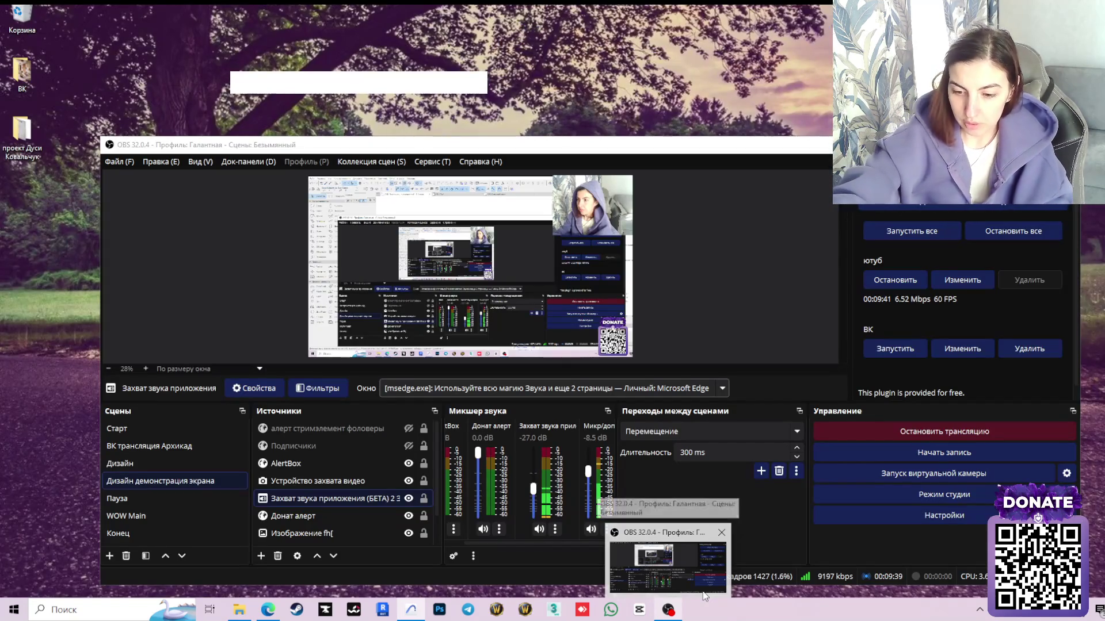
{"action": "left_click", "coordinate": [704, 596]}
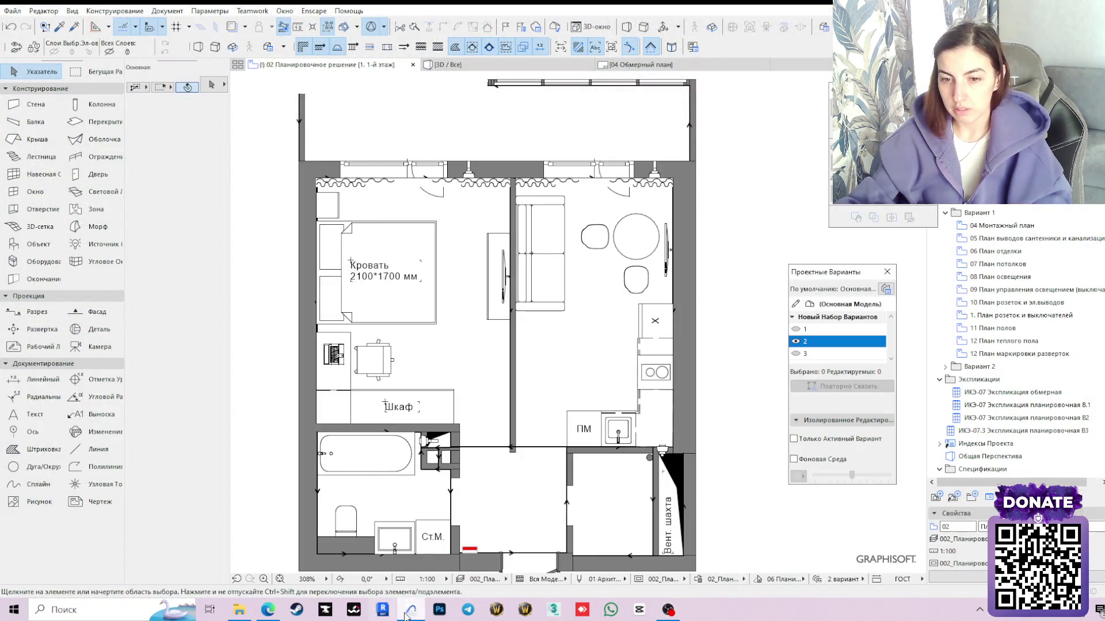
{"action": "left_click", "coordinate": [411, 609]}
{"action": "left_click", "coordinate": [411, 610]}
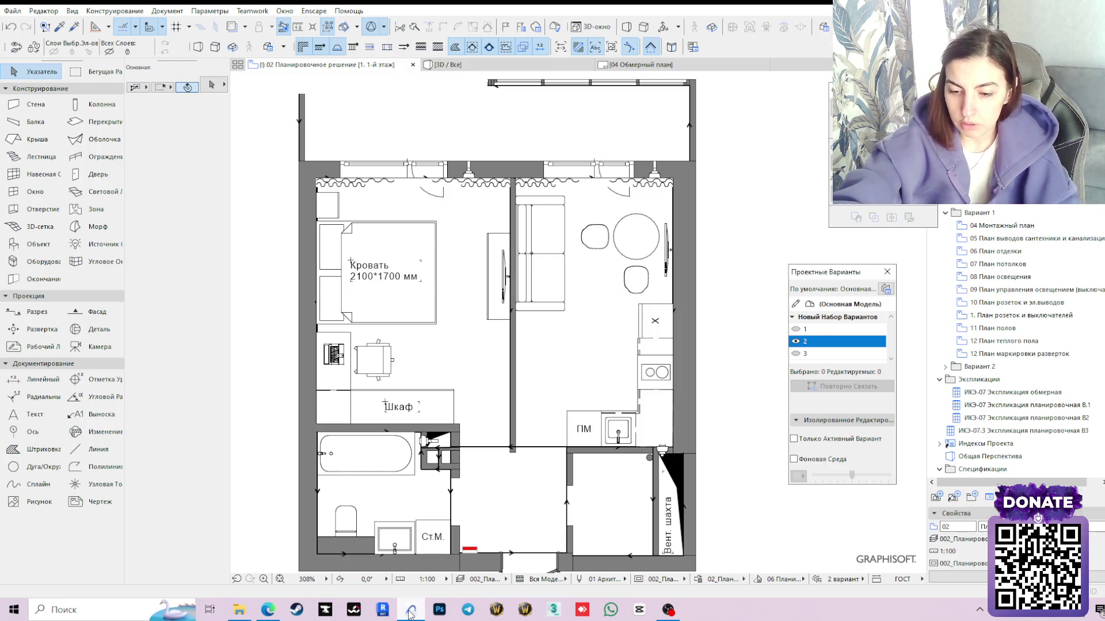
{"action": "key", "text": "XF86AudioPlay"}
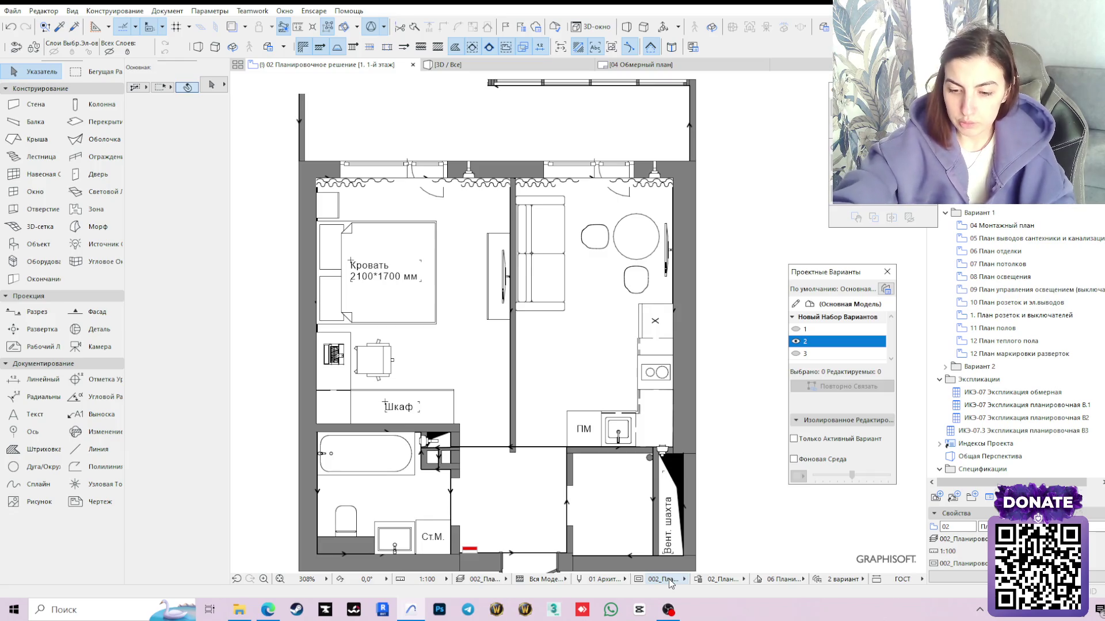
{"action": "key", "text": "XF86AudioLowerVolume"}
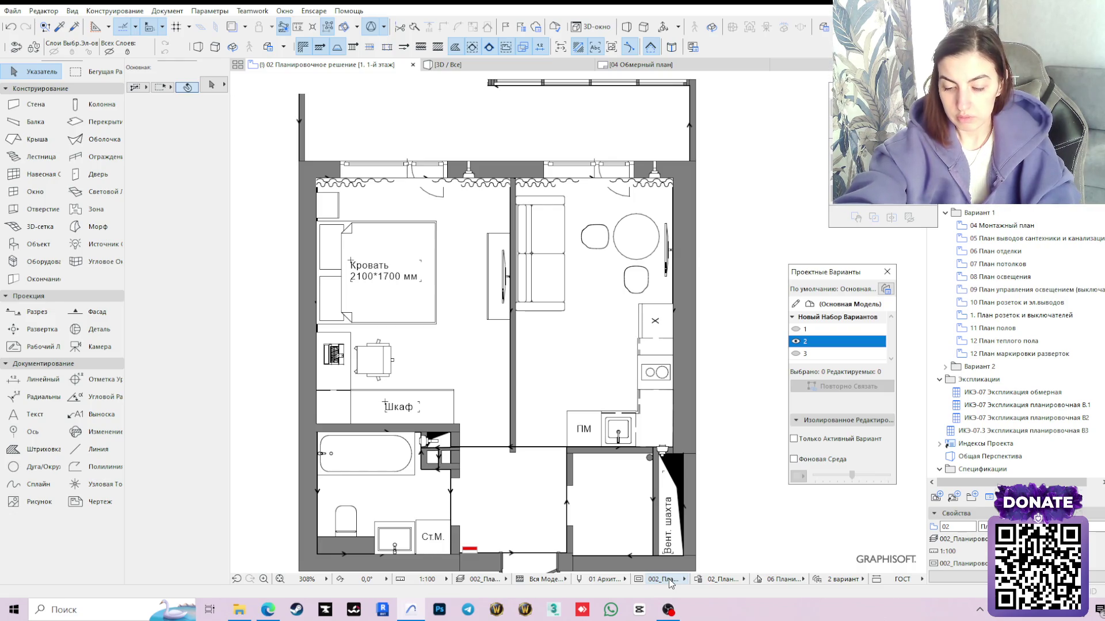
{"action": "key", "text": "XF86AudioLowerVolume"}
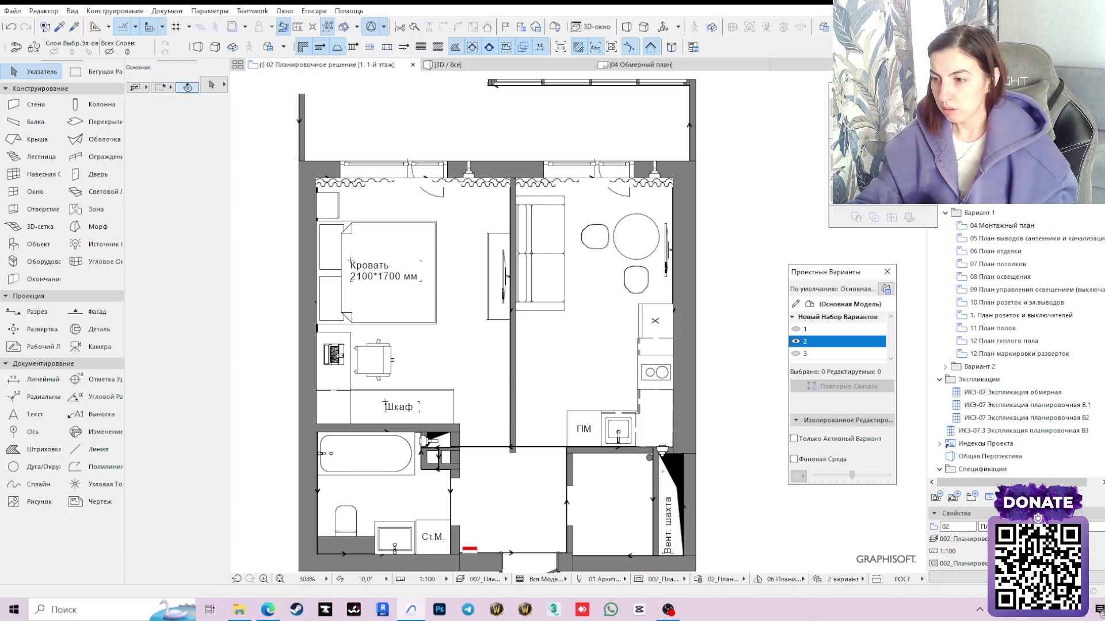
{"action": "left_click", "coordinate": [1015, 610]}
{"action": "left_click", "coordinate": [1092, 555]}
{"action": "mouse_move", "coordinate": [929, 582]}
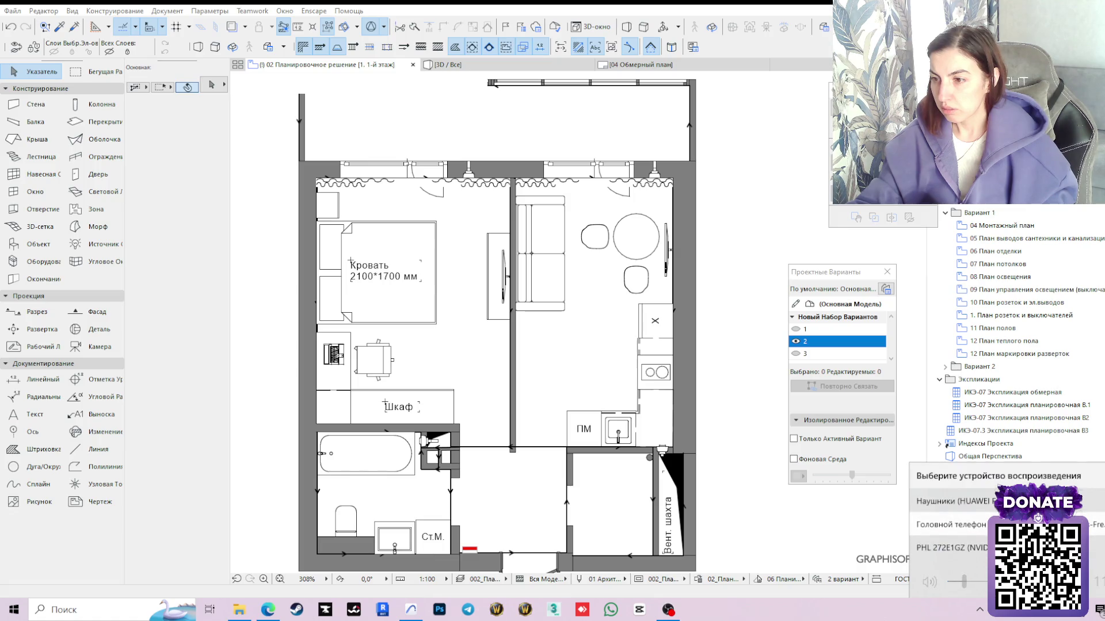
{"action": "left_click", "coordinate": [766, 505]}
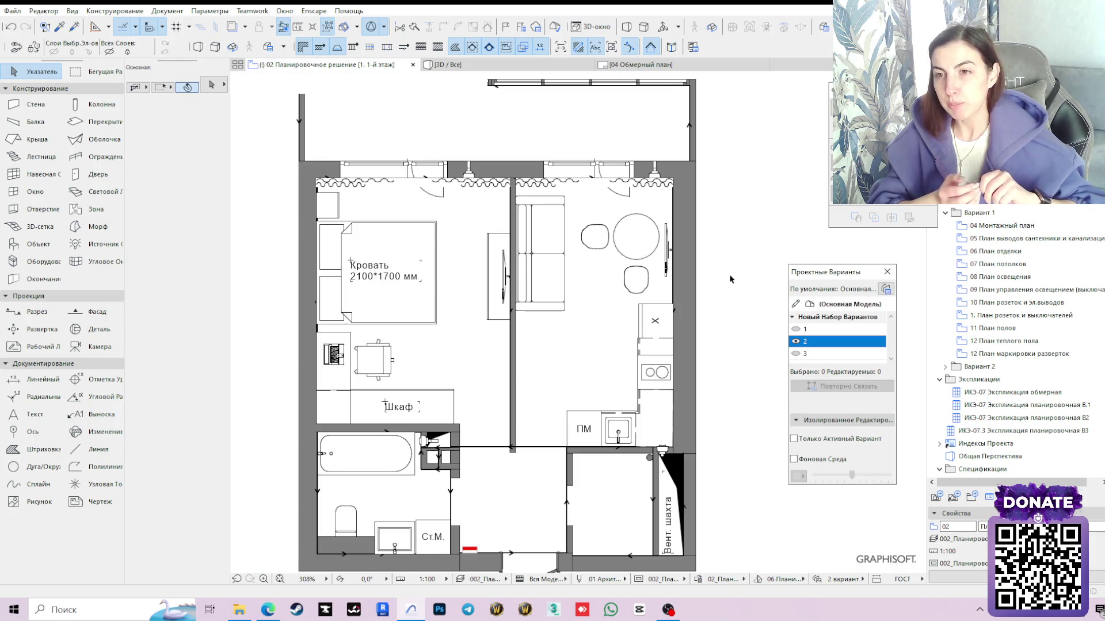
Move the round table and both chairs together slightly up-right toward the wall
{"action": "left_click", "coordinate": [650, 261]}
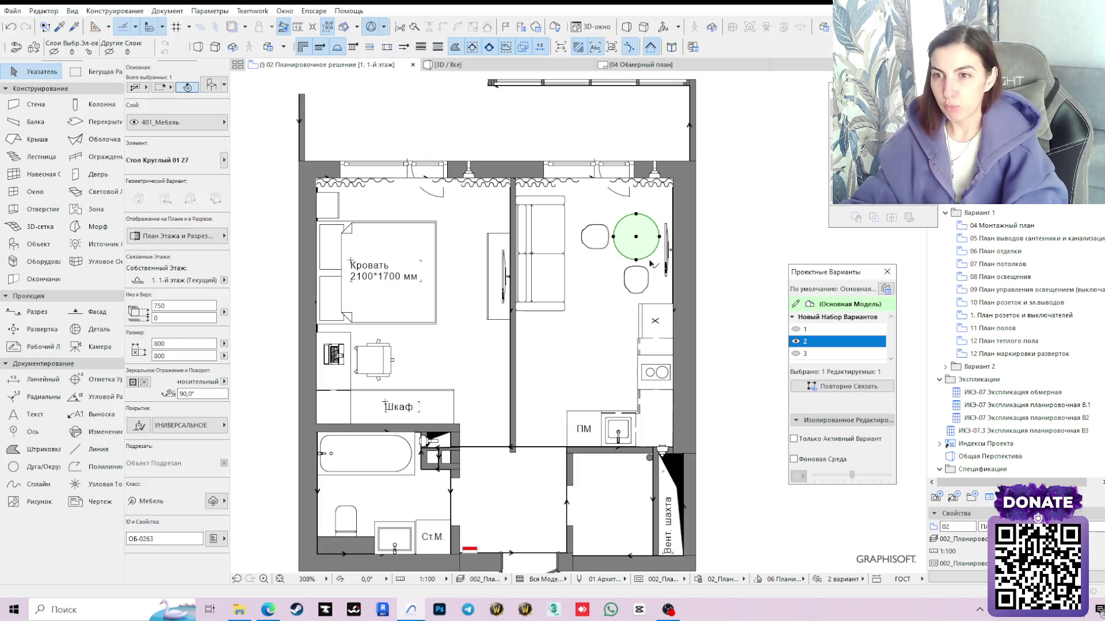
{"action": "left_click", "coordinate": [598, 242], "text": "shift"}
{"action": "left_click", "coordinate": [636, 280], "text": "shift"}
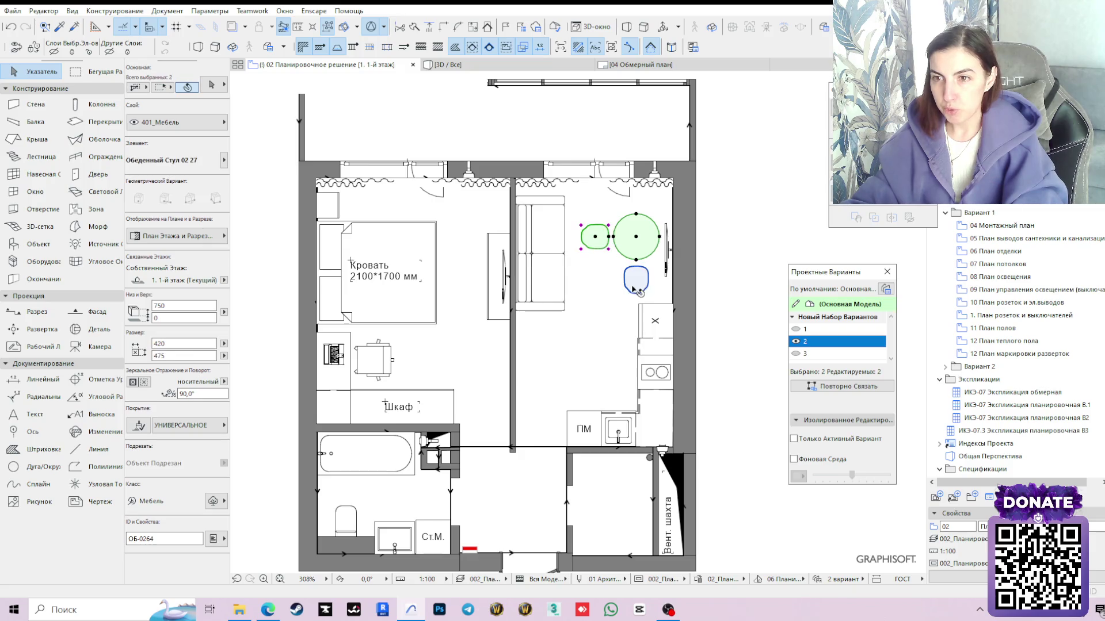
{"action": "scroll", "coordinate": [651, 215], "scroll_direction": "up", "scroll_amount": 2}
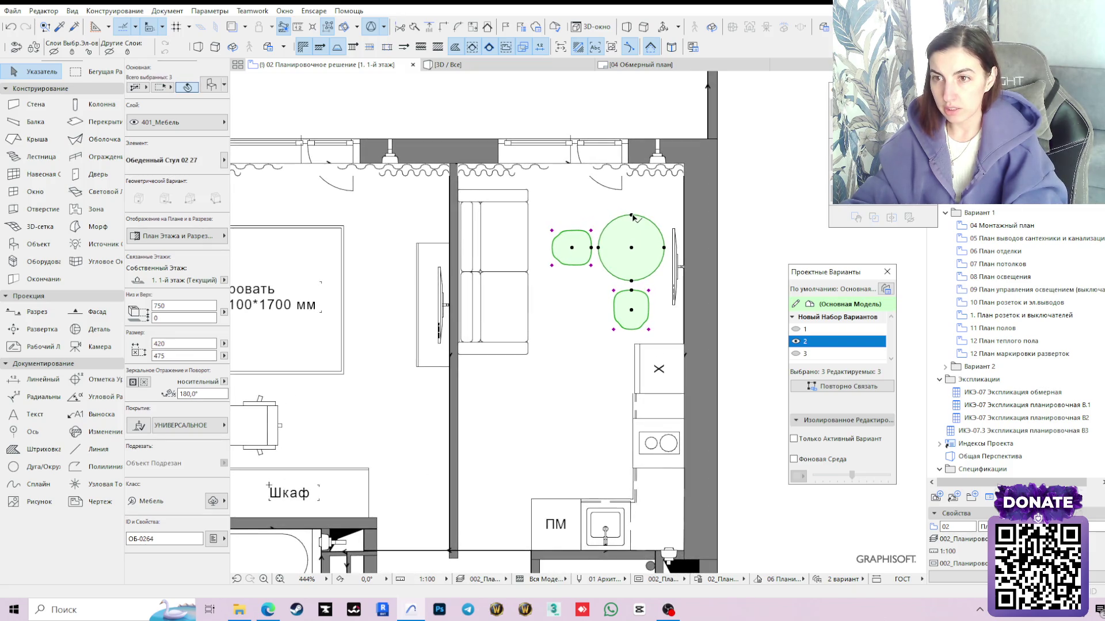
{"action": "left_click_drag", "start_coordinate": [630, 217], "coordinate": [645, 196]}
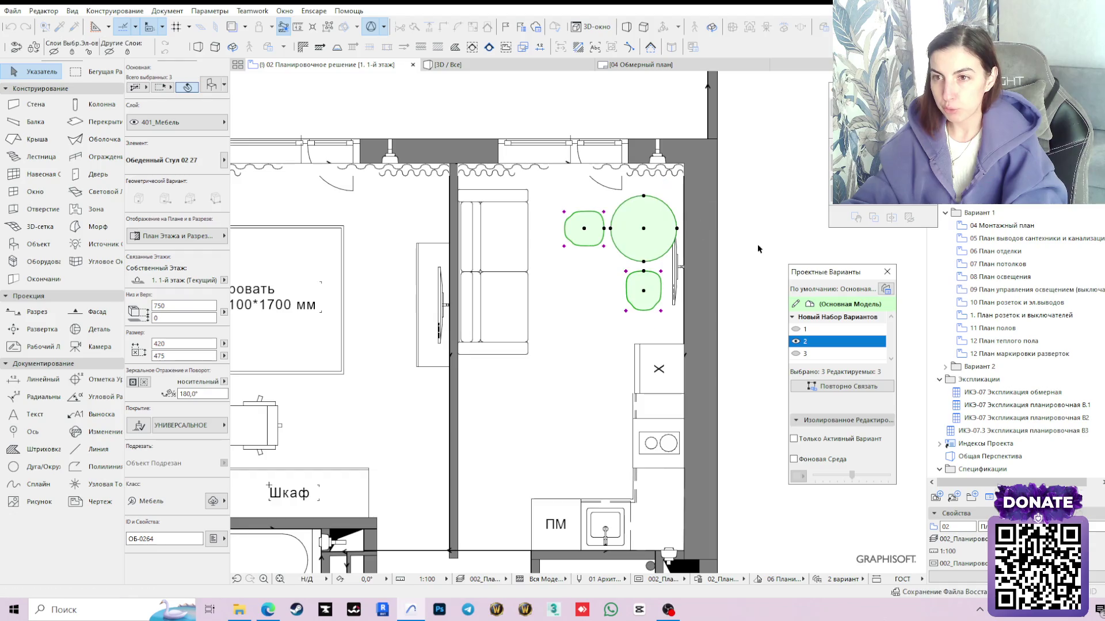
{"action": "left_click", "coordinate": [773, 282]}
{"action": "scroll", "coordinate": [717, 271], "scroll_direction": "down", "scroll_amount": 2}
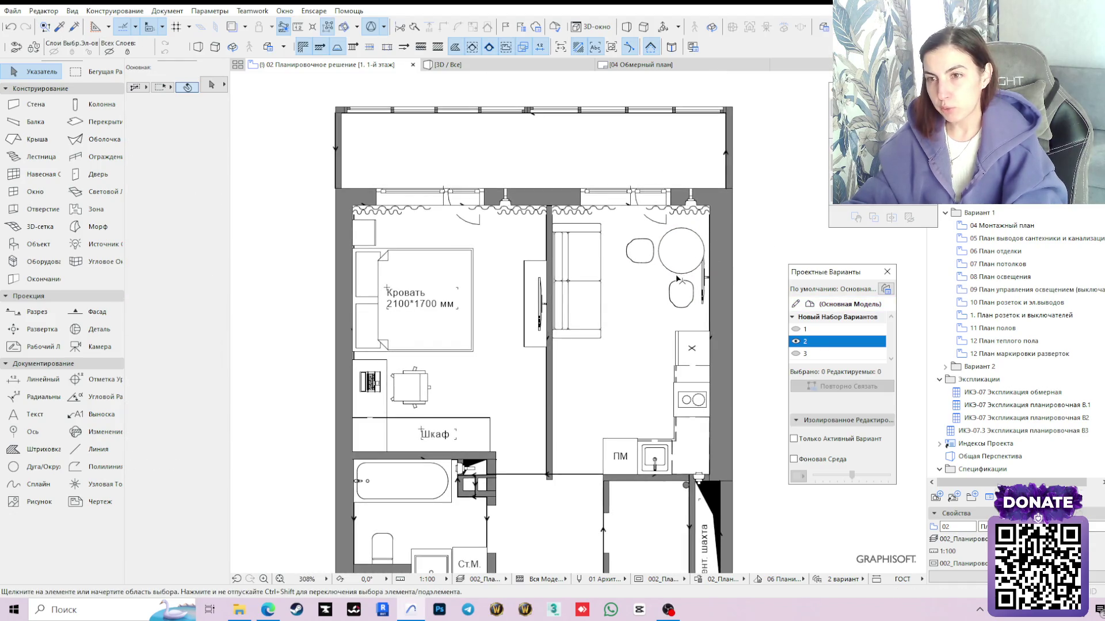
{"action": "left_click", "coordinate": [518, 65]}
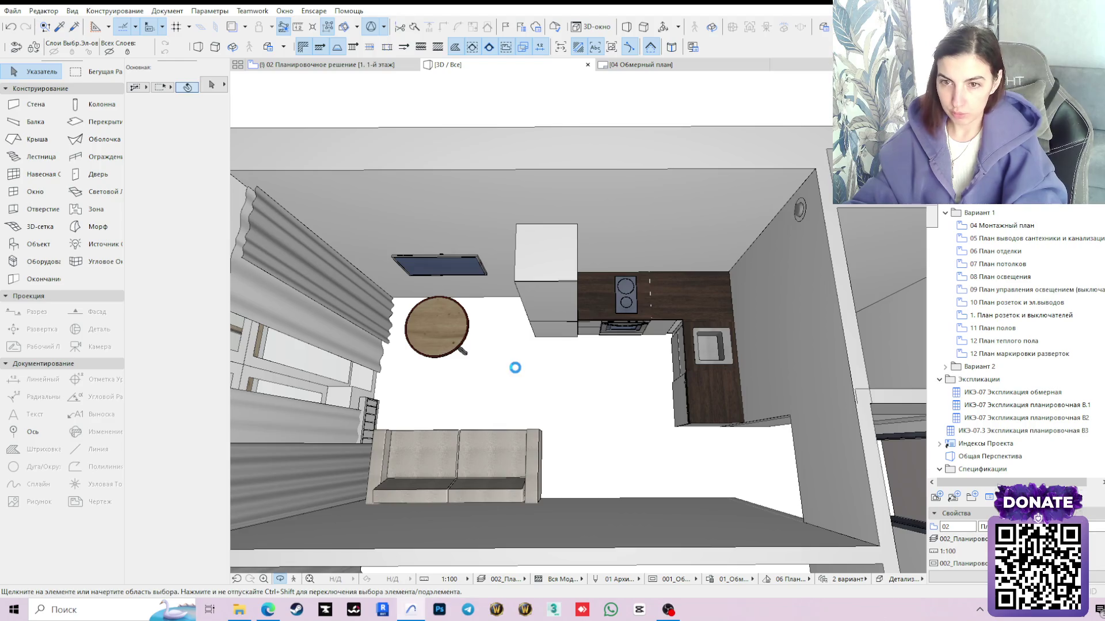
Set both dining chairs' upholstery (Обивка) to 'Краска - Песочно-Бежевая' and confirm
{"action": "left_click", "coordinate": [484, 327]}
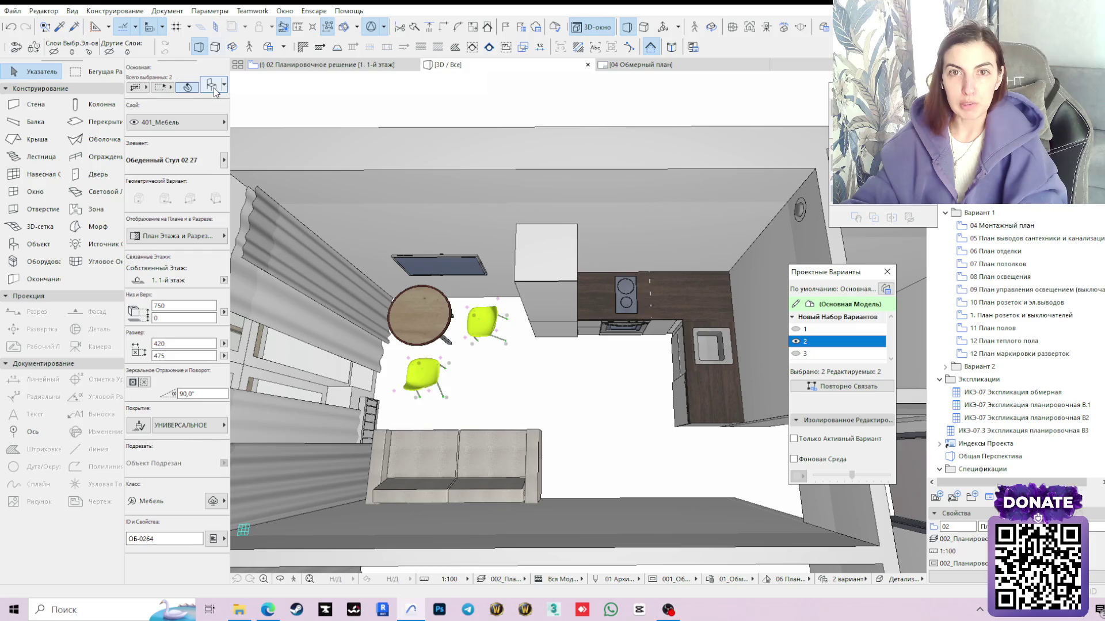
{"action": "key", "text": "ctrl+t"}
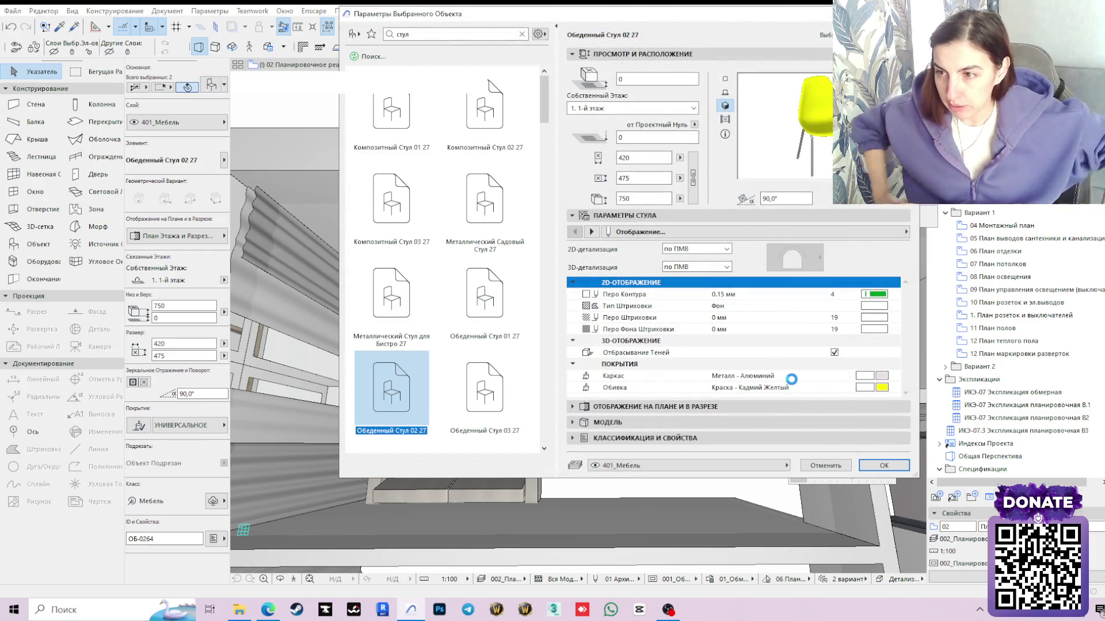
{"action": "left_click", "coordinate": [894, 389]}
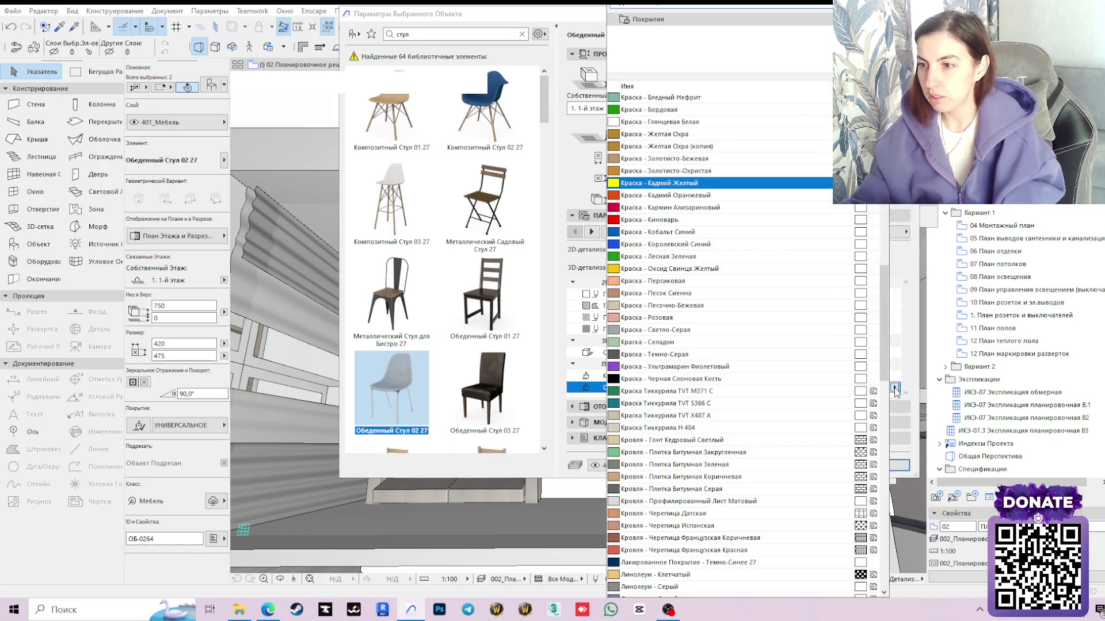
{"action": "left_click", "coordinate": [657, 309]}
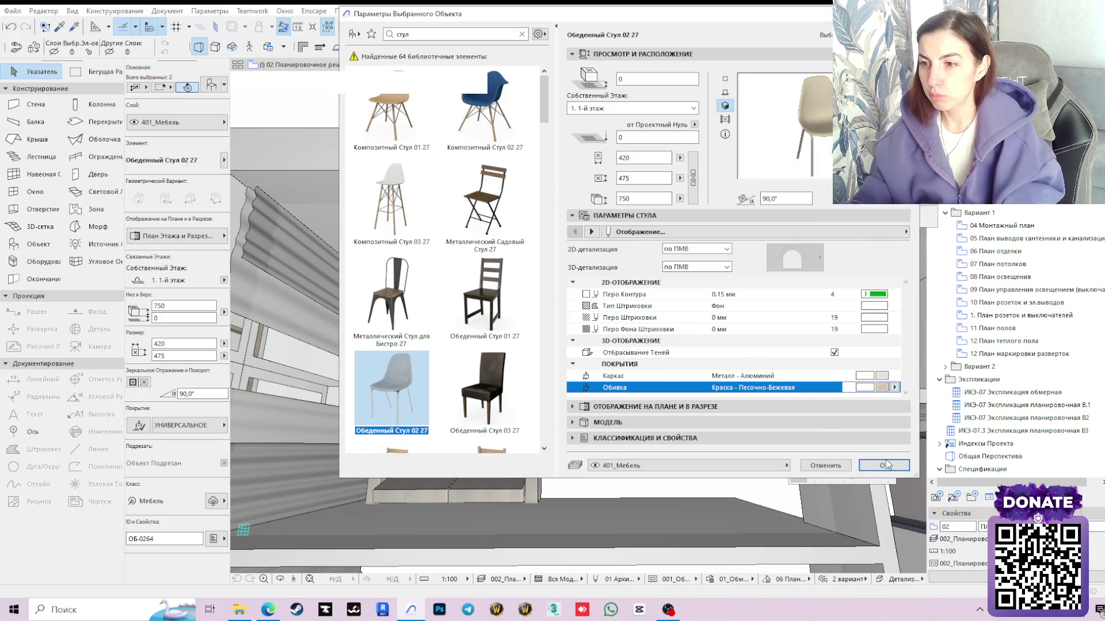
{"action": "key", "text": "Return"}
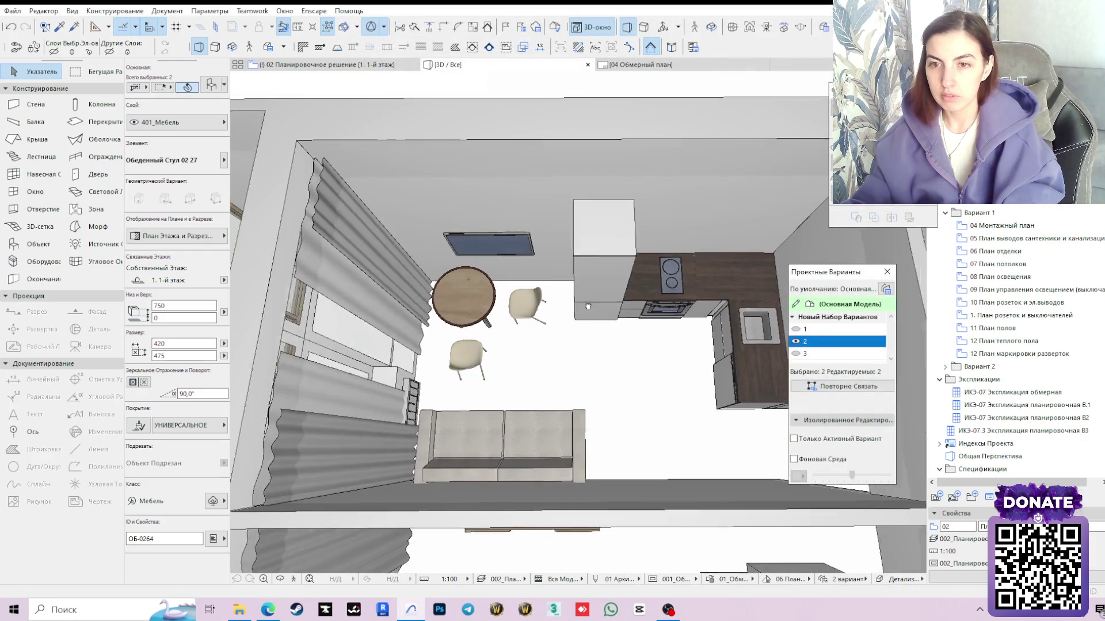
{"action": "middle_click_drag", "start_coordinate": [482, 378], "coordinate": [553, 341]}
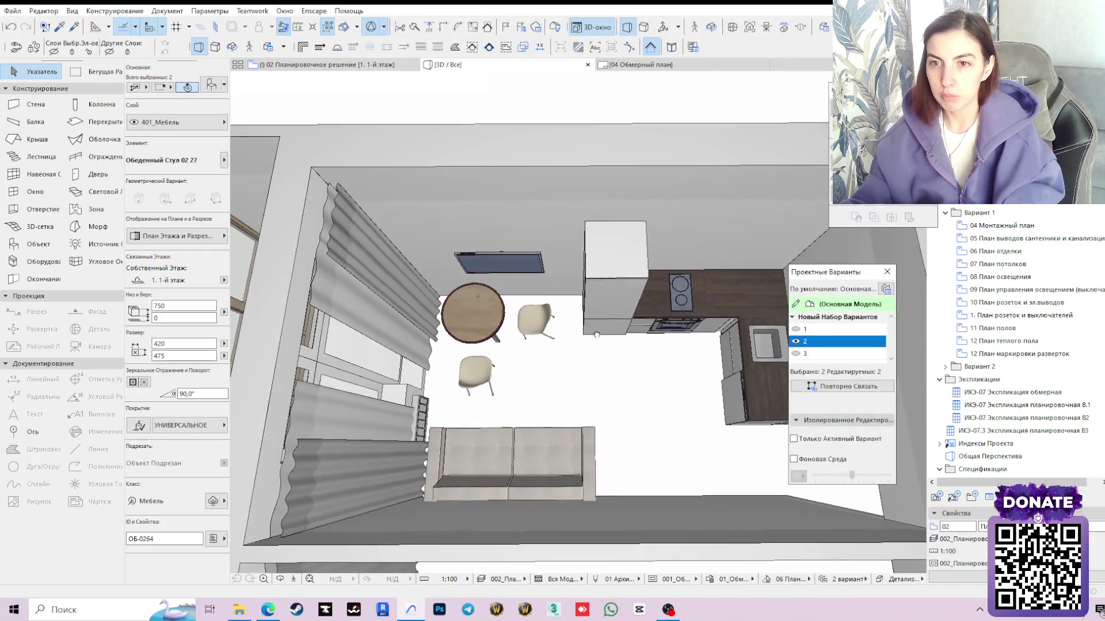
{"action": "key", "text": "Escape"}
Set the round table's tabletop and edge surfaces to 02_краска белая white paint
{"action": "left_click", "coordinate": [473, 315]}
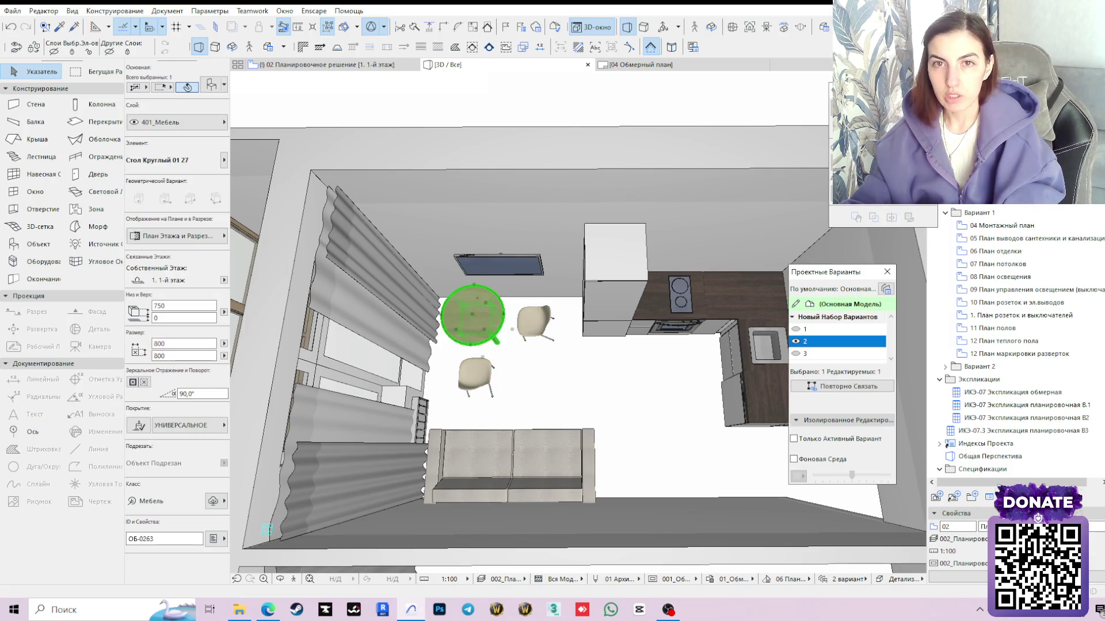
{"action": "left_click", "coordinate": [211, 90]}
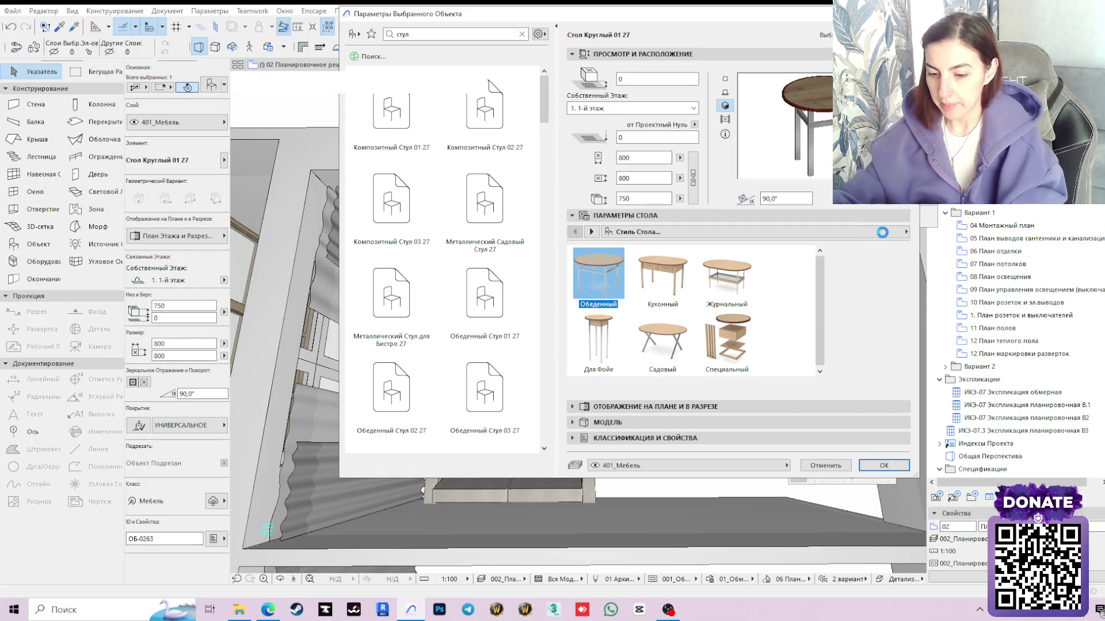
{"action": "left_click", "coordinate": [883, 232]}
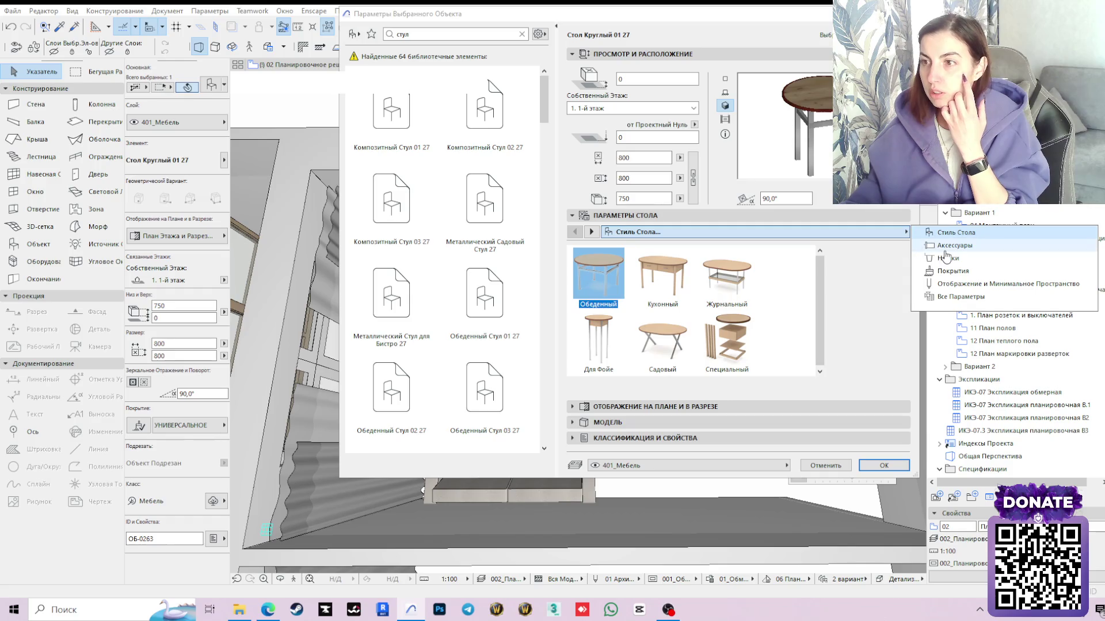
{"action": "left_click", "coordinate": [952, 271]}
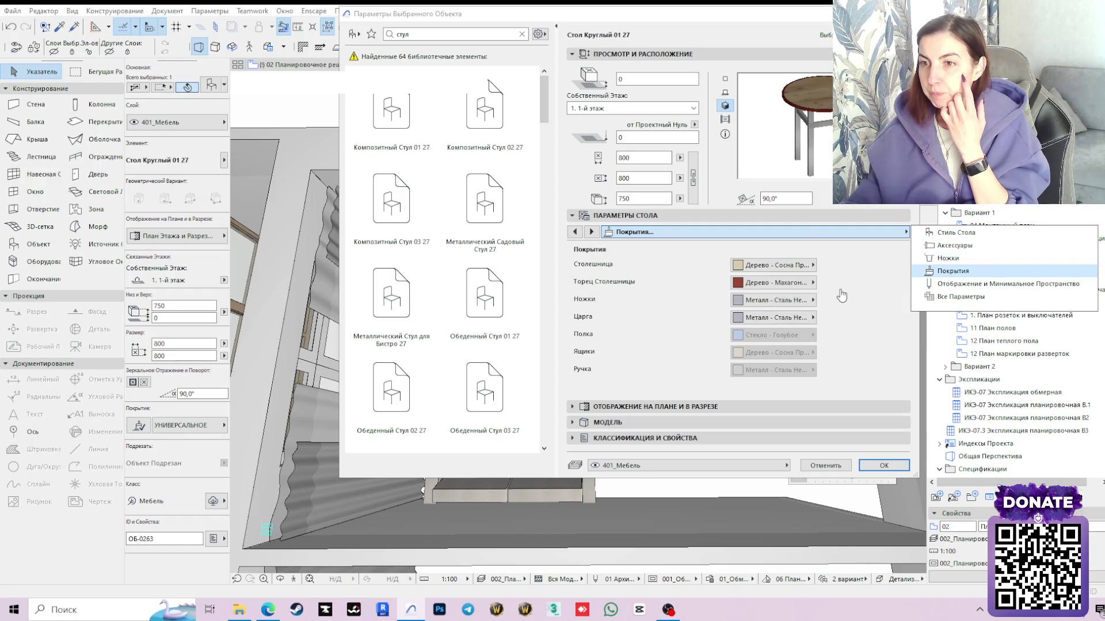
{"action": "left_click", "coordinate": [795, 267]}
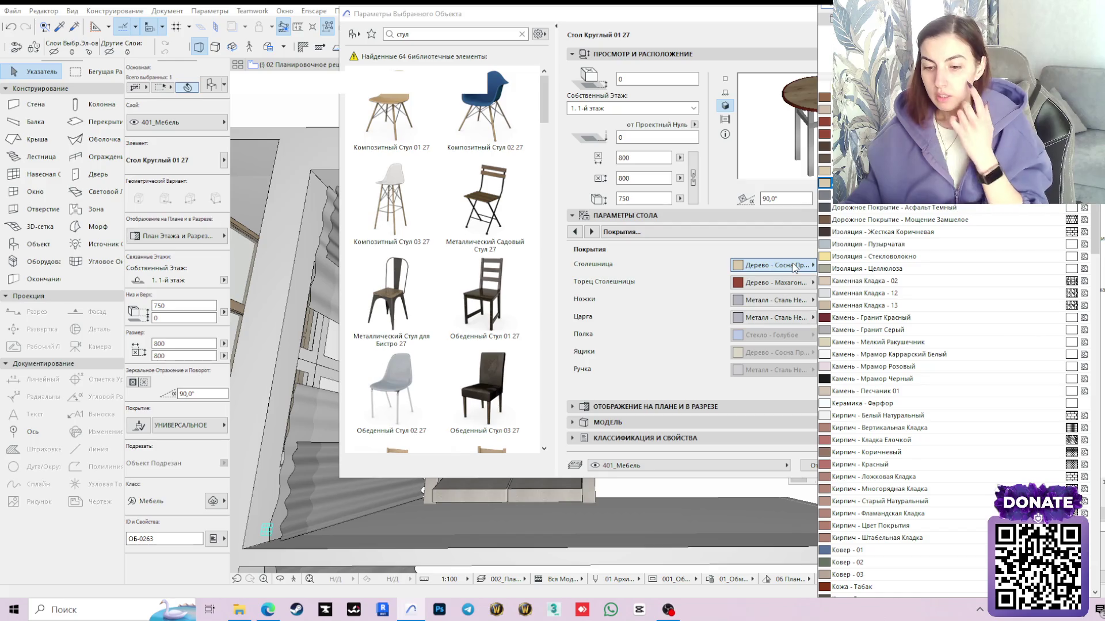
{"action": "key", "text": "Escape"}
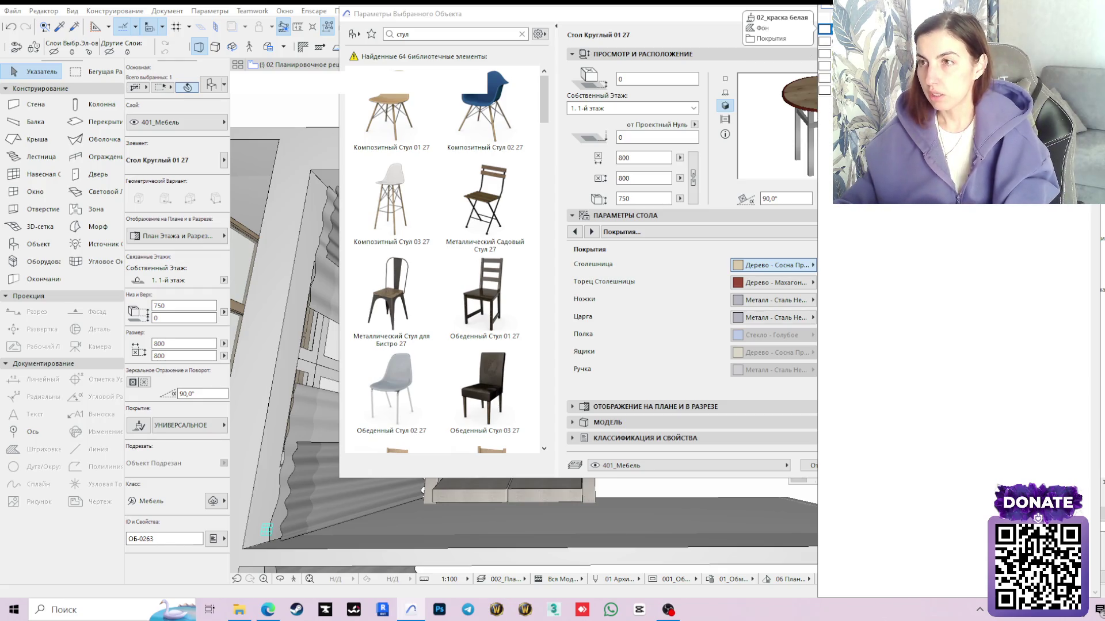
{"action": "left_click", "coordinate": [777, 283]}
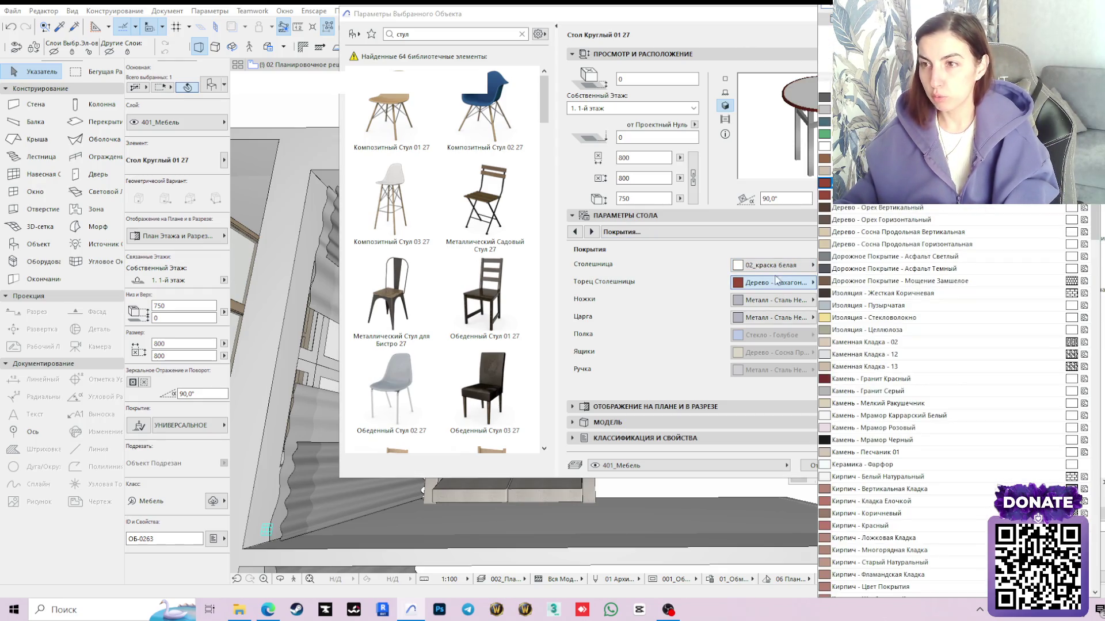
{"action": "scroll", "coordinate": [949, 397], "scroll_direction": "down", "scroll_amount": 10}
{"action": "scroll", "coordinate": [949, 396], "scroll_direction": "down", "scroll_amount": 5}
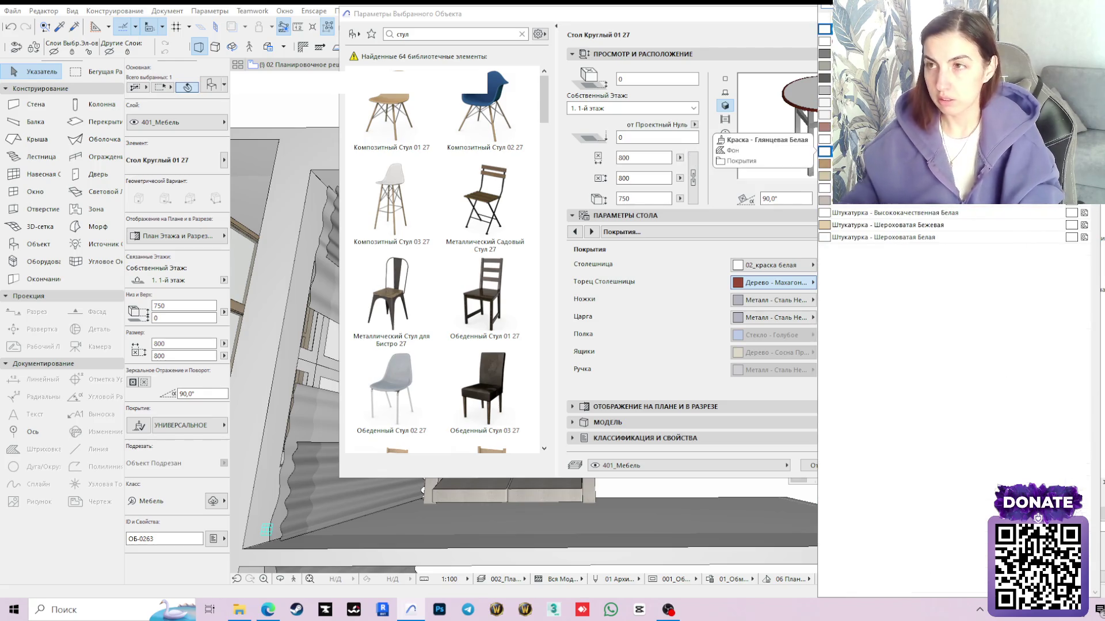
{"action": "left_click", "coordinate": [842, 274]}
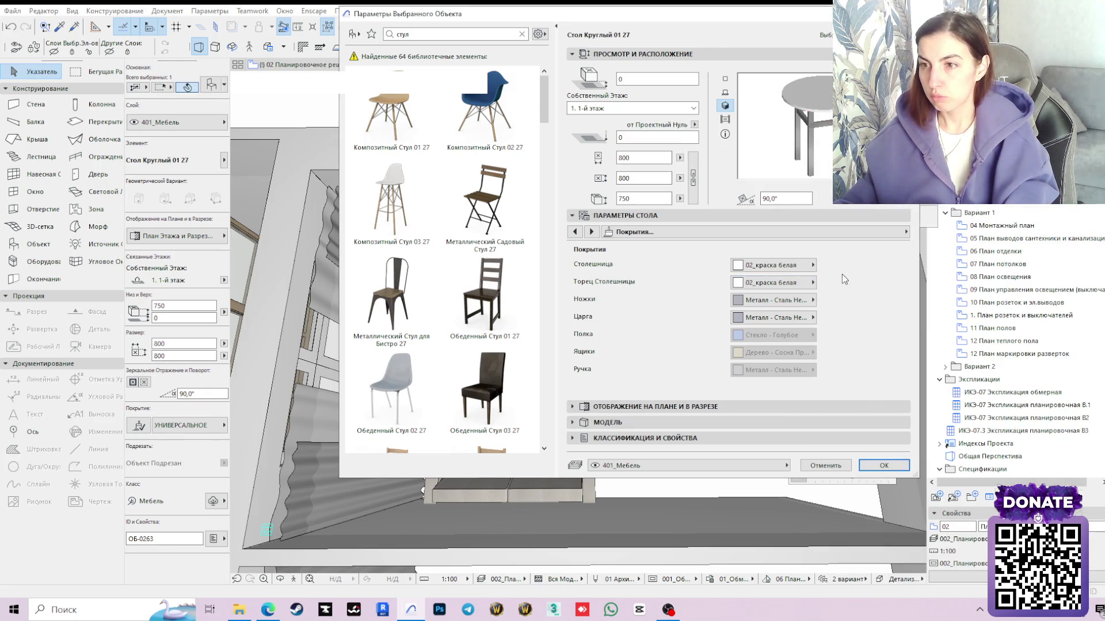
Remove the table's apron (Царга), choose conical legs and confirm the settings
{"action": "left_click", "coordinate": [852, 230]}
{"action": "key", "text": "Up"}
{"action": "key", "text": "Up"}
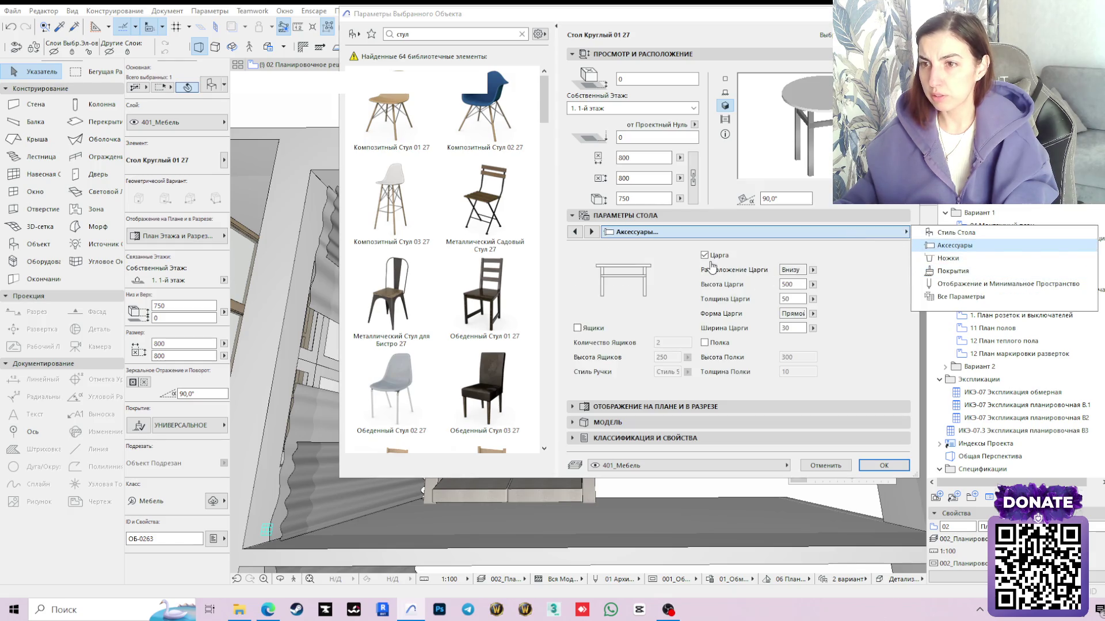
{"action": "key", "text": "Return"}
{"action": "left_click", "coordinate": [706, 257]}
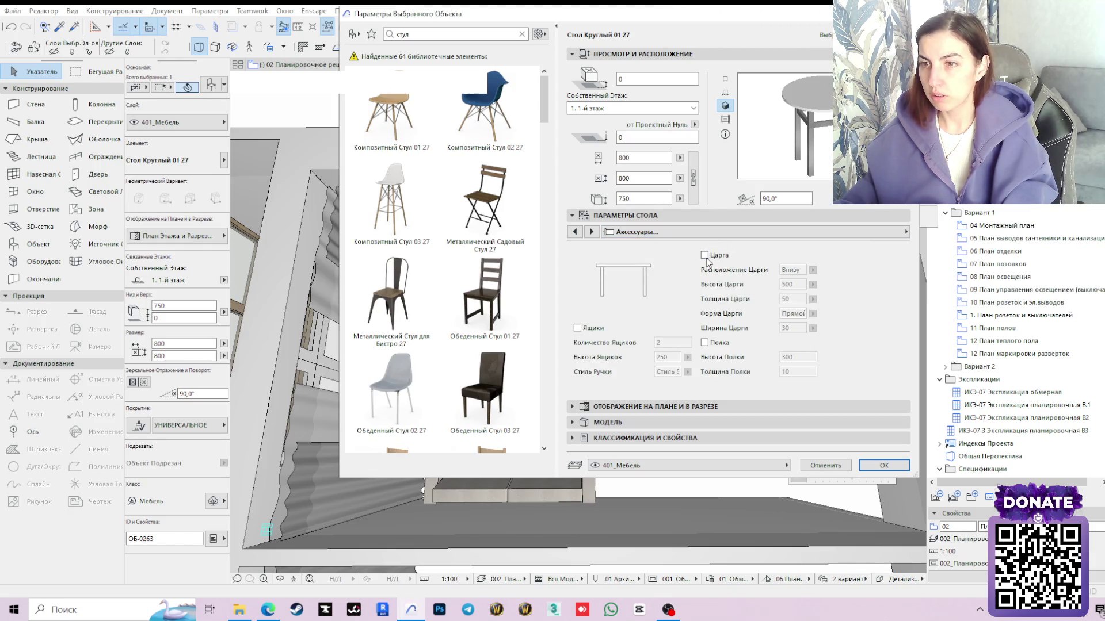
{"action": "left_click", "coordinate": [890, 233]}
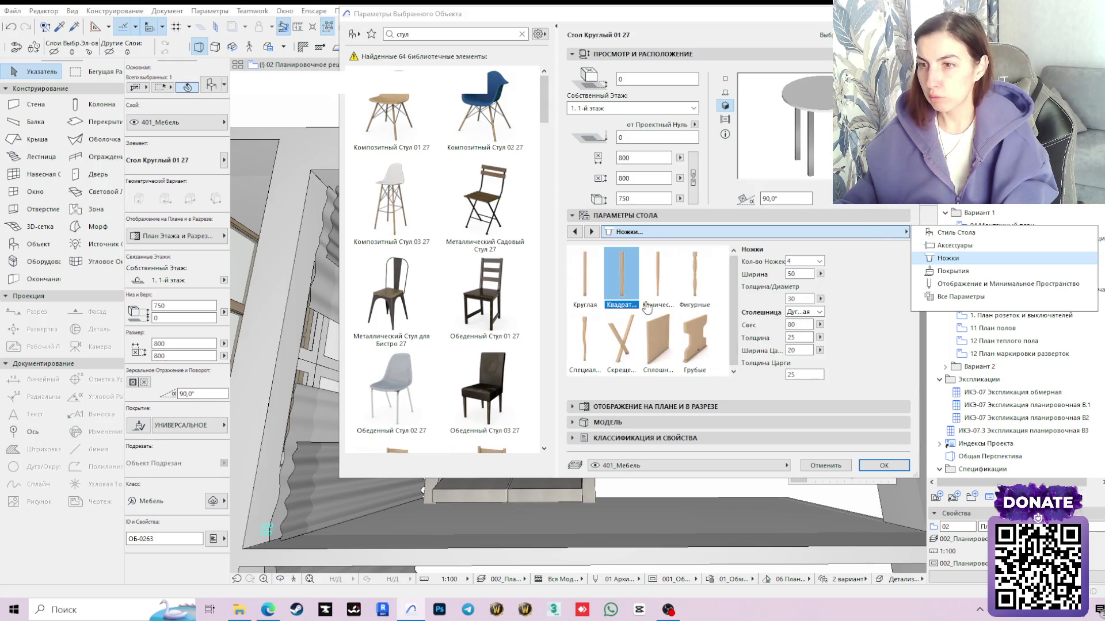
{"action": "left_click", "coordinate": [662, 282]}
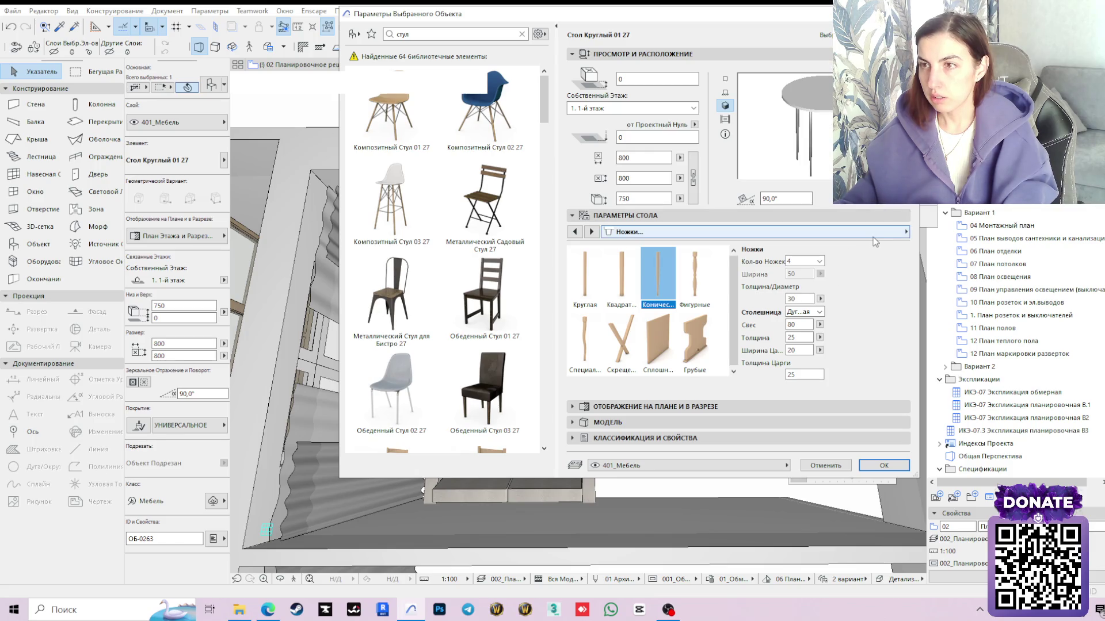
{"action": "left_click", "coordinate": [884, 465]}
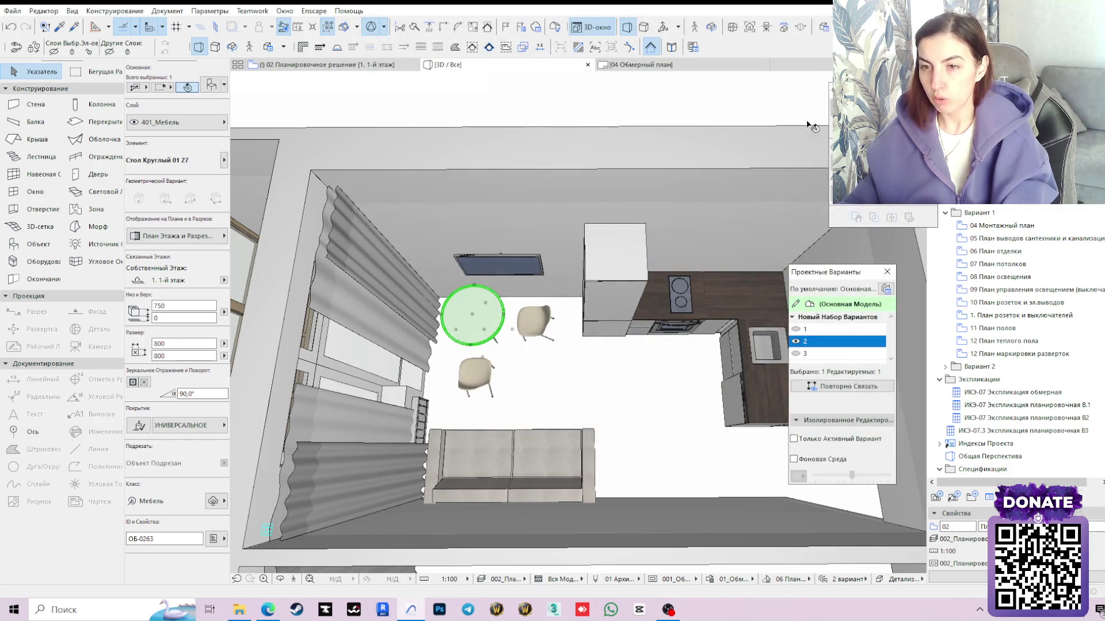
{"action": "scroll", "coordinate": [516, 219], "scroll_direction": "up", "scroll_amount": 3}
{"action": "middle_click_drag", "start_coordinate": [516, 218], "coordinate": [596, 349], "text": "shift"}
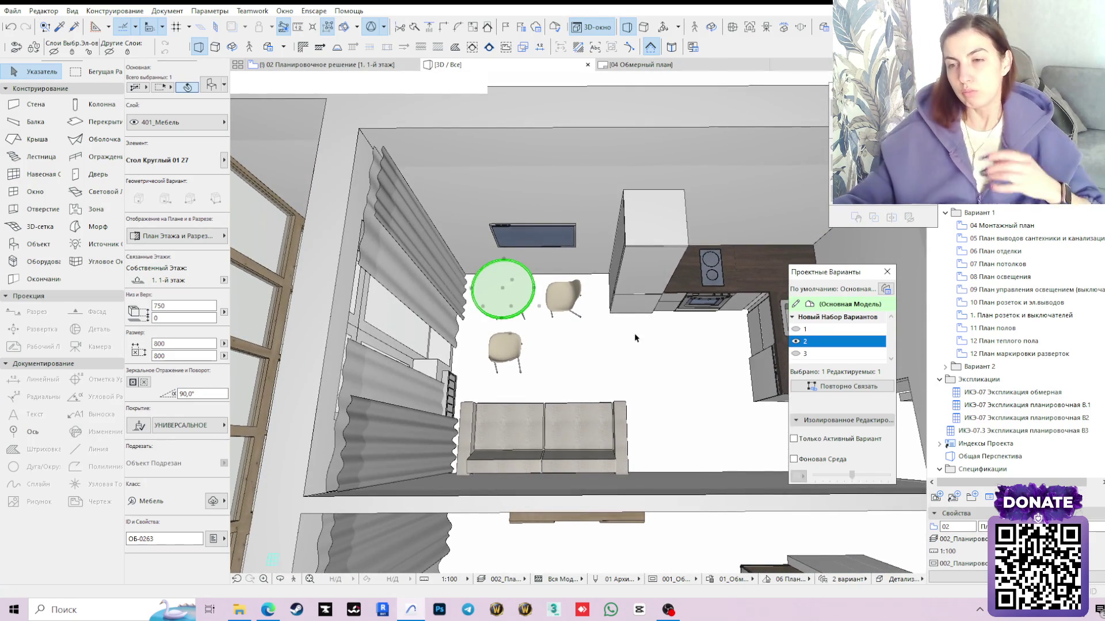
{"action": "scroll", "coordinate": [589, 274], "scroll_direction": "down", "scroll_amount": 2}
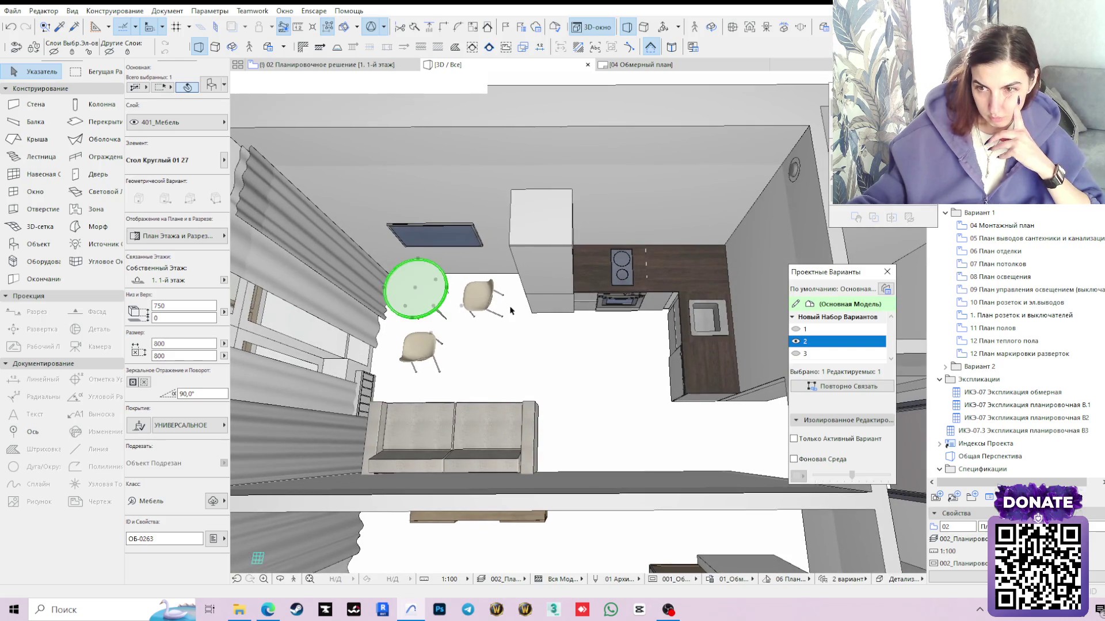
{"action": "scroll", "coordinate": [518, 319], "scroll_direction": "down", "scroll_amount": 1}
{"action": "scroll", "coordinate": [505, 326], "scroll_direction": "down", "scroll_amount": 1}
{"action": "mouse_move", "coordinate": [505, 327]}
{"action": "middle_mouse_down", "text": "shift"}
{"action": "mouse_move", "coordinate": [552, 452]}
{"action": "mouse_move", "coordinate": [395, 241]}
{"action": "middle_mouse_up", "text": "shift"}
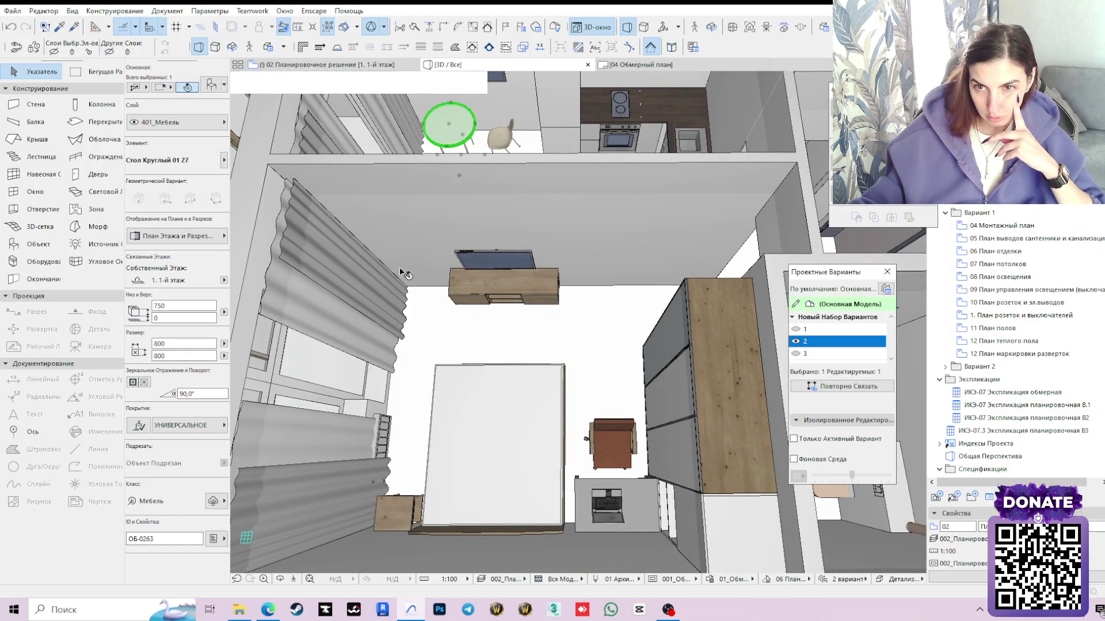
{"action": "middle_click_drag", "start_coordinate": [400, 279], "coordinate": [311, 522]}
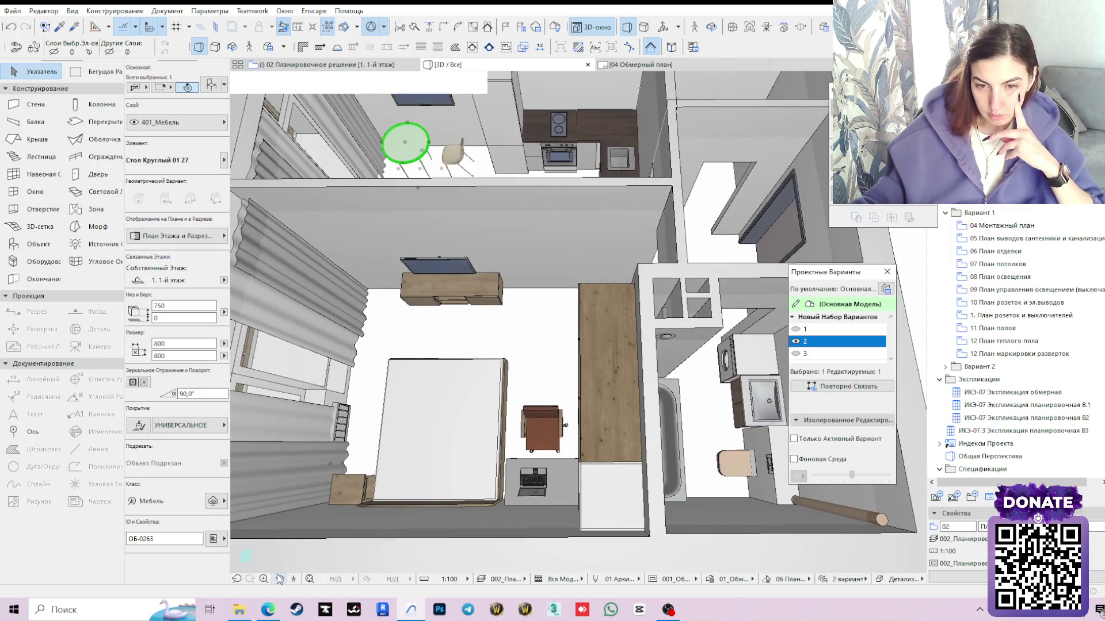
{"action": "left_click", "coordinate": [279, 579]}
{"action": "mouse_move", "coordinate": [415, 414]}
{"action": "left_mouse_down"}
{"action": "mouse_move", "coordinate": [489, 349]}
{"action": "mouse_move", "coordinate": [481, 415]}
{"action": "mouse_move", "coordinate": [468, 373]}
{"action": "left_mouse_up"}
{"action": "scroll", "coordinate": [481, 415], "scroll_direction": "up", "scroll_amount": 3}
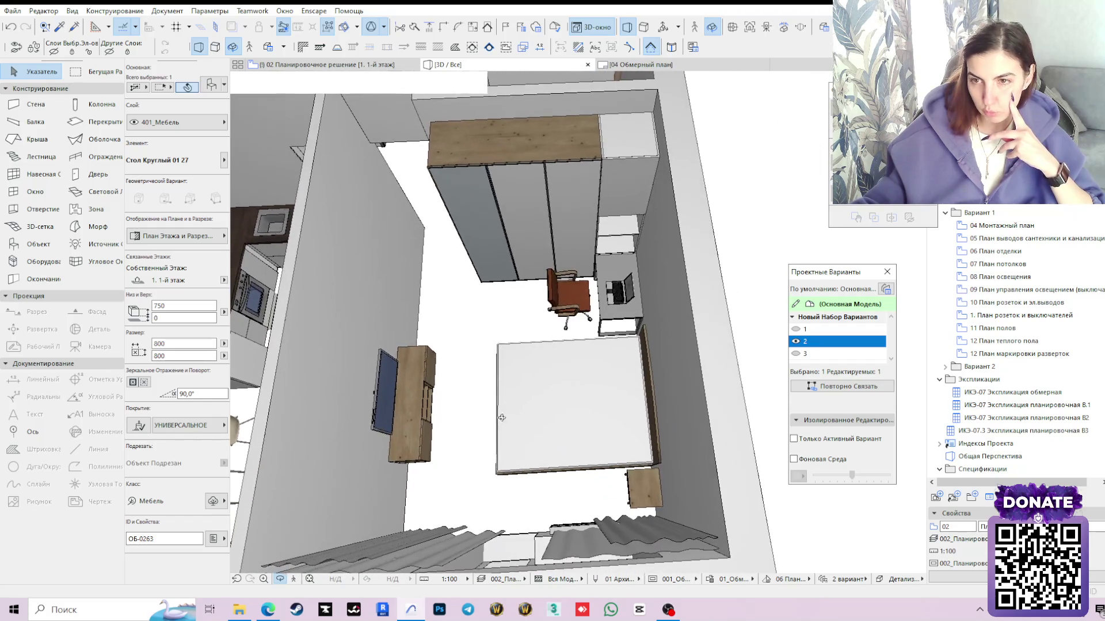
{"action": "scroll", "coordinate": [468, 373], "scroll_direction": "down", "scroll_amount": 2}
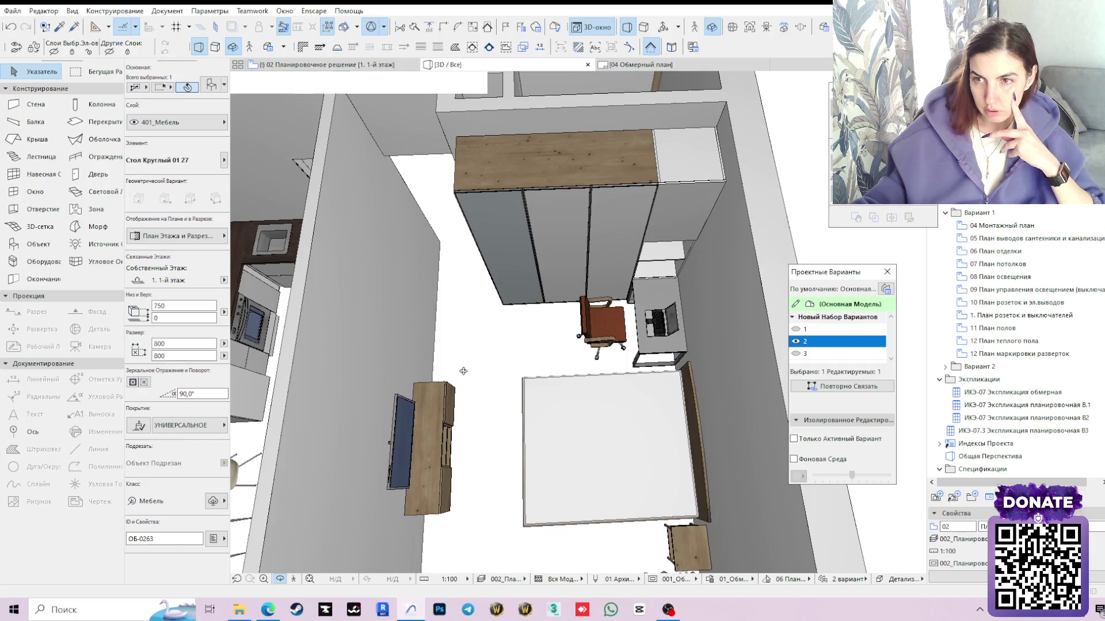
{"action": "scroll", "coordinate": [459, 371], "scroll_direction": "down", "scroll_amount": 2}
{"action": "mouse_move", "coordinate": [456, 375]}
{"action": "left_mouse_down"}
{"action": "mouse_move", "coordinate": [424, 371]}
{"action": "mouse_move", "coordinate": [482, 356]}
{"action": "left_mouse_up"}
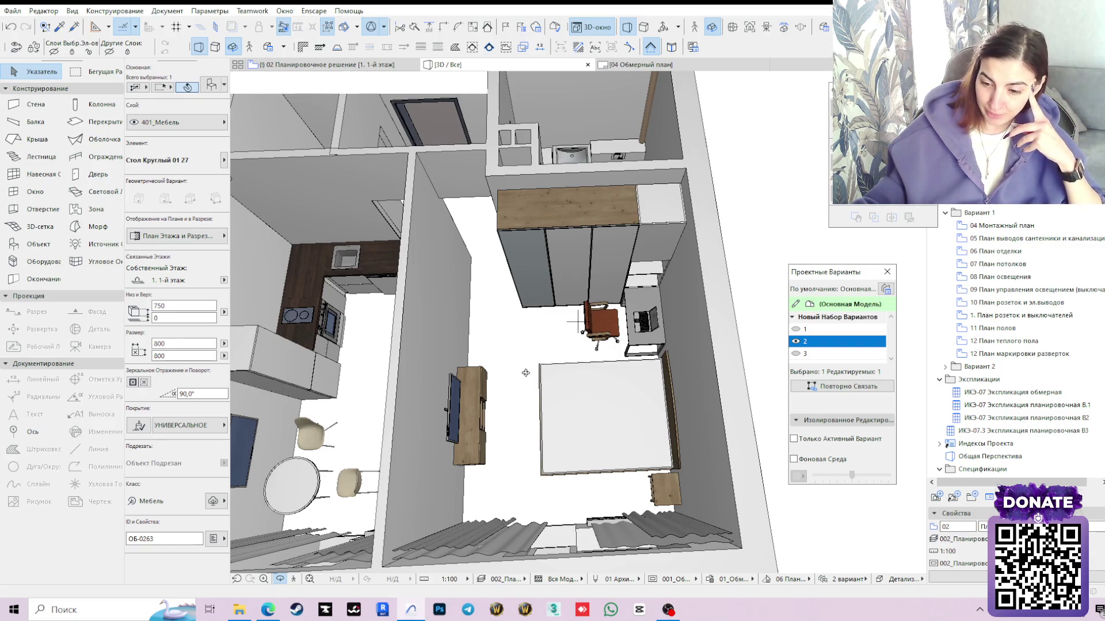
{"action": "left_click_drag", "start_coordinate": [525, 371], "coordinate": [525, 338]}
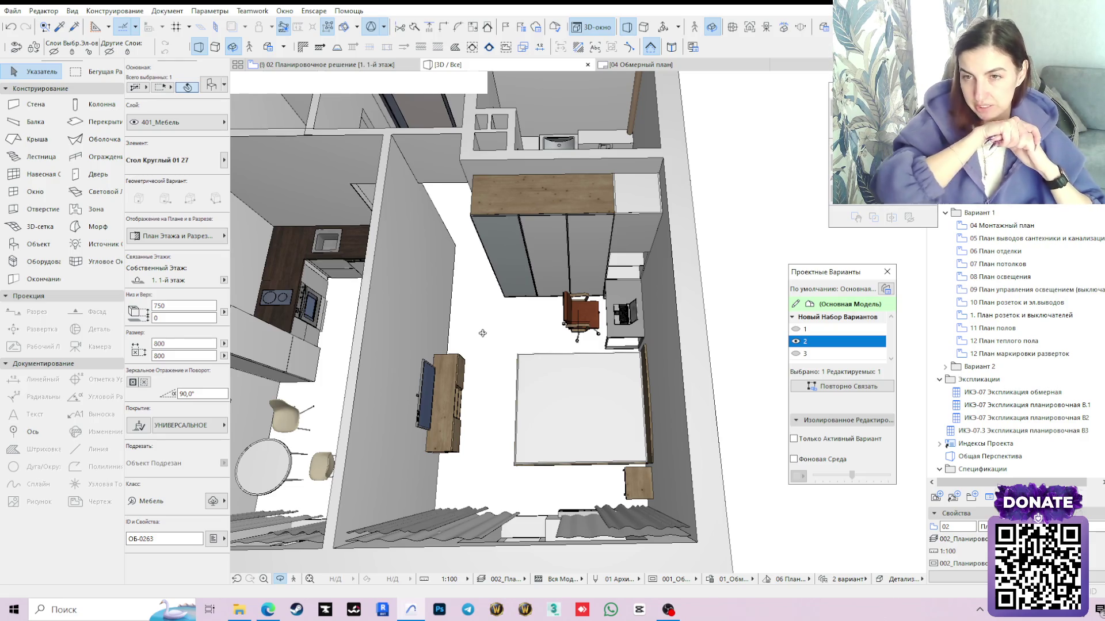
Change the wardrobe's mirror-glass panel finish to 02_краска белая and confirm
{"action": "left_click", "coordinate": [547, 248]}
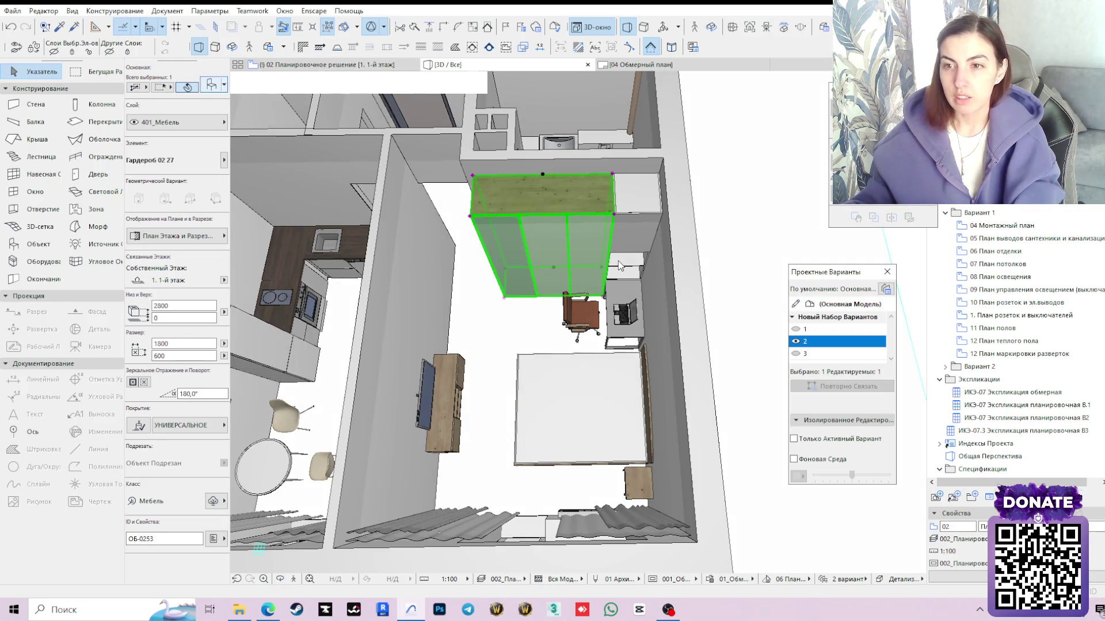
{"action": "key", "text": "ctrl+t"}
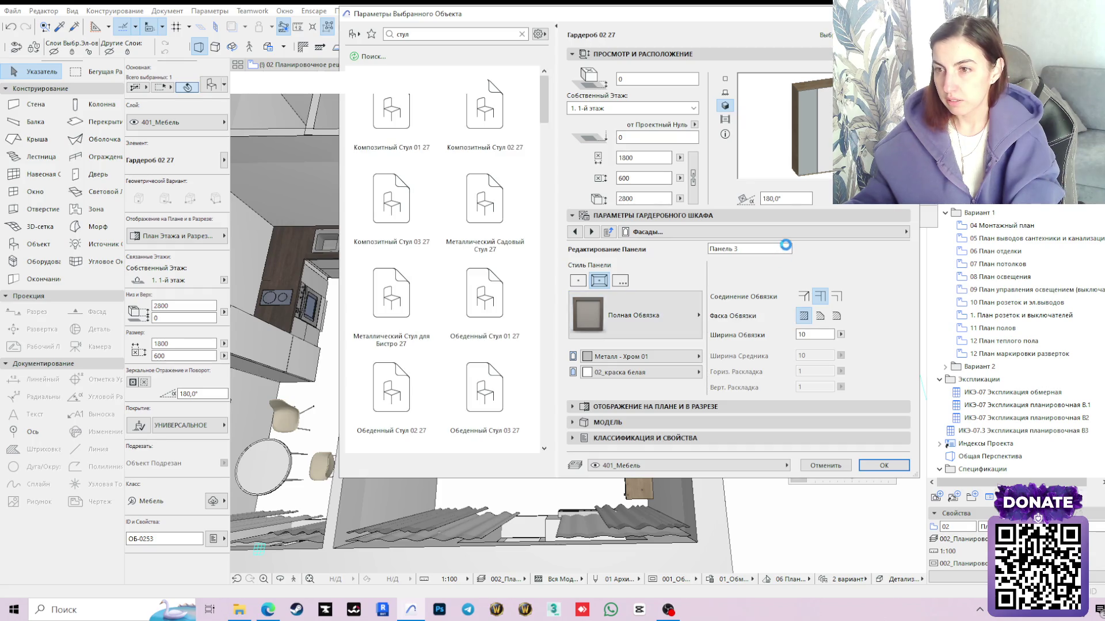
{"action": "left_click", "coordinate": [787, 250]}
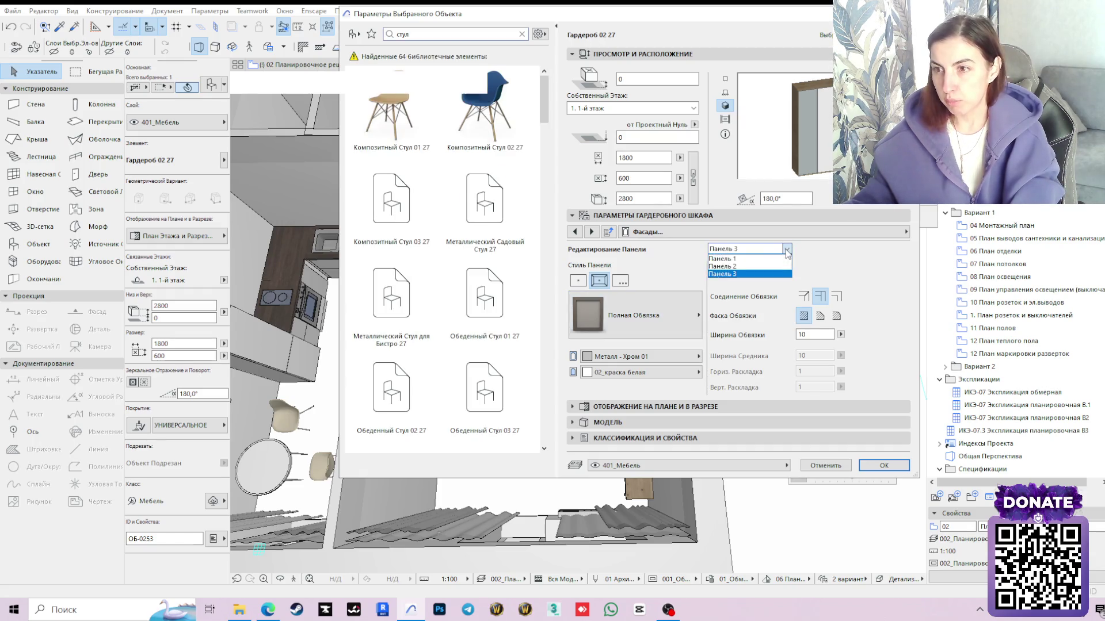
{"action": "left_click", "coordinate": [733, 254]}
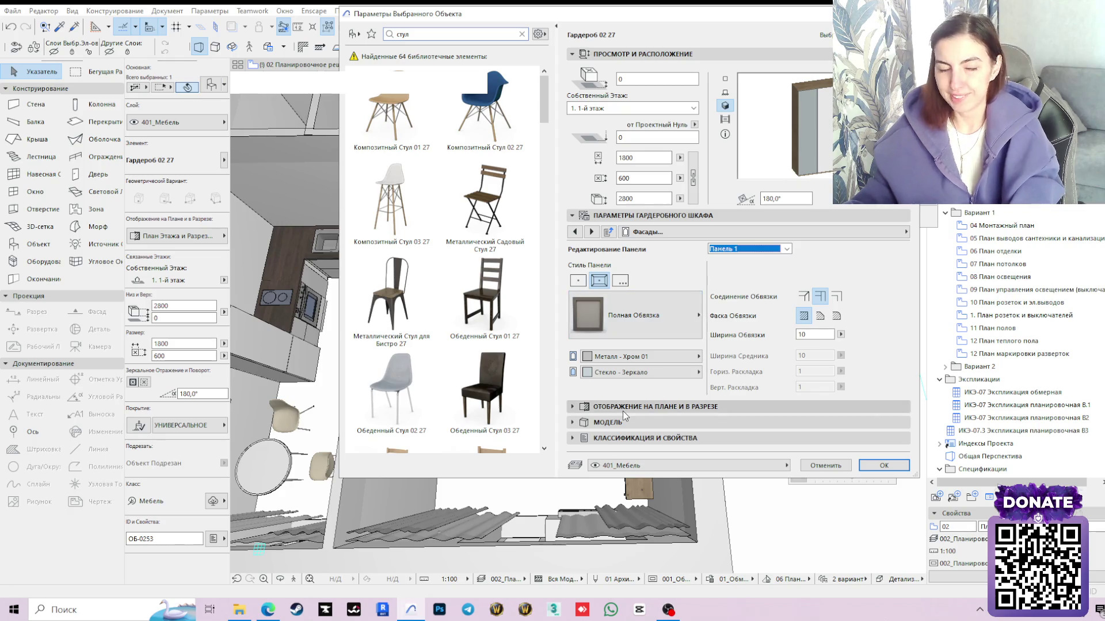
{"action": "left_click", "coordinate": [622, 374]}
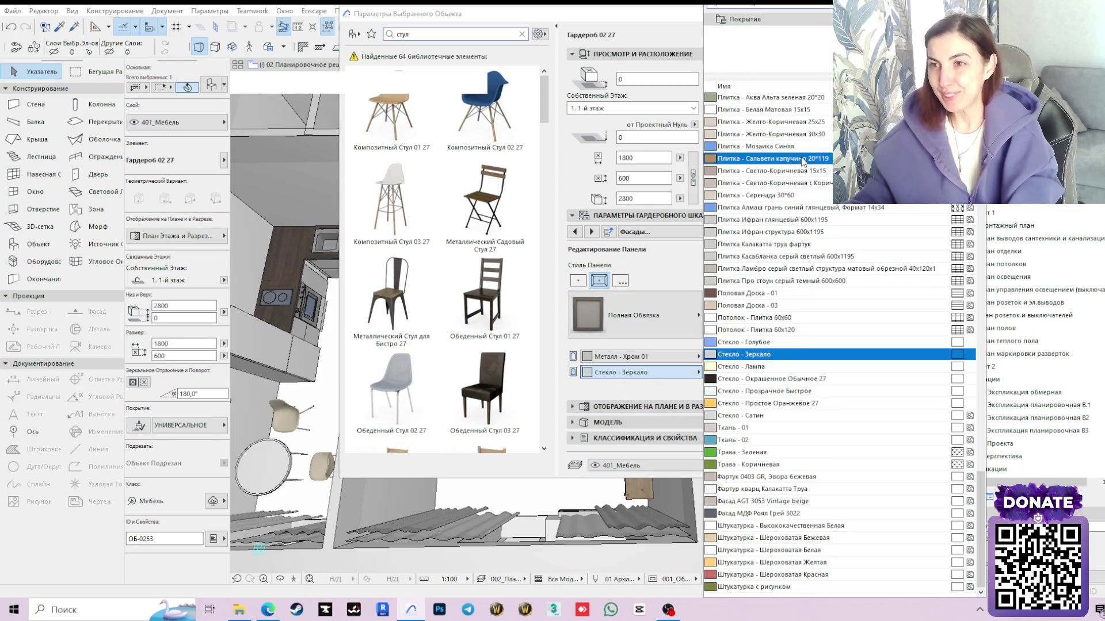
{"action": "type", "text": "бел"}
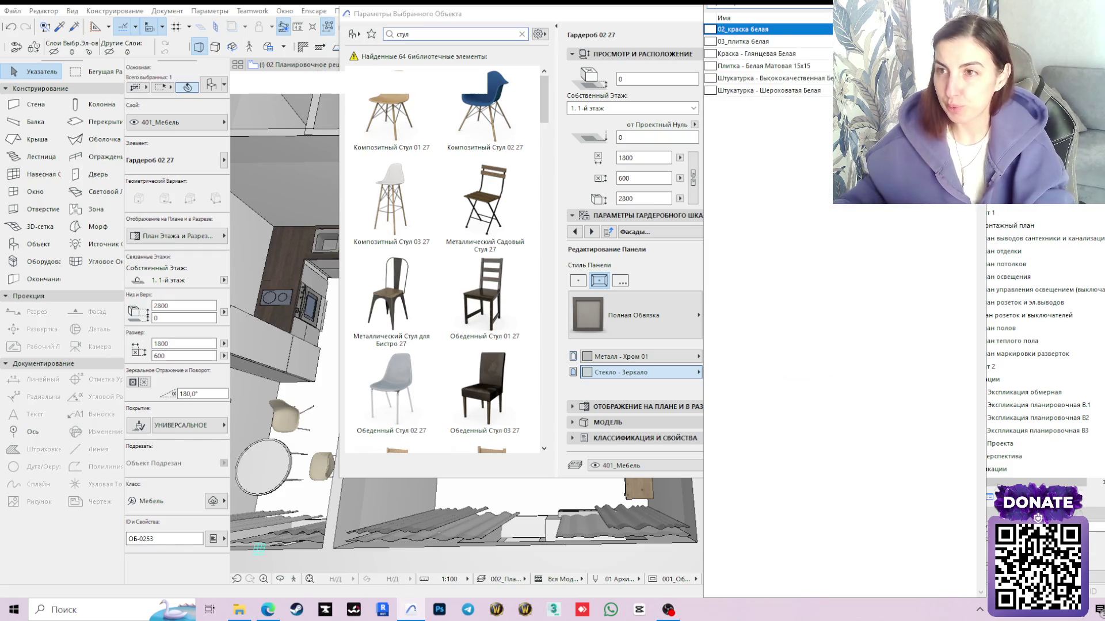
{"action": "left_click", "coordinate": [772, 31]}
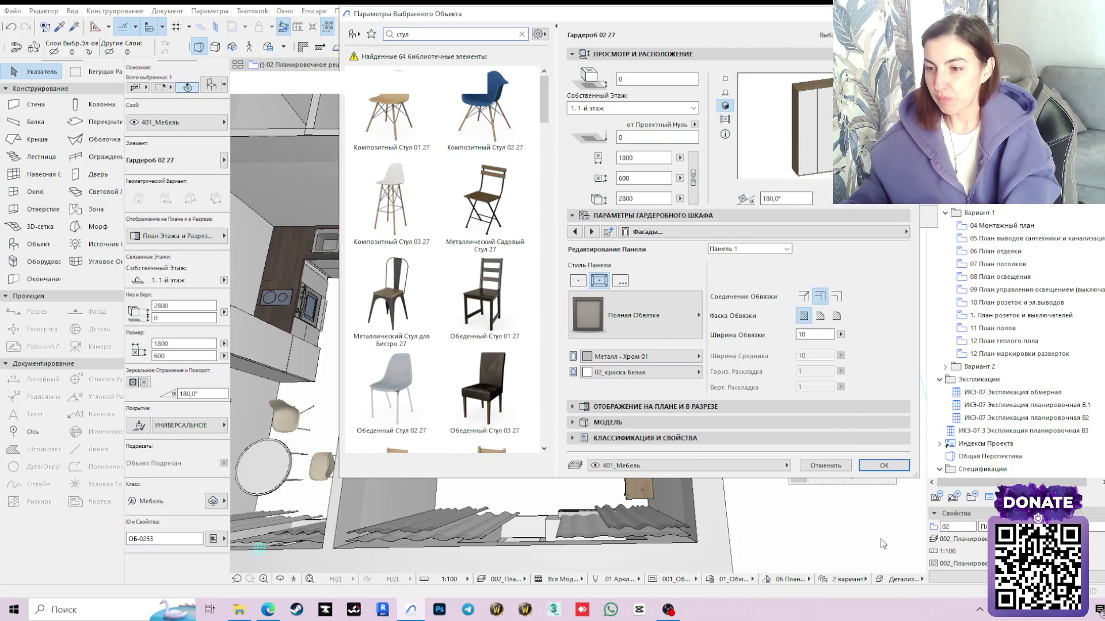
{"action": "left_click", "coordinate": [885, 465]}
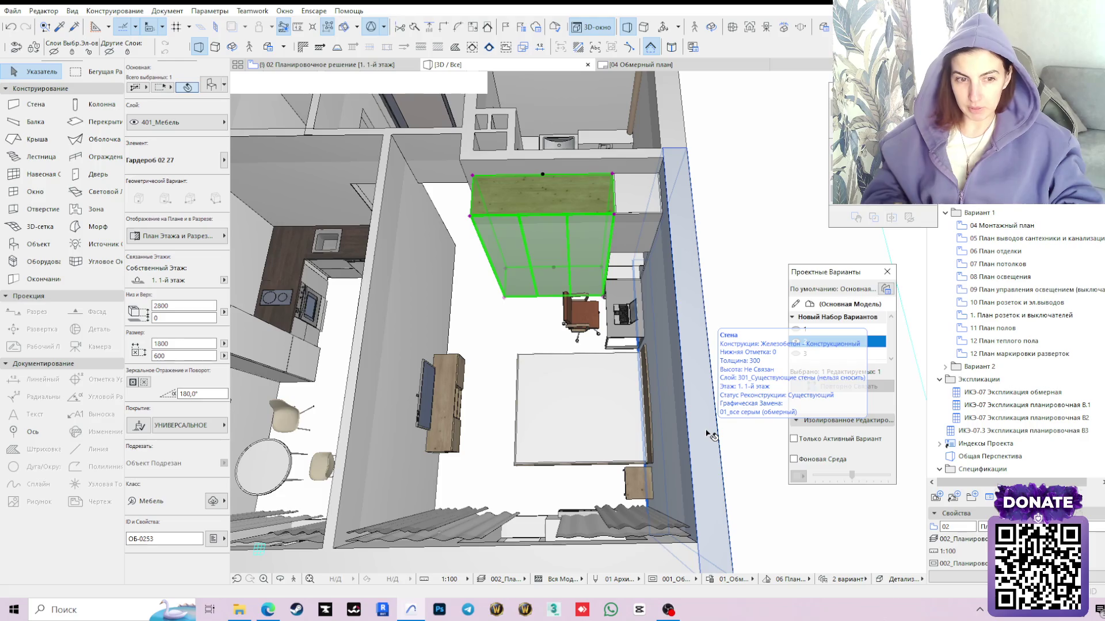
{"action": "left_click", "coordinate": [729, 295]}
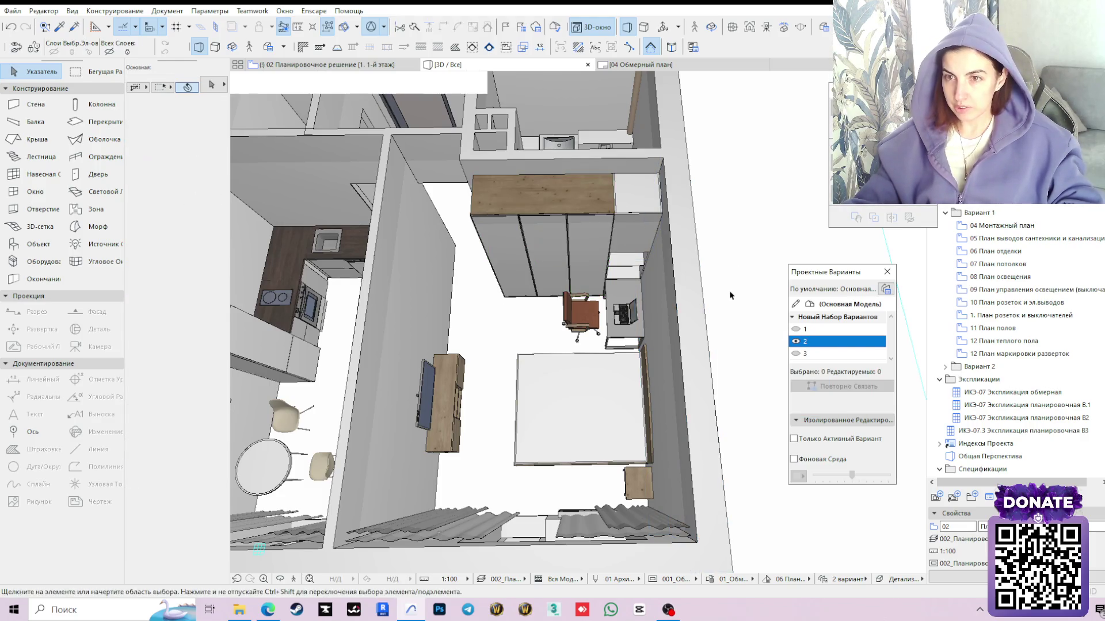
{"action": "mouse_move", "coordinate": [434, 383]}
{"action": "middle_mouse_down"}
{"action": "mouse_move", "coordinate": [555, 390]}
{"action": "mouse_move", "coordinate": [530, 370]}
{"action": "middle_mouse_up"}
{"action": "scroll", "coordinate": [533, 363], "scroll_direction": "down", "scroll_amount": 1}
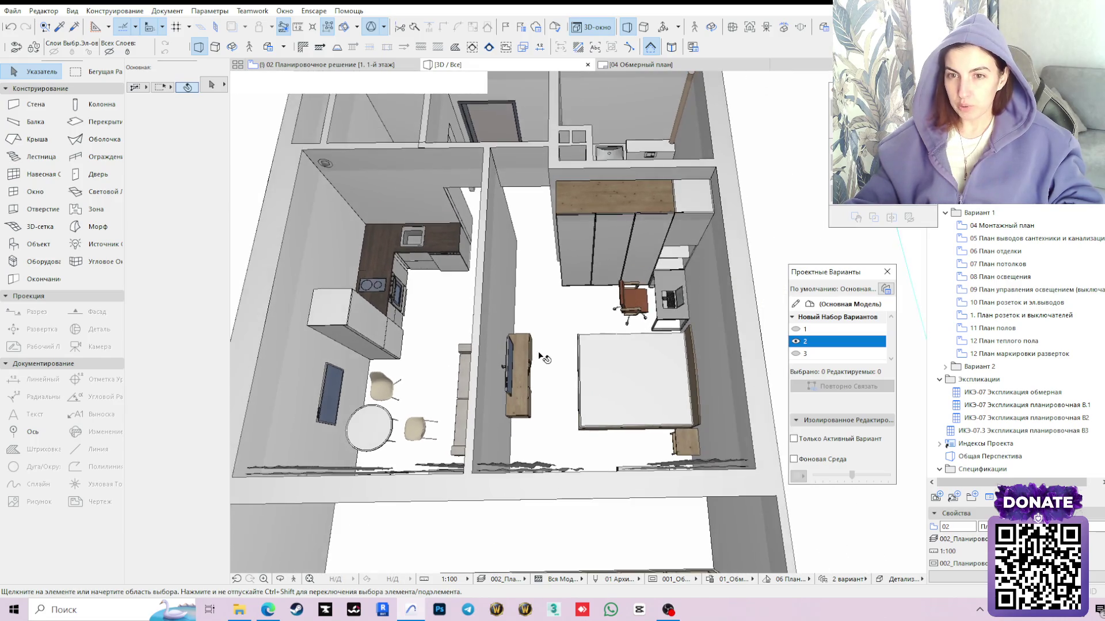
{"action": "scroll", "coordinate": [543, 353], "scroll_direction": "down", "scroll_amount": 2}
{"action": "scroll", "coordinate": [561, 380], "scroll_direction": "down", "scroll_amount": 2}
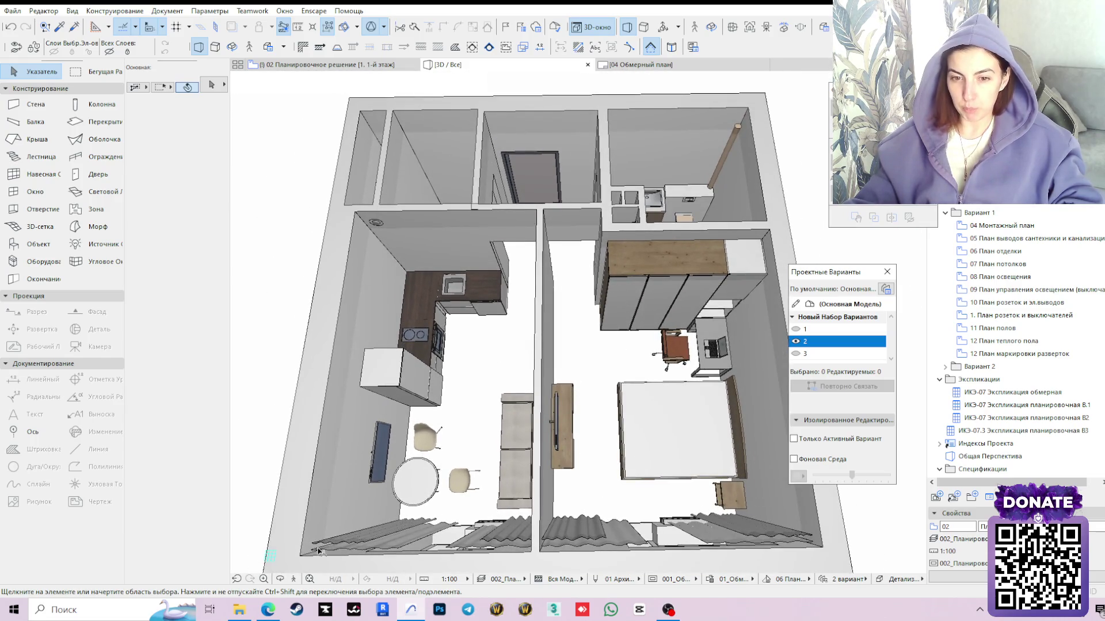
{"action": "left_click", "coordinate": [279, 578]}
{"action": "left_click_drag", "start_coordinate": [517, 450], "coordinate": [527, 404]}
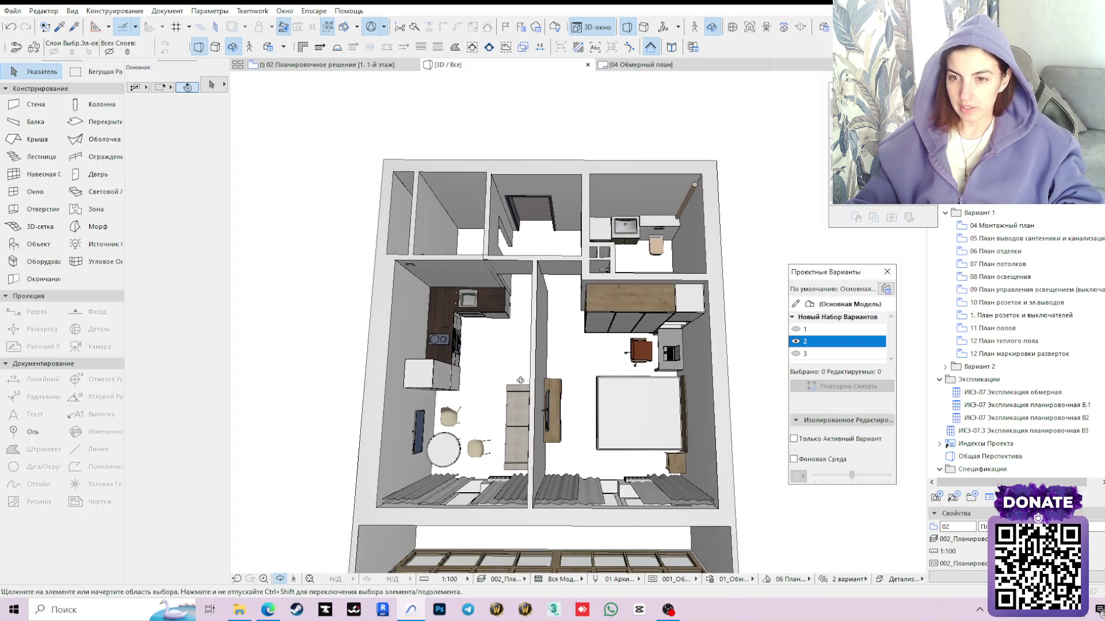
{"action": "scroll", "coordinate": [527, 404], "scroll_direction": "up", "scroll_amount": 2}
{"action": "scroll", "coordinate": [544, 393], "scroll_direction": "up", "scroll_amount": 2}
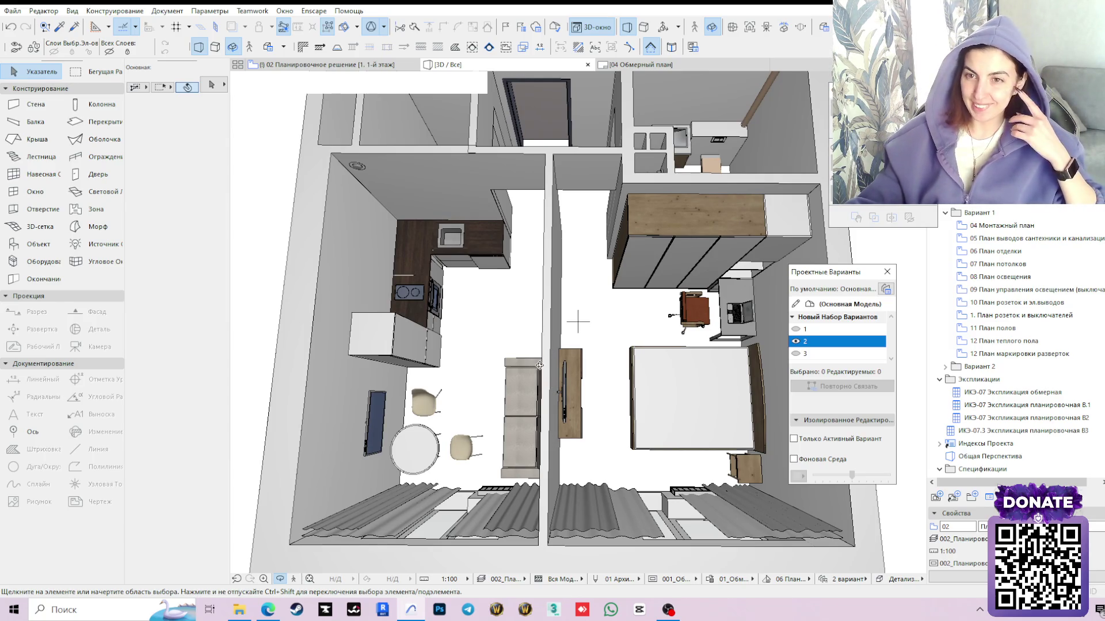
{"action": "mouse_move", "coordinate": [578, 322]}
{"action": "middle_mouse_down"}
{"action": "mouse_move", "coordinate": [547, 313]}
{"action": "mouse_move", "coordinate": [577, 343]}
{"action": "middle_mouse_up"}
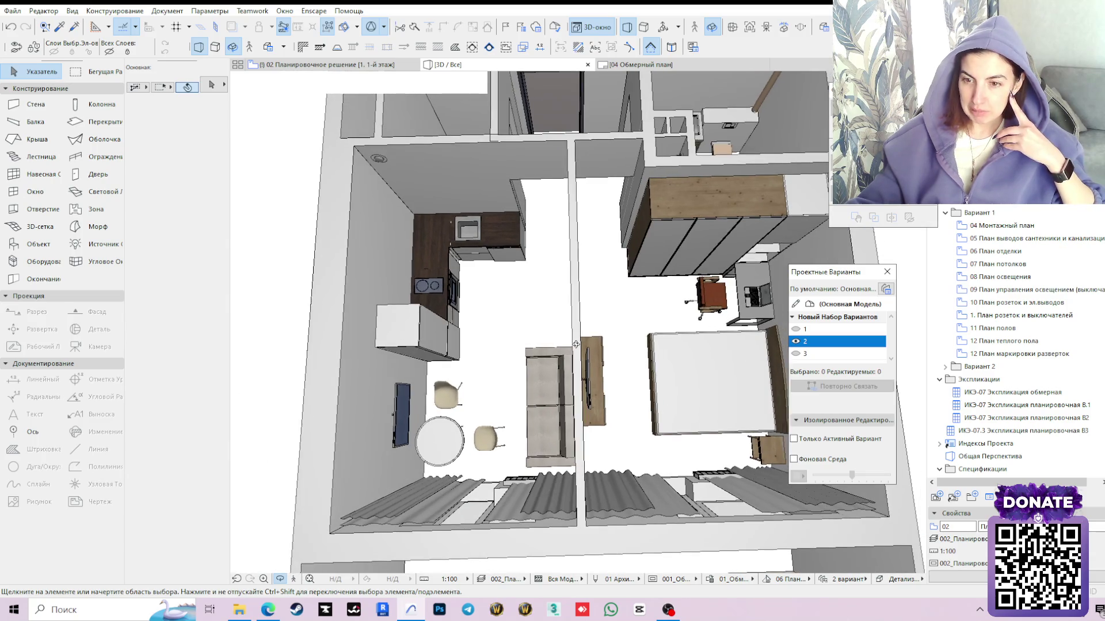
{"action": "mouse_move", "coordinate": [578, 341]}
{"action": "middle_mouse_down"}
{"action": "mouse_move", "coordinate": [575, 287]}
{"action": "mouse_move", "coordinate": [578, 322]}
{"action": "middle_mouse_up"}
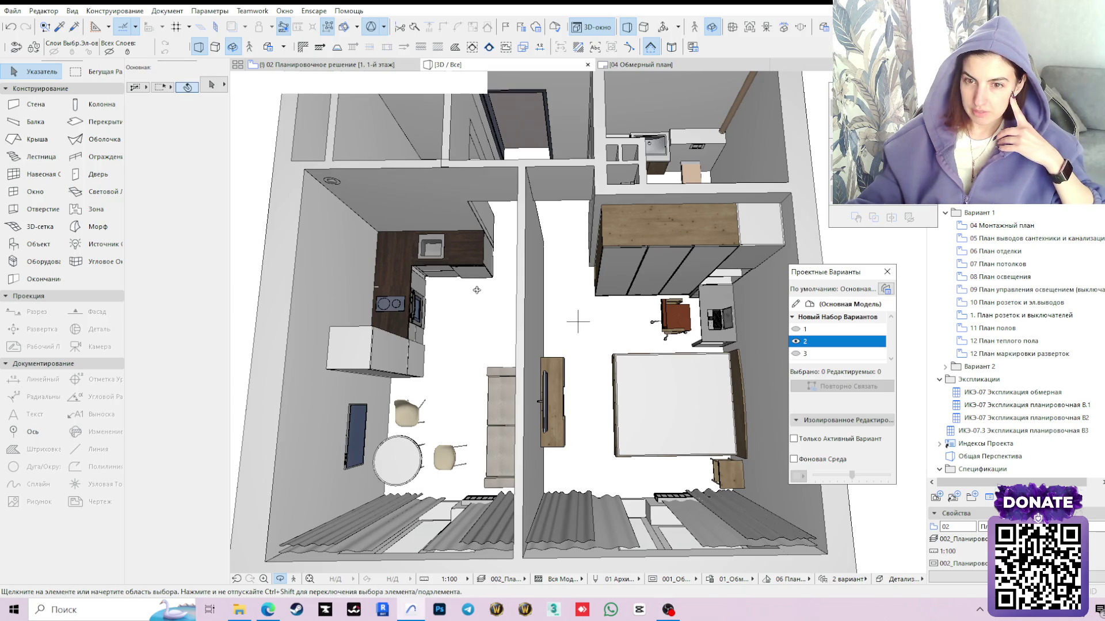
{"action": "mouse_move", "coordinate": [477, 290]}
{"action": "middle_mouse_down", "text": "shift"}
{"action": "mouse_move", "coordinate": [551, 379]}
{"action": "mouse_move", "coordinate": [596, 227]}
{"action": "mouse_move", "coordinate": [578, 321]}
{"action": "middle_mouse_up", "text": "shift"}
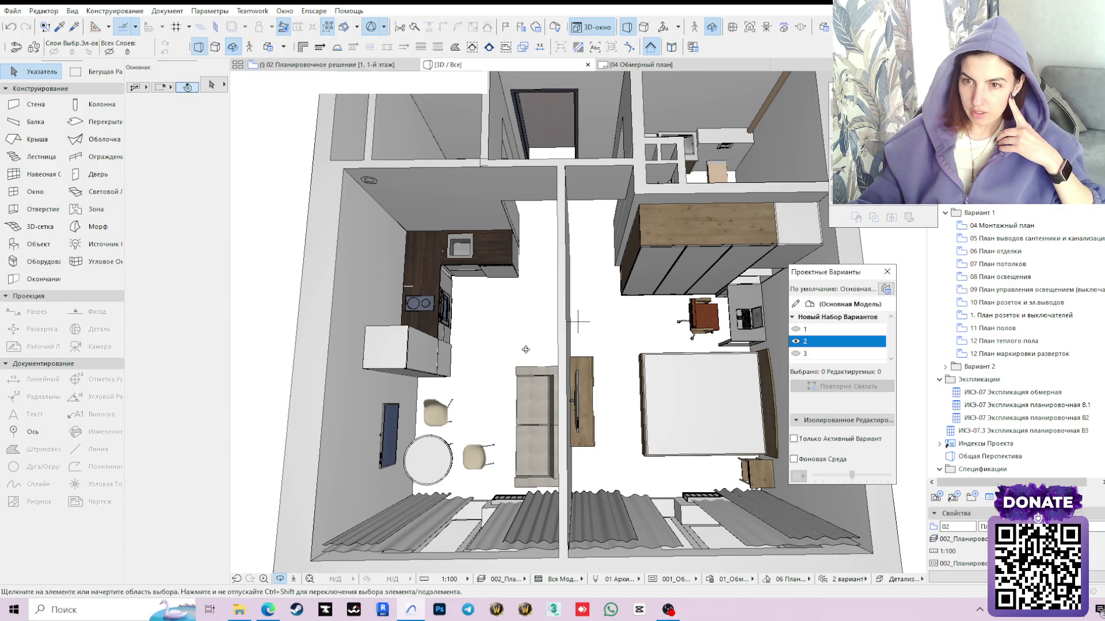
{"action": "key", "text": "F2"}
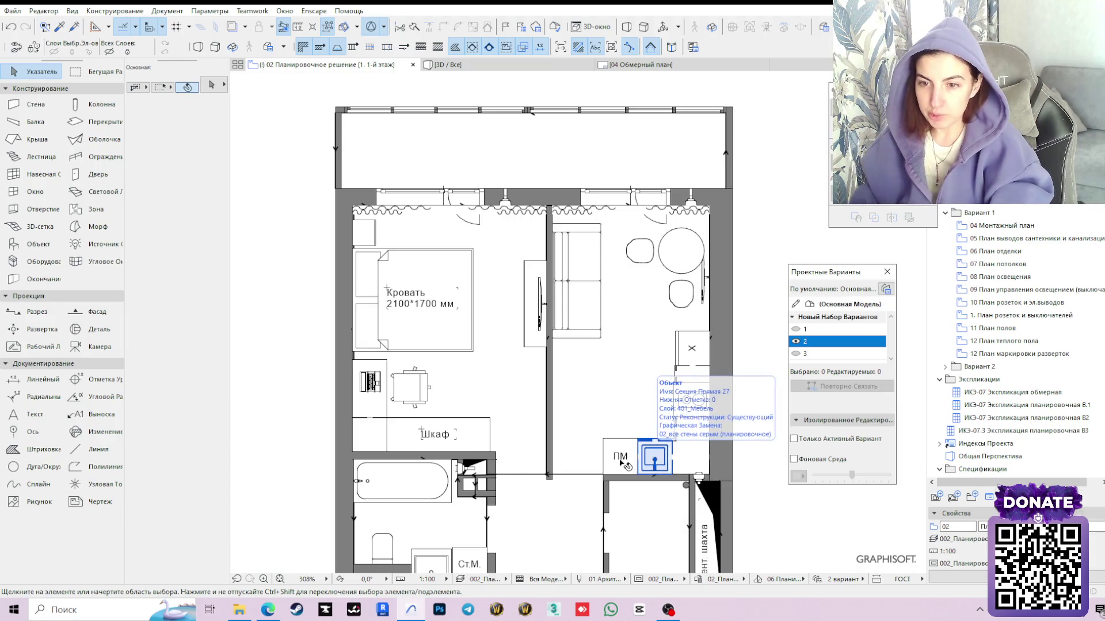
{"action": "scroll", "coordinate": [624, 464], "scroll_direction": "down", "scroll_amount": 2}
{"action": "scroll", "coordinate": [570, 459], "scroll_direction": "up", "scroll_amount": 4}
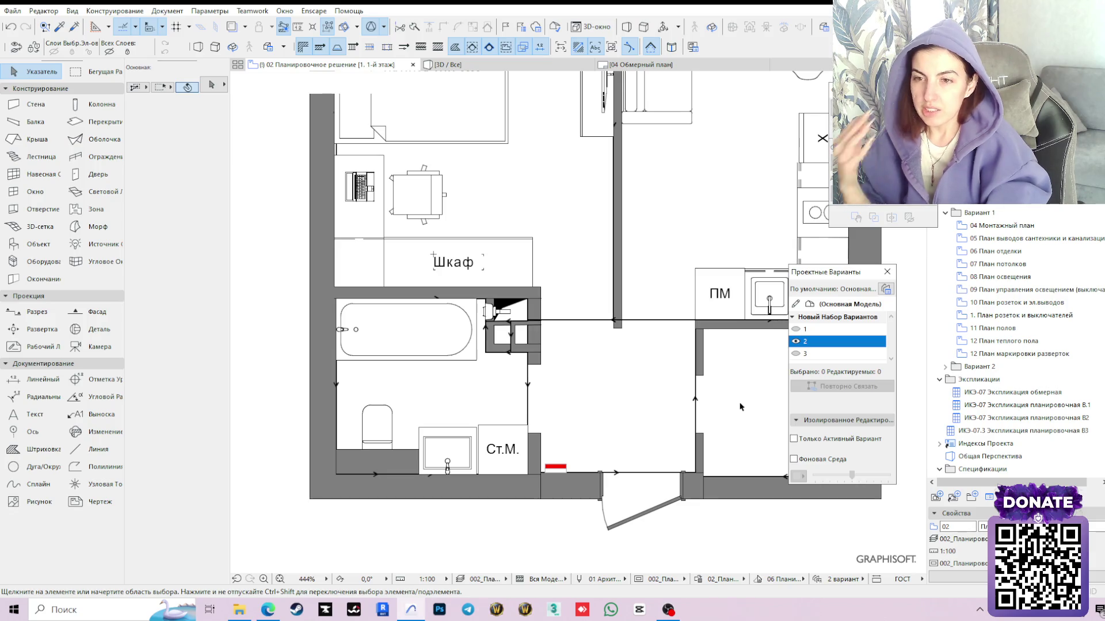
{"action": "scroll", "coordinate": [739, 406], "scroll_direction": "down", "scroll_amount": 3}
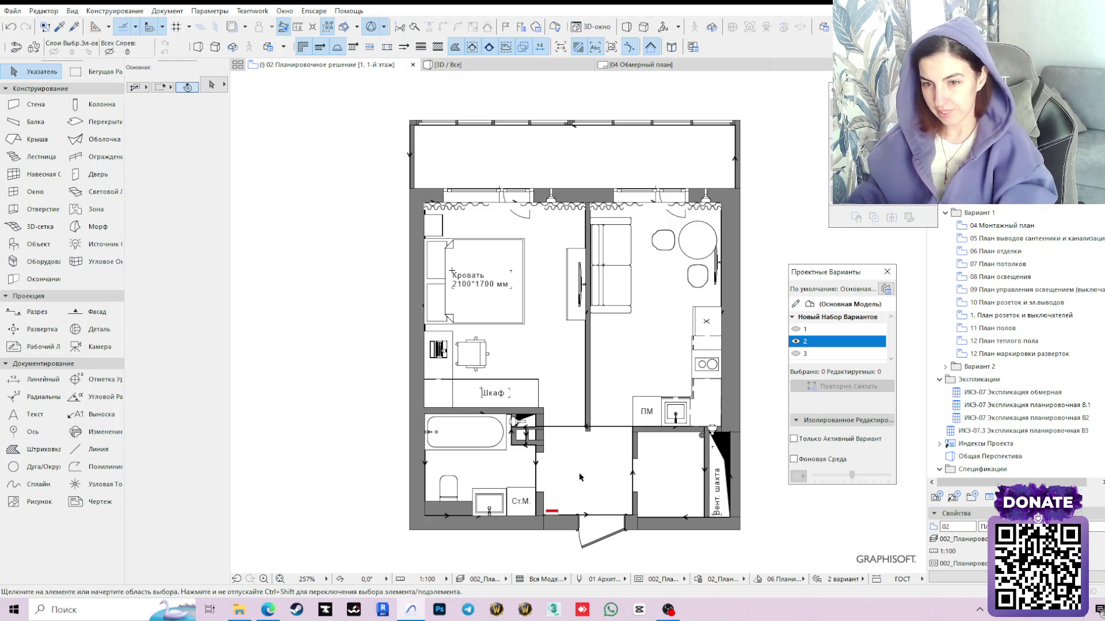
{"action": "scroll", "coordinate": [631, 479], "scroll_direction": "up", "scroll_amount": 2}
{"action": "scroll", "coordinate": [632, 484], "scroll_direction": "up", "scroll_amount": 1}
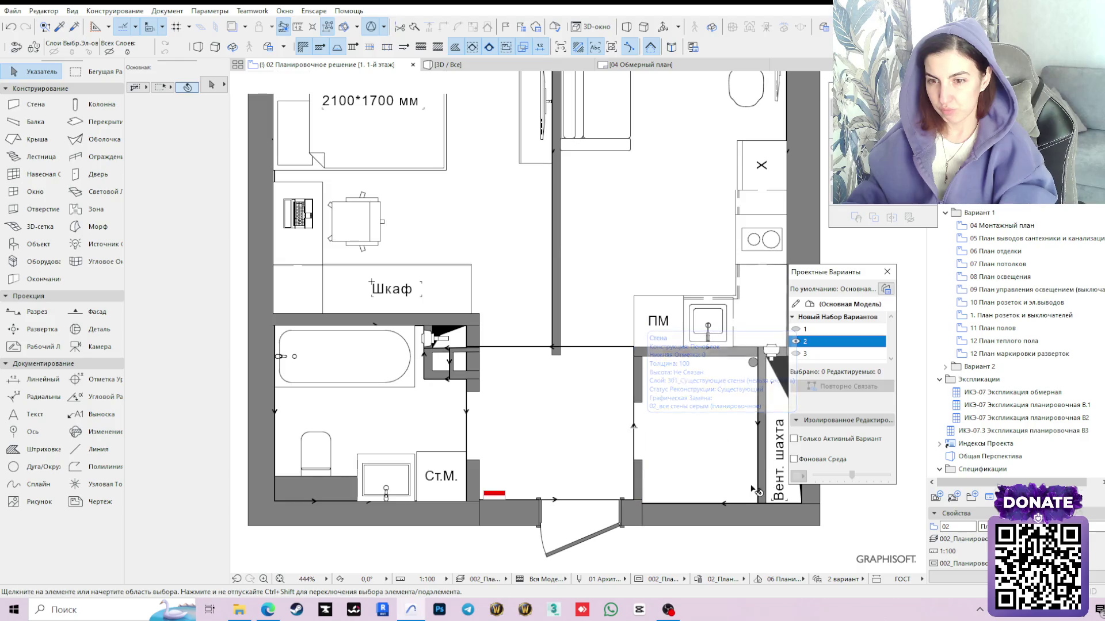
Bring up the Object tool's default settings with Обеденный Стул 02 27 preset
{"action": "left_click", "coordinate": [34, 243]}
{"action": "left_click", "coordinate": [211, 84]}
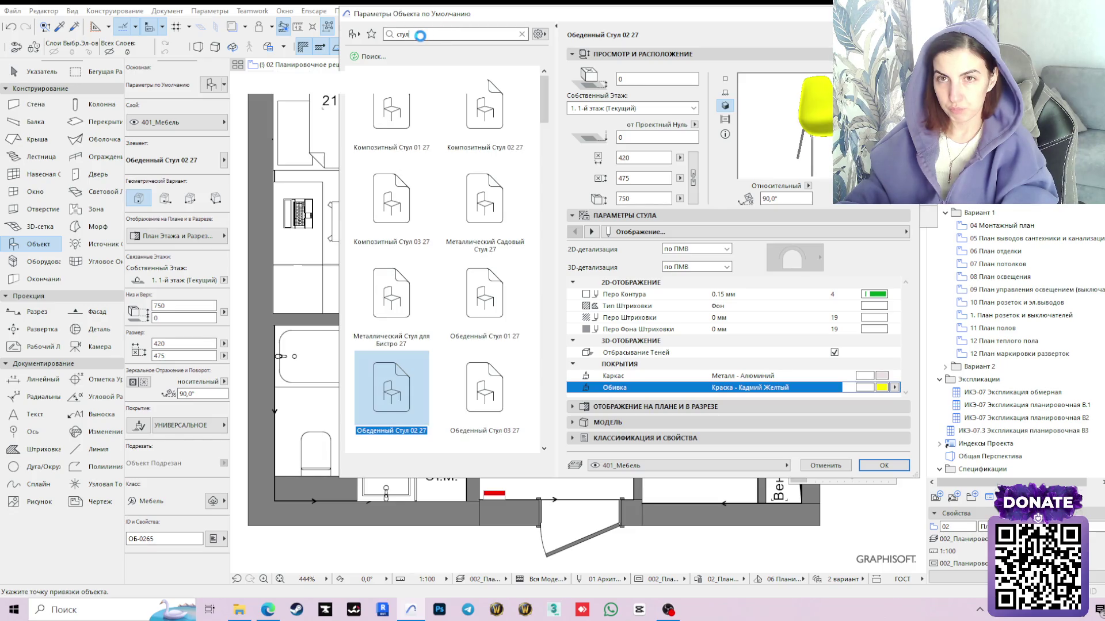
Highlight the стул search text and close the object defaults unchanged
{"action": "double_click", "coordinate": [432, 34]}
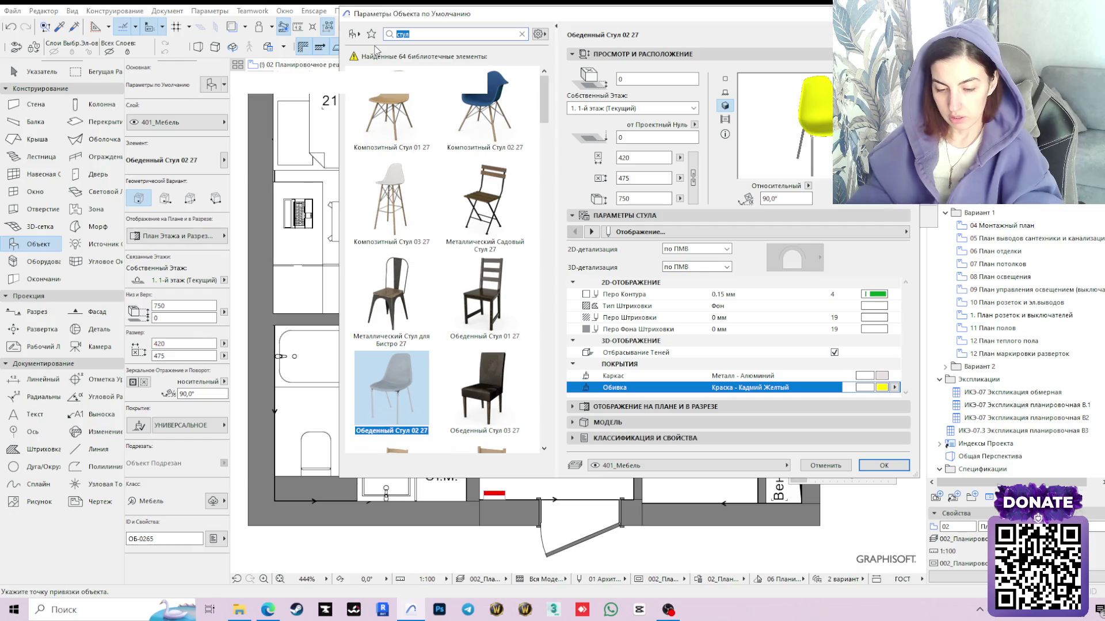
{"action": "type", "text": "о"}
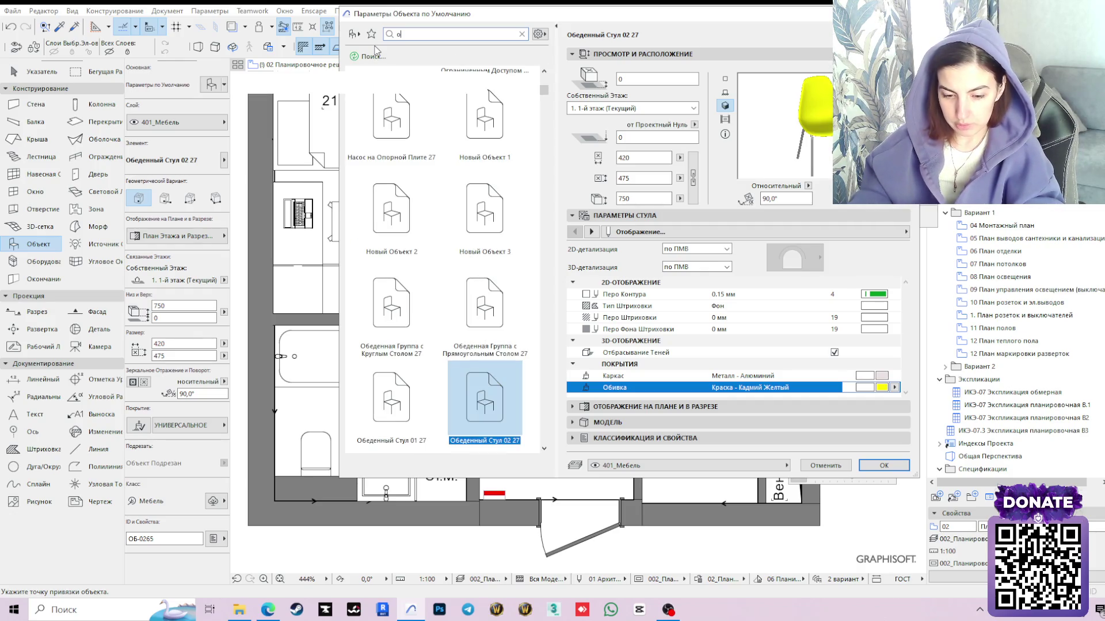
{"action": "type", "text": "б"}
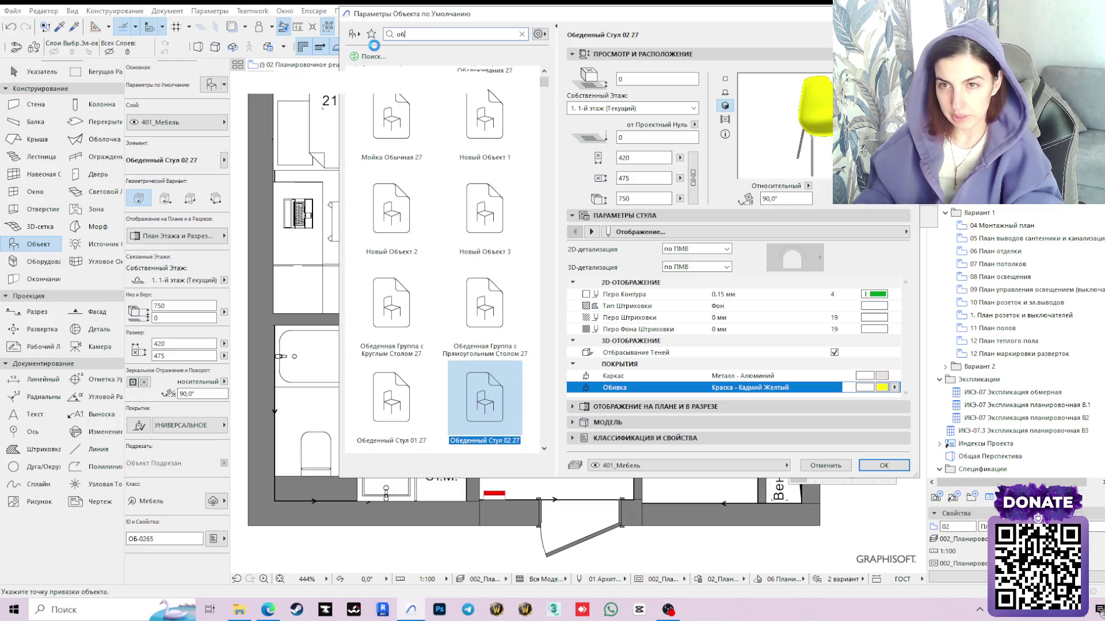
{"action": "key", "text": "Return"}
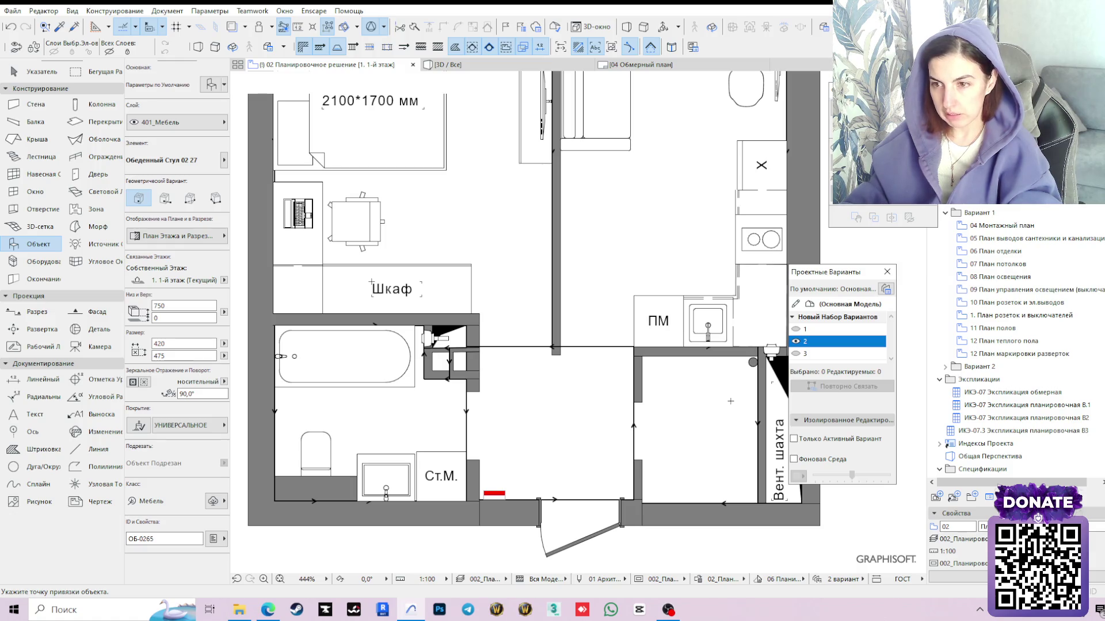
{"action": "middle_click_drag", "start_coordinate": [719, 365], "coordinate": [665, 350]}
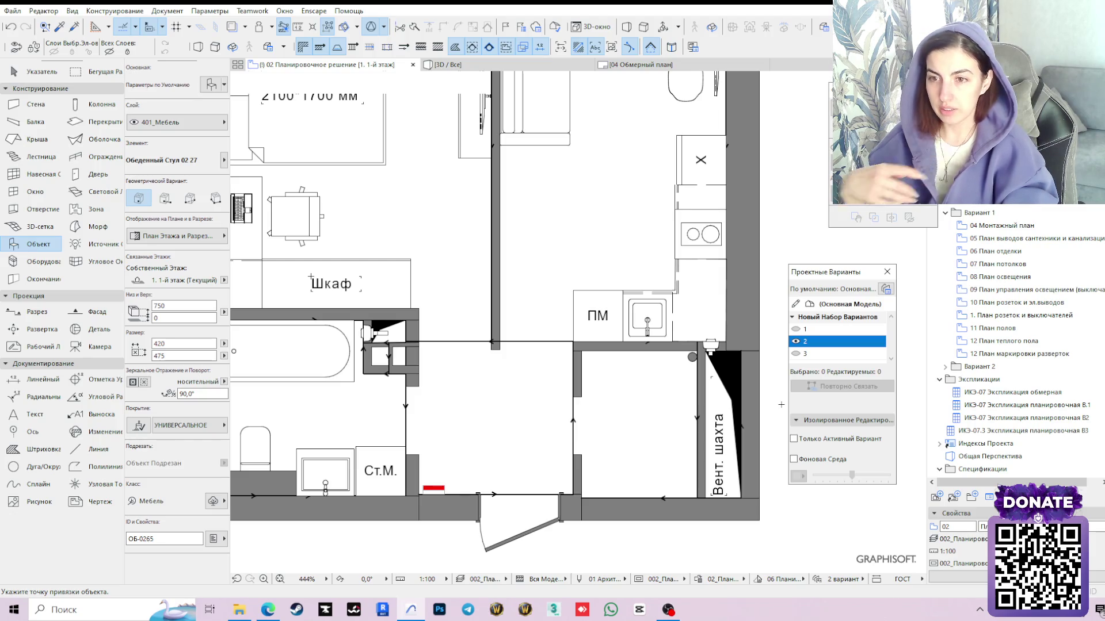
{"action": "scroll", "coordinate": [720, 397], "scroll_direction": "down", "scroll_amount": 3}
{"action": "middle_click_drag", "start_coordinate": [509, 191], "coordinate": [464, 272]}
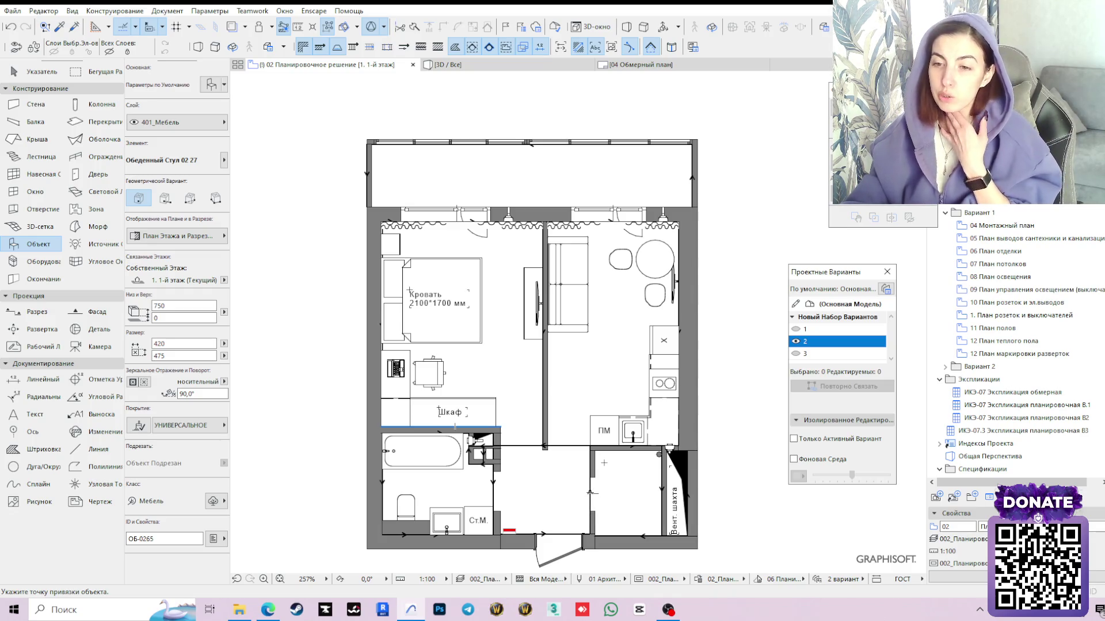
Check the layout in 3D from above, then return to the '02 Планировочное решение' floor plan
{"action": "left_click", "coordinate": [457, 65]}
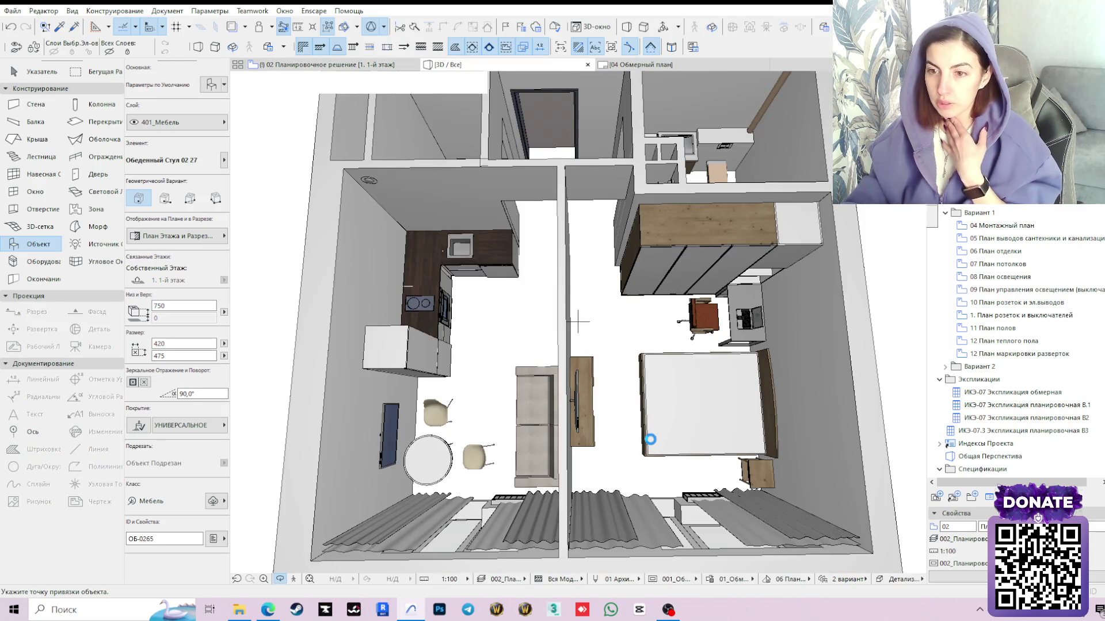
{"action": "scroll", "coordinate": [579, 322], "scroll_direction": "down", "scroll_amount": 3}
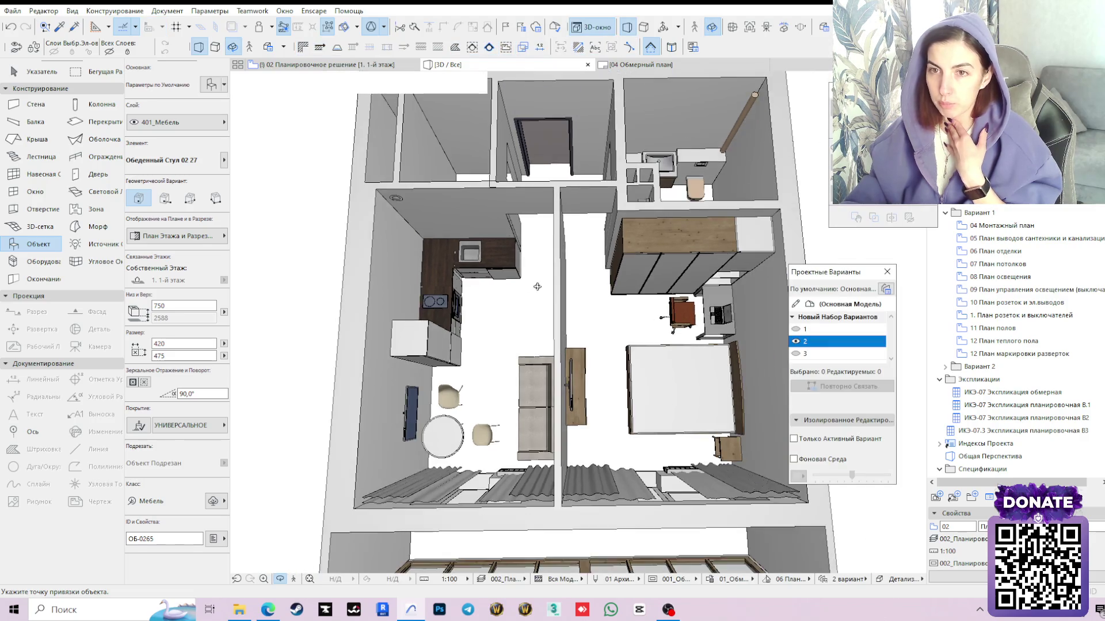
{"action": "scroll", "coordinate": [578, 322], "scroll_direction": "up", "scroll_amount": 1}
{"action": "scroll", "coordinate": [579, 321], "scroll_direction": "up", "scroll_amount": 1}
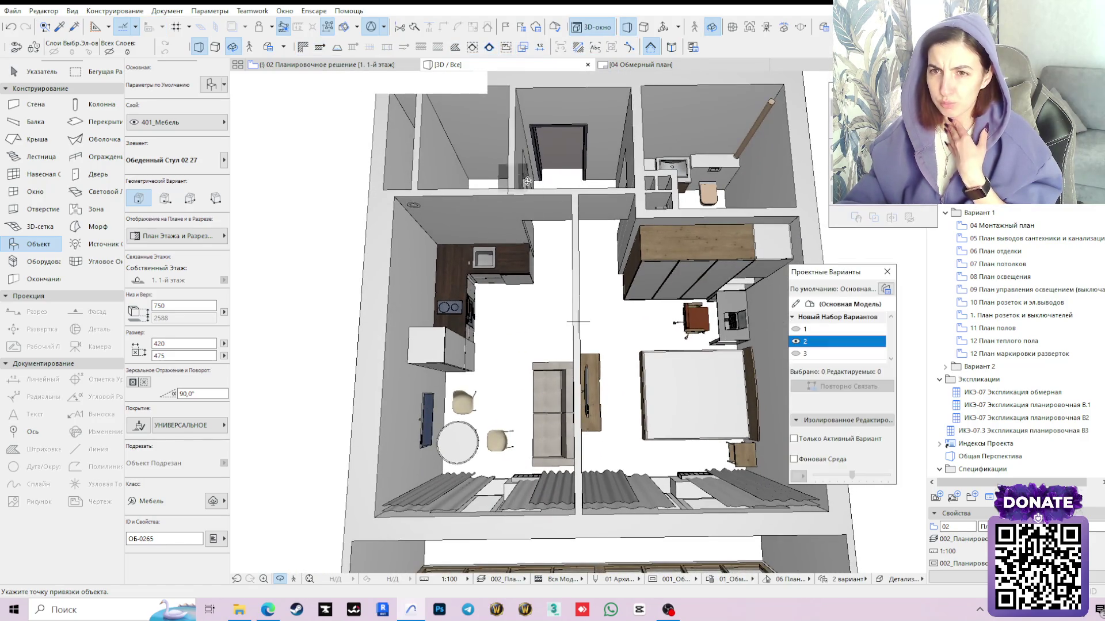
{"action": "scroll", "coordinate": [579, 322], "scroll_direction": "up", "scroll_amount": 2}
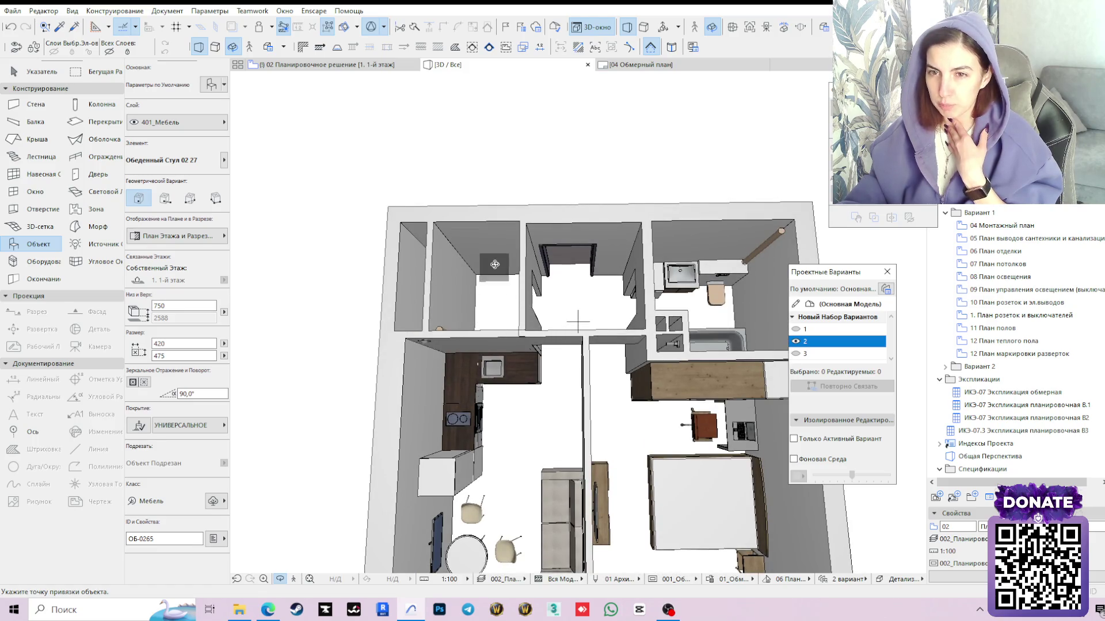
{"action": "scroll", "coordinate": [579, 322], "scroll_direction": "down", "scroll_amount": 2}
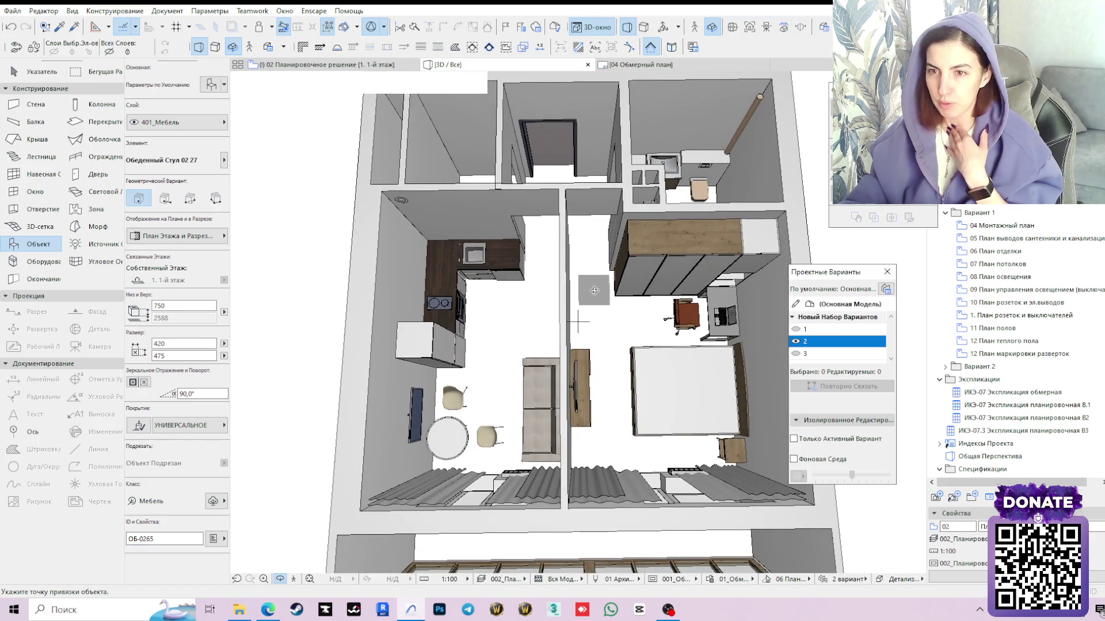
{"action": "middle_click_drag", "start_coordinate": [594, 302], "coordinate": [562, 285], "text": "shift"}
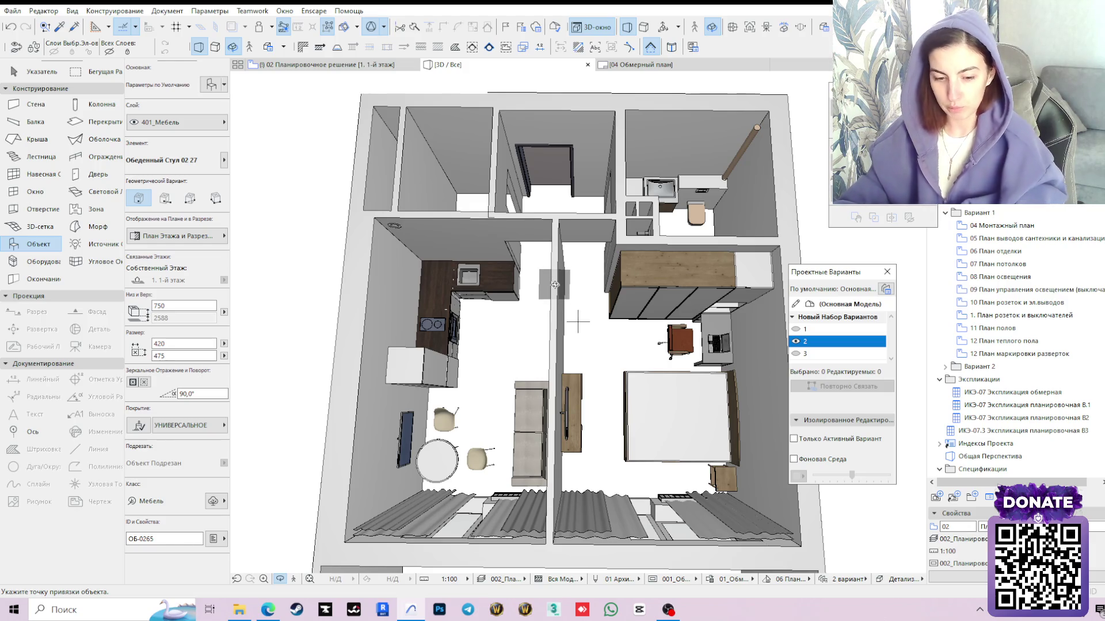
{"action": "middle_click_drag", "start_coordinate": [551, 290], "coordinate": [577, 321], "text": "shift"}
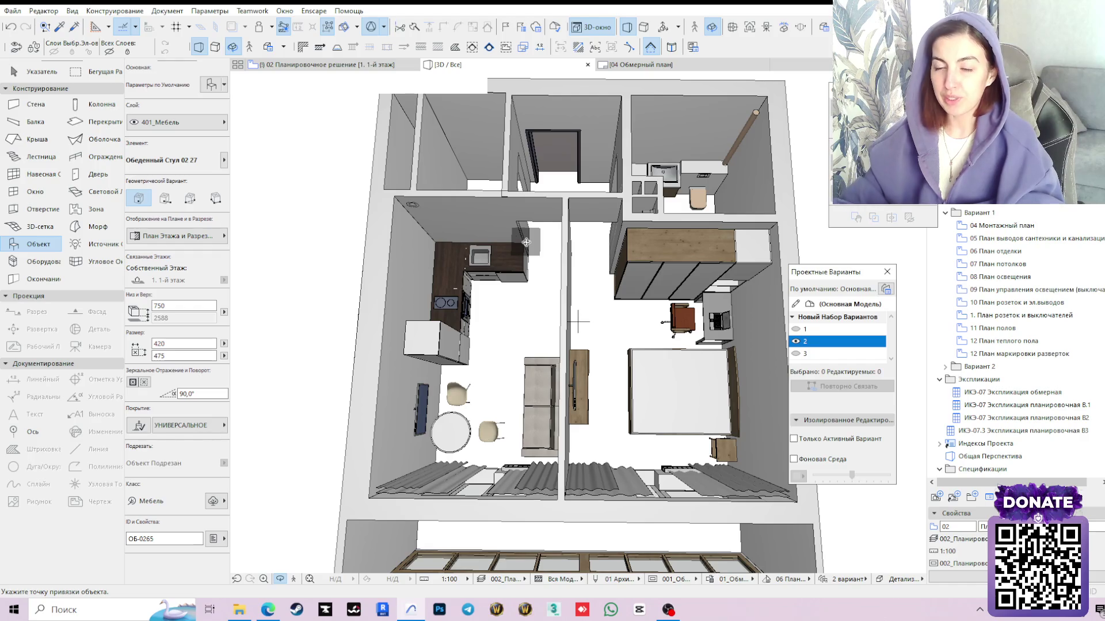
{"action": "scroll", "coordinate": [519, 268], "scroll_direction": "up", "scroll_amount": 1}
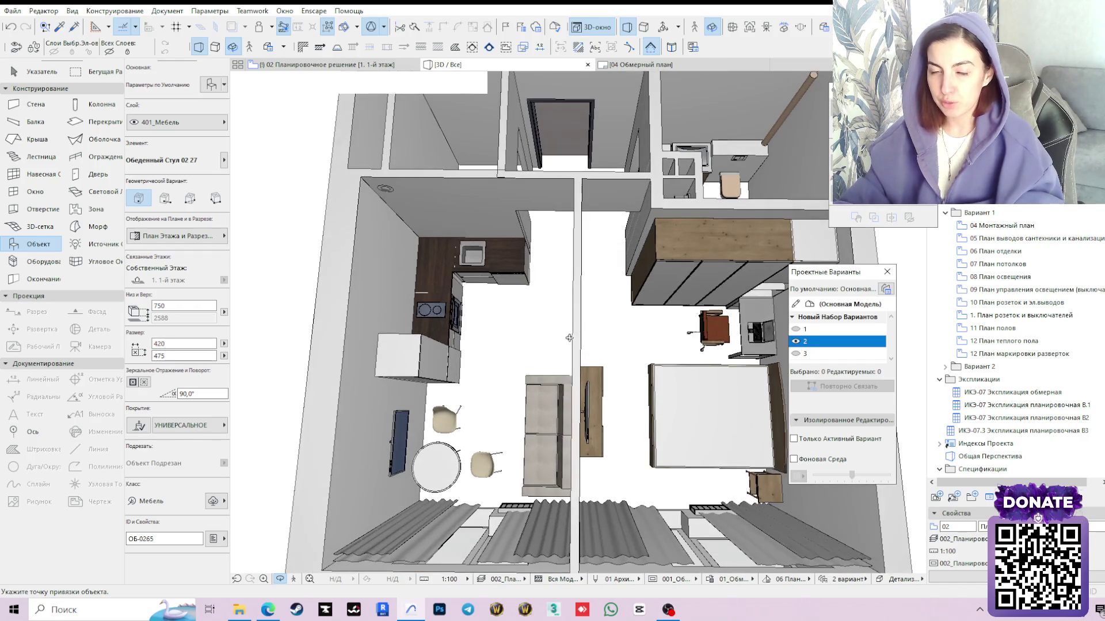
{"action": "scroll", "coordinate": [568, 337], "scroll_direction": "up", "scroll_amount": 2}
{"action": "scroll", "coordinate": [605, 389], "scroll_direction": "up", "scroll_amount": 2}
{"action": "scroll", "coordinate": [640, 442], "scroll_direction": "up", "scroll_amount": 1}
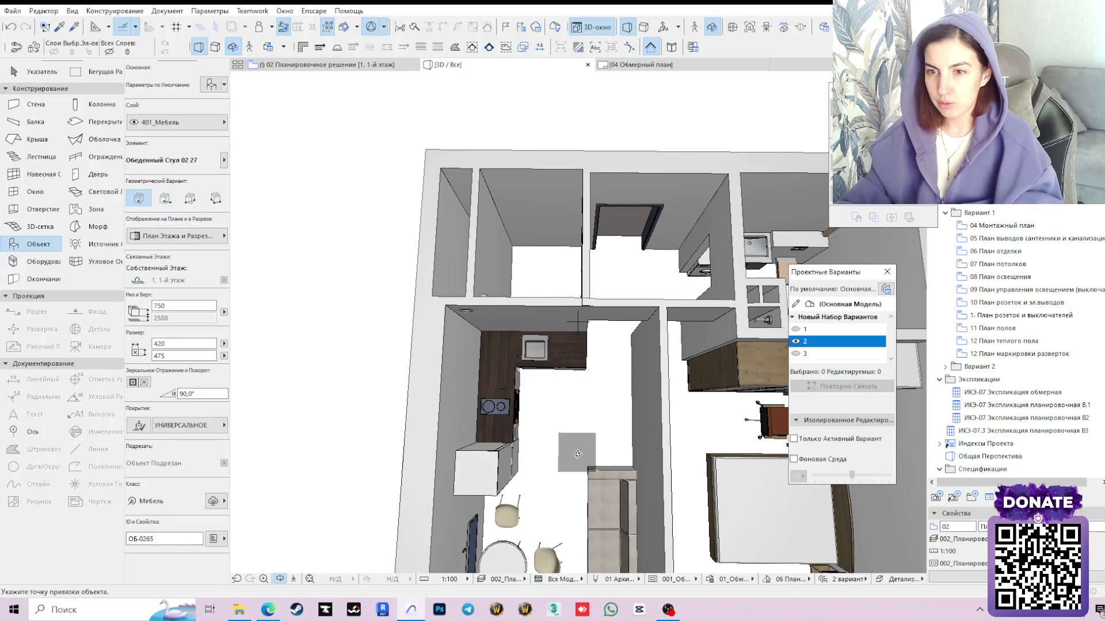
{"action": "scroll", "coordinate": [578, 454], "scroll_direction": "down", "scroll_amount": 3}
{"action": "scroll", "coordinate": [605, 432], "scroll_direction": "up", "scroll_amount": 3}
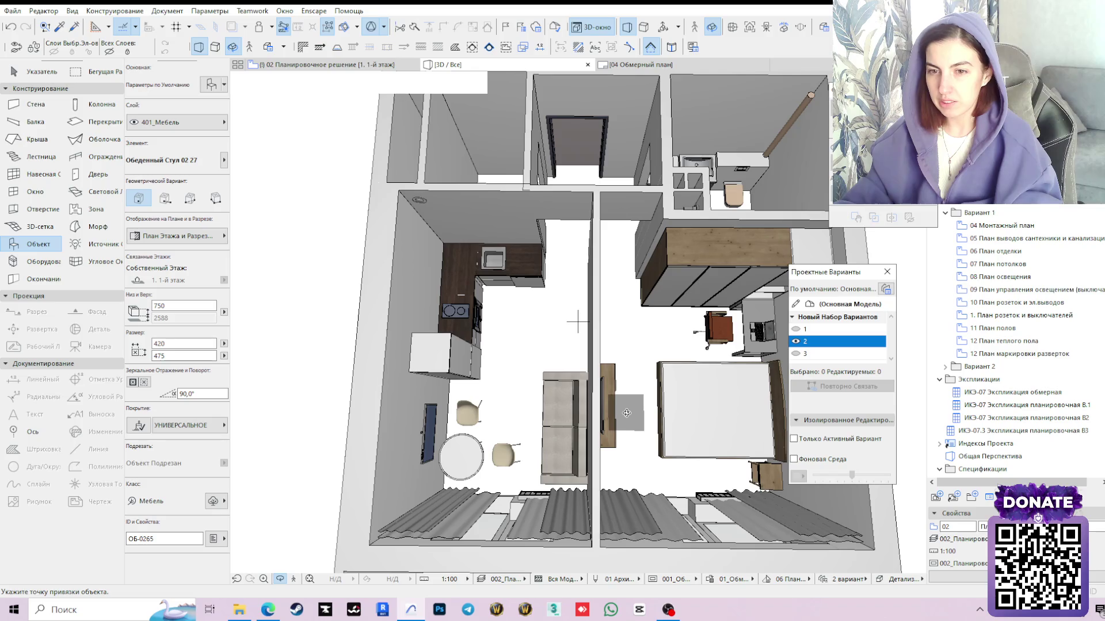
{"action": "scroll", "coordinate": [608, 397], "scroll_direction": "down", "scroll_amount": 2}
{"action": "scroll", "coordinate": [592, 382], "scroll_direction": "up", "scroll_amount": 2}
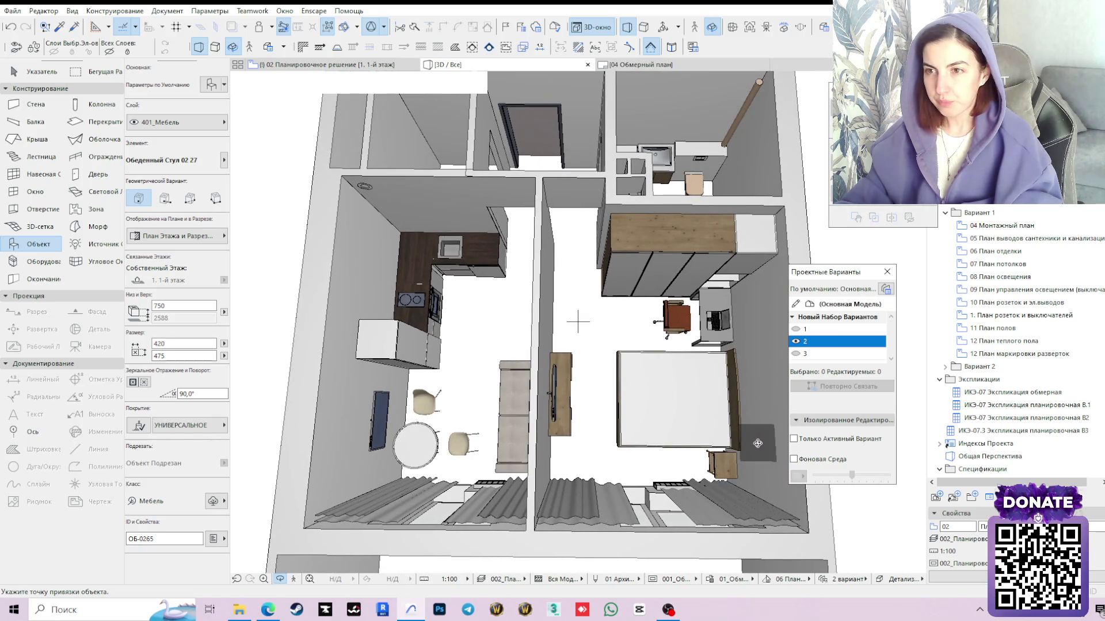
{"action": "left_click", "coordinate": [328, 64]}
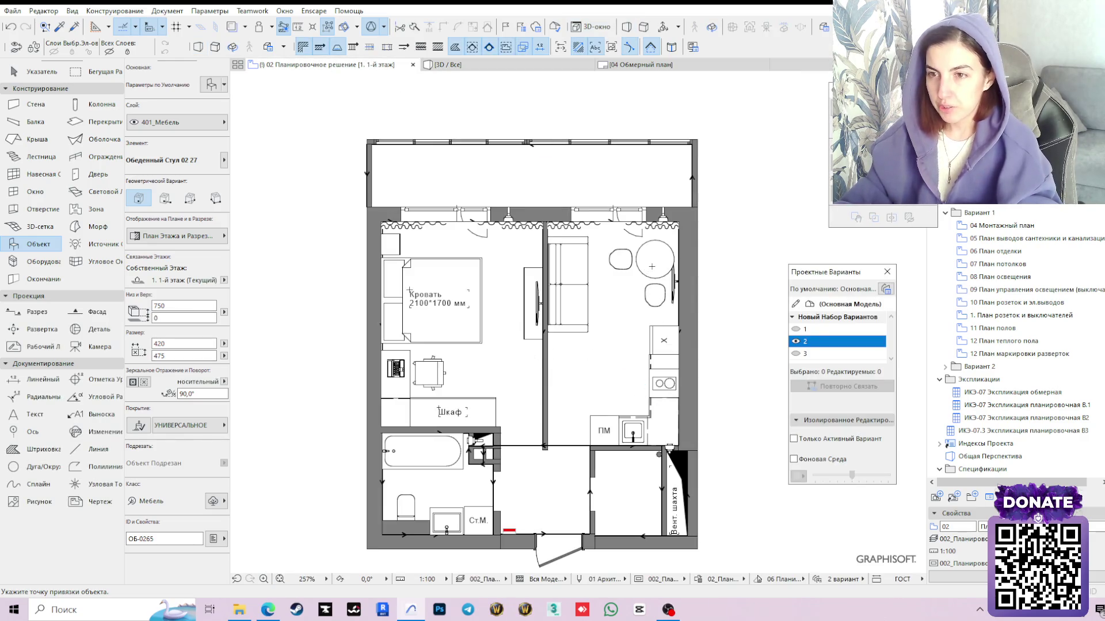
Use Find & Select to select all elements whose design option set is not Main Model
{"action": "key", "text": "Escape"}
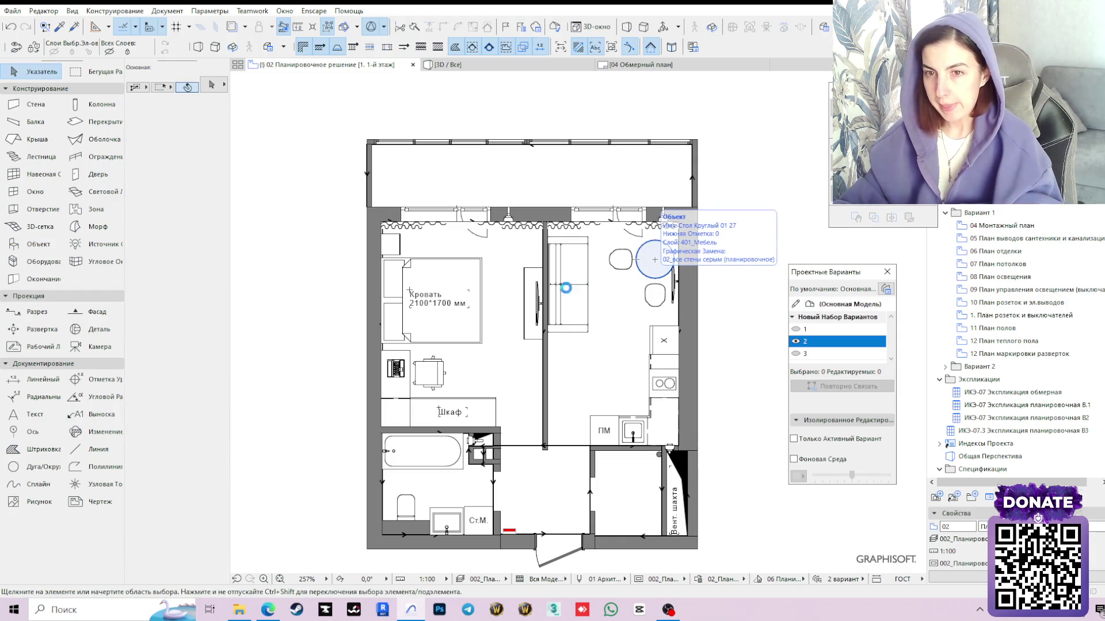
{"action": "key", "text": "ctrl+f"}
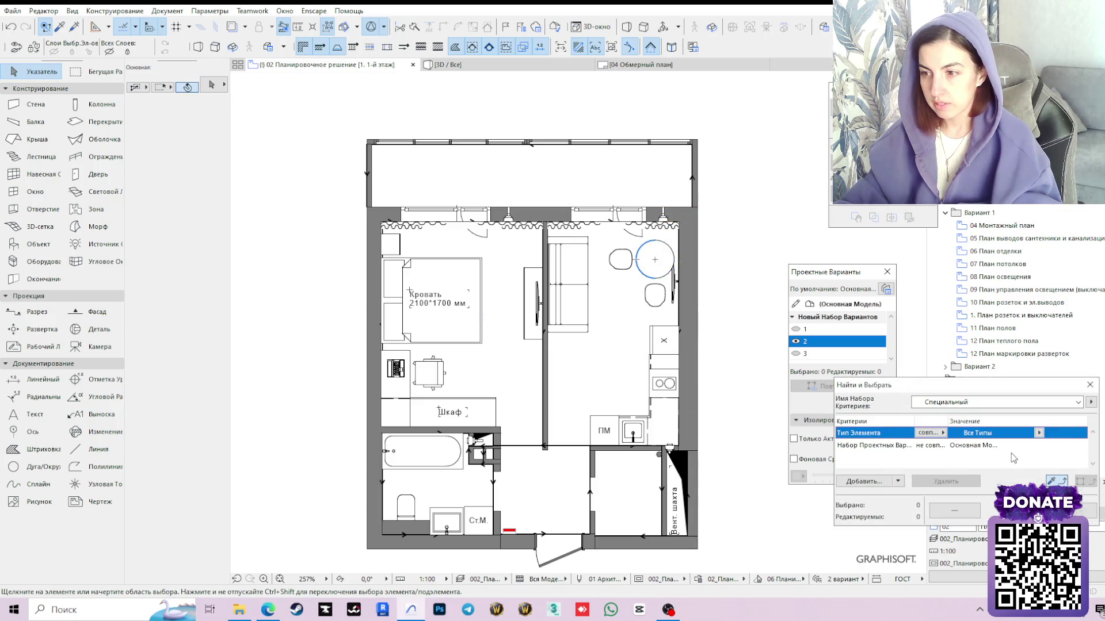
{"action": "left_click", "coordinate": [995, 445]}
{"action": "left_click", "coordinate": [1054, 481]}
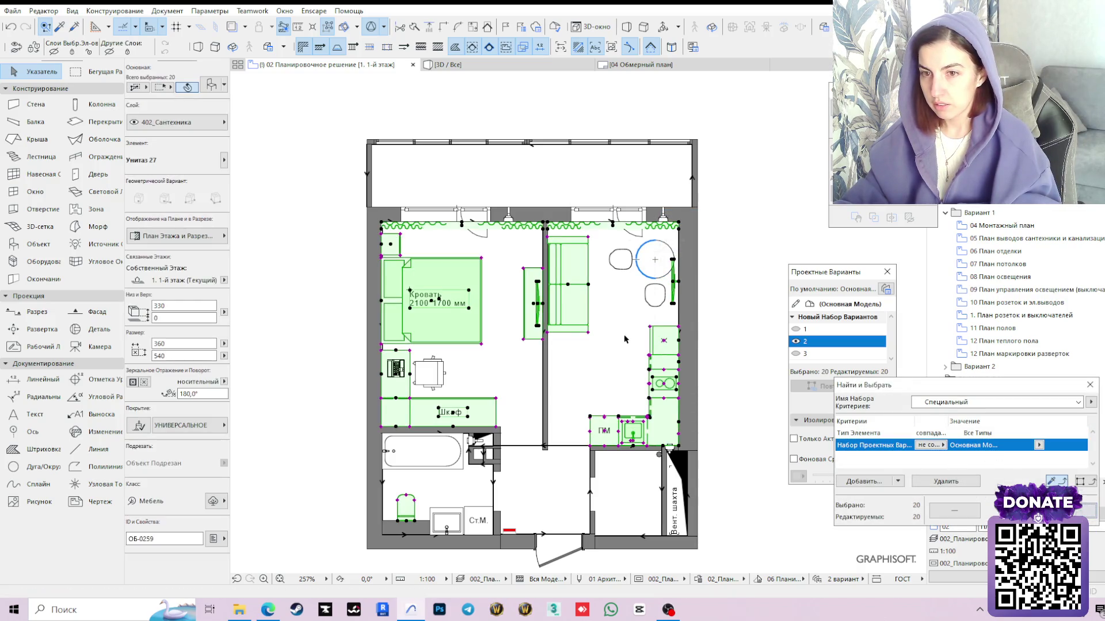
{"action": "middle_click_drag", "start_coordinate": [481, 355], "coordinate": [513, 323]}
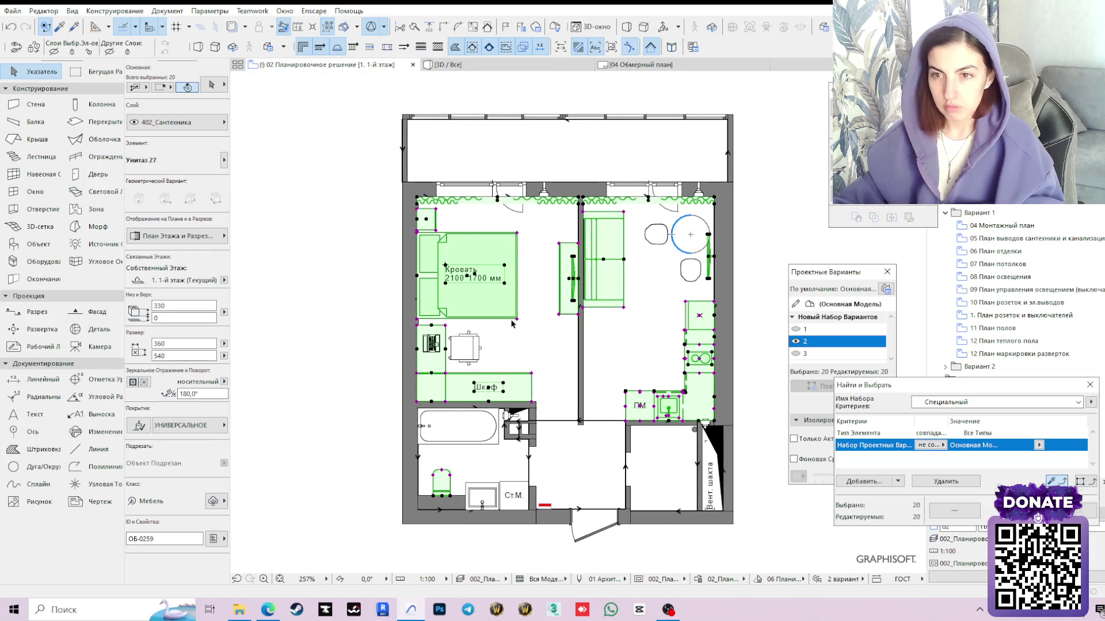
Remove the top wall and the top curtains from the selection, leaving 18 furniture pieces
{"action": "left_click", "coordinate": [573, 199], "text": "shift"}
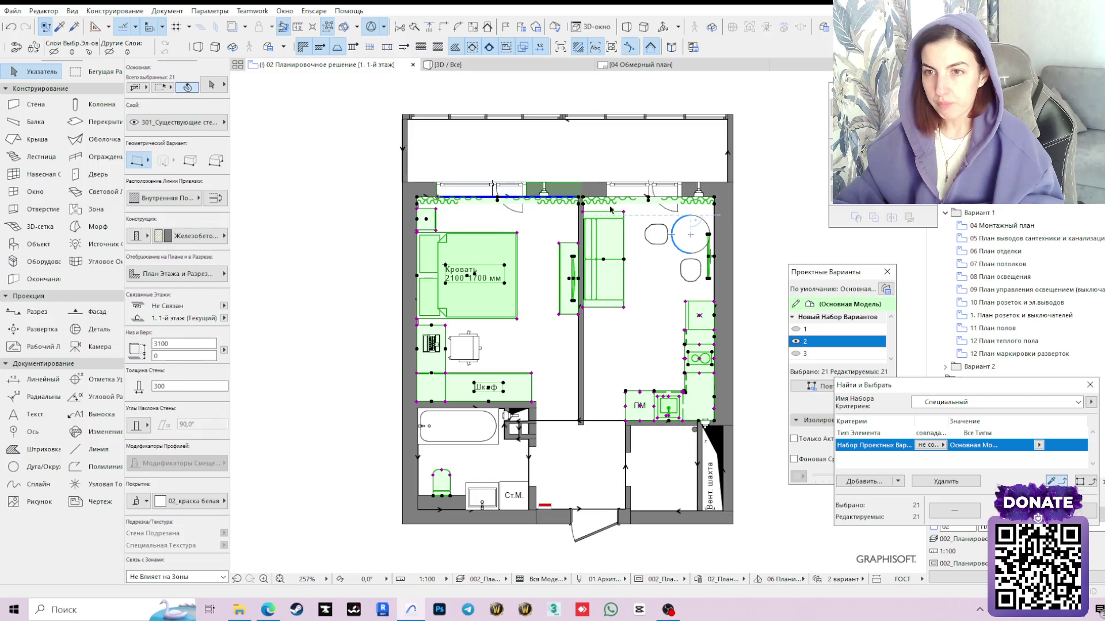
{"action": "left_click", "coordinate": [576, 196], "text": "shift"}
{"action": "scroll", "coordinate": [572, 205], "scroll_direction": "up", "scroll_amount": 3}
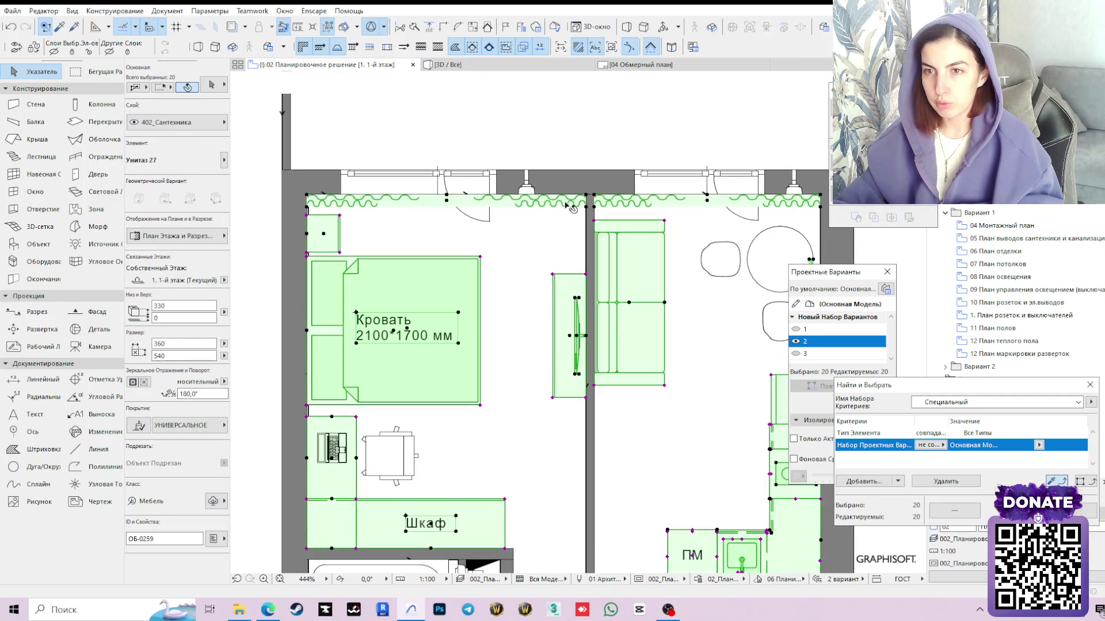
{"action": "left_click", "coordinate": [666, 205], "text": "shift"}
{"action": "left_click", "coordinate": [689, 203], "text": "shift"}
{"action": "left_click", "coordinate": [700, 204], "text": "shift"}
{"action": "scroll", "coordinate": [715, 336], "scroll_direction": "down", "scroll_amount": 2}
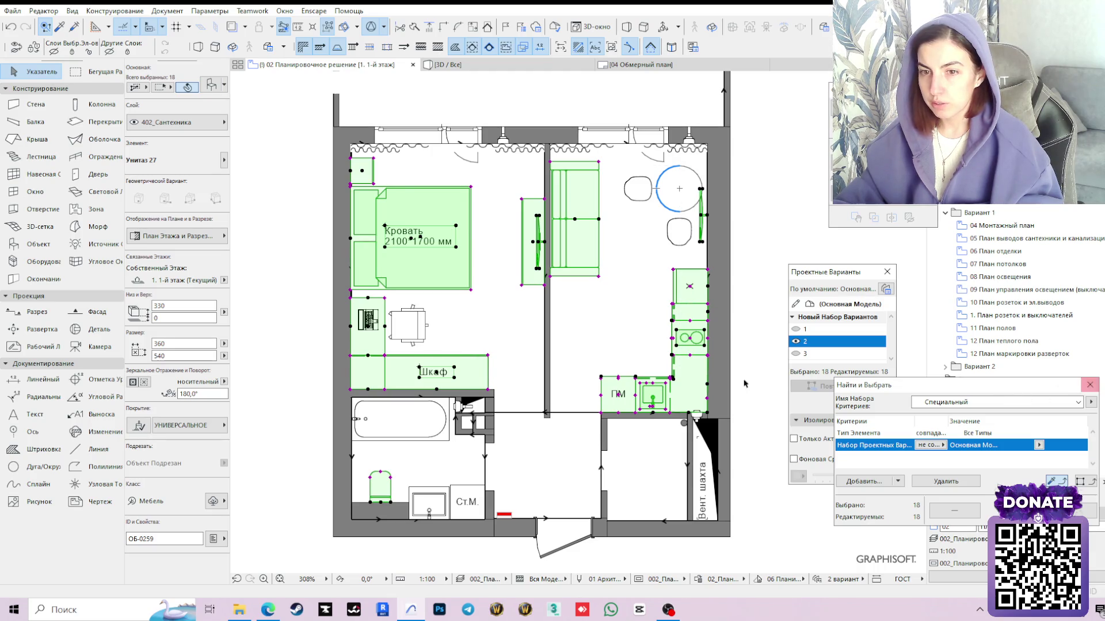
Reposition the Design Options palette beside the plan and make option 2 current
{"action": "middle_click_drag", "start_coordinate": [614, 358], "coordinate": [566, 341]}
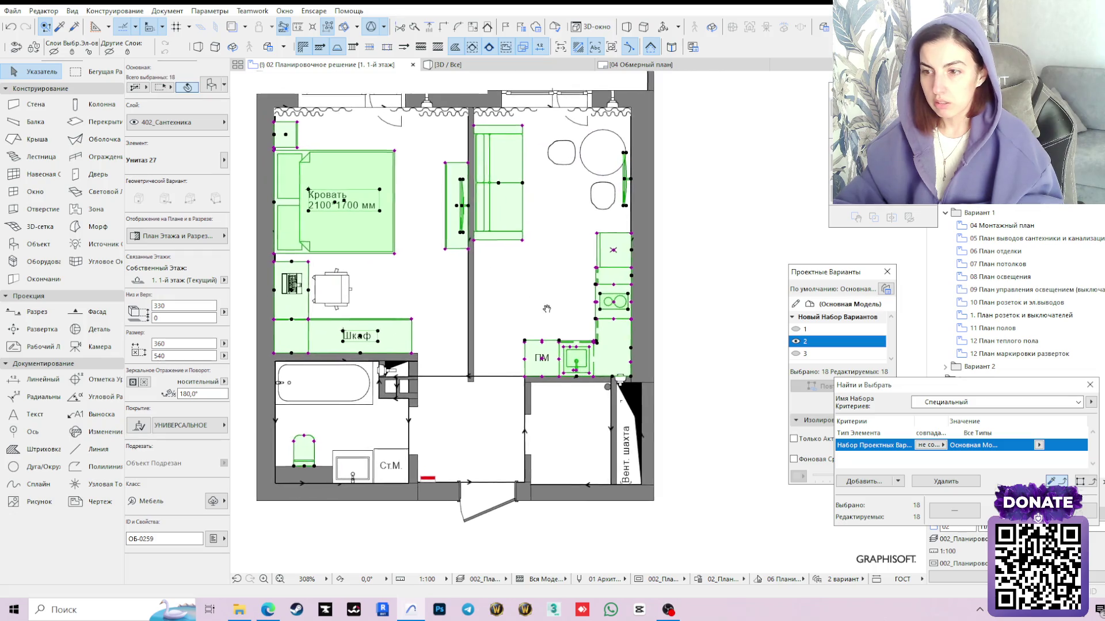
{"action": "mouse_move", "coordinate": [811, 275]}
{"action": "left_mouse_down"}
{"action": "mouse_move", "coordinate": [750, 269]}
{"action": "mouse_move", "coordinate": [740, 230]}
{"action": "left_mouse_up"}
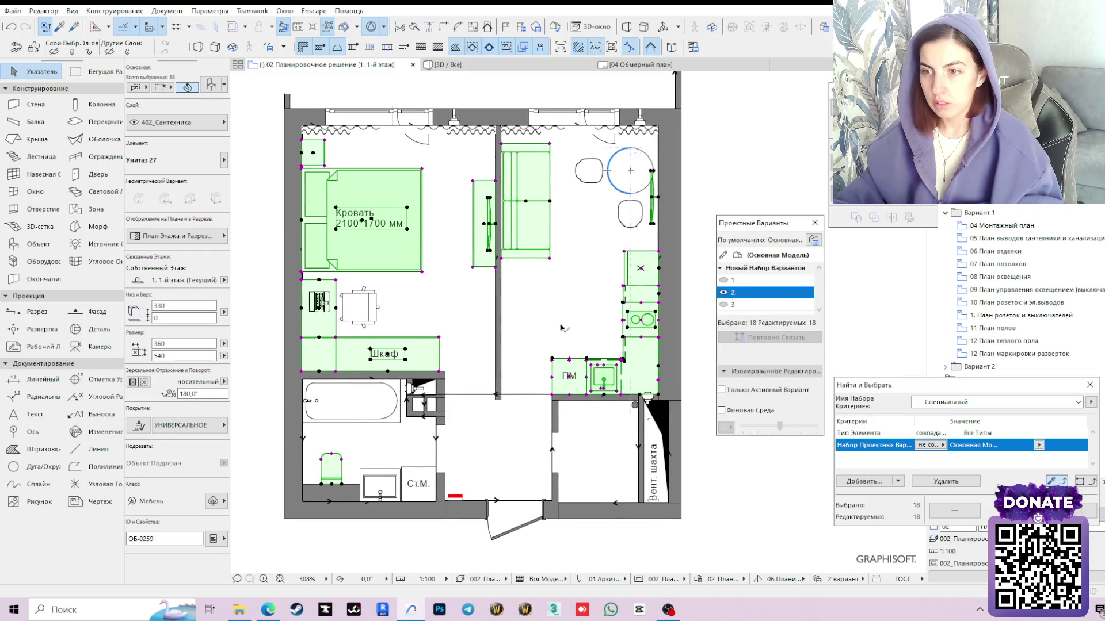
{"action": "middle_click_drag", "start_coordinate": [563, 328], "coordinate": [567, 335]}
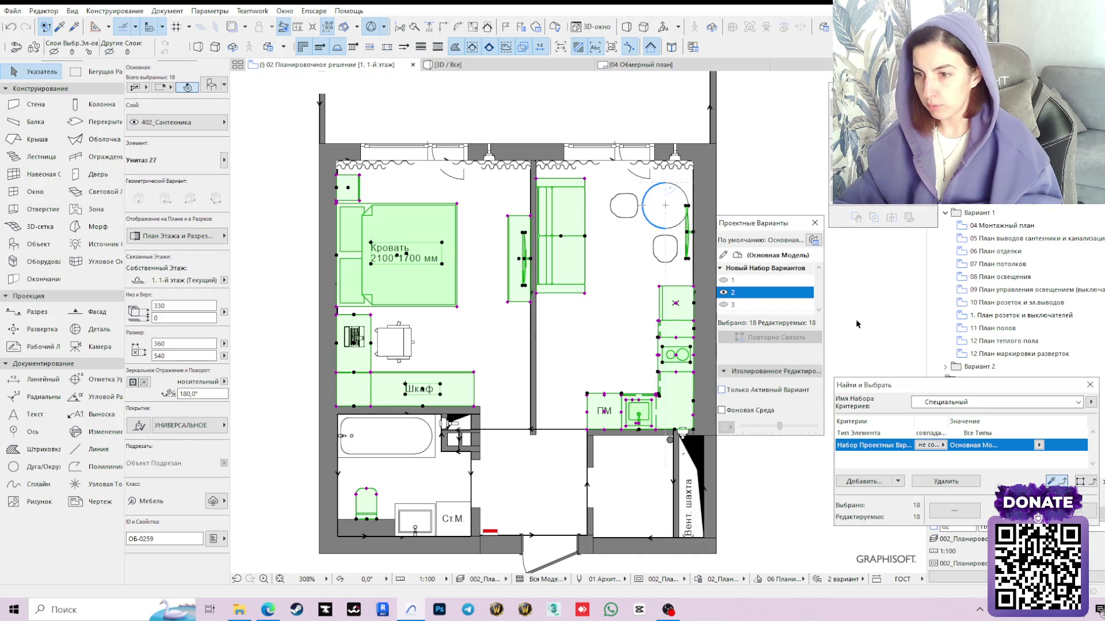
{"action": "left_click", "coordinate": [752, 281]}
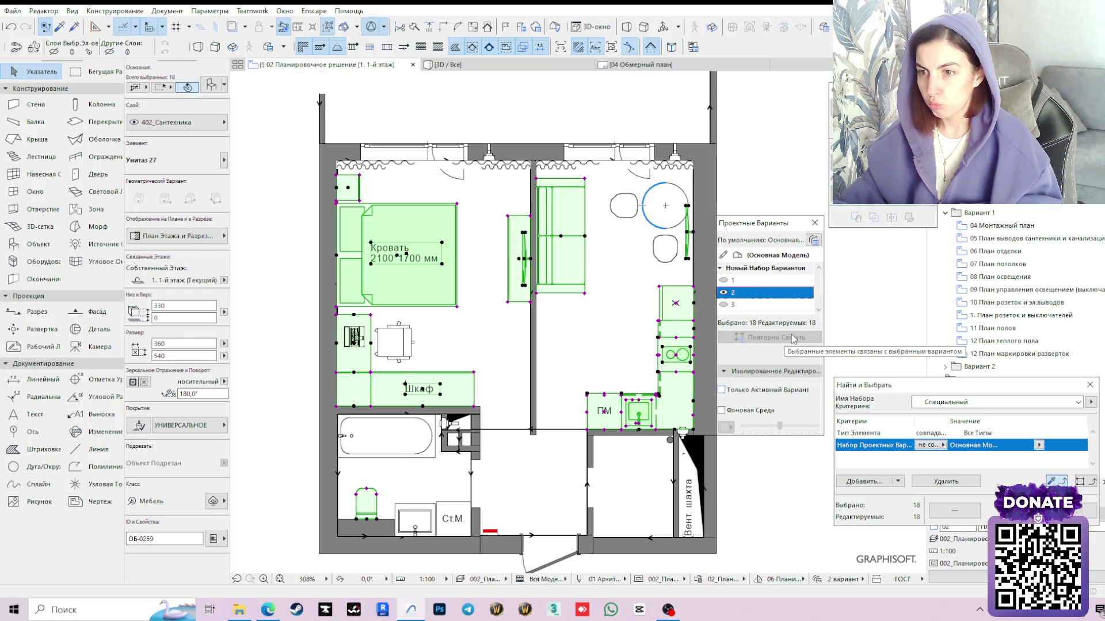
Check option 2's visibility and the bed/wardrobe, then make design option 1 current
{"action": "left_click", "coordinate": [724, 293]}
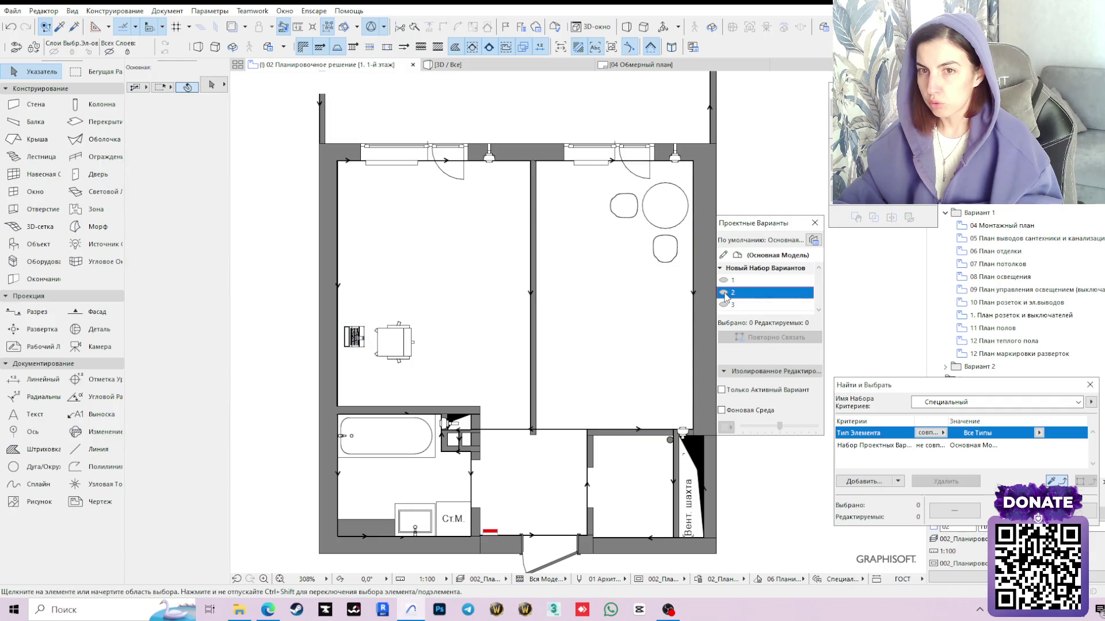
{"action": "left_click", "coordinate": [724, 293]}
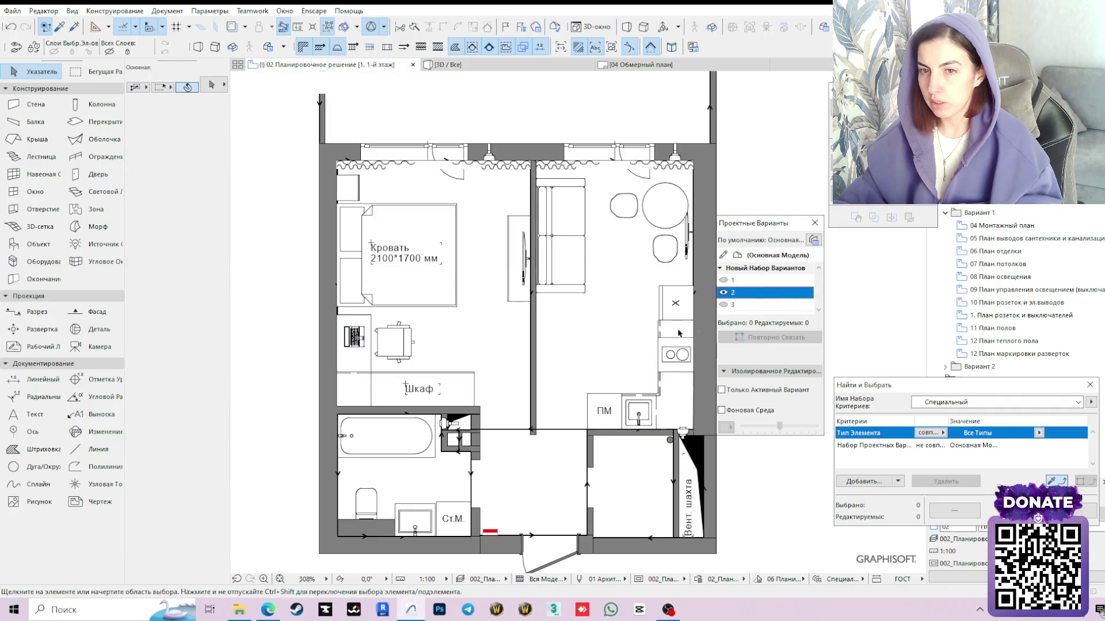
{"action": "left_click", "coordinate": [440, 286]}
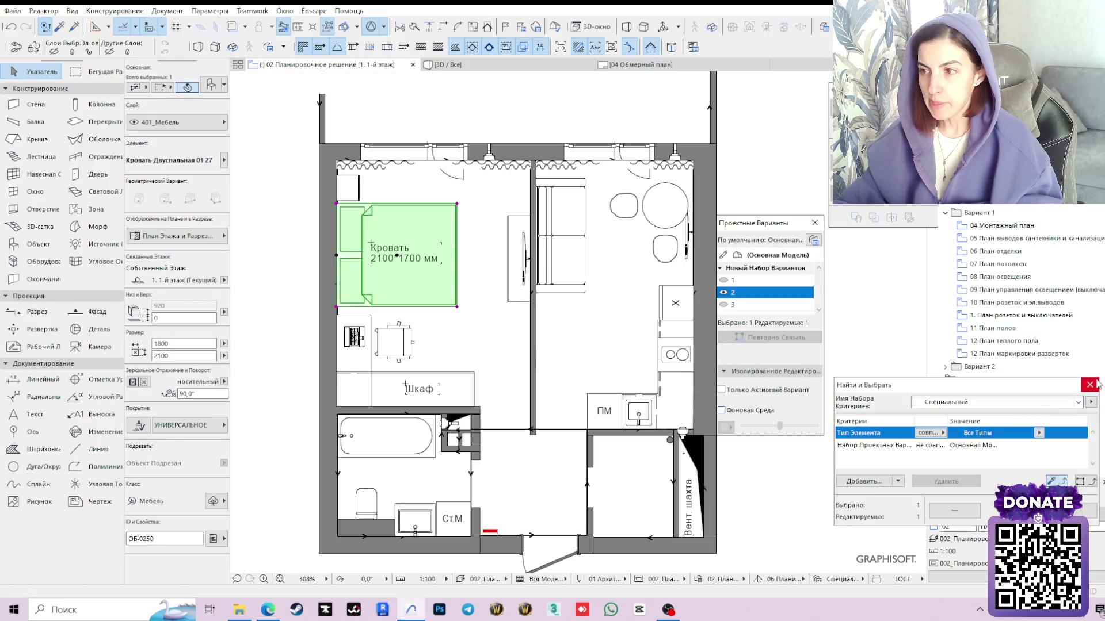
{"action": "key", "text": "Tab"}
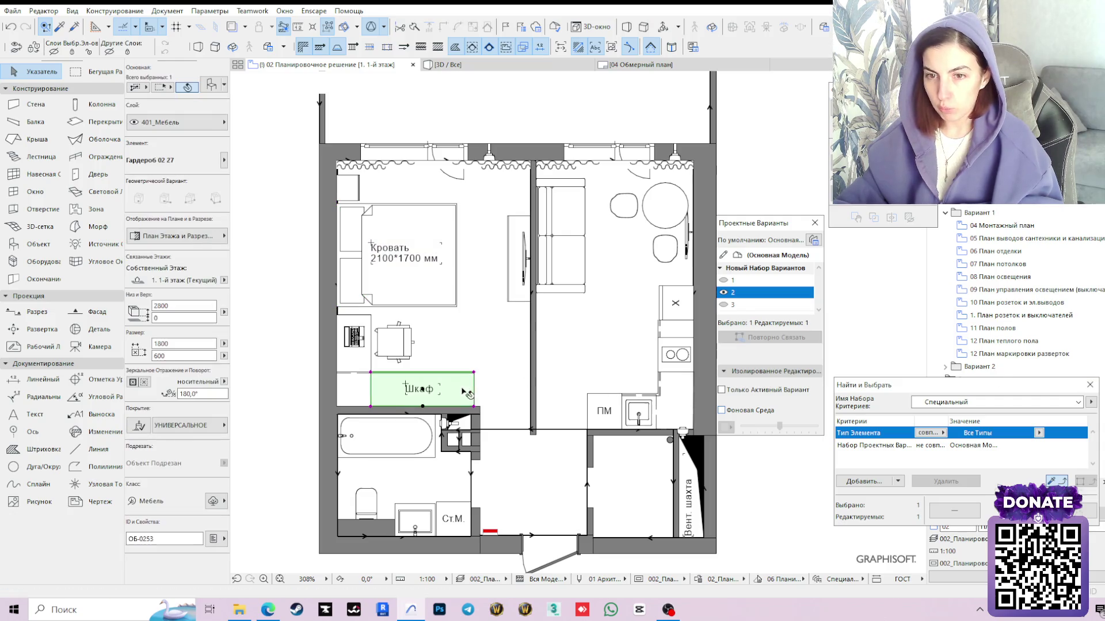
{"action": "key", "text": "Escape"}
{"action": "left_click", "coordinate": [732, 280]}
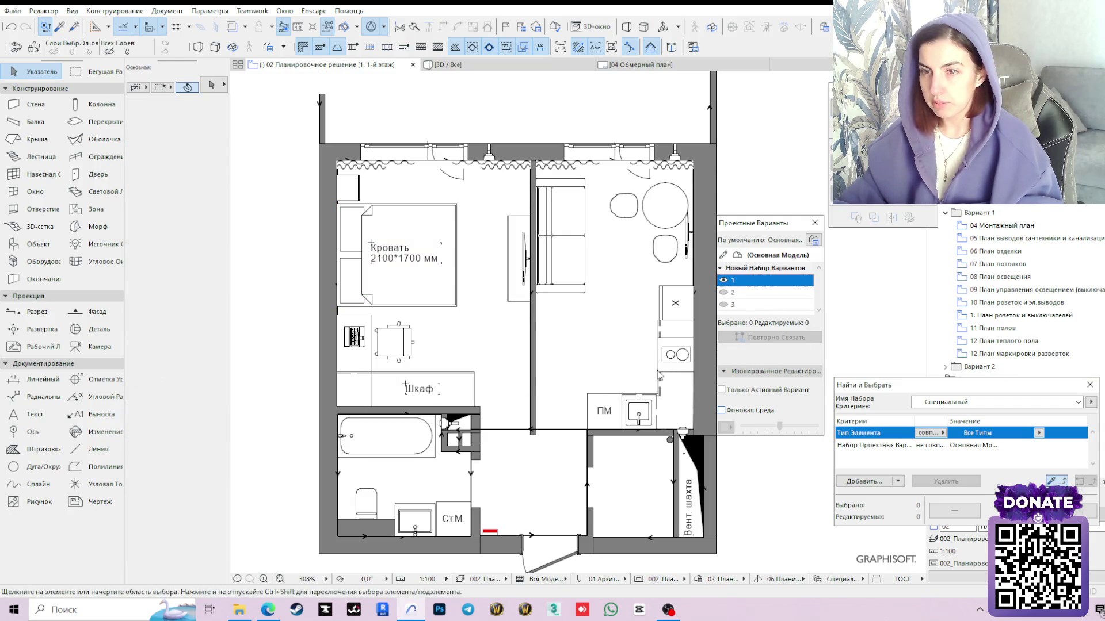
Select the desk chair, laptop, round table, both chairs, bathtub, washbasin, washing machine and bathroom wall
{"action": "left_click", "coordinate": [397, 344]}
{"action": "left_click", "coordinate": [354, 337], "text": "shift"}
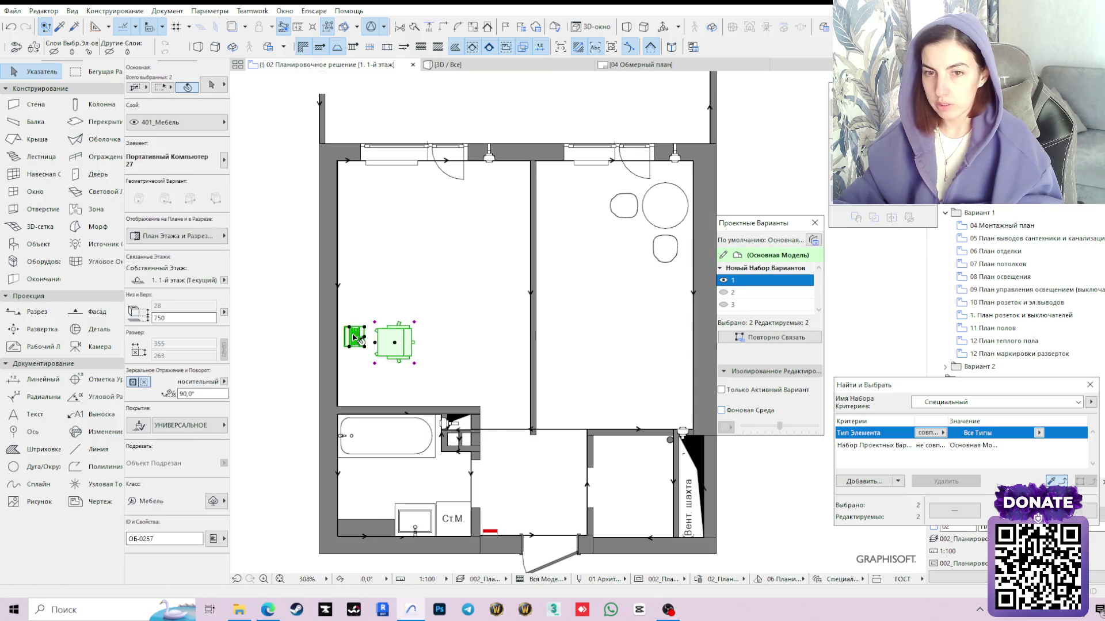
{"action": "left_click", "coordinate": [663, 208], "text": "shift"}
{"action": "left_click", "coordinate": [624, 205], "text": "shift"}
{"action": "left_click", "coordinate": [666, 252], "text": "shift"}
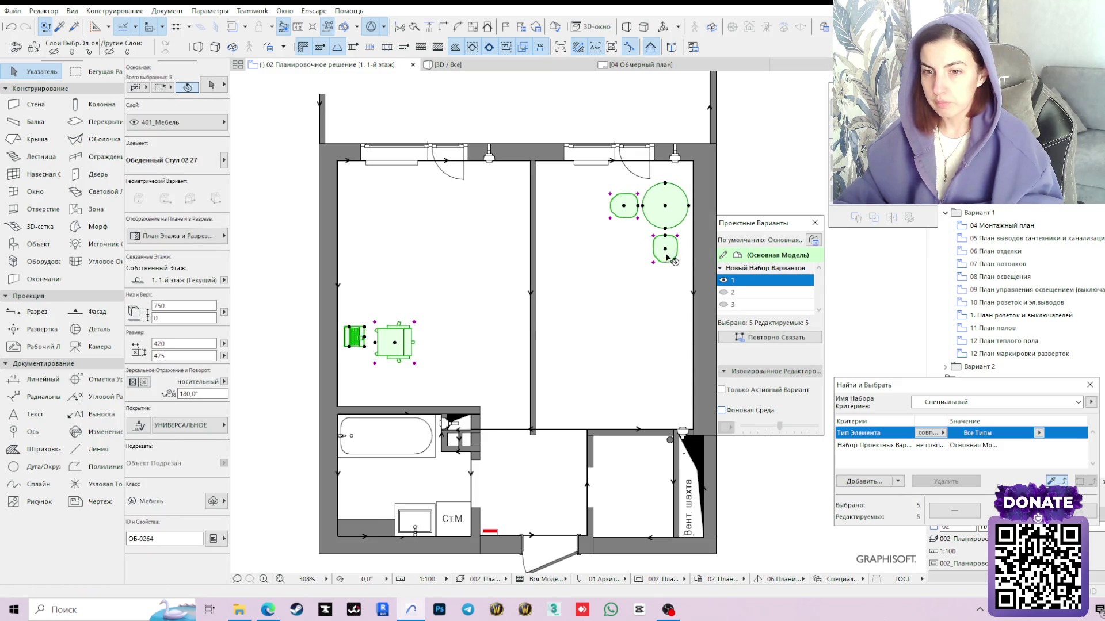
{"action": "left_click", "coordinate": [379, 433], "text": "shift"}
{"action": "left_click", "coordinate": [415, 521], "text": "shift"}
{"action": "left_click", "coordinate": [452, 518], "text": "shift"}
{"action": "left_click", "coordinate": [384, 533], "text": "shift"}
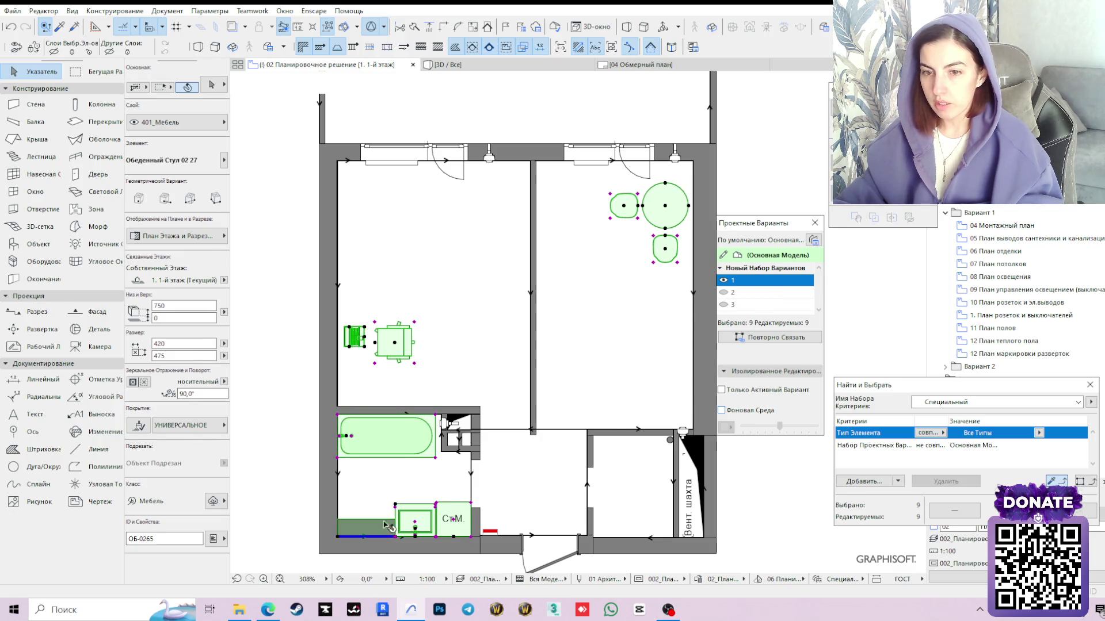
Relink the selection to design option 2, dismiss the warning, and return to option 1
{"action": "left_click", "coordinate": [733, 292]}
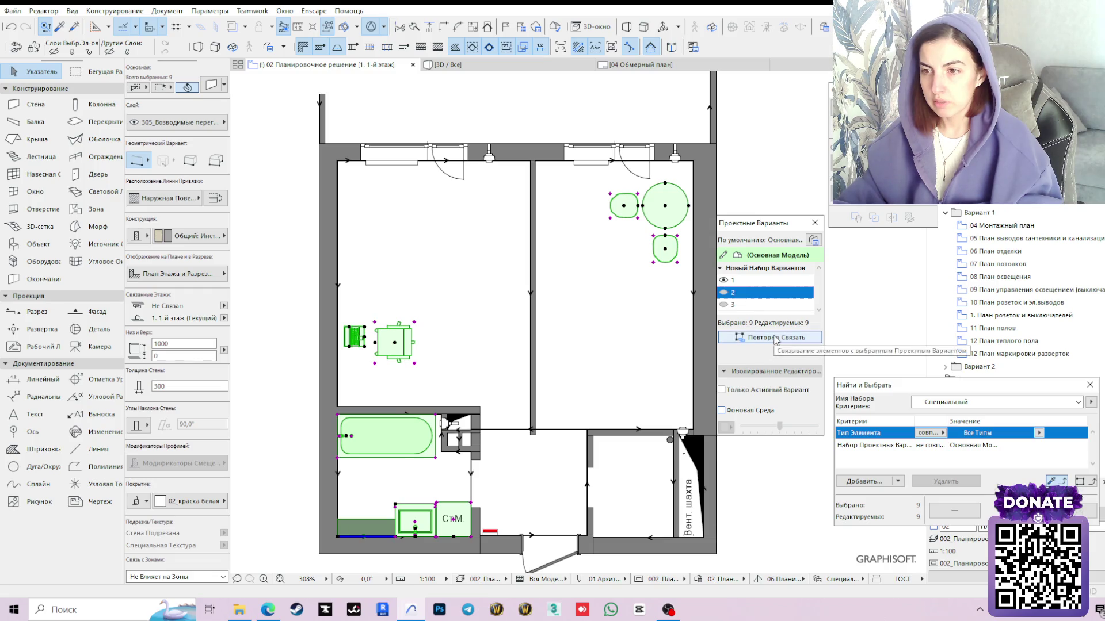
{"action": "left_click", "coordinate": [773, 339]}
{"action": "left_click", "coordinate": [640, 254]}
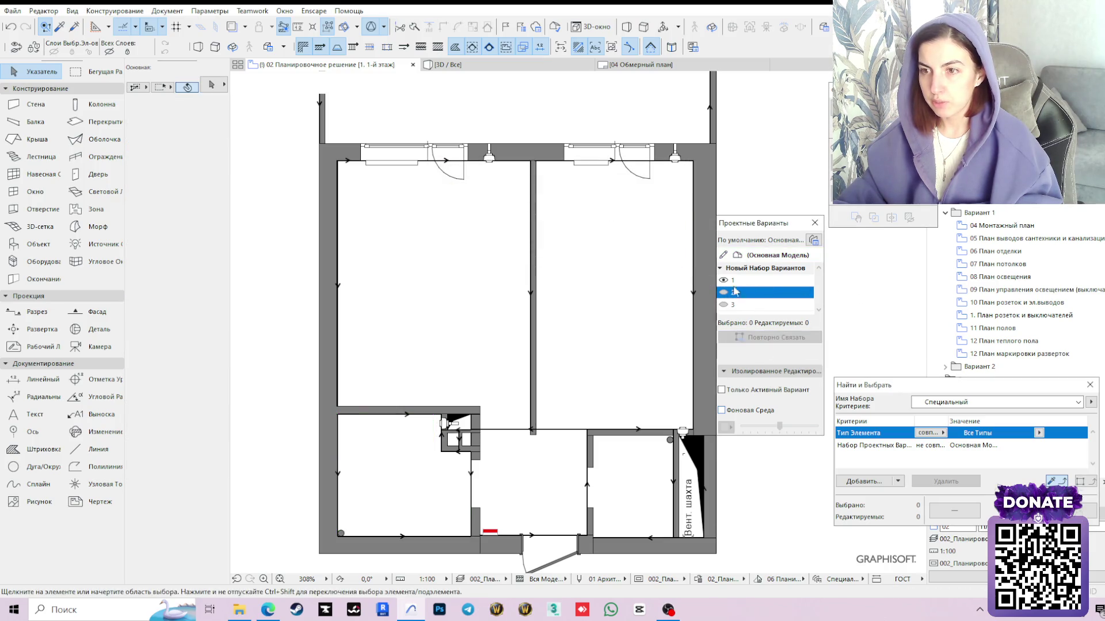
{"action": "left_click", "coordinate": [725, 294]}
{"action": "left_click", "coordinate": [732, 280]}
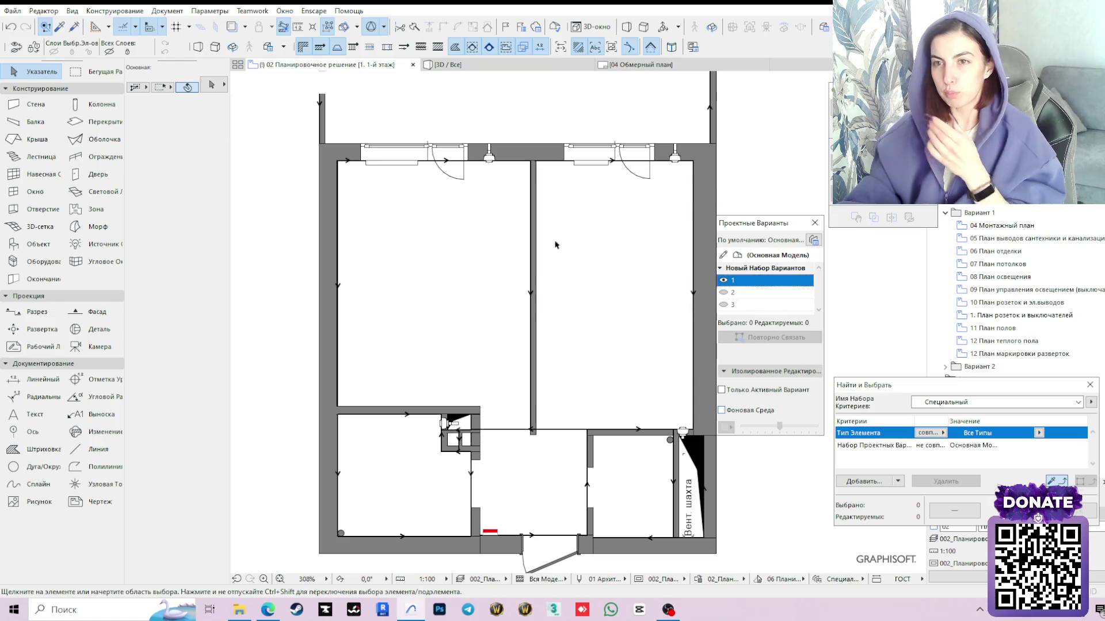
Switch the plan to design option 2 and arm the Object tool for furniture
{"action": "left_click", "coordinate": [533, 246]}
{"action": "key", "text": "Escape"}
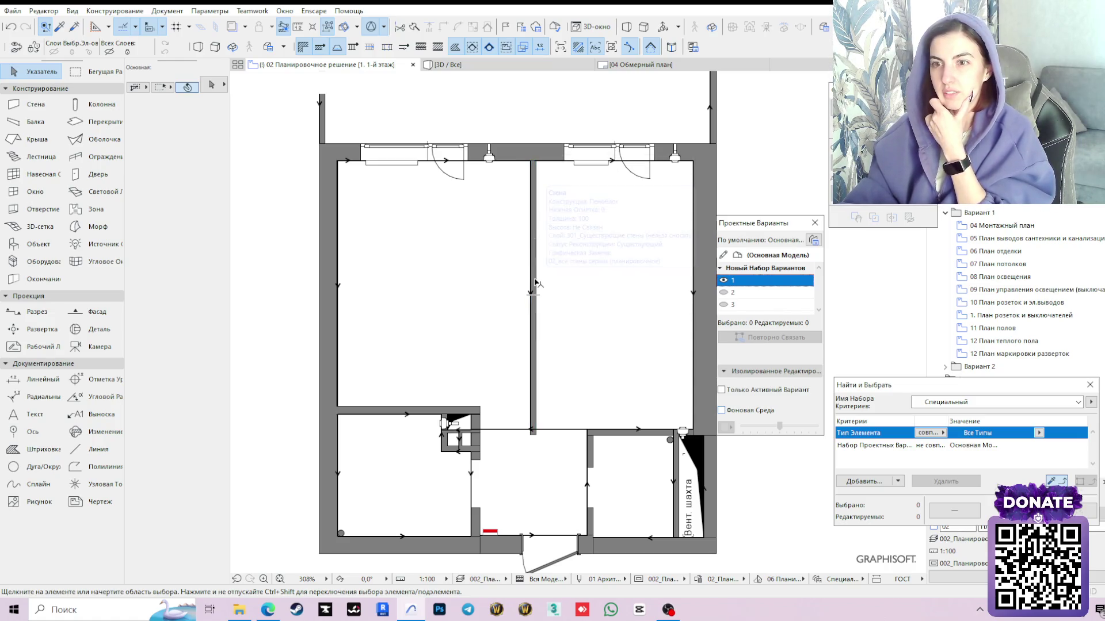
{"action": "left_click", "coordinate": [533, 285]}
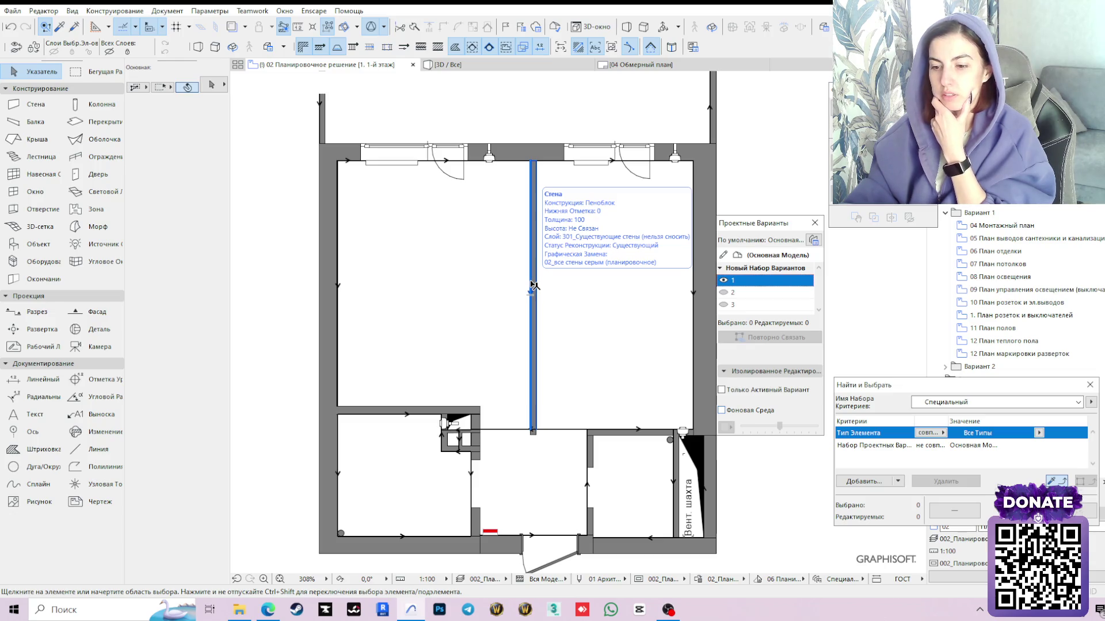
{"action": "left_click", "coordinate": [733, 293]}
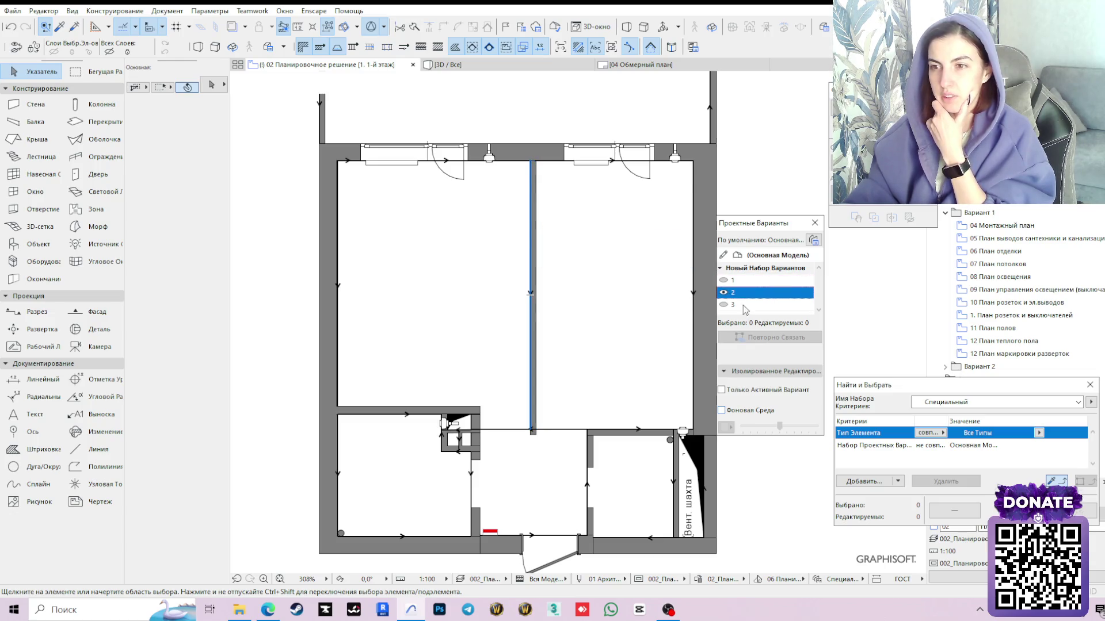
{"action": "scroll", "coordinate": [598, 365], "scroll_direction": "down", "scroll_amount": 1}
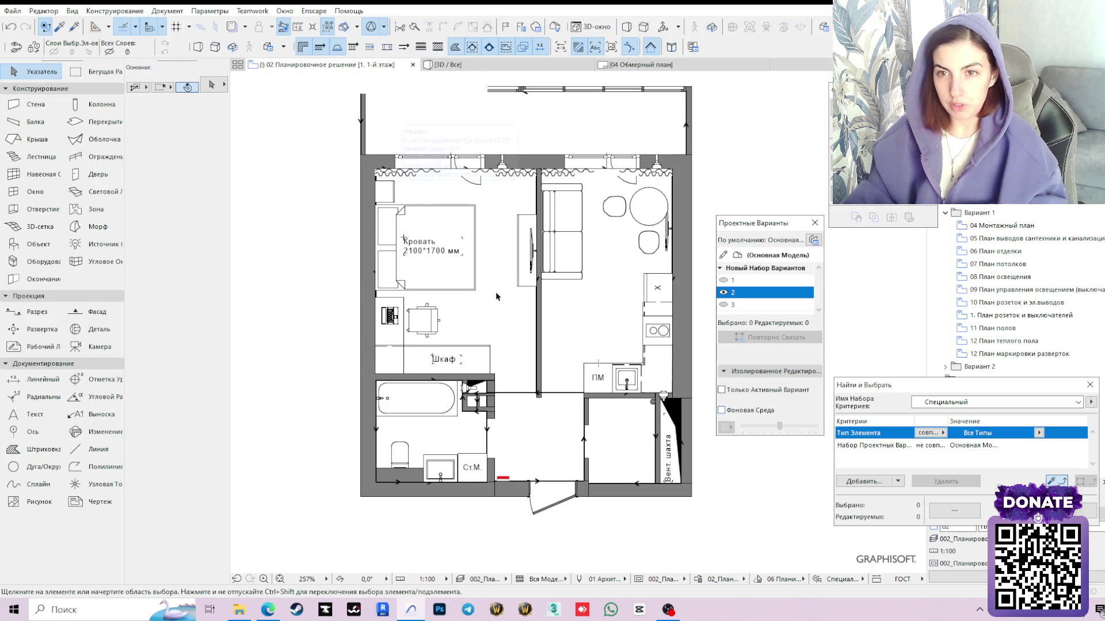
{"action": "left_click", "coordinate": [43, 247]}
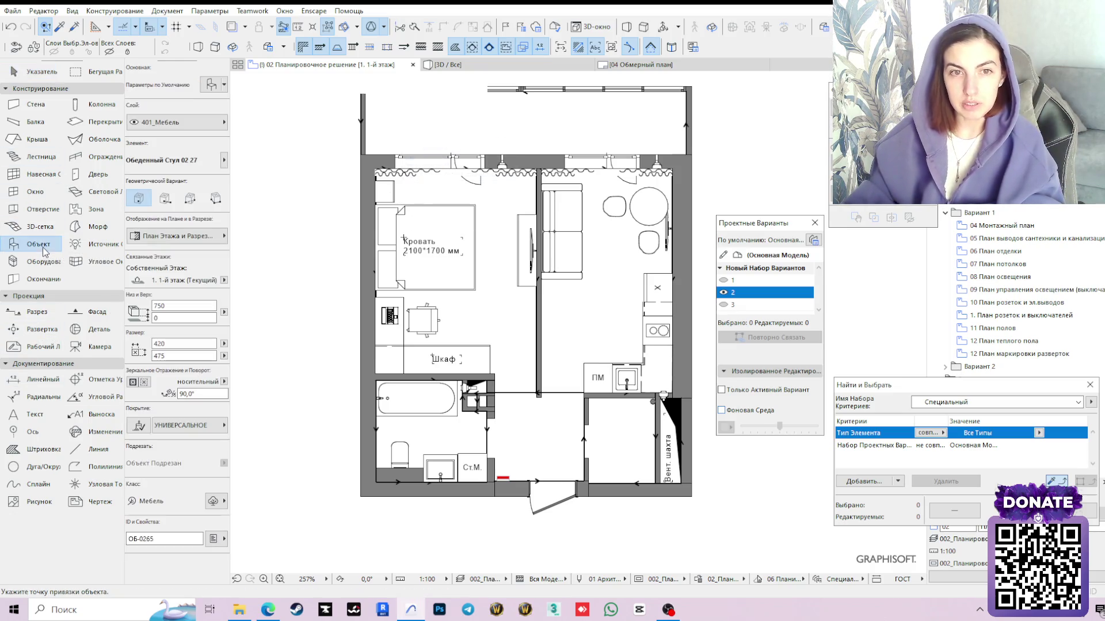
Bring up the Object Default Settings with Обеденный Стул 02 27 selected
{"action": "left_click", "coordinate": [210, 88]}
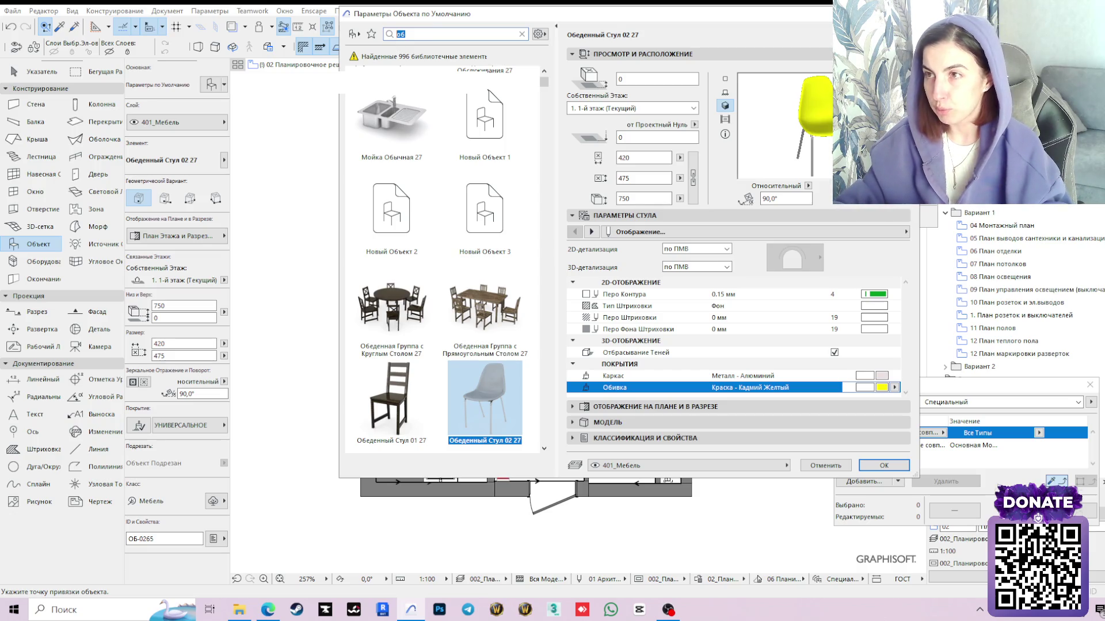
Make the customizable shelf Стеллаж Настраиваемый 27 the default library object
{"action": "key", "text": "Return"}
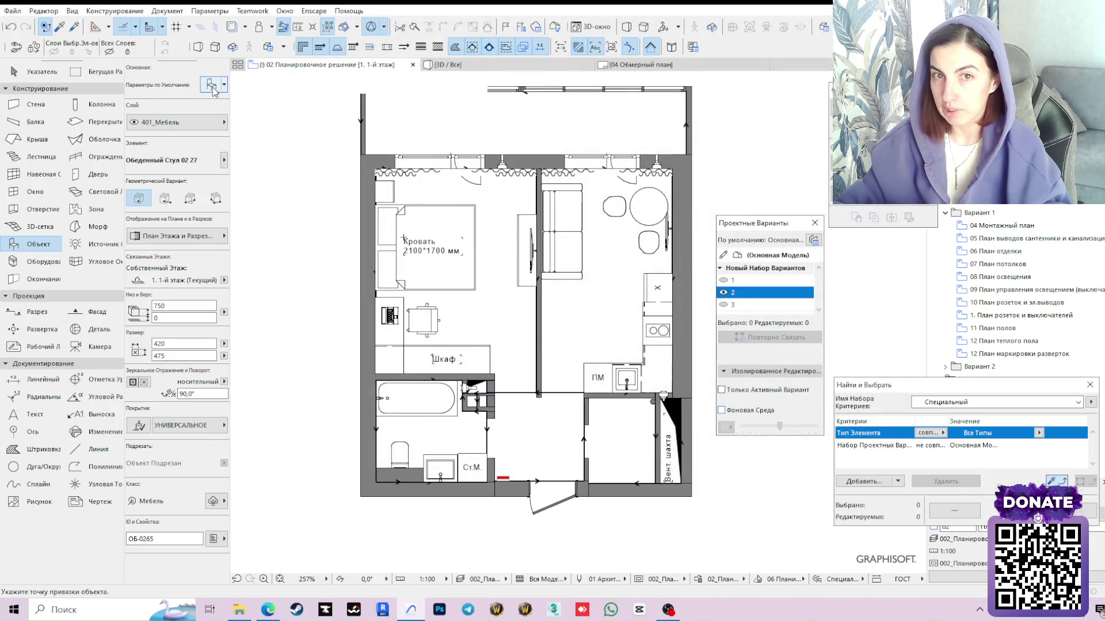
{"action": "key", "text": "ctrl+t"}
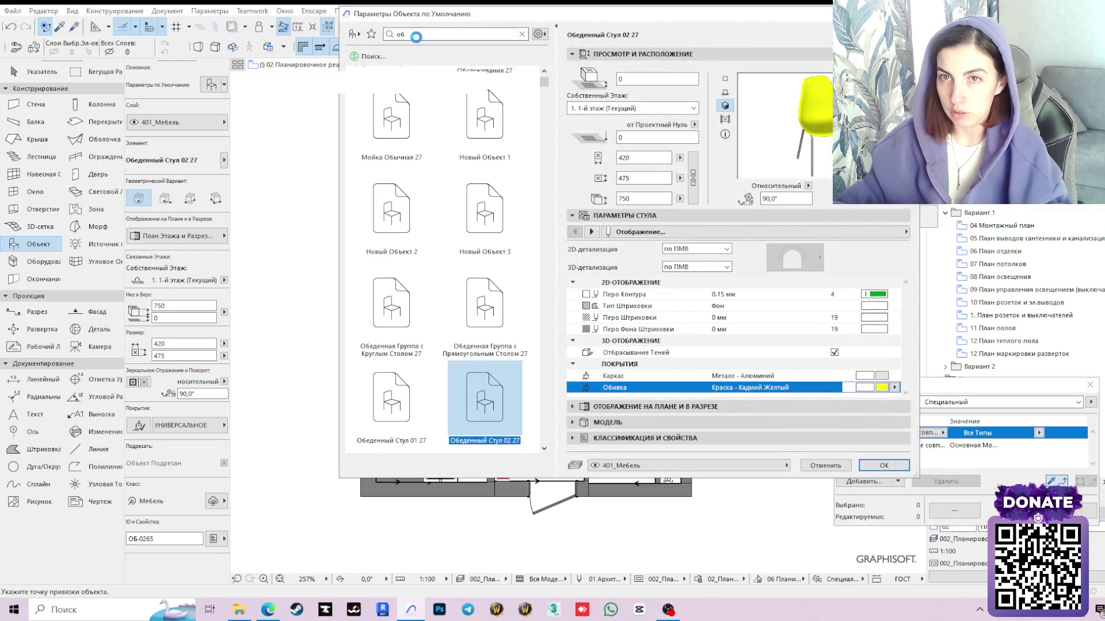
{"action": "key", "text": "BackSpace"}
{"action": "key", "text": "BackSpace"}
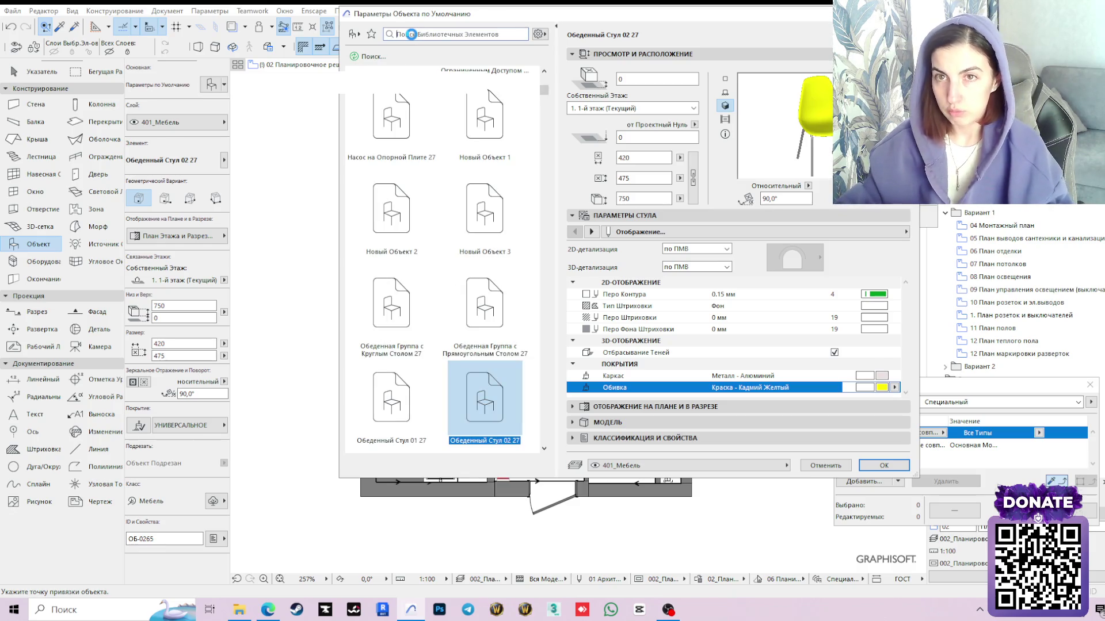
{"action": "type", "text": "стелла"}
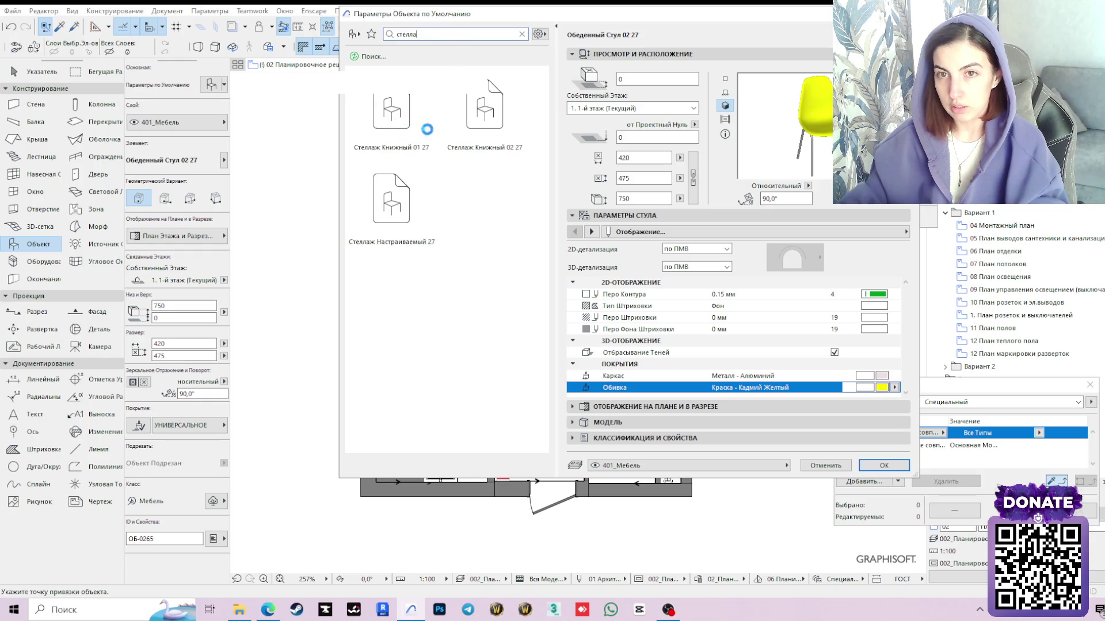
{"action": "left_click", "coordinate": [402, 196]}
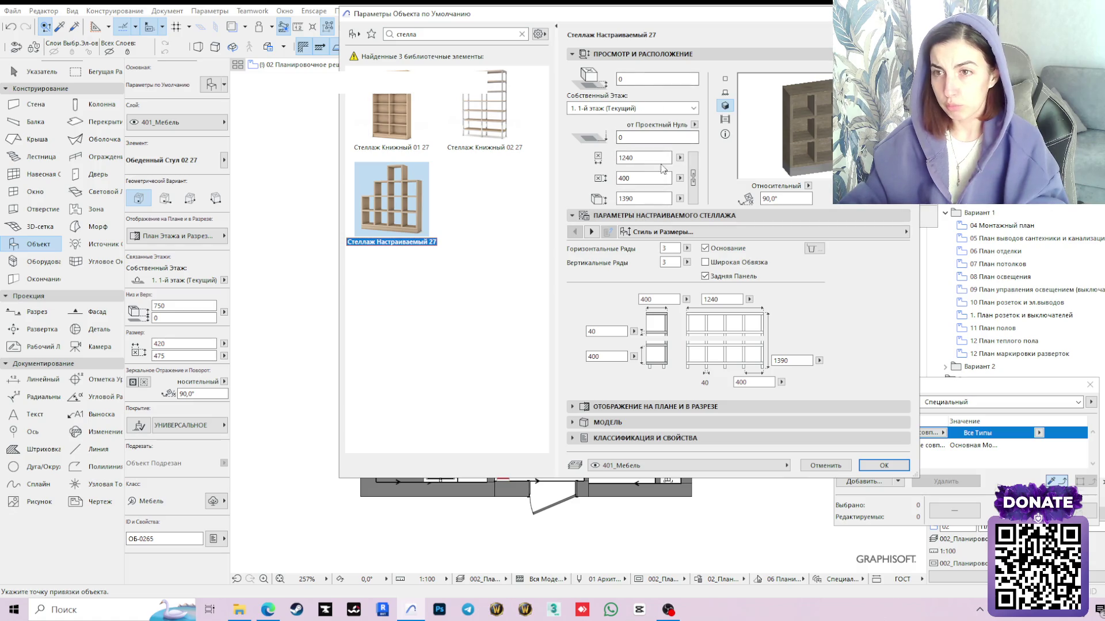
Set the shelf to 1000 wide, 2400 high, five horizontal rows and no base
{"action": "double_click", "coordinate": [643, 199]}
{"action": "type", "text": "25"}
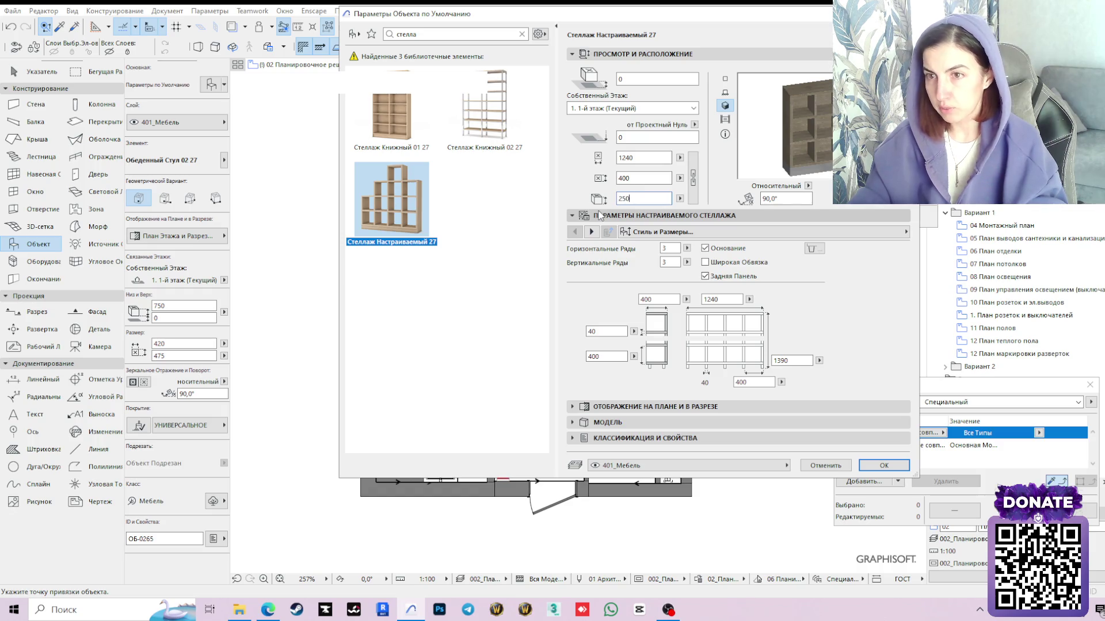
{"action": "type", "text": "00"}
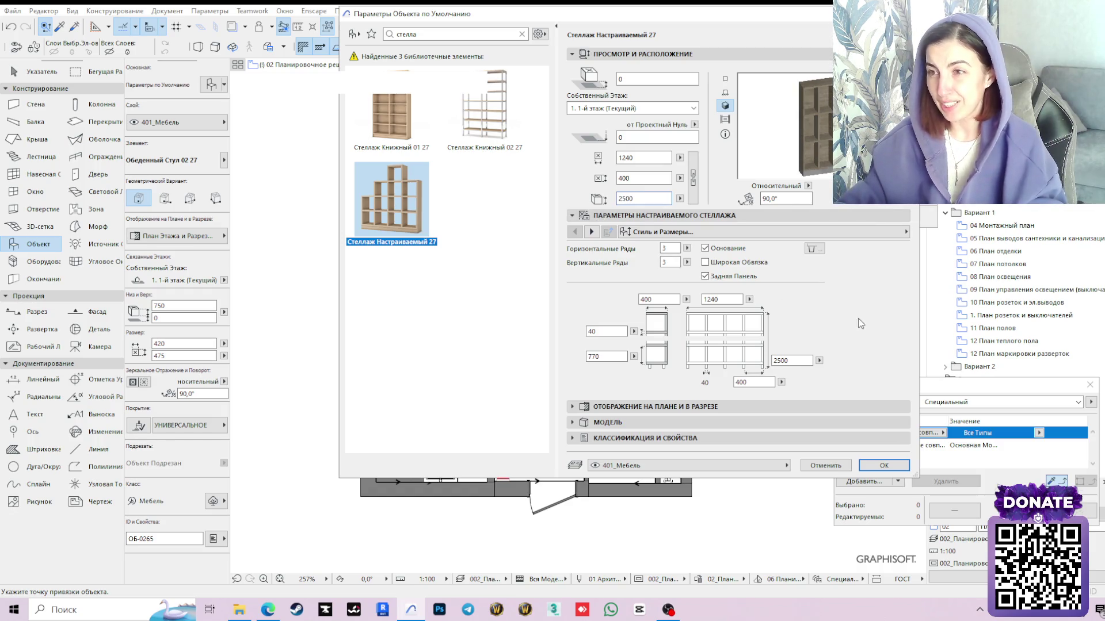
{"action": "left_click", "coordinate": [705, 249]}
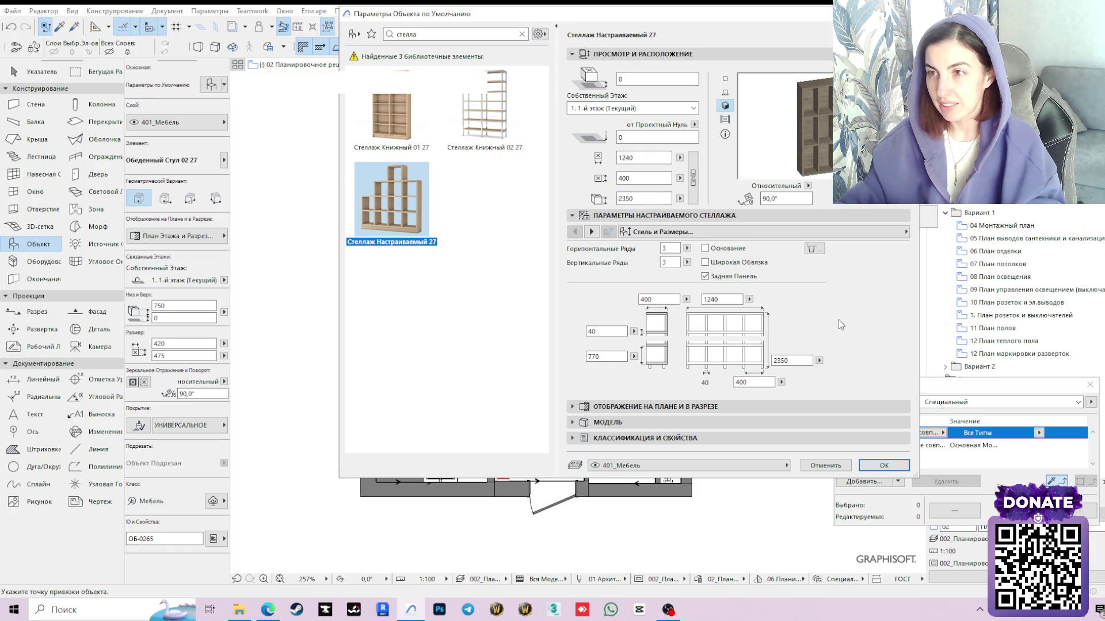
{"action": "double_click", "coordinate": [638, 157]}
{"action": "type", "text": "1"}
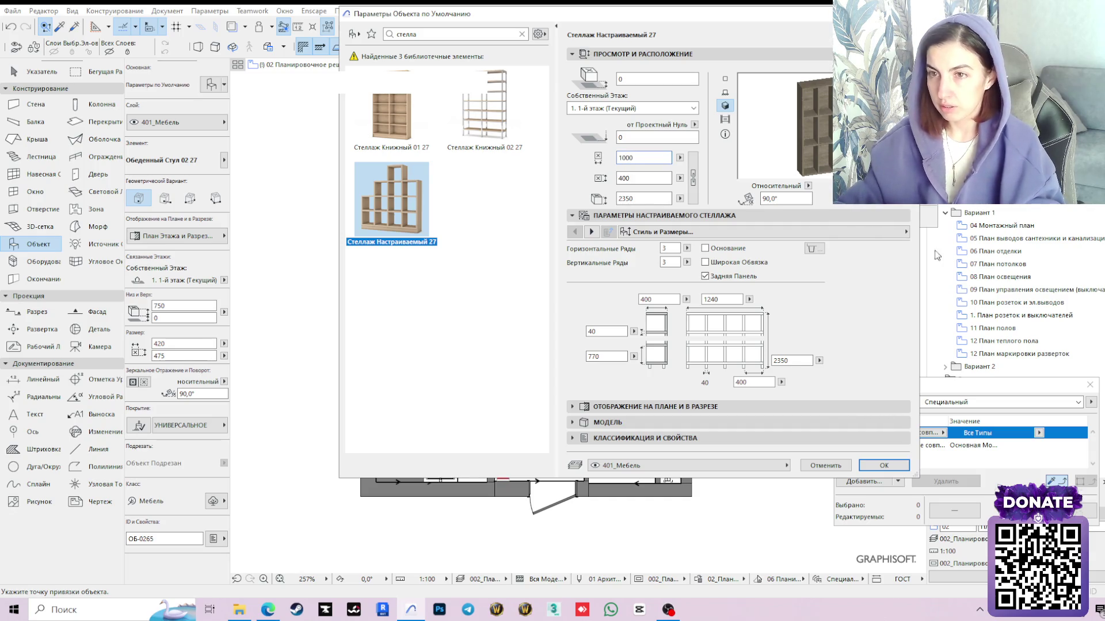
{"action": "key", "text": "Return"}
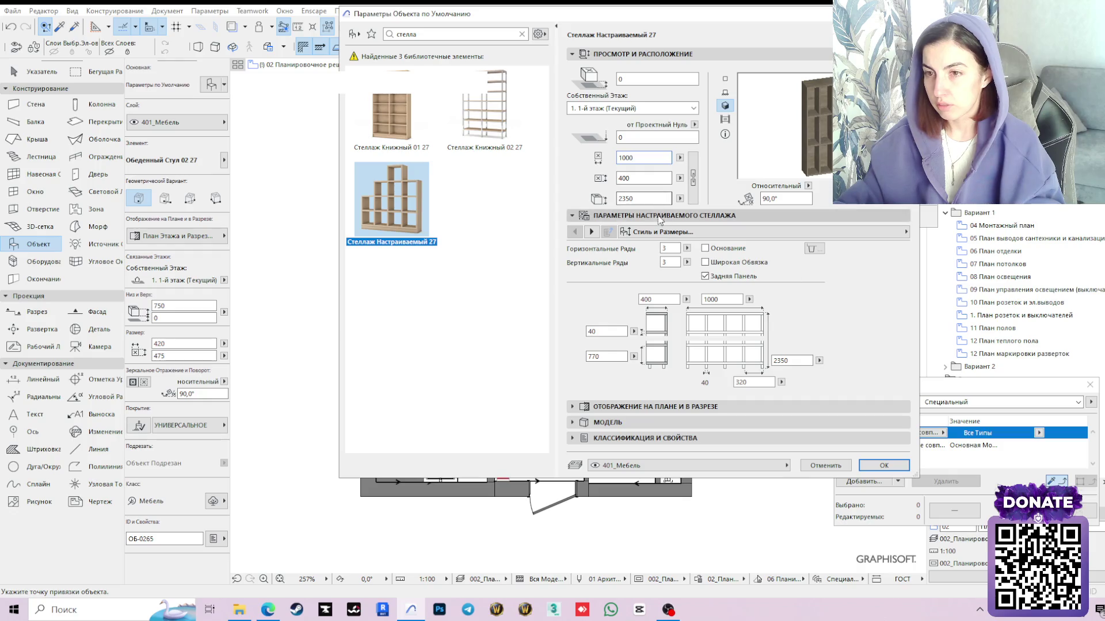
{"action": "left_click", "coordinate": [687, 249]}
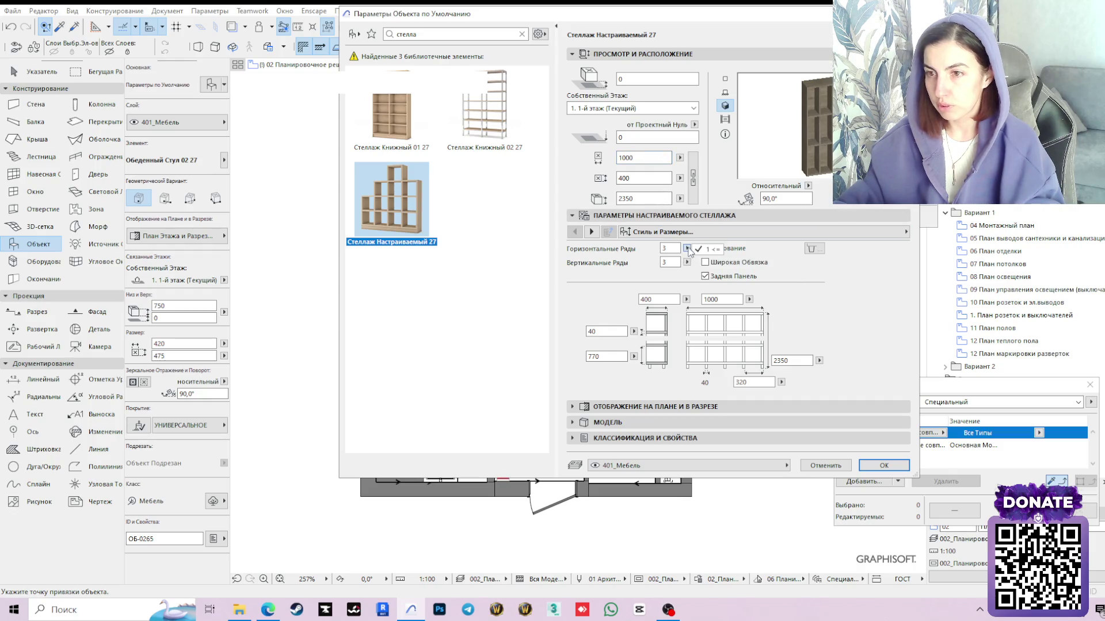
{"action": "double_click", "coordinate": [666, 249]}
{"action": "type", "text": "5"}
{"action": "key", "text": "Return"}
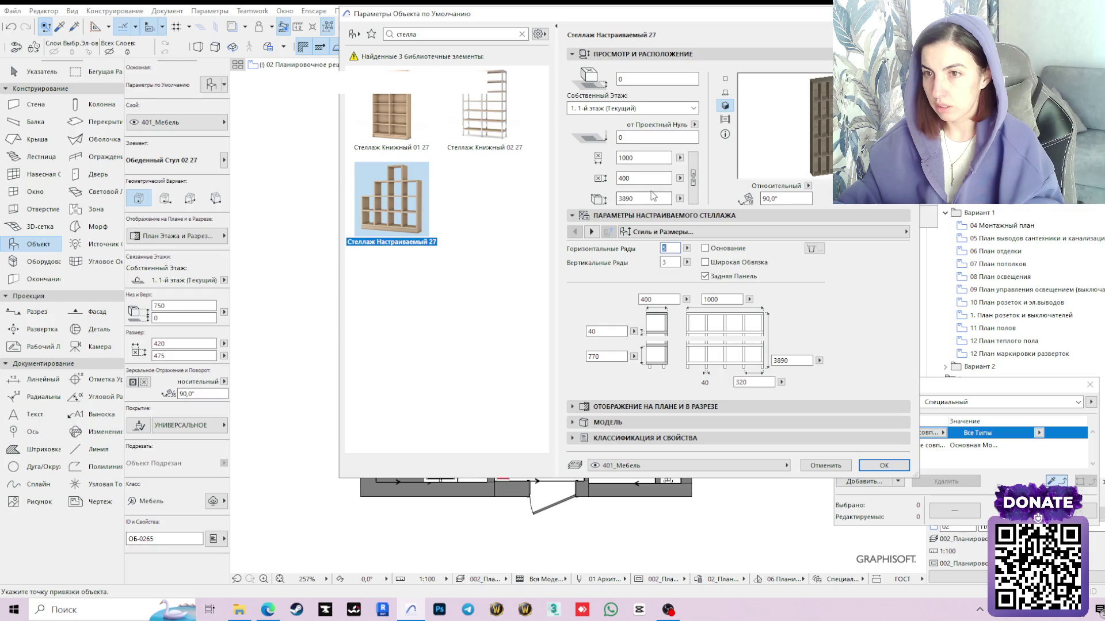
{"action": "type", "text": "24"}
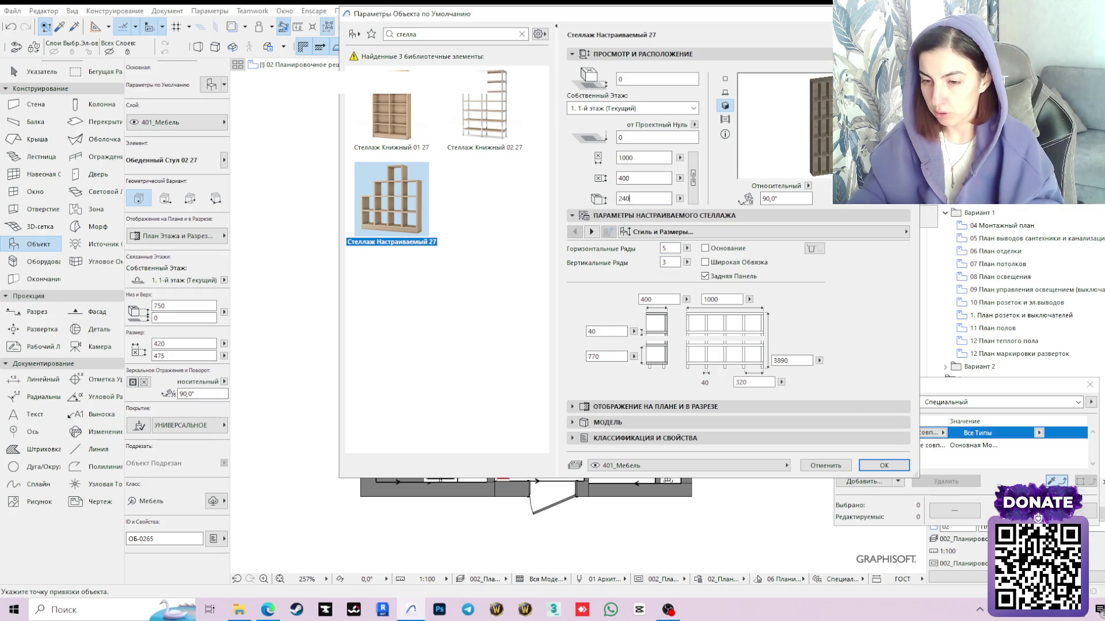
{"action": "type", "text": "0"}
{"action": "key", "text": "Return"}
{"action": "left_click", "coordinate": [210, 84]}
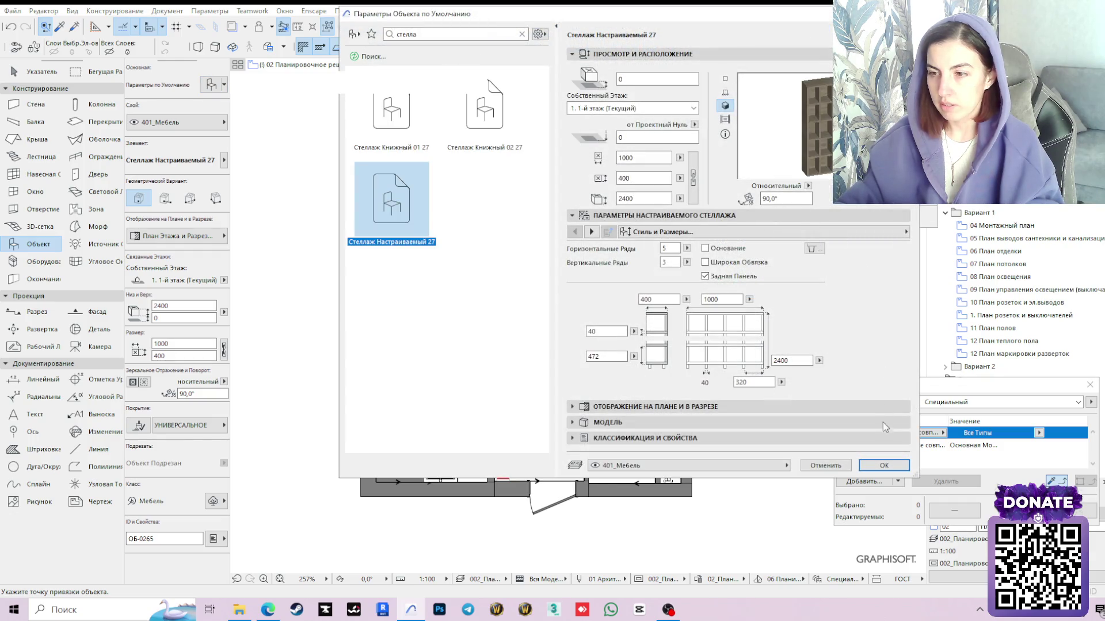
Rotate the placed shelf 180° about its corner
{"action": "left_click", "coordinate": [876, 466]}
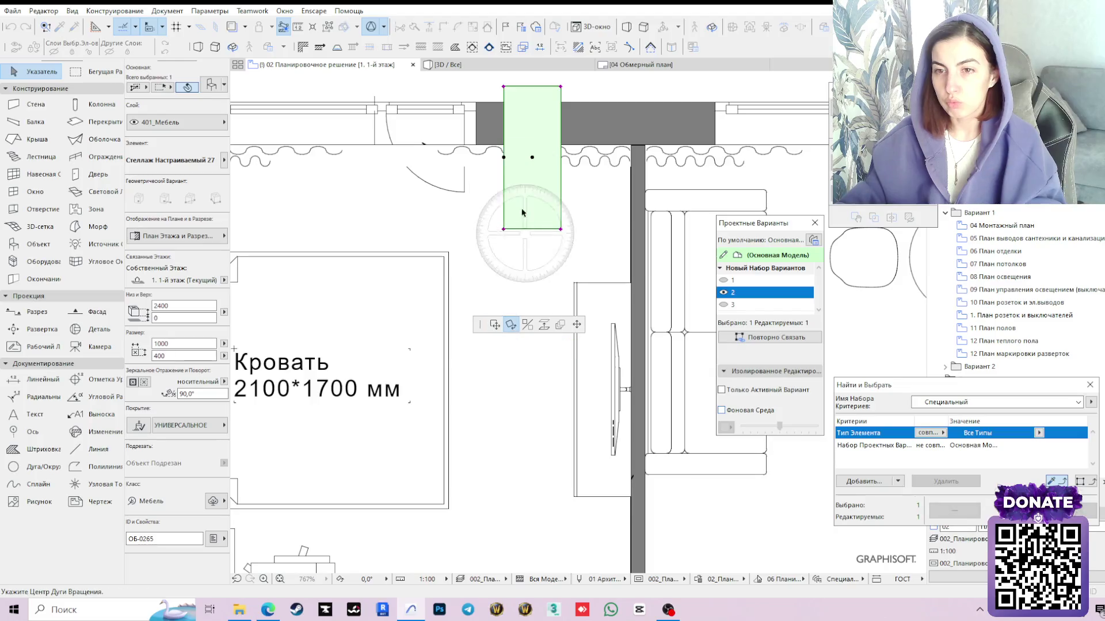
{"action": "left_click", "coordinate": [503, 158]}
{"action": "left_click", "coordinate": [505, 249]}
{"action": "left_click", "coordinate": [508, 104]}
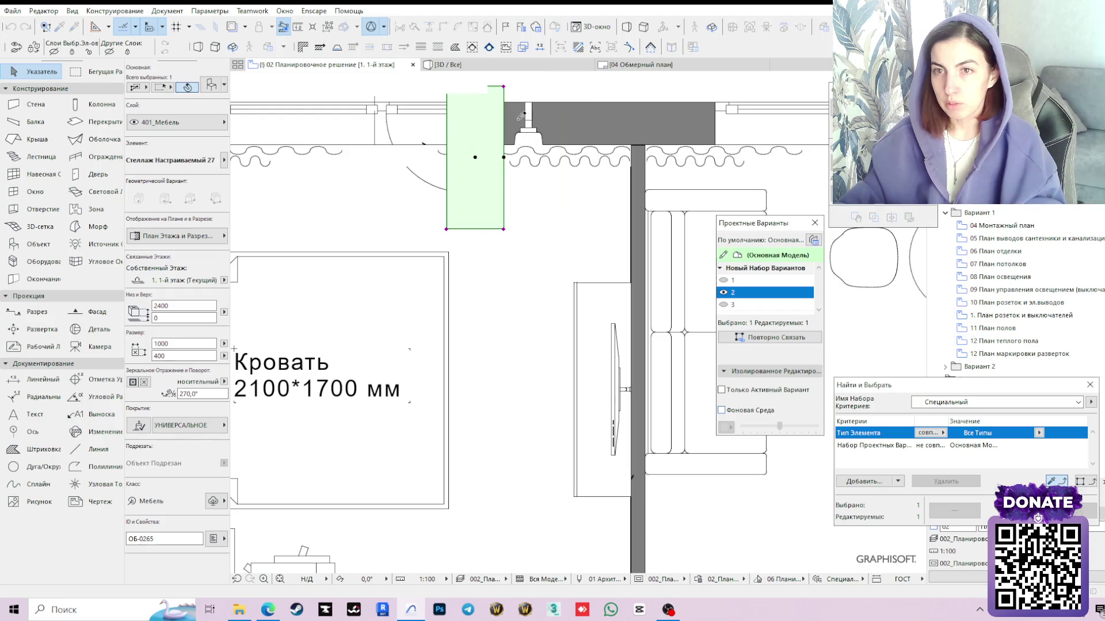
Move the shelf against the dividing wall 250 mm down and cut its width to 800 mm
{"action": "left_click", "coordinate": [495, 325]}
{"action": "left_click", "coordinate": [503, 87]}
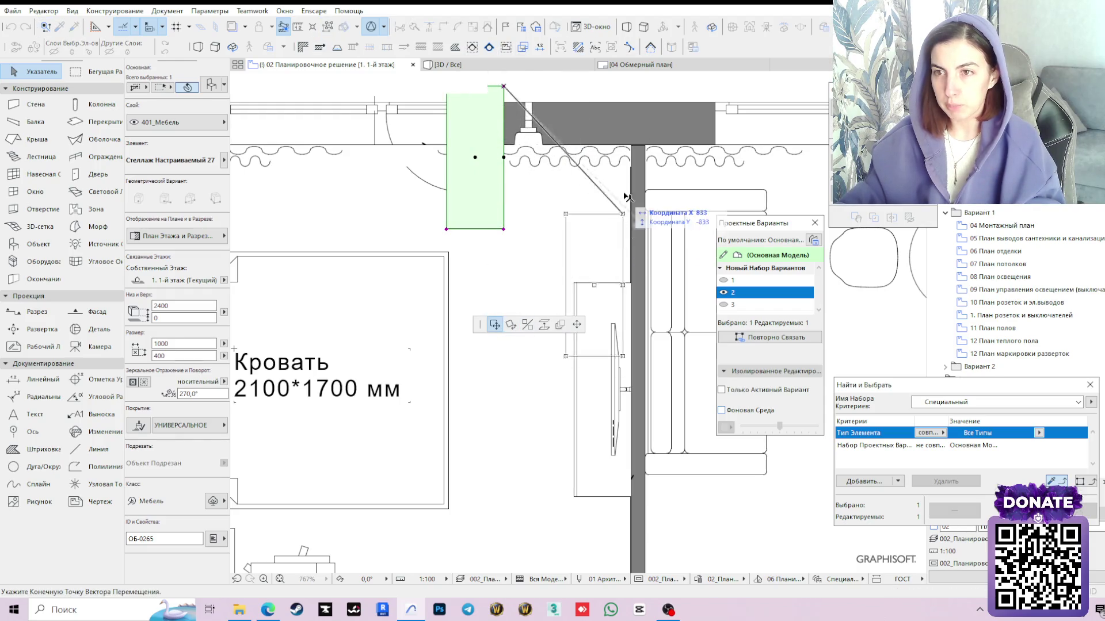
{"action": "left_click", "coordinate": [632, 147]}
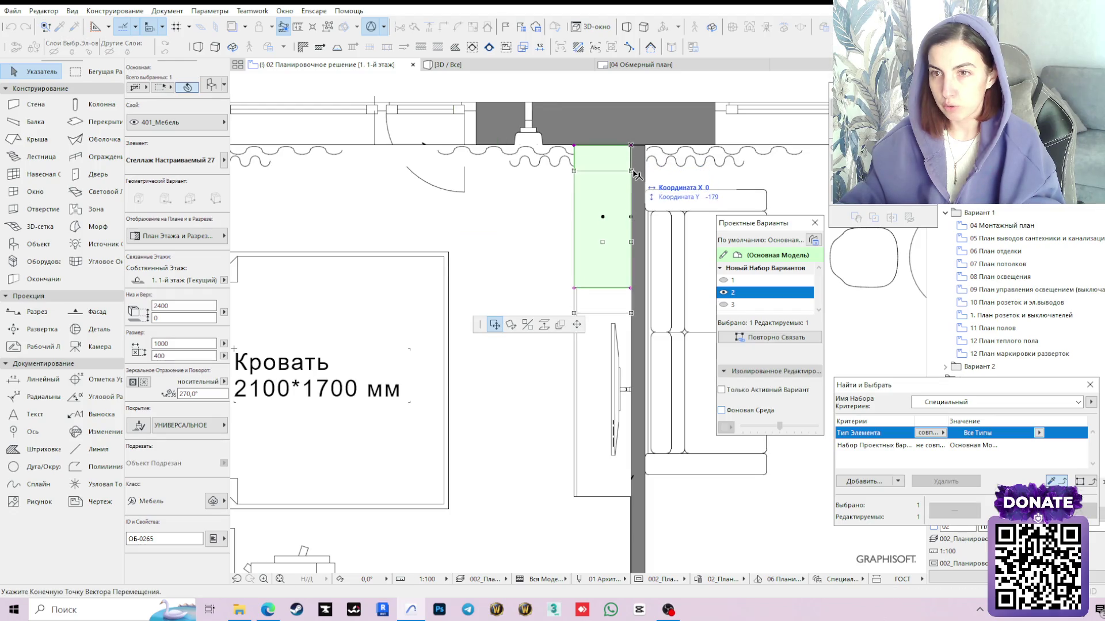
{"action": "key", "text": "Tab"}
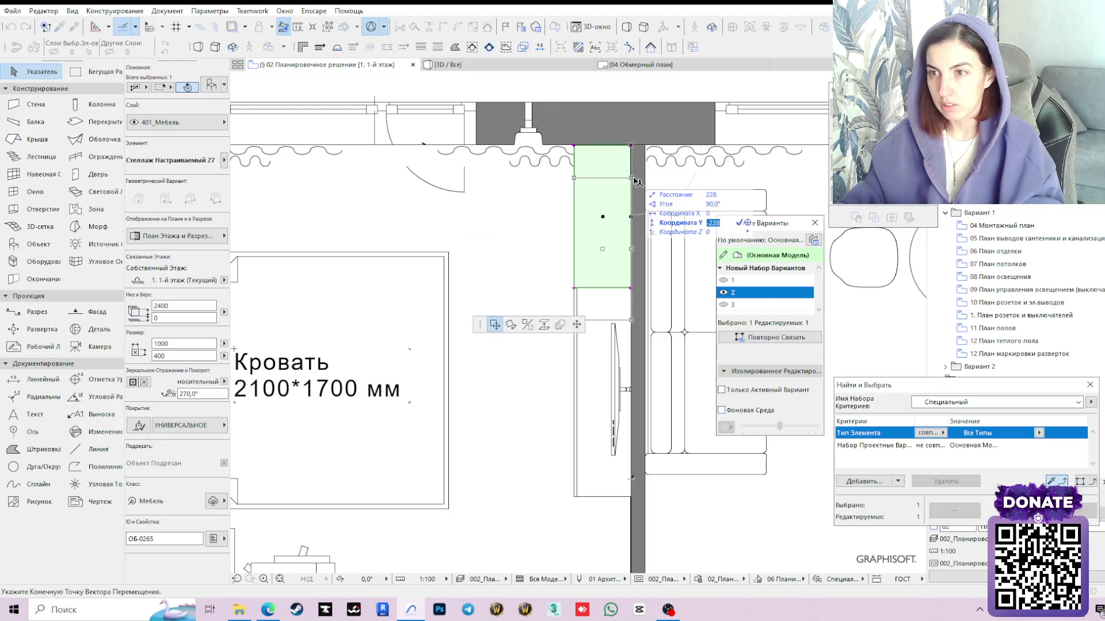
{"action": "type", "text": "250"}
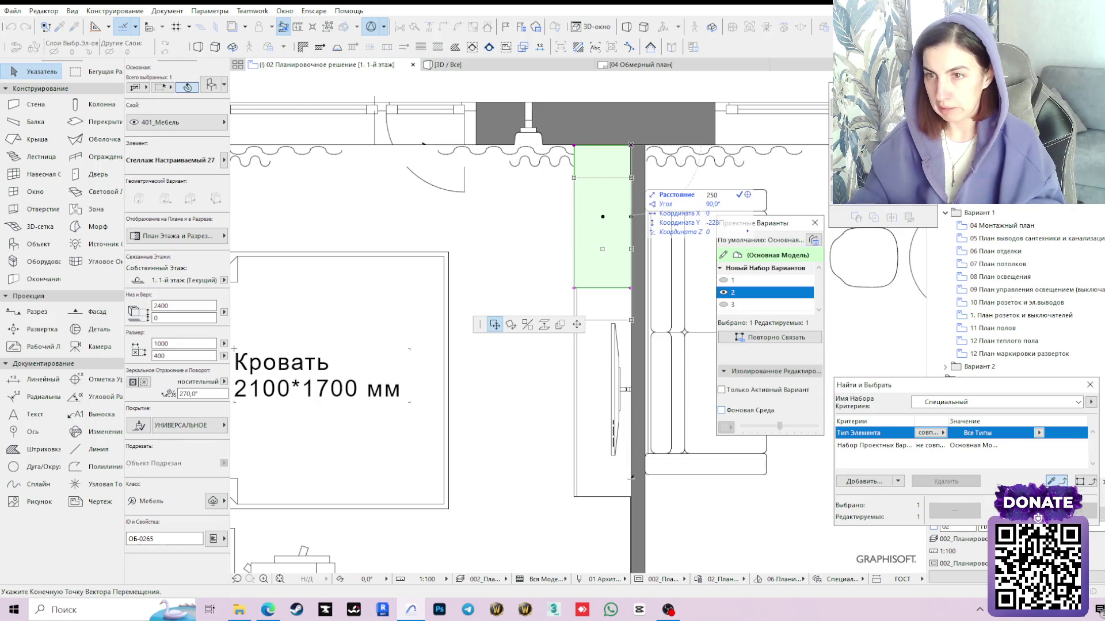
{"action": "key", "text": "Return"}
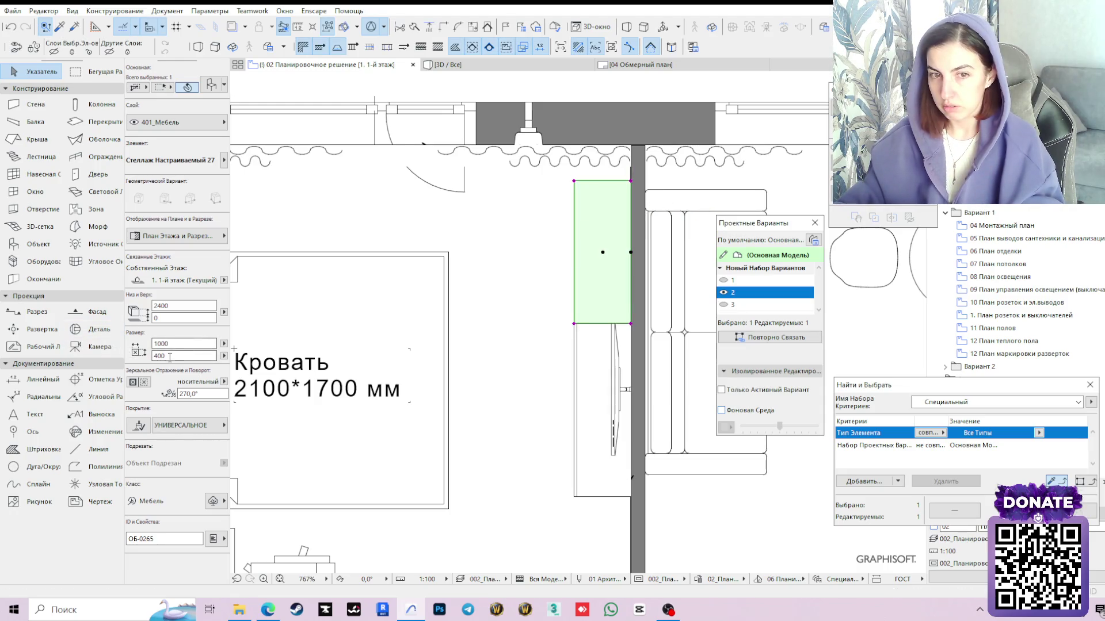
{"action": "left_click_drag", "start_coordinate": [178, 345], "coordinate": [151, 344]}
{"action": "type", "text": "800"}
{"action": "key", "text": "Return"}
Shorten the TV cabinet Тумба под ТВ Корпусная 27 to 1200 mm and nudge it down the wall
{"action": "left_click", "coordinate": [584, 320]}
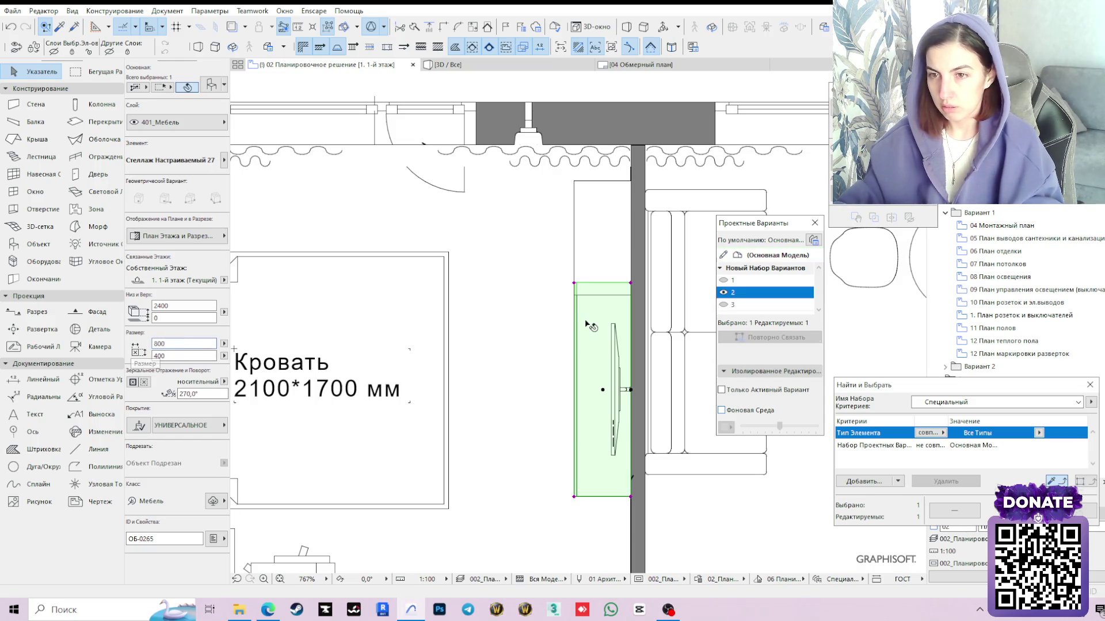
{"action": "left_click", "coordinate": [581, 245]}
{"action": "left_click", "coordinate": [611, 345]}
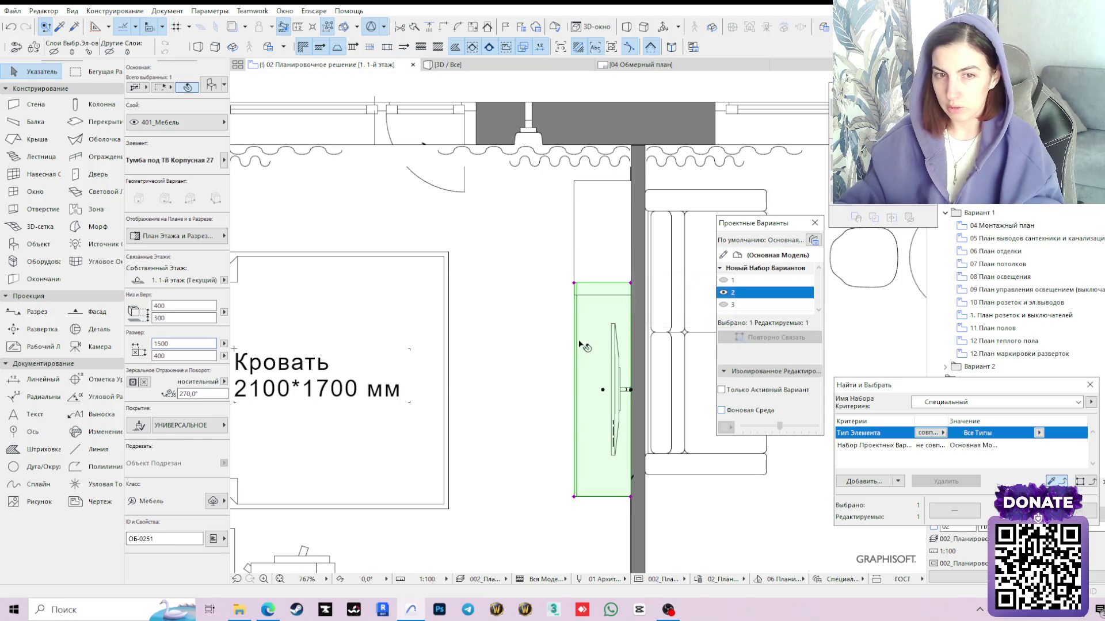
{"action": "type", "text": "12"}
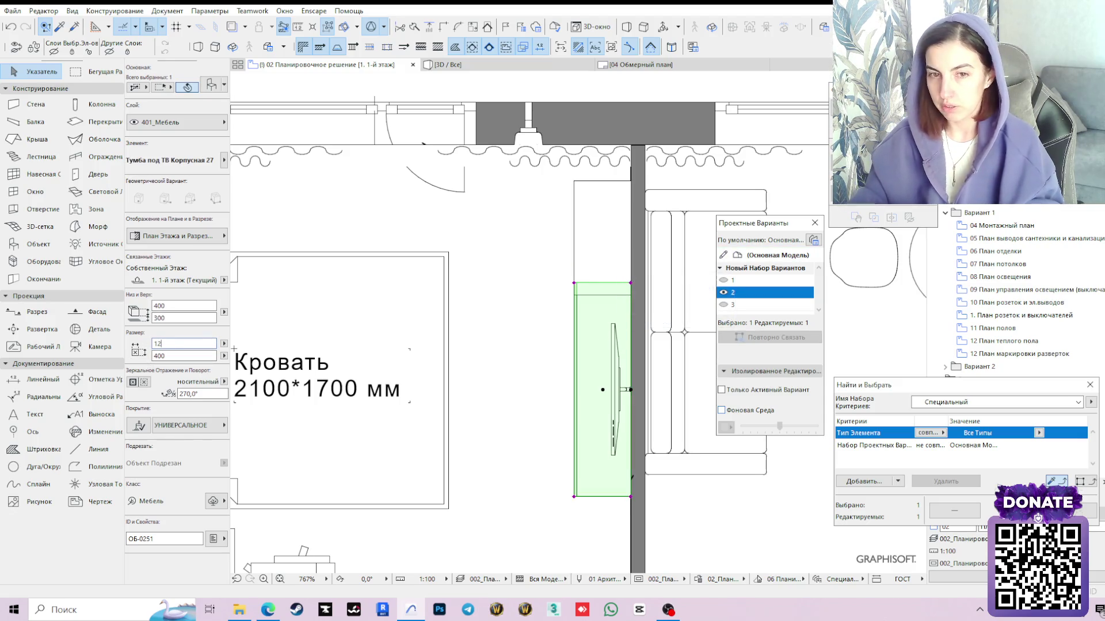
{"action": "type", "text": "00"}
{"action": "key", "text": "Return"}
{"action": "left_click", "coordinate": [634, 286]}
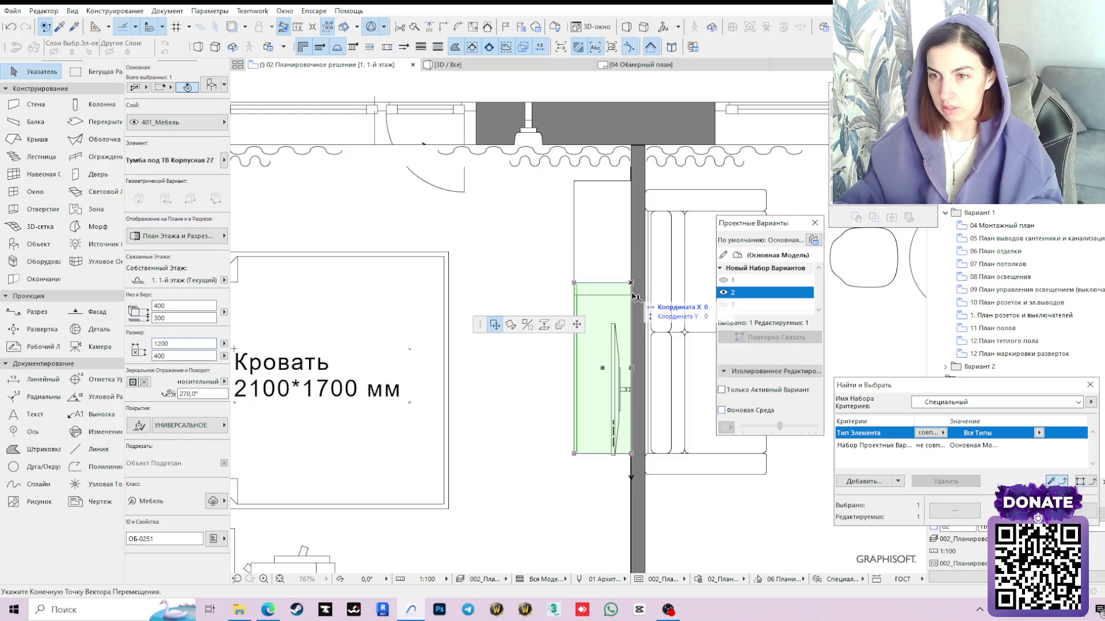
{"action": "left_click", "coordinate": [633, 298]}
{"action": "scroll", "coordinate": [636, 344], "scroll_direction": "down", "scroll_amount": 2}
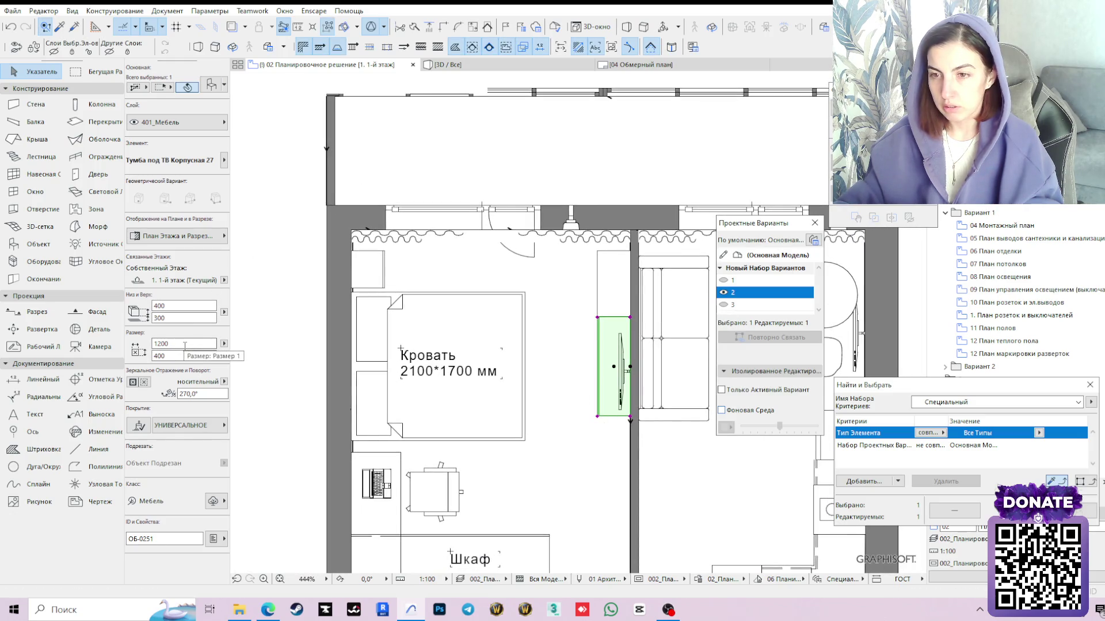
{"action": "left_click", "coordinate": [639, 368]}
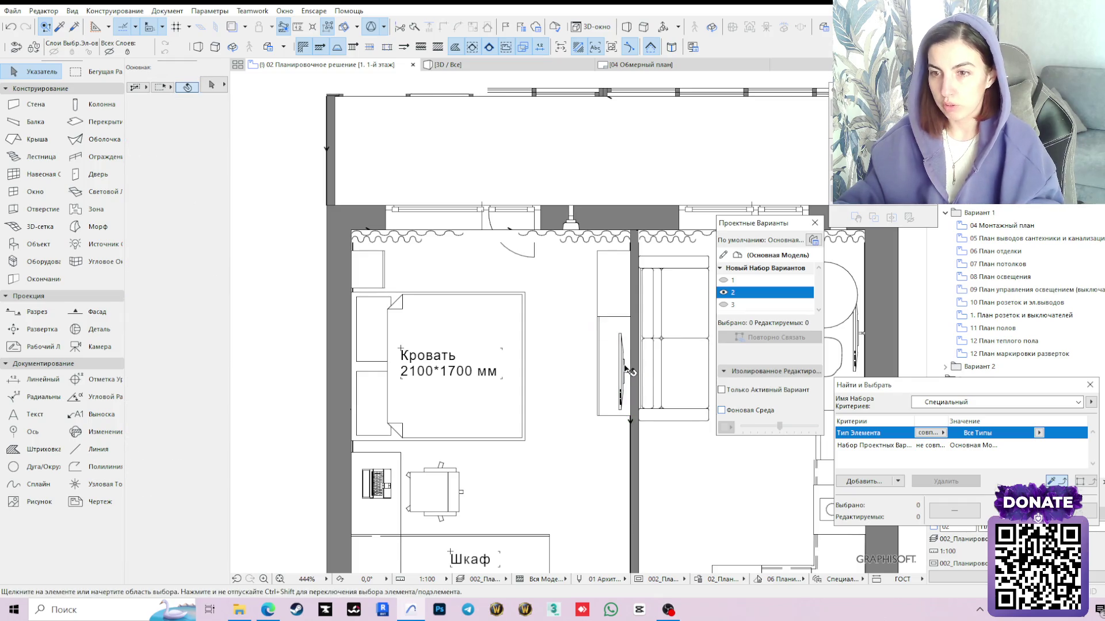
{"action": "left_click", "coordinate": [490, 65]}
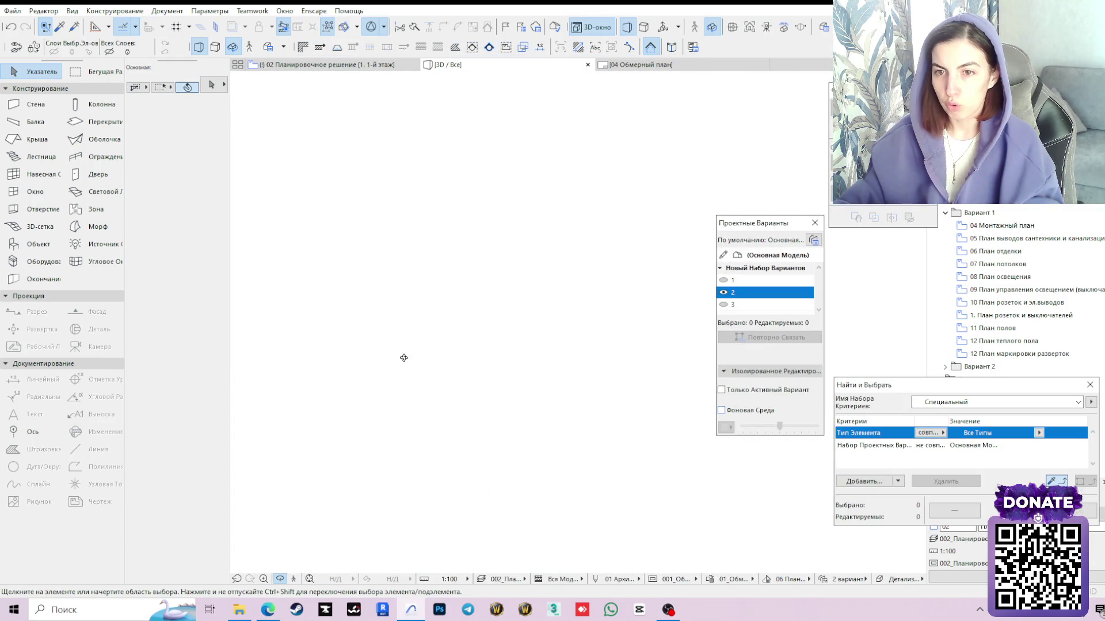
{"action": "scroll", "coordinate": [510, 387], "scroll_direction": "up", "scroll_amount": 3}
{"action": "mouse_move", "coordinate": [523, 387]}
{"action": "middle_mouse_down", "text": "shift"}
{"action": "mouse_move", "coordinate": [509, 348]}
{"action": "mouse_move", "coordinate": [572, 316]}
{"action": "mouse_move", "coordinate": [484, 316]}
{"action": "middle_mouse_up", "text": "shift"}
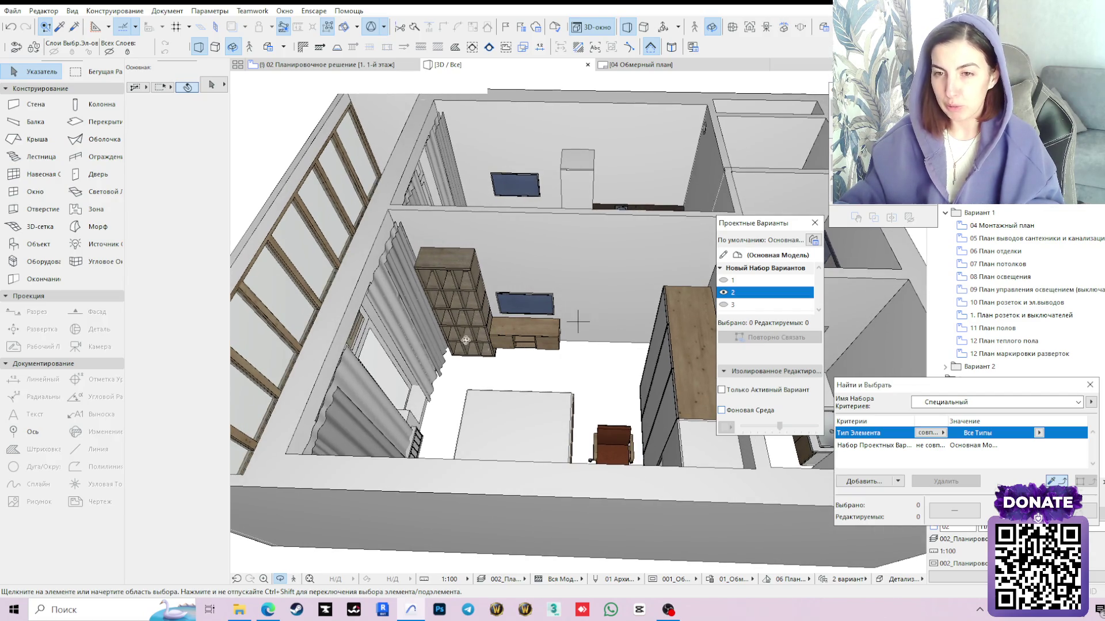
{"action": "middle_click_drag", "start_coordinate": [524, 348], "coordinate": [514, 457], "text": "shift"}
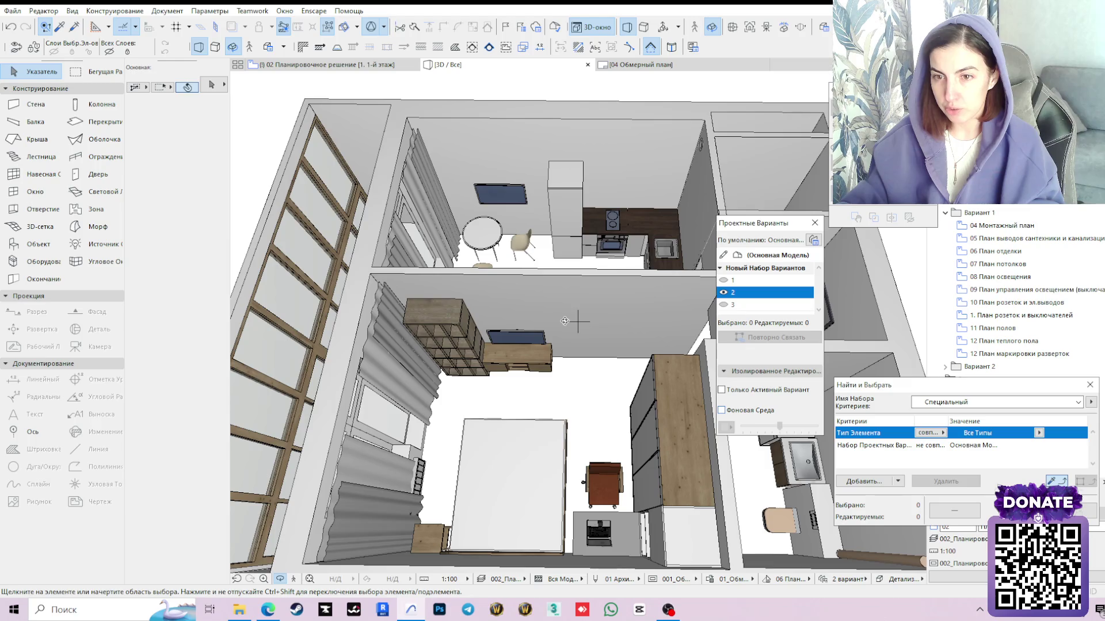
{"action": "scroll", "coordinate": [542, 387], "scroll_direction": "up", "scroll_amount": 3}
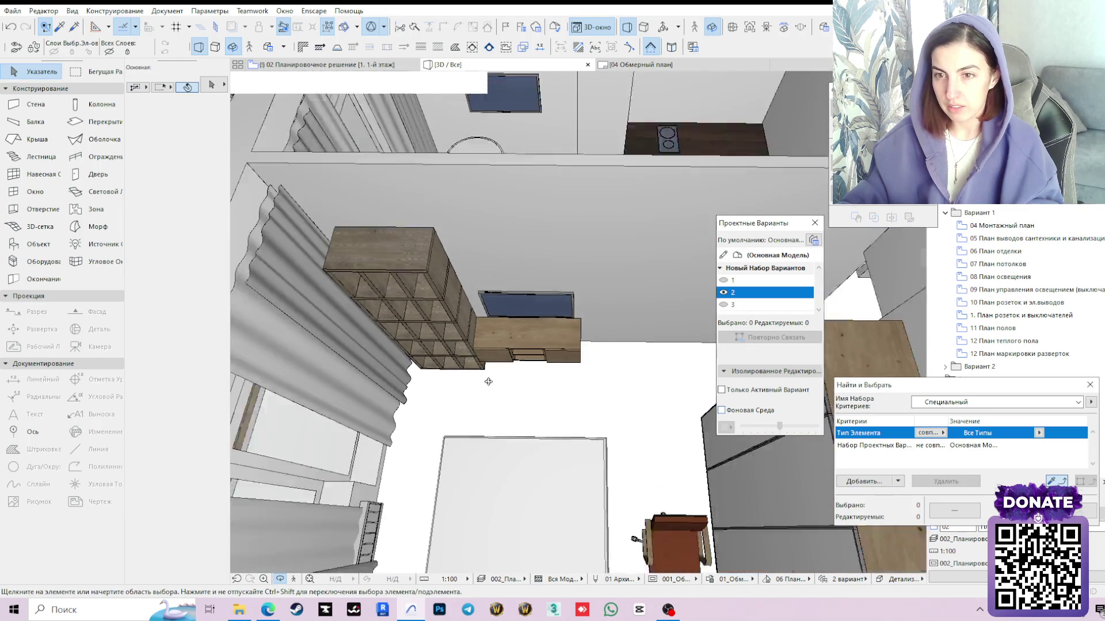
{"action": "scroll", "coordinate": [486, 382], "scroll_direction": "down", "scroll_amount": 2}
{"action": "key", "text": "F2"}
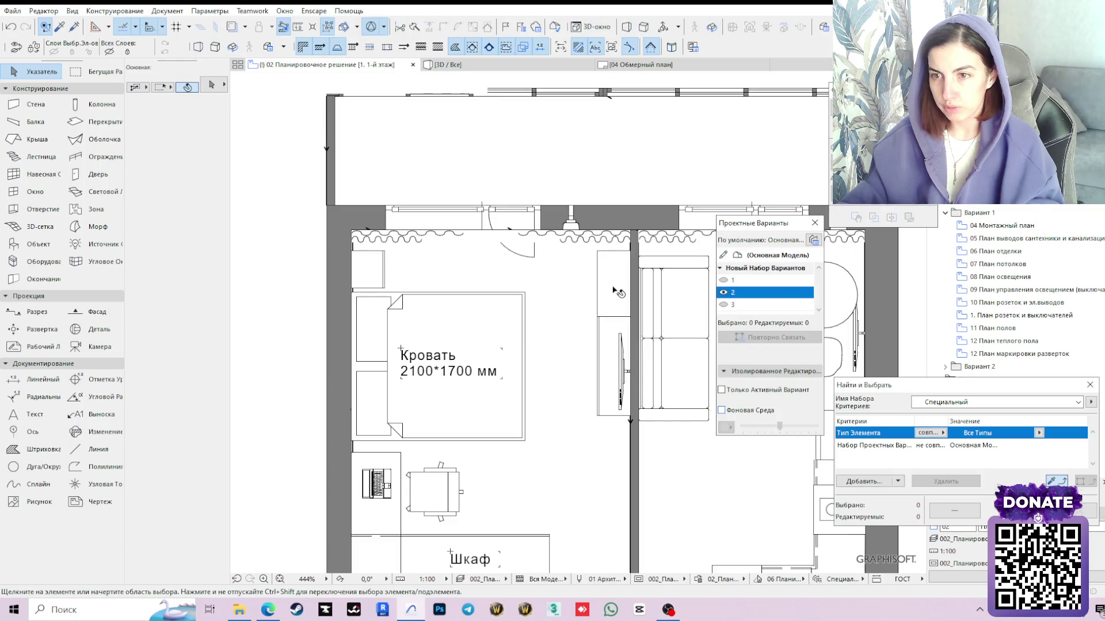
{"action": "left_click", "coordinate": [614, 288]}
{"action": "left_click", "coordinate": [316, 313]}
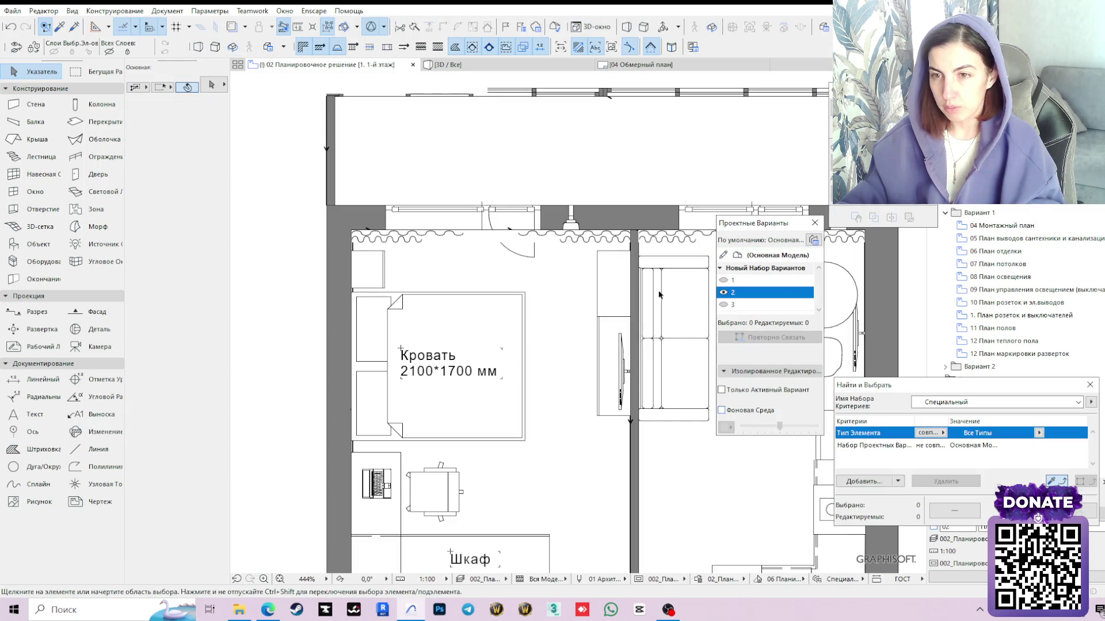
{"action": "left_click", "coordinate": [611, 271]}
{"action": "scroll", "coordinate": [632, 256], "scroll_direction": "up", "scroll_amount": 5}
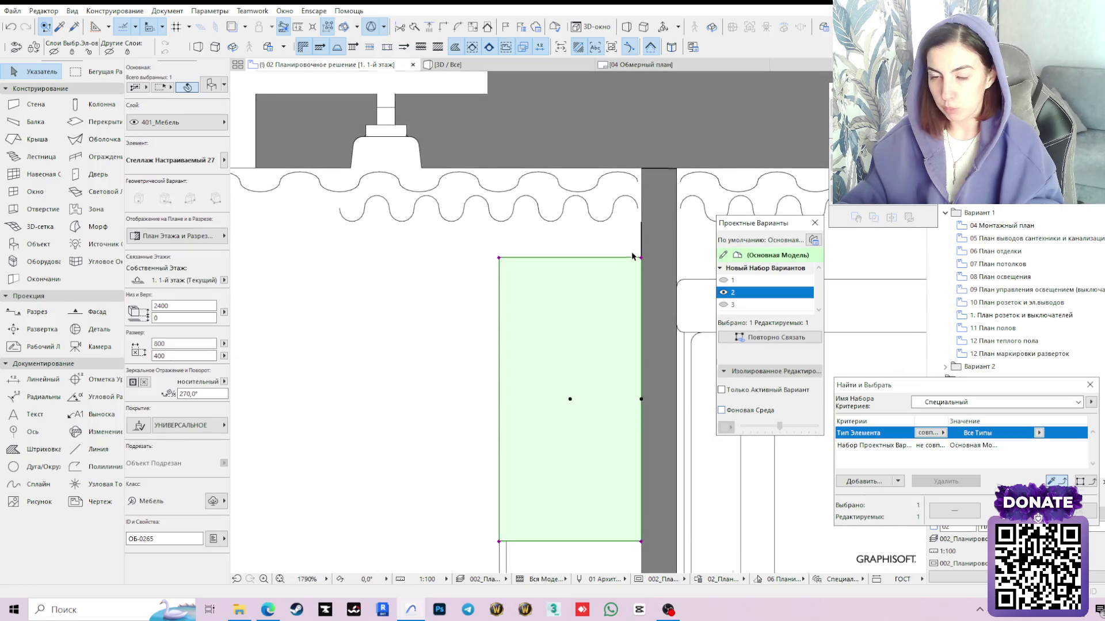
{"action": "scroll", "coordinate": [632, 257], "scroll_direction": "down", "scroll_amount": 4}
{"action": "scroll", "coordinate": [632, 256], "scroll_direction": "down", "scroll_amount": 3}
{"action": "left_click", "coordinate": [392, 314]}
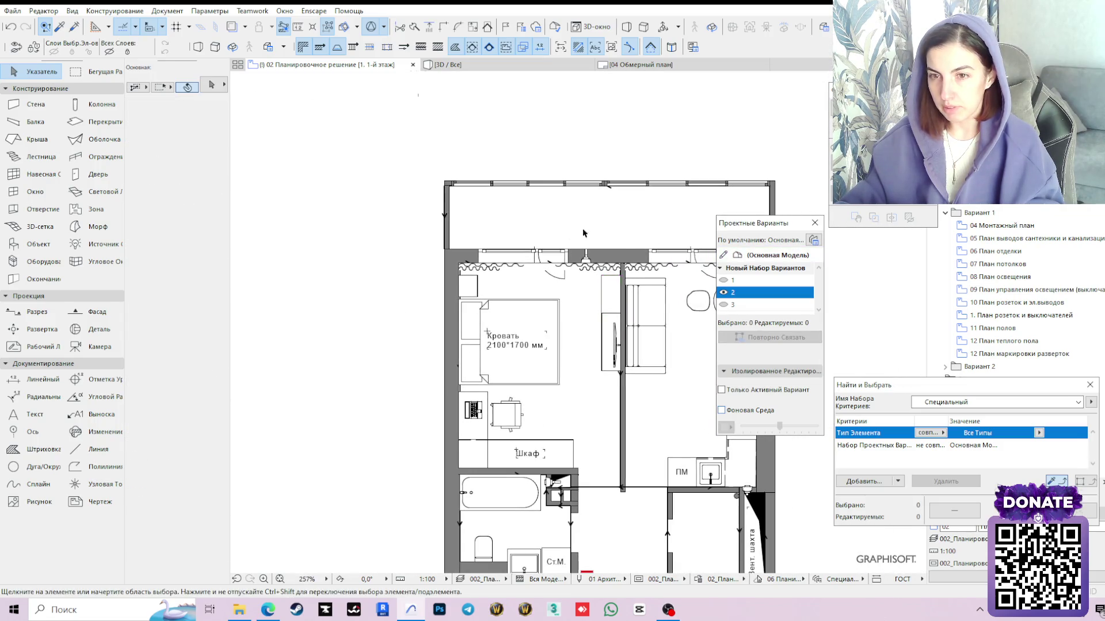
{"action": "middle_click_drag", "start_coordinate": [613, 365], "coordinate": [514, 304]}
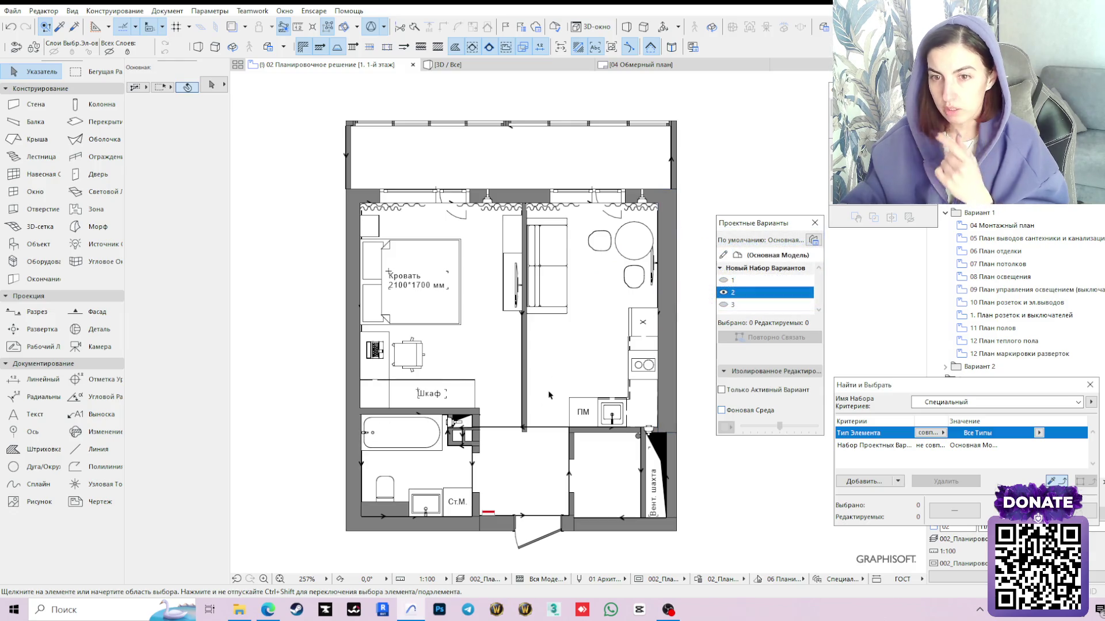
{"action": "left_click", "coordinate": [462, 392], "text": "alt"}
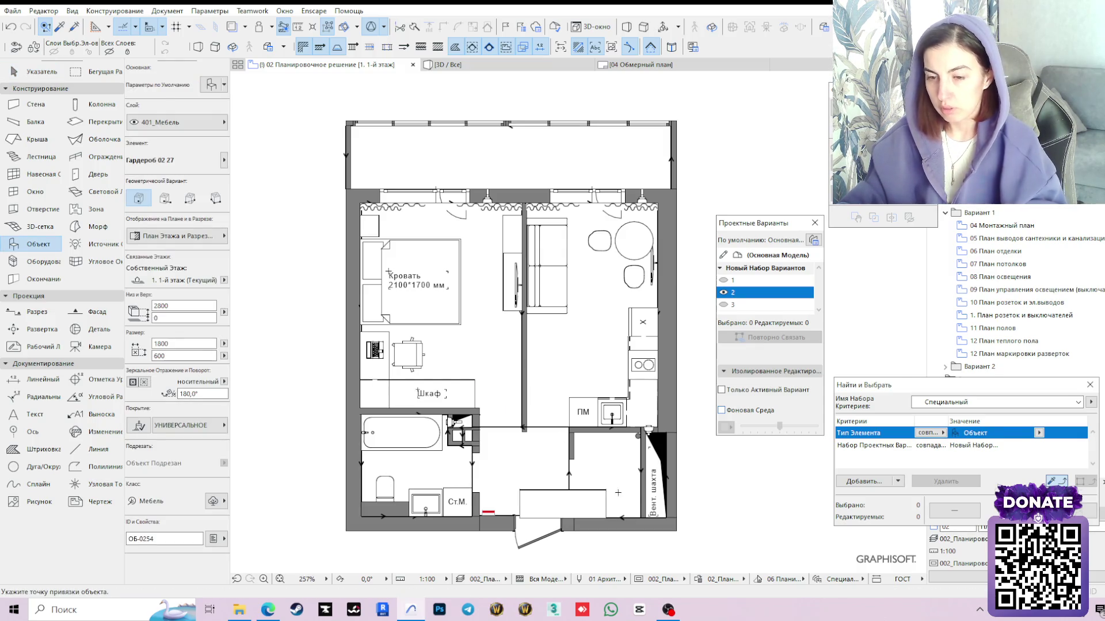
Place Гардероб 02 27 in the small room flush to the wall with depth 500
{"action": "left_click", "coordinate": [610, 521]}
{"action": "scroll", "coordinate": [610, 520], "scroll_direction": "up", "scroll_amount": 3}
{"action": "scroll", "coordinate": [611, 524], "scroll_direction": "up", "scroll_amount": 1}
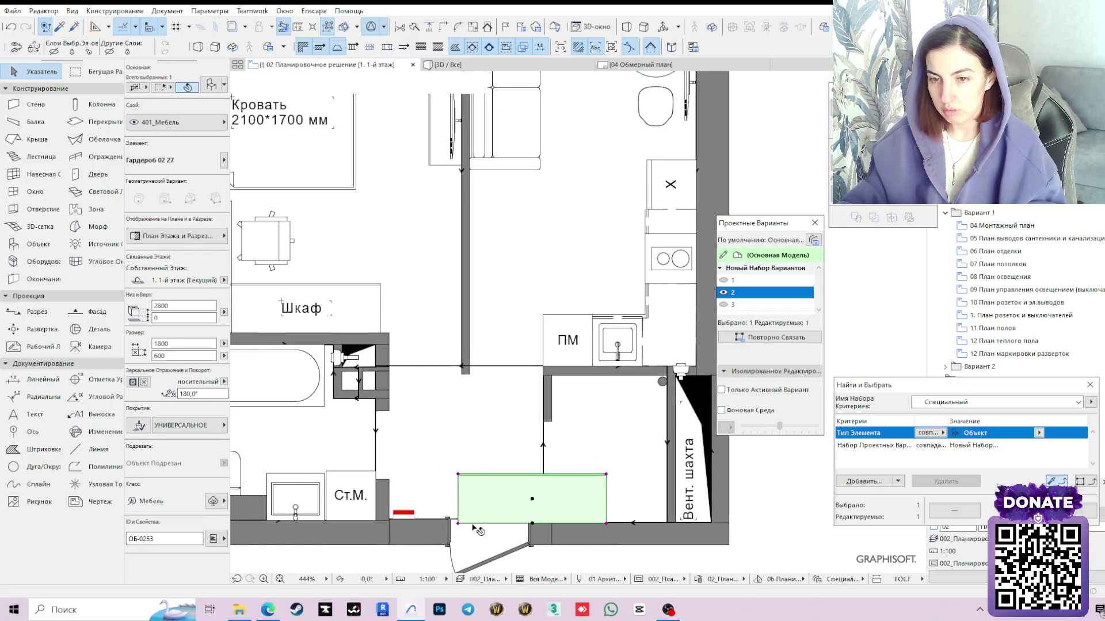
{"action": "left_click_drag", "start_coordinate": [459, 524], "coordinate": [557, 524]}
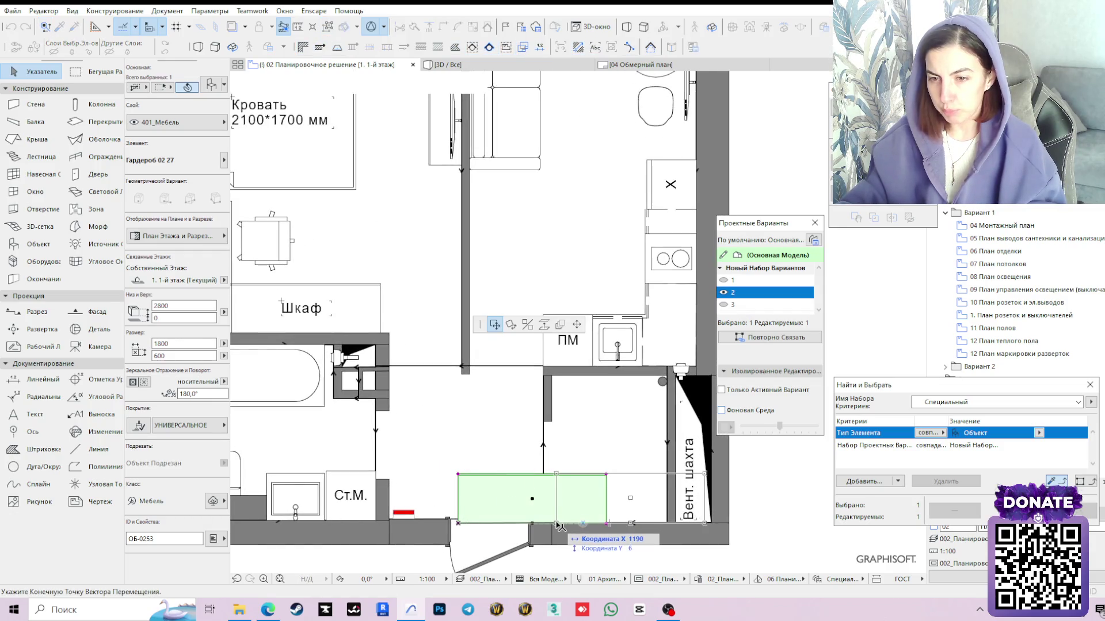
{"action": "left_click", "coordinate": [557, 524]}
{"action": "scroll", "coordinate": [558, 524], "scroll_direction": "up", "scroll_amount": 2}
{"action": "scroll", "coordinate": [552, 530], "scroll_direction": "up", "scroll_amount": 3}
{"action": "scroll", "coordinate": [540, 551], "scroll_direction": "up", "scroll_amount": 1}
{"action": "left_click", "coordinate": [524, 558]}
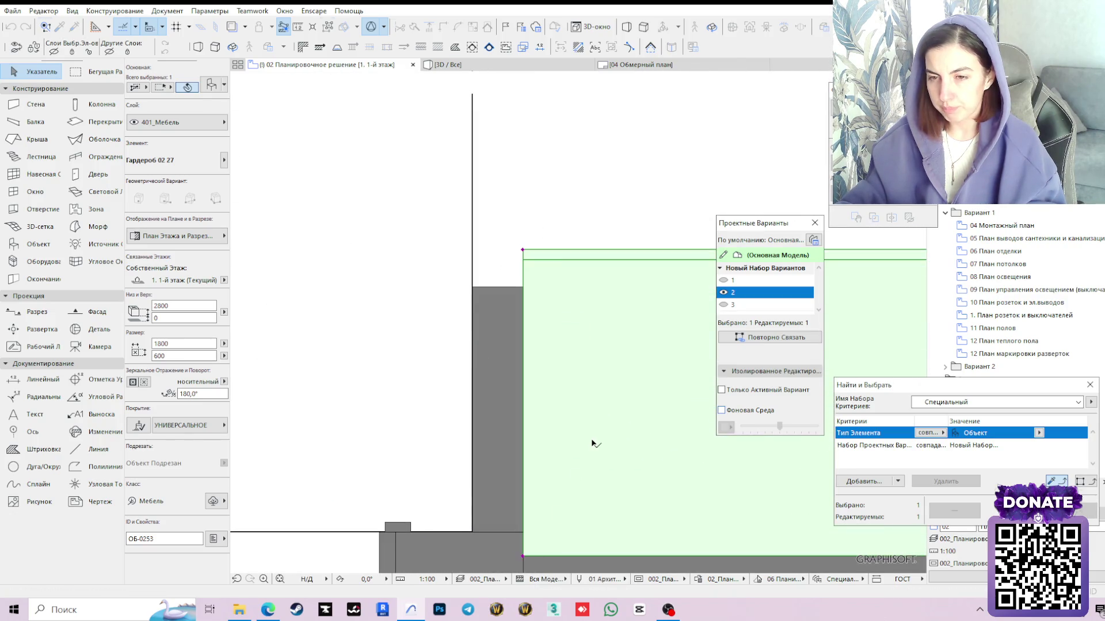
{"action": "scroll", "coordinate": [592, 442], "scroll_direction": "down", "scroll_amount": 3}
{"action": "scroll", "coordinate": [593, 443], "scroll_direction": "down", "scroll_amount": 3}
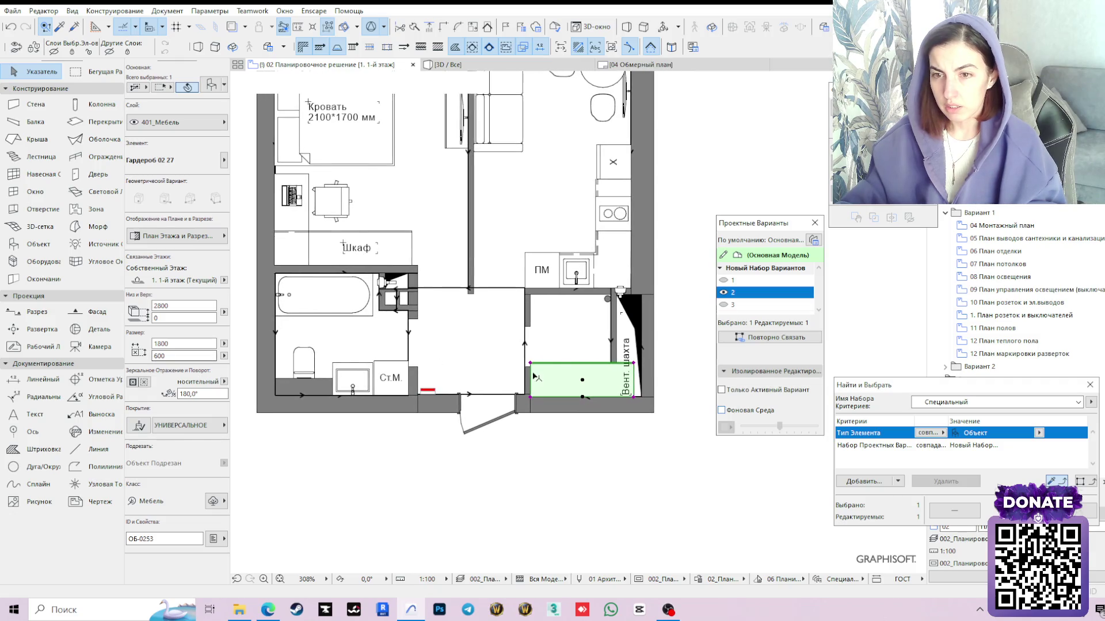
{"action": "scroll", "coordinate": [562, 360], "scroll_direction": "up", "scroll_amount": 3}
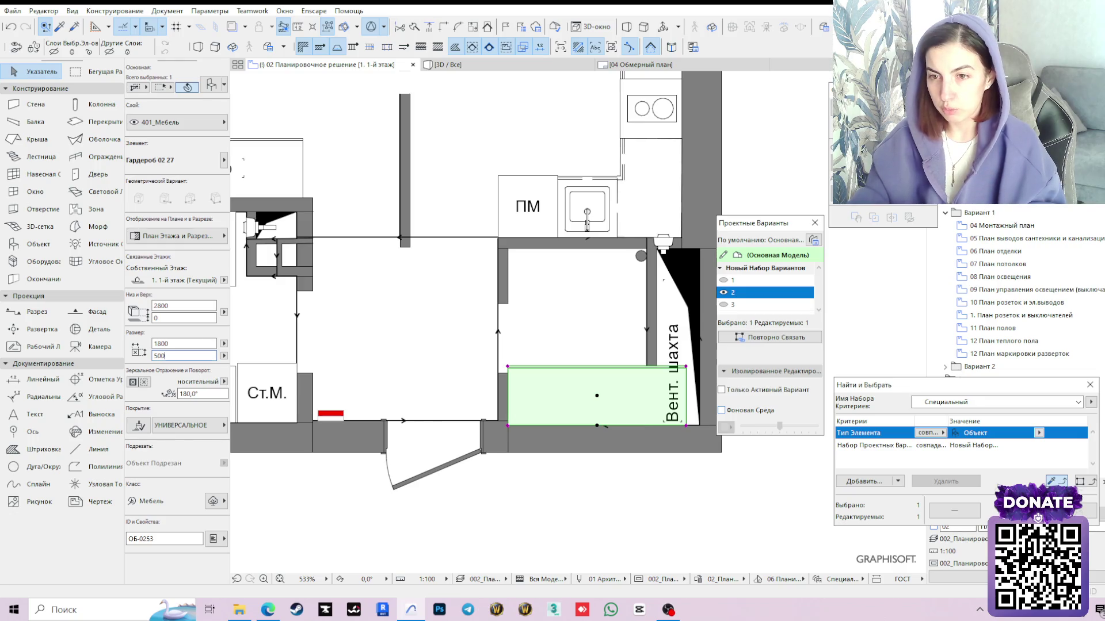
{"action": "type", "text": "500"}
{"action": "key", "text": "Return"}
{"action": "scroll", "coordinate": [376, 438], "scroll_direction": "up", "scroll_amount": 2}
{"action": "scroll", "coordinate": [481, 375], "scroll_direction": "up", "scroll_amount": 2}
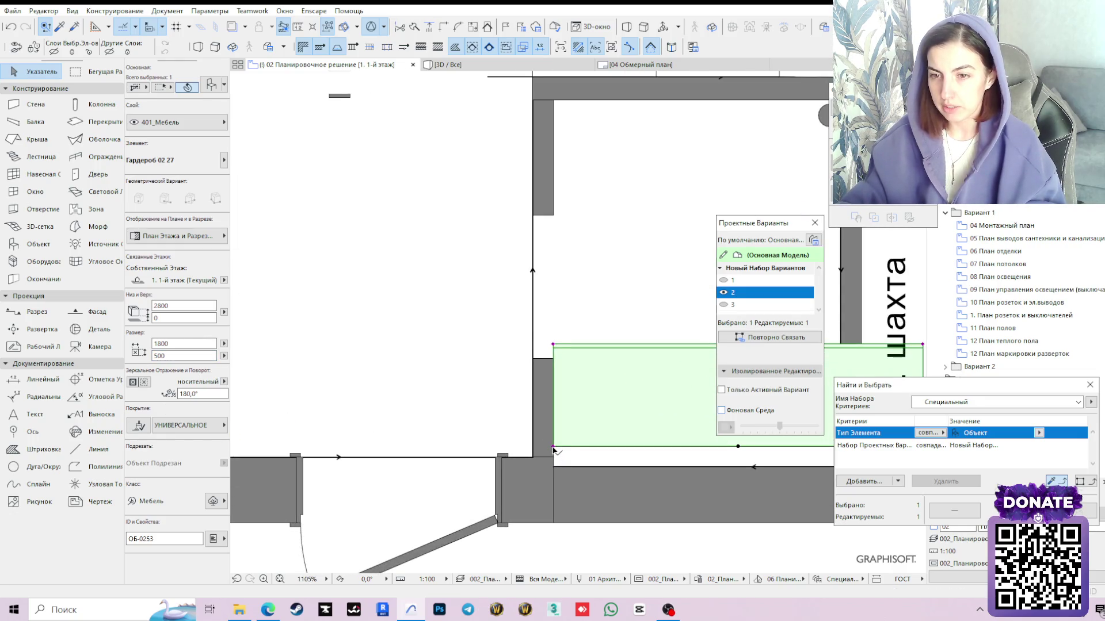
Set the wardrobe on the wall edge and stretch it down to 1400 wide
{"action": "left_click", "coordinate": [553, 448]}
{"action": "left_click", "coordinate": [555, 458]}
{"action": "scroll", "coordinate": [610, 411], "scroll_direction": "down", "scroll_amount": 3}
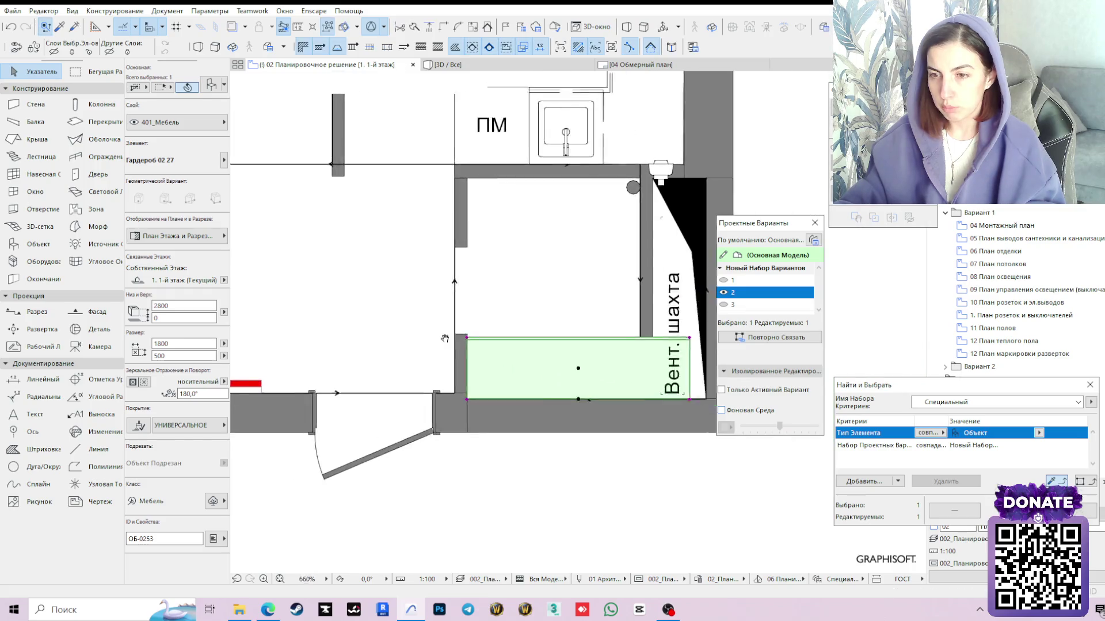
{"action": "left_click", "coordinate": [613, 400]}
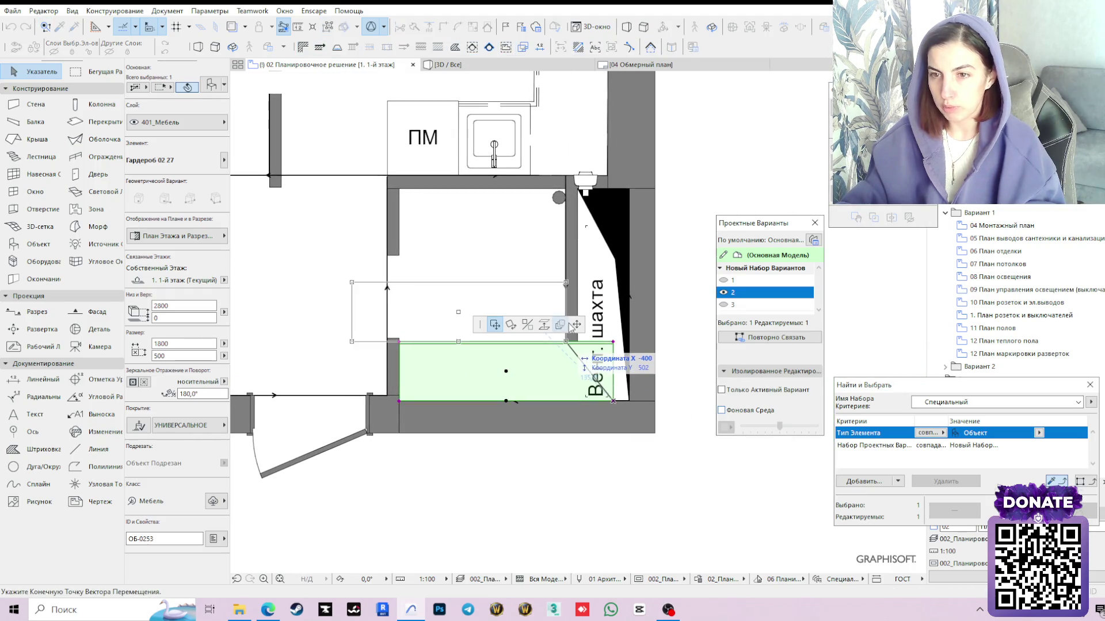
{"action": "left_click", "coordinate": [567, 398]}
{"action": "scroll", "coordinate": [529, 477], "scroll_direction": "down", "scroll_amount": 2}
{"action": "key", "text": "Escape"}
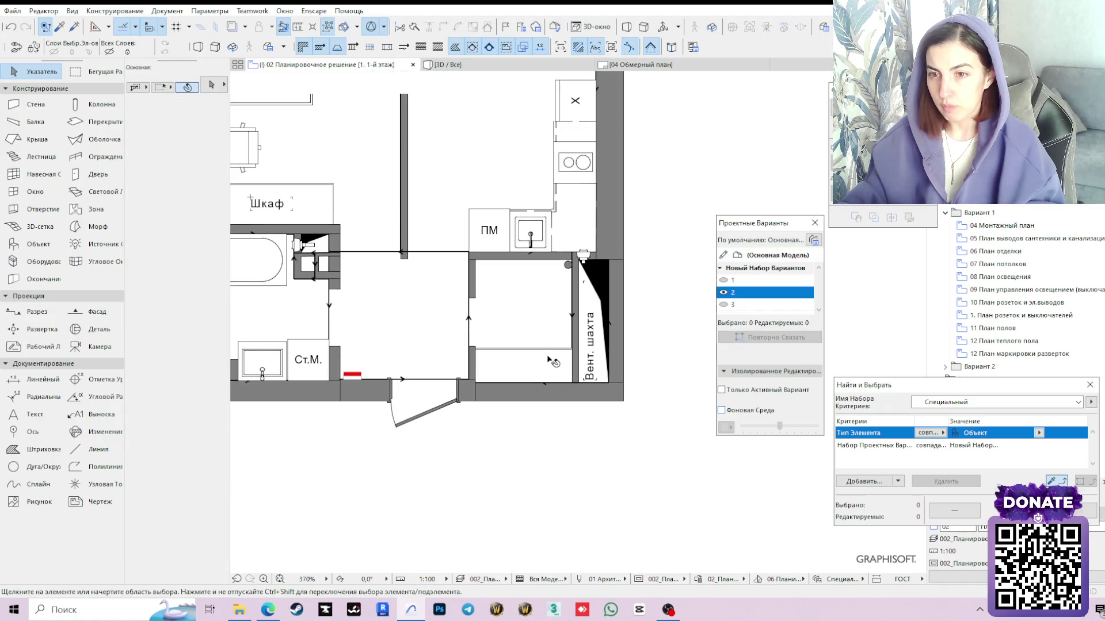
Reselect the wardrobe and turn it around by 180°
{"action": "left_click", "coordinate": [544, 363]}
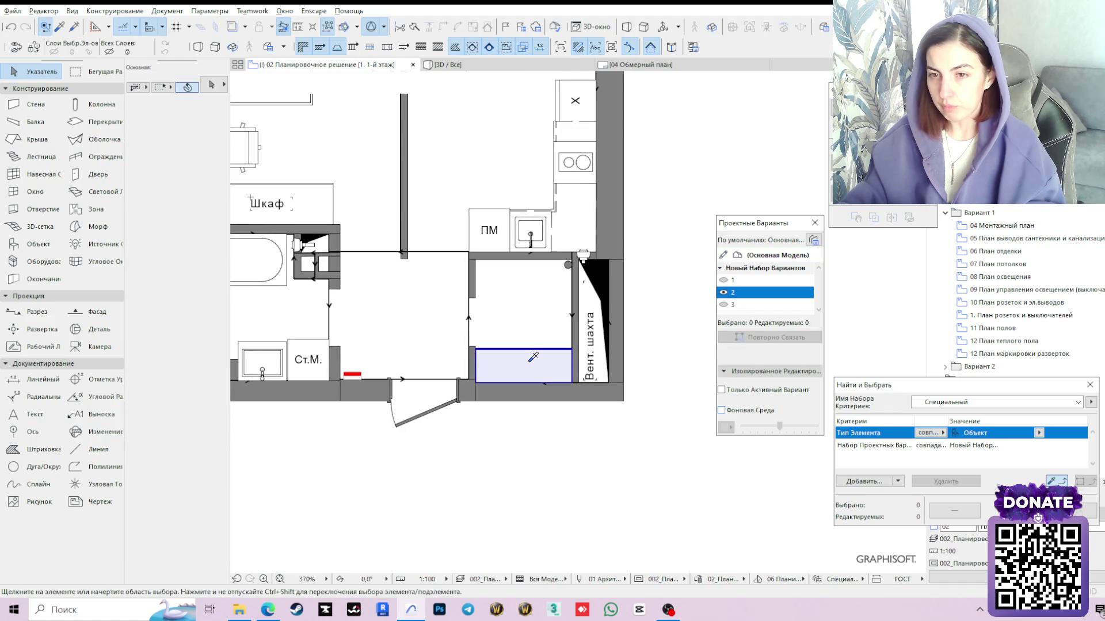
{"action": "left_click", "coordinate": [521, 292]}
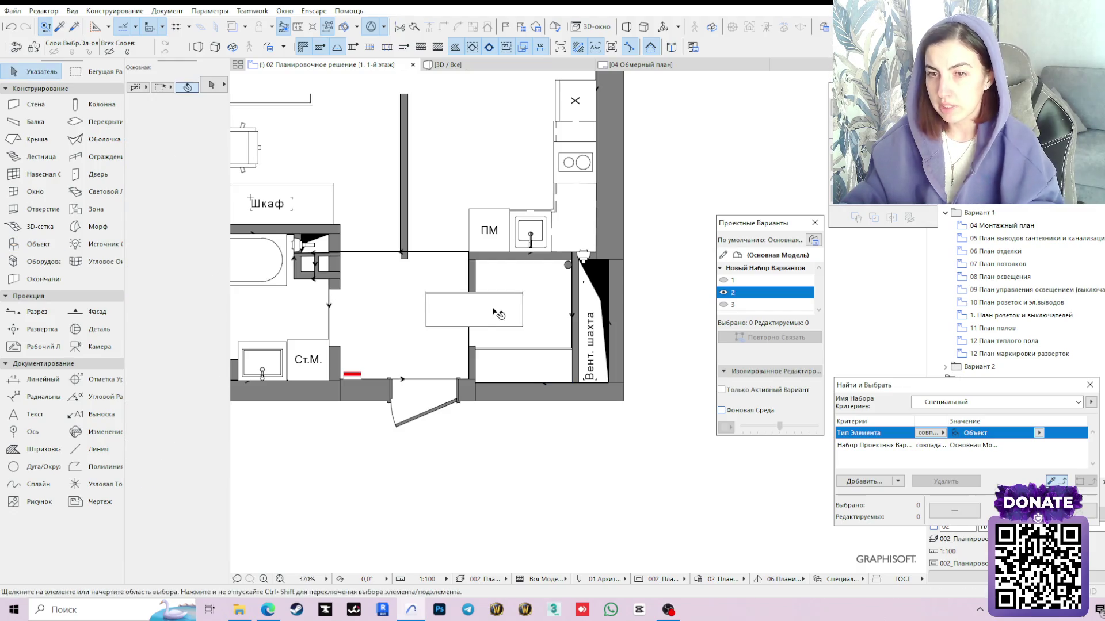
{"action": "left_click", "coordinate": [427, 326]}
{"action": "scroll", "coordinate": [425, 328], "scroll_direction": "up", "scroll_amount": 3}
{"action": "left_click", "coordinate": [423, 329]}
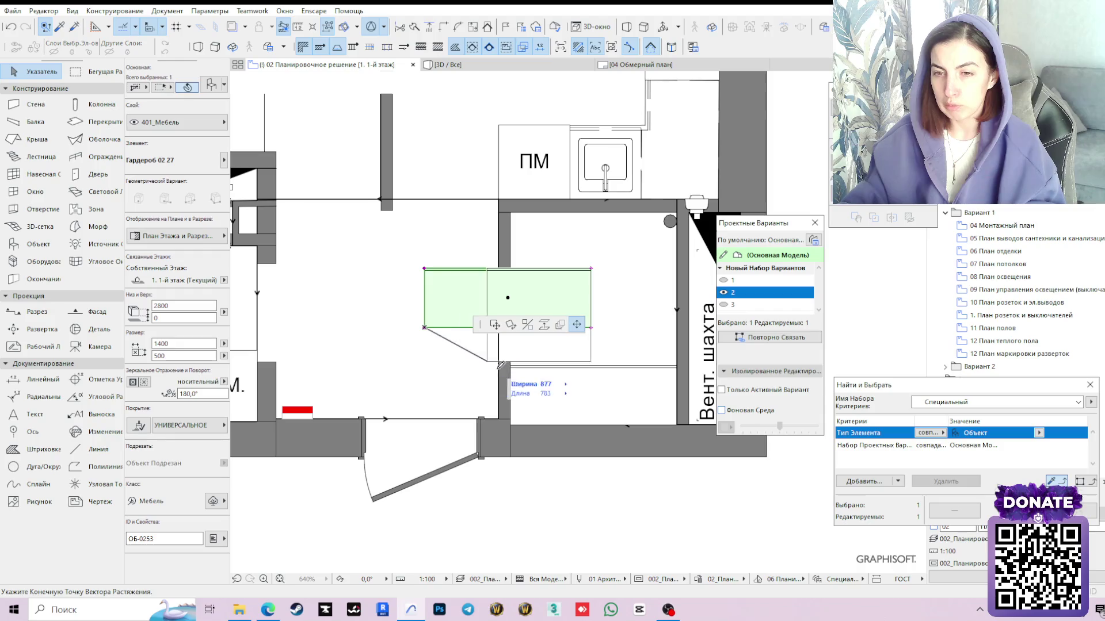
{"action": "left_click", "coordinate": [512, 326]}
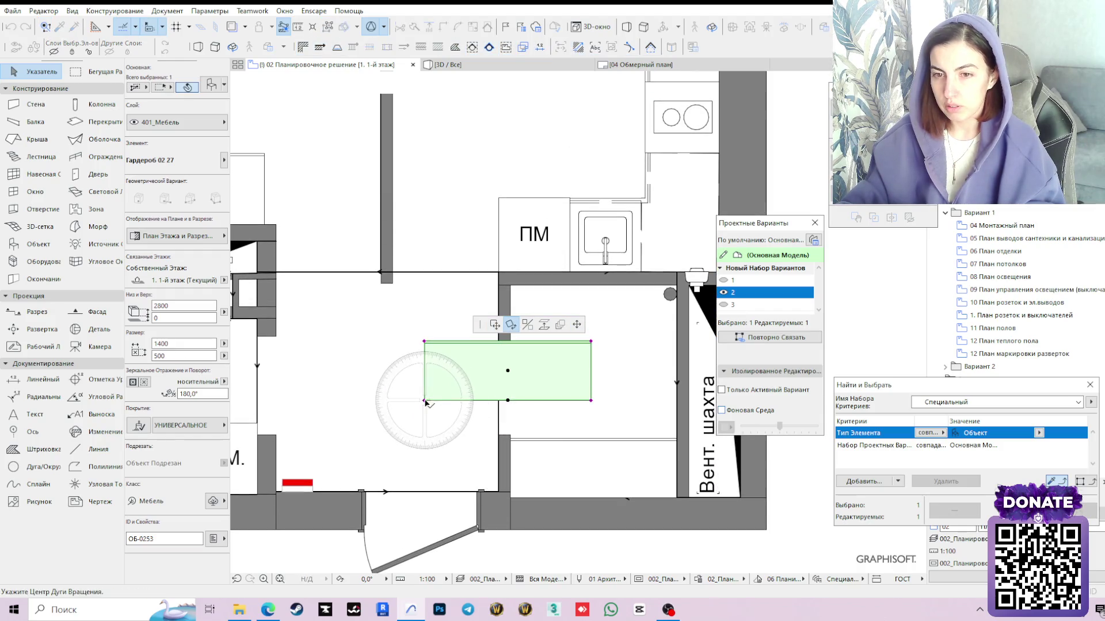
{"action": "scroll", "coordinate": [603, 394], "scroll_direction": "up", "scroll_amount": 1}
{"action": "left_click", "coordinate": [602, 397]}
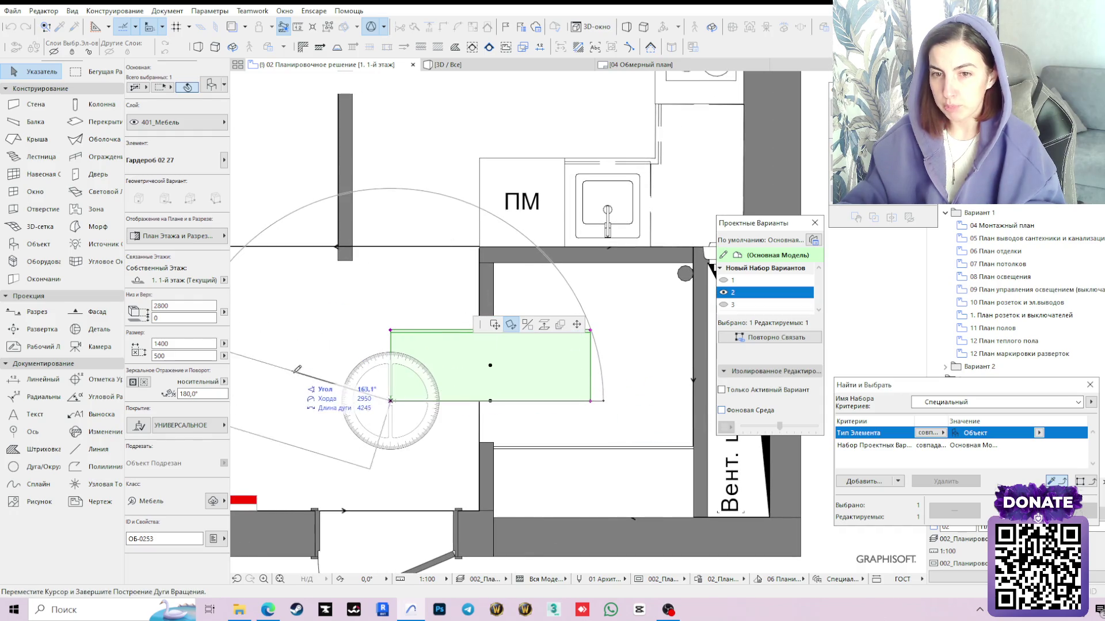
{"action": "left_click", "coordinate": [300, 398]}
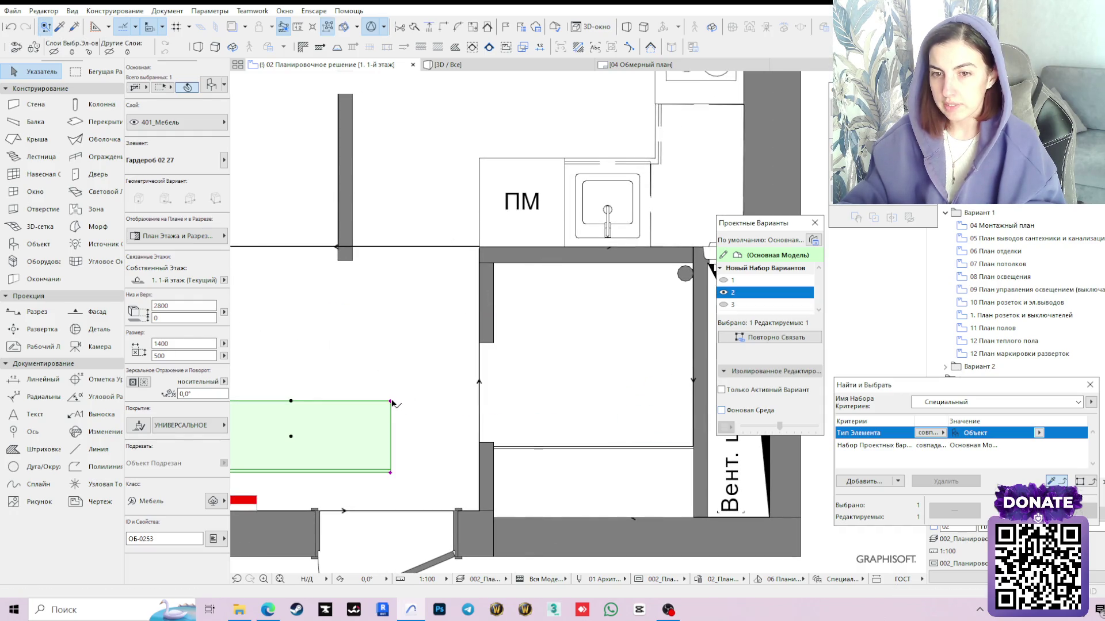
Move the rotated wardrobe into the niche beside the vent shaft below ПМ
{"action": "left_click", "coordinate": [494, 325]}
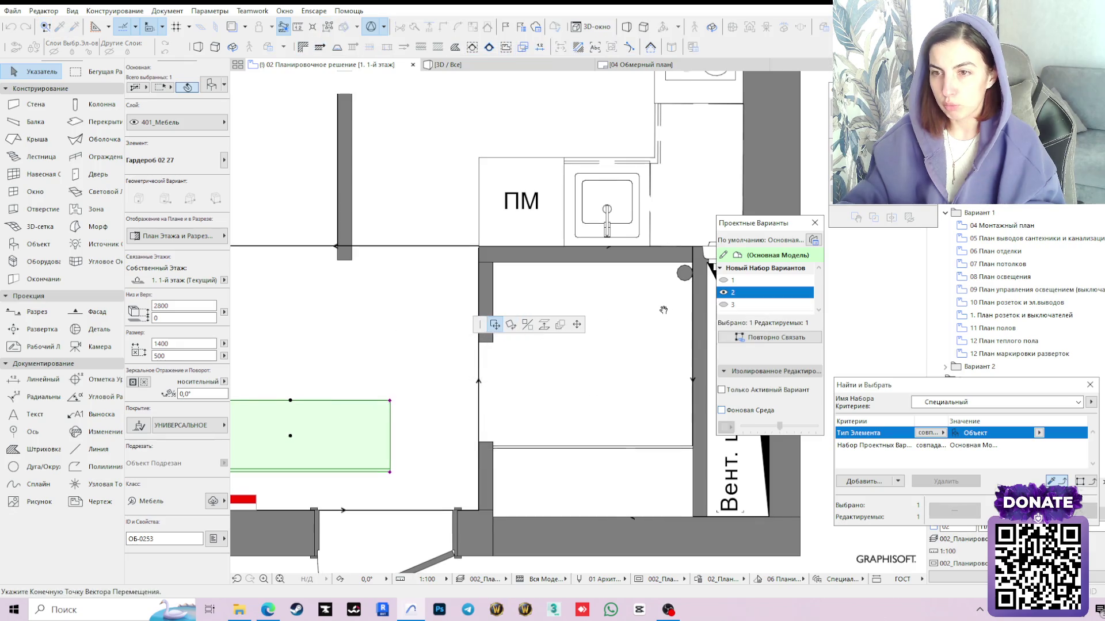
{"action": "middle_click_drag", "start_coordinate": [495, 326], "coordinate": [437, 354]}
{"action": "left_click", "coordinate": [636, 294]}
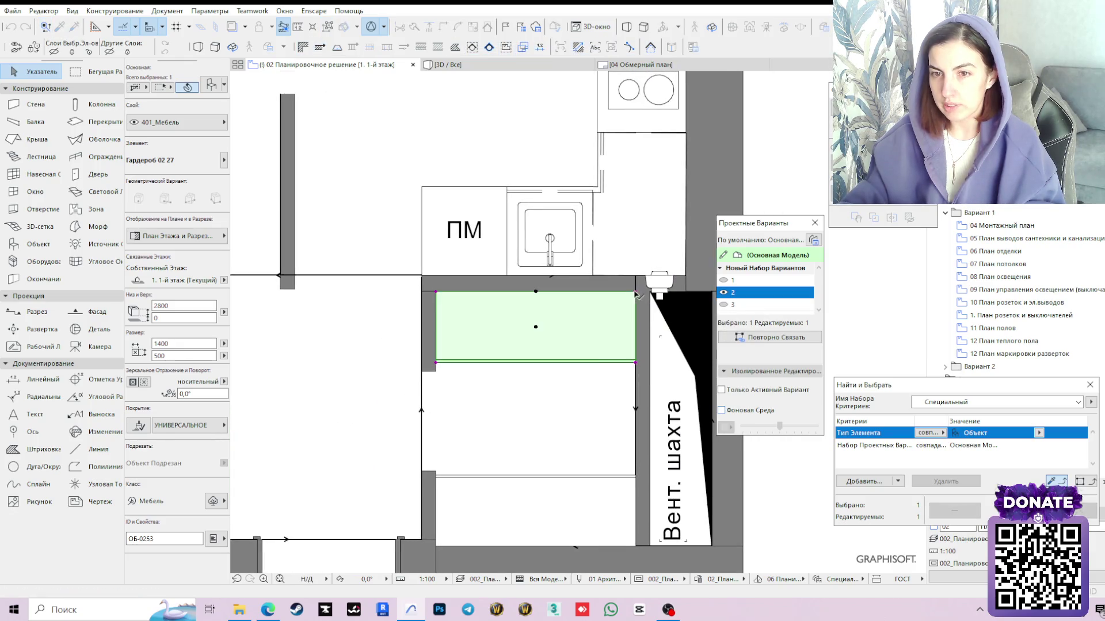
{"action": "scroll", "coordinate": [636, 294], "scroll_direction": "down", "scroll_amount": 3}
{"action": "left_click", "coordinate": [690, 310]}
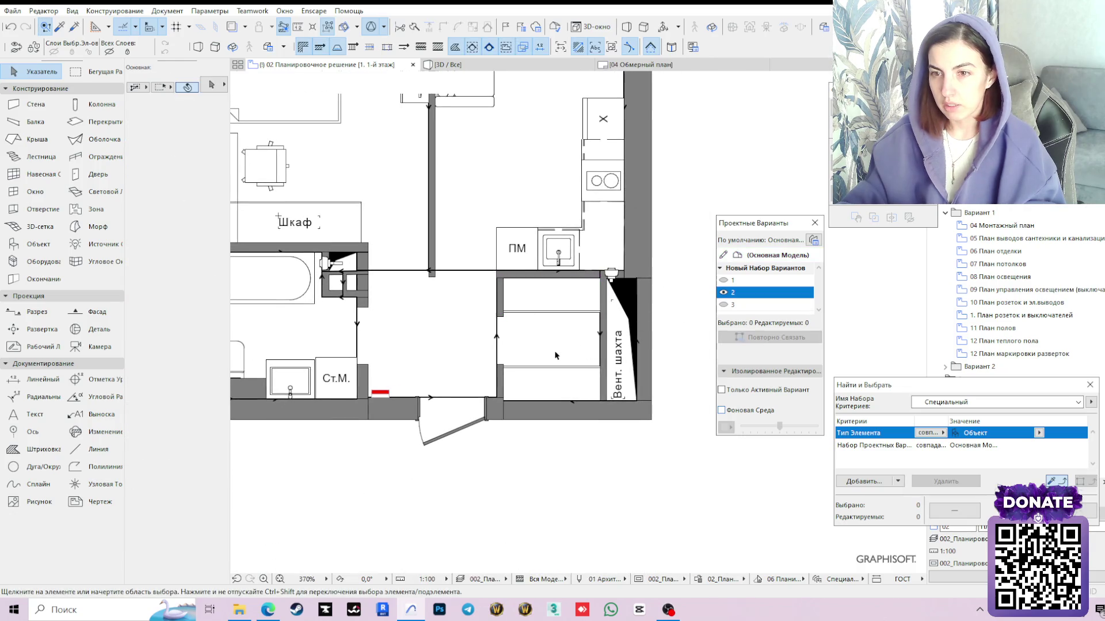
Move the bedroom Шкаф label onto the niche wardrobe
{"action": "middle_click_drag", "start_coordinate": [371, 307], "coordinate": [420, 358]}
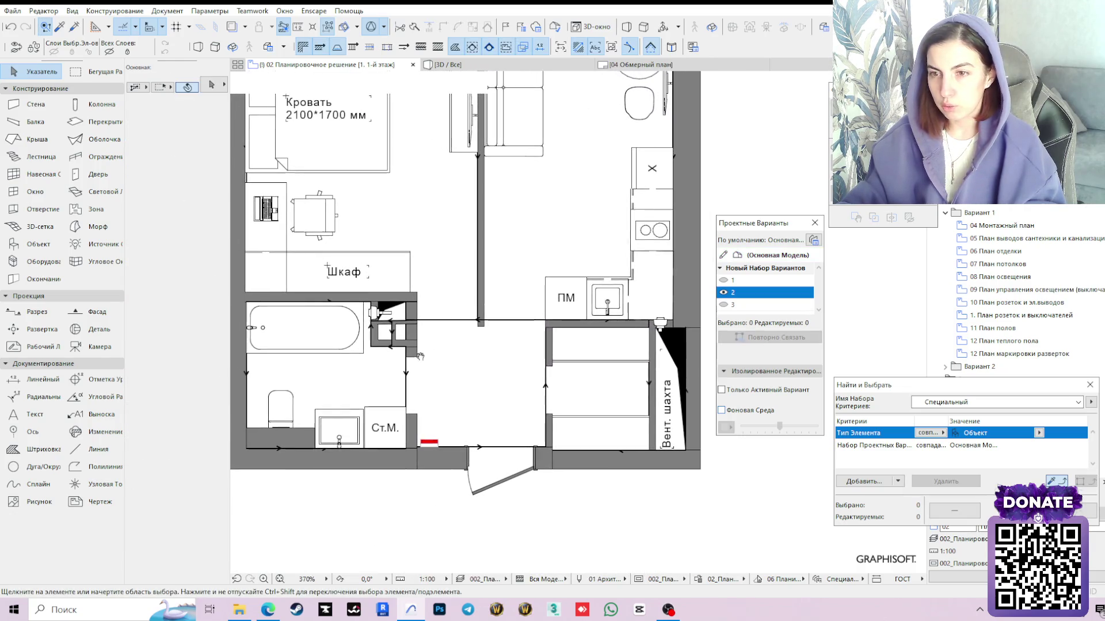
{"action": "left_click", "coordinate": [360, 277]}
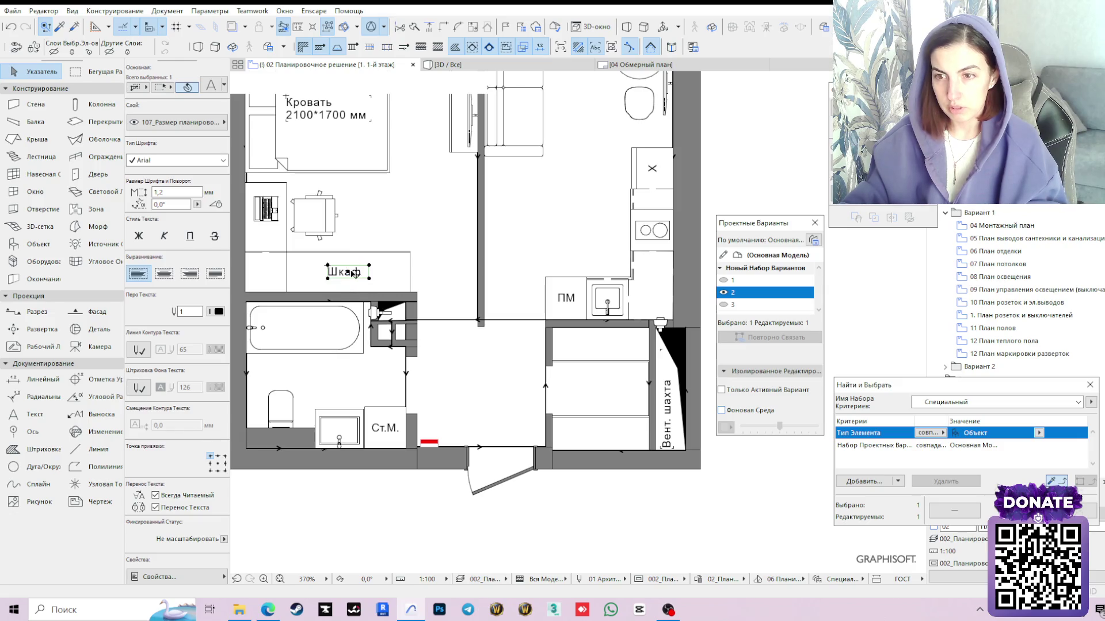
{"action": "left_click", "coordinate": [353, 273]}
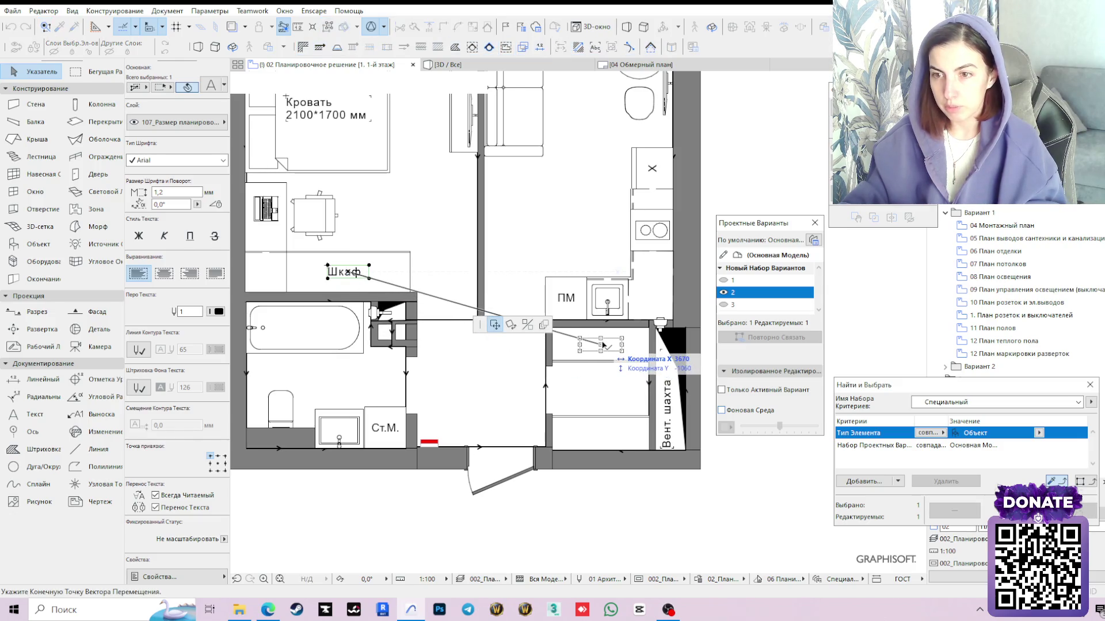
{"action": "left_click", "coordinate": [604, 345]}
{"action": "left_click", "coordinate": [615, 401]}
Paste a copy of the Шкаф label and set it on the lower wardrobe
{"action": "left_click", "coordinate": [602, 349]}
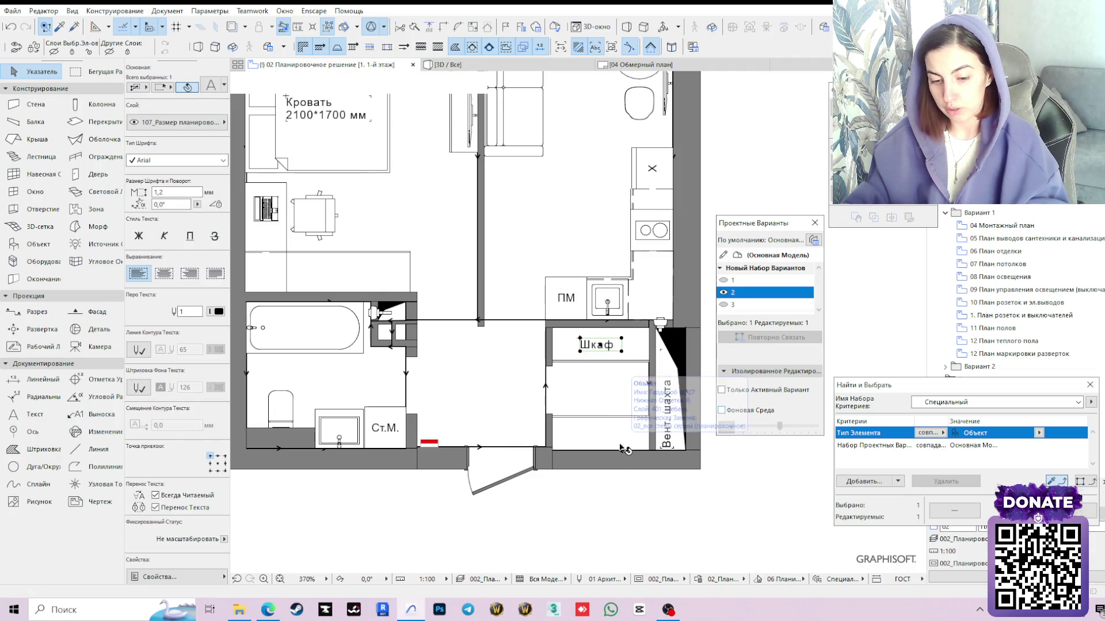
{"action": "left_click", "coordinate": [619, 445]}
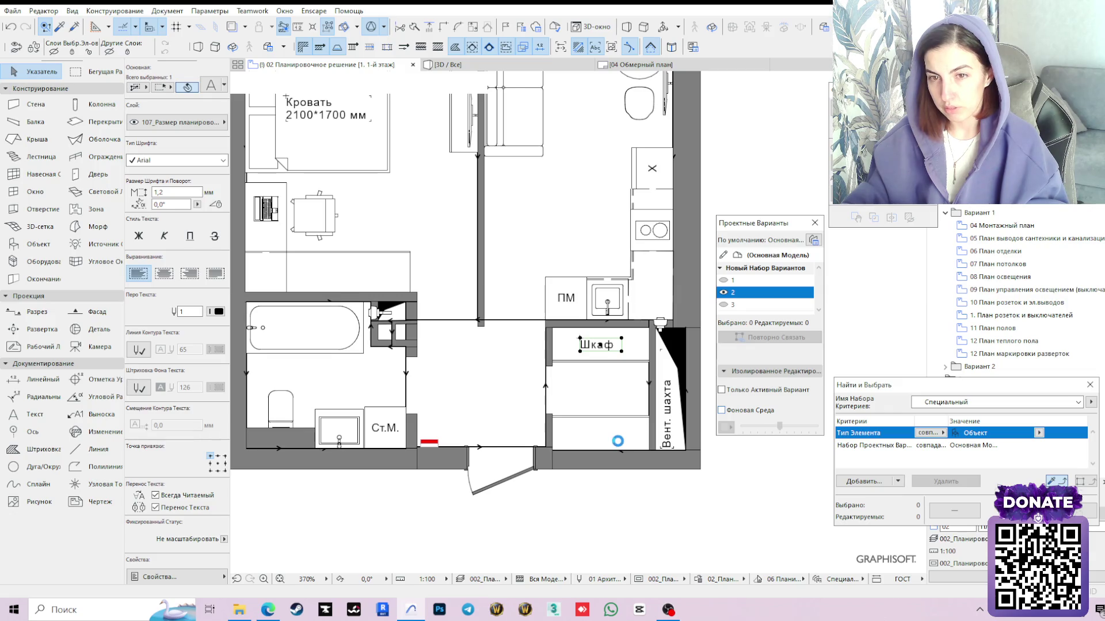
{"action": "key", "text": "ctrl+v"}
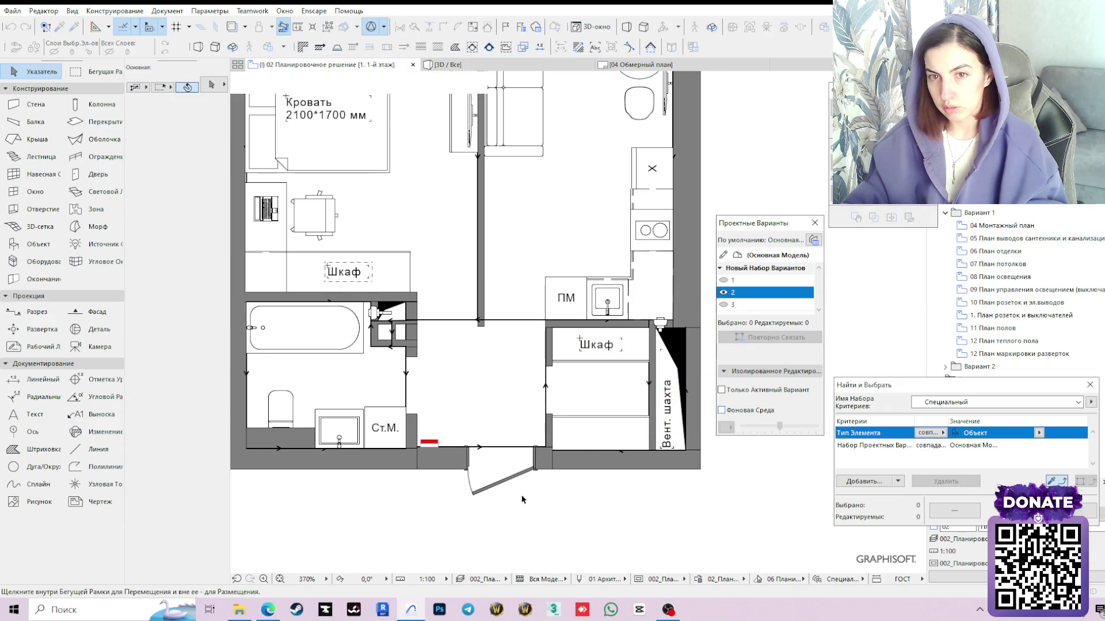
{"action": "left_click", "coordinate": [592, 528]}
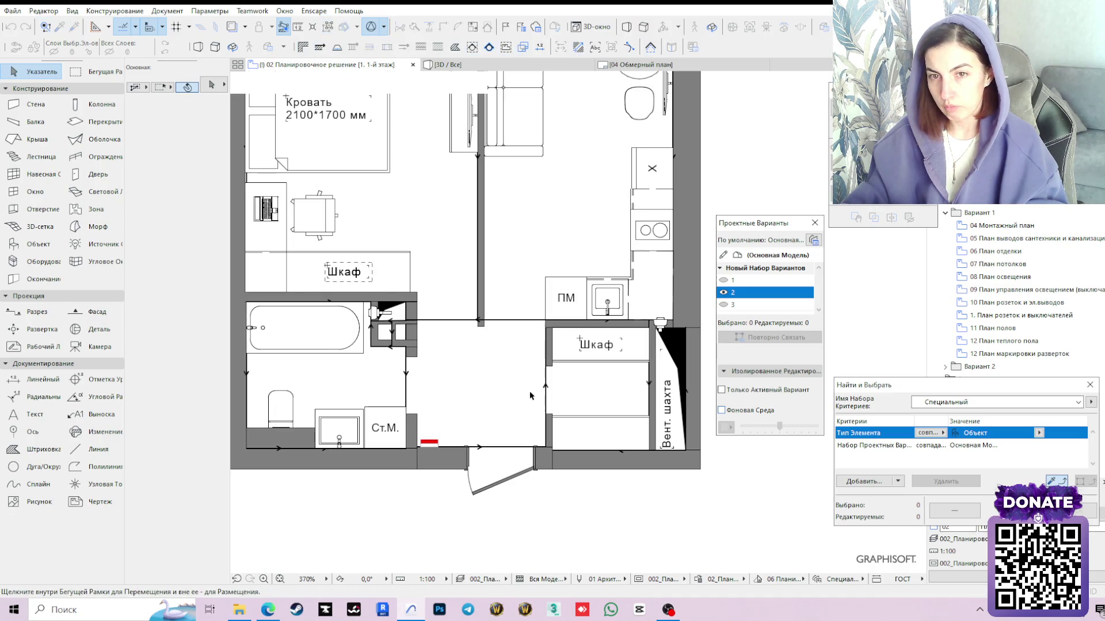
{"action": "left_click", "coordinate": [327, 266]}
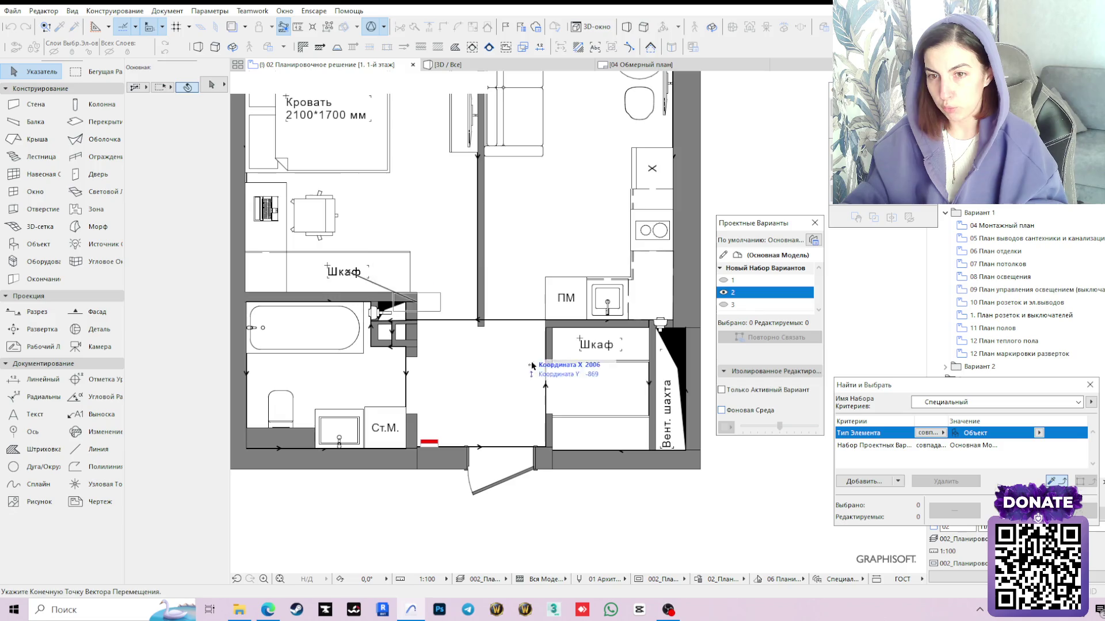
{"action": "left_click", "coordinate": [605, 438]}
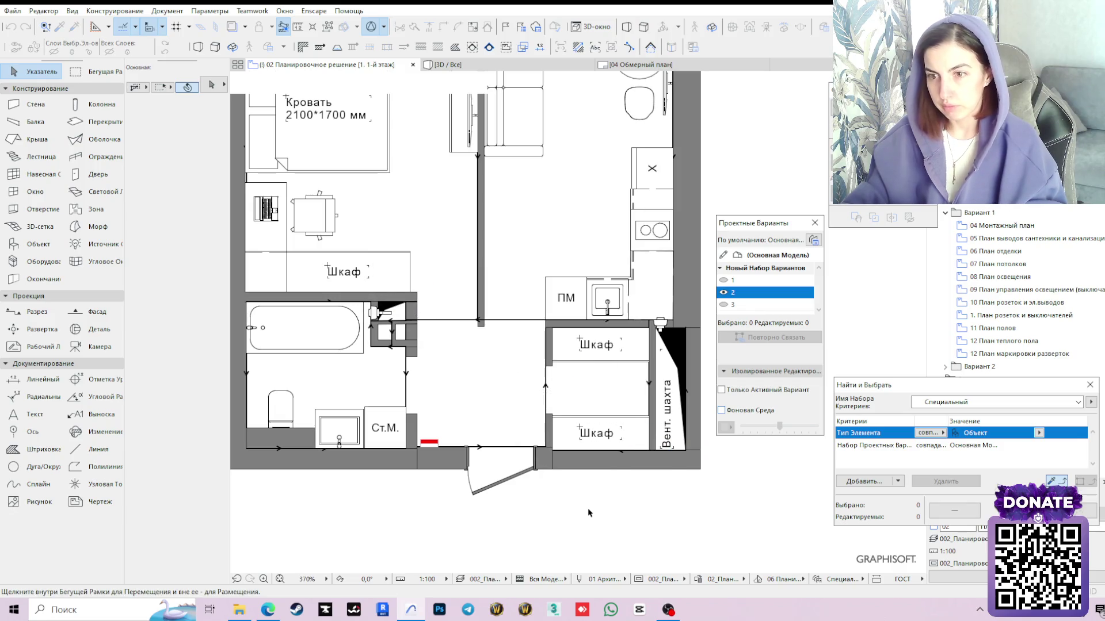
{"action": "scroll", "coordinate": [531, 397], "scroll_direction": "down", "scroll_amount": 2}
{"action": "scroll", "coordinate": [530, 458], "scroll_direction": "down", "scroll_amount": 3}
{"action": "scroll", "coordinate": [530, 458], "scroll_direction": "up", "scroll_amount": 2}
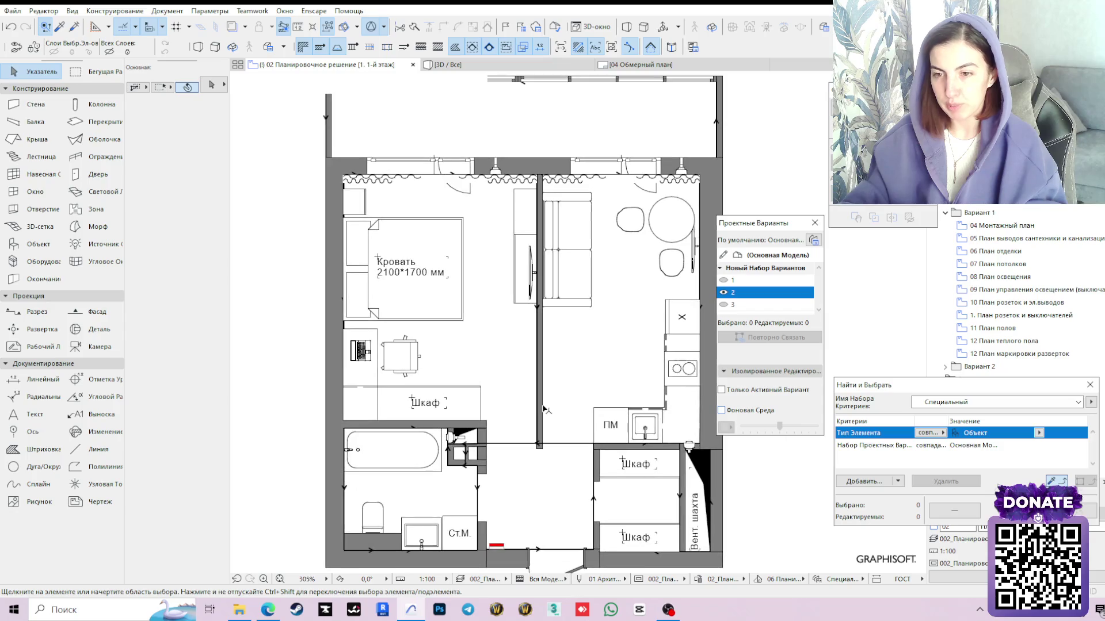
{"action": "scroll", "coordinate": [617, 370], "scroll_direction": "down", "scroll_amount": 1}
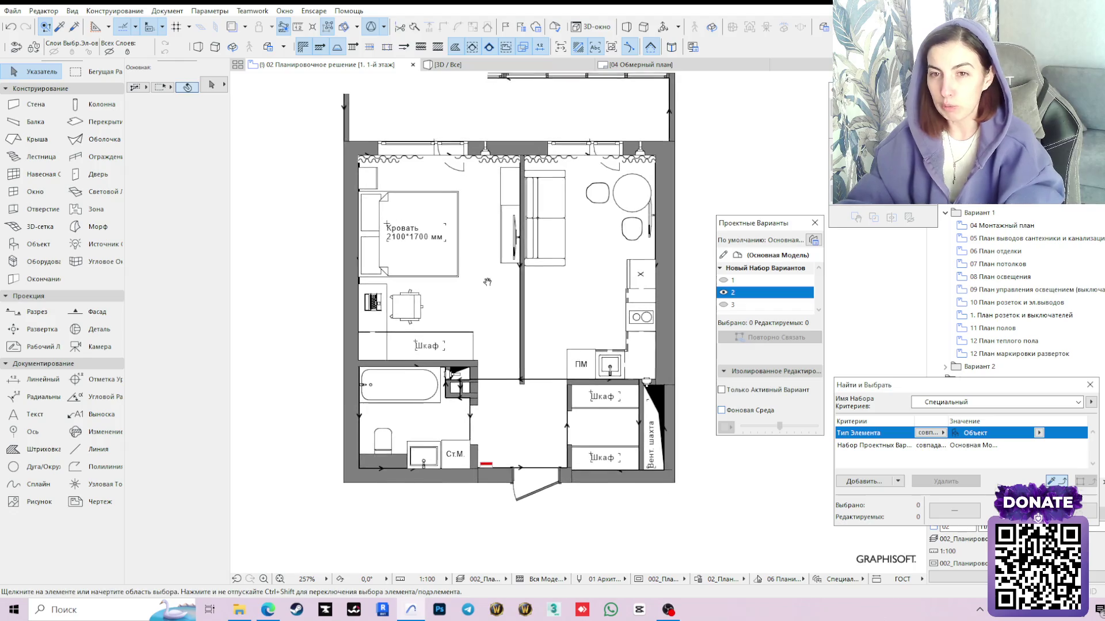
{"action": "middle_click_drag", "start_coordinate": [650, 335], "coordinate": [668, 332]}
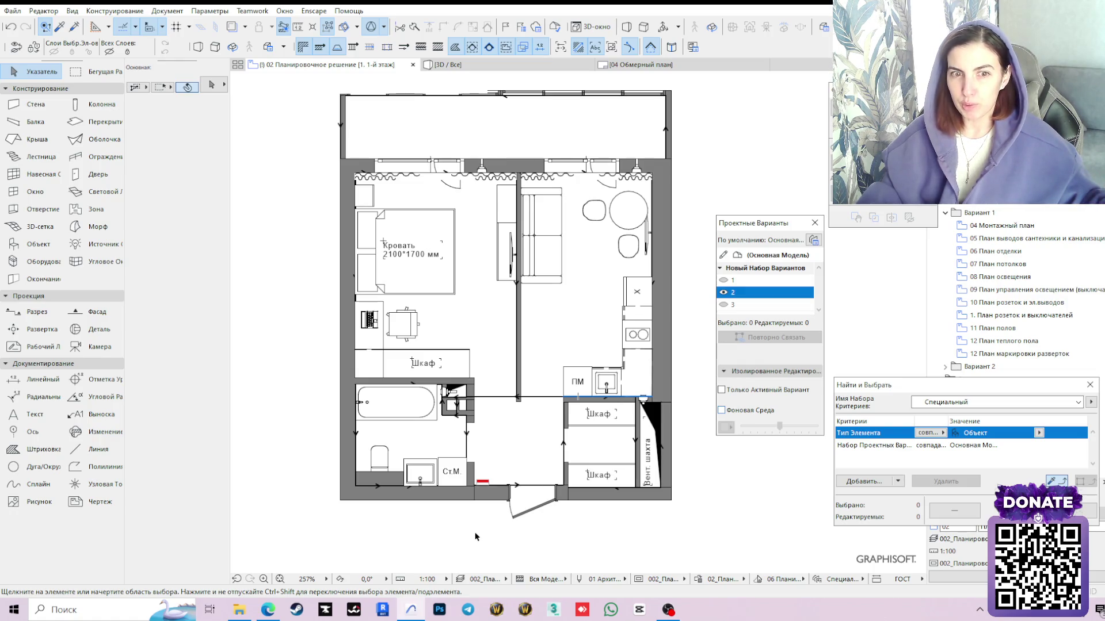
{"action": "scroll", "coordinate": [467, 442], "scroll_direction": "up", "scroll_amount": 2}
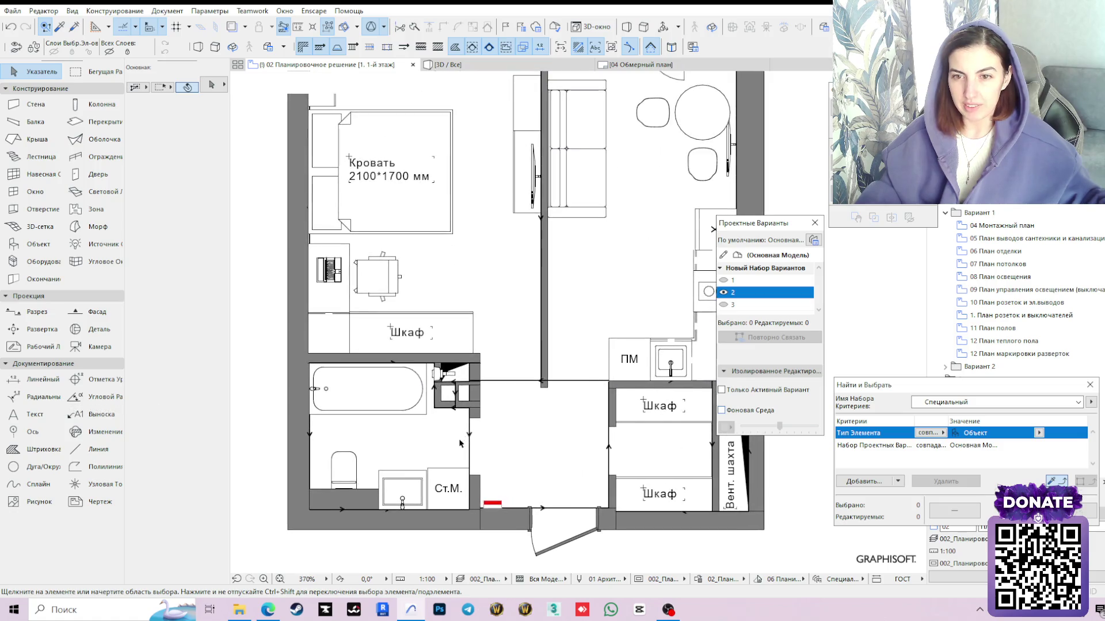
{"action": "scroll", "coordinate": [460, 443], "scroll_direction": "up", "scroll_amount": 1}
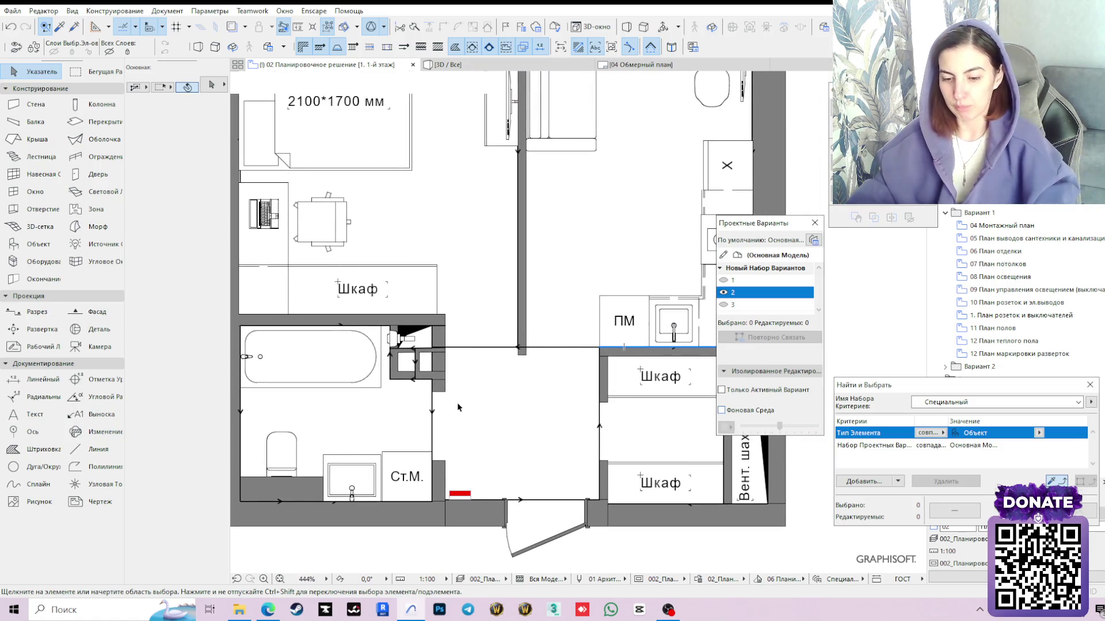
{"action": "scroll", "coordinate": [457, 408], "scroll_direction": "down", "scroll_amount": 2}
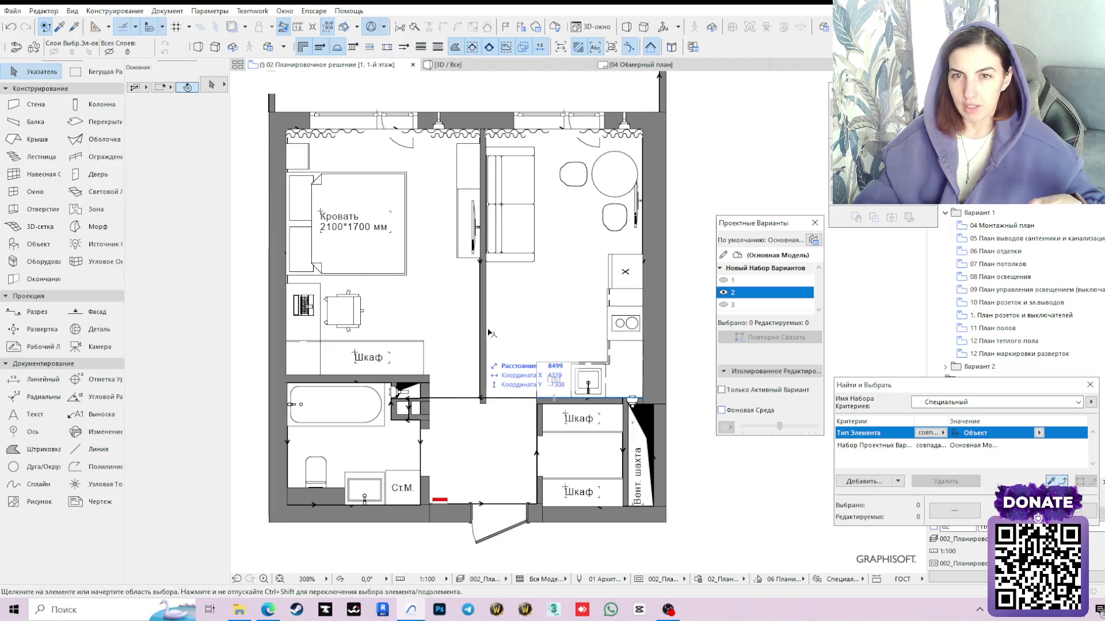
{"action": "scroll", "coordinate": [524, 365], "scroll_direction": "down", "scroll_amount": 2}
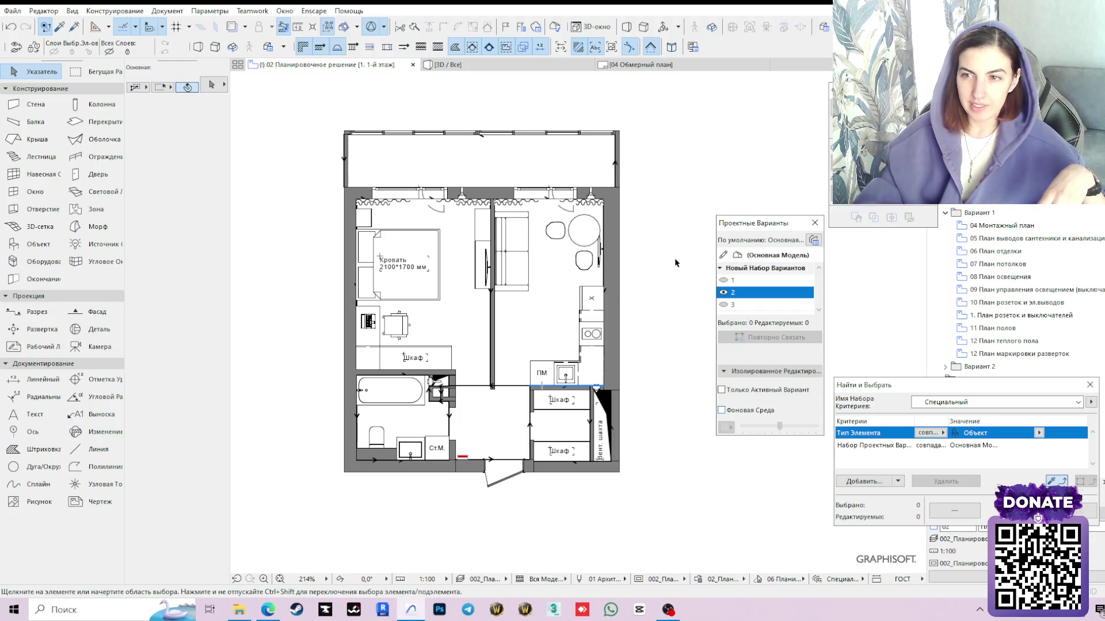
{"action": "middle_click_drag", "start_coordinate": [645, 235], "coordinate": [658, 241]}
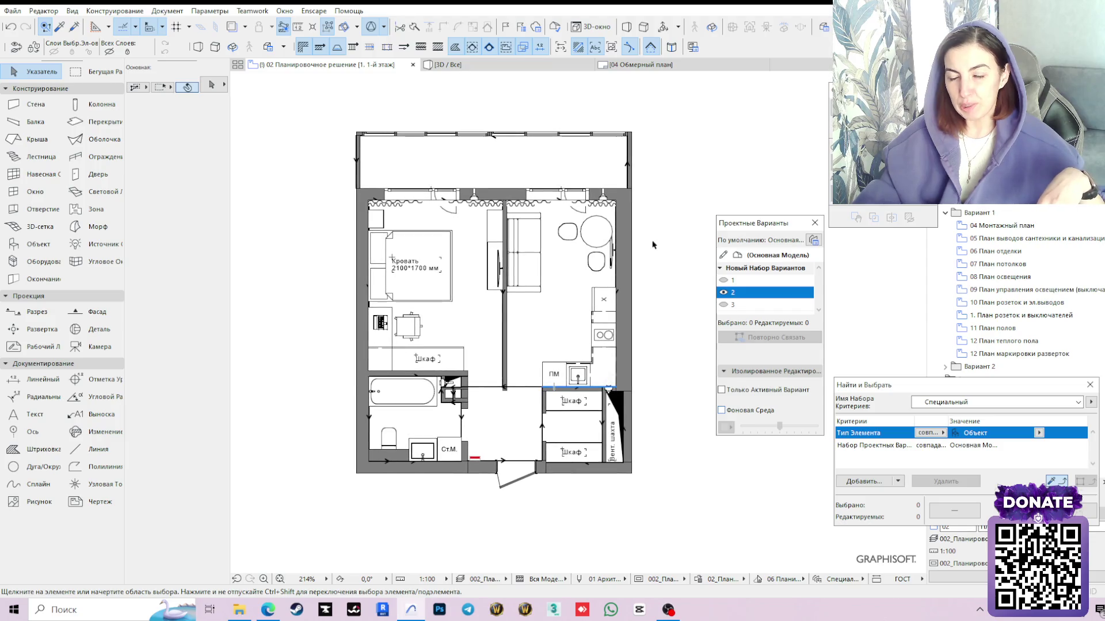
Activate Linear Dimension and assign new dimensions to layer 202_Планировочные примечания
{"action": "left_click", "coordinate": [49, 381]}
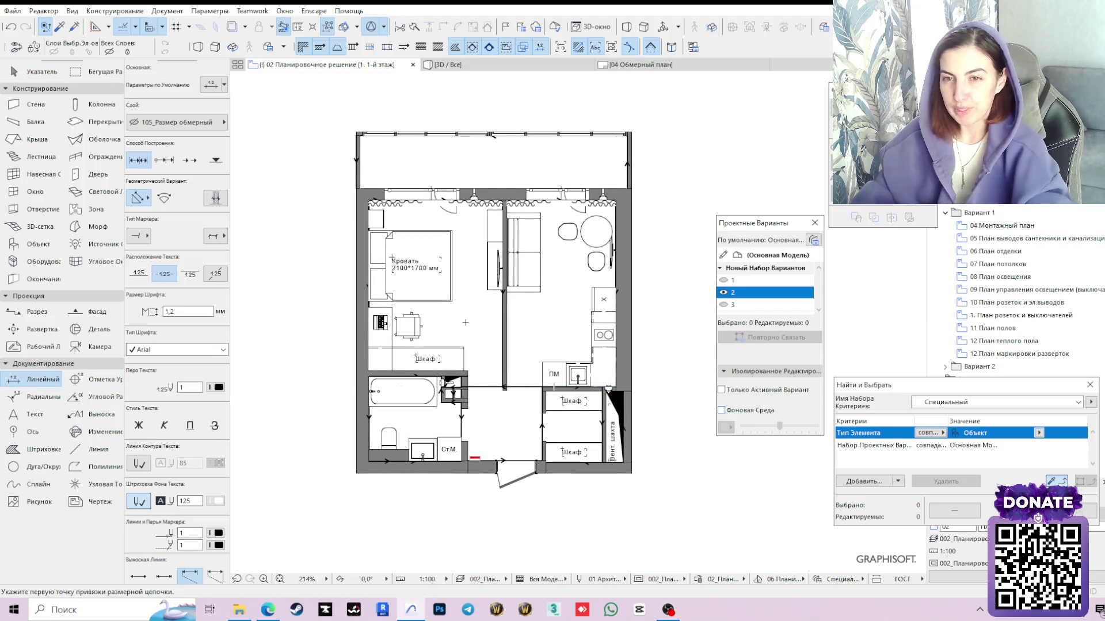
{"action": "key", "text": "Escape"}
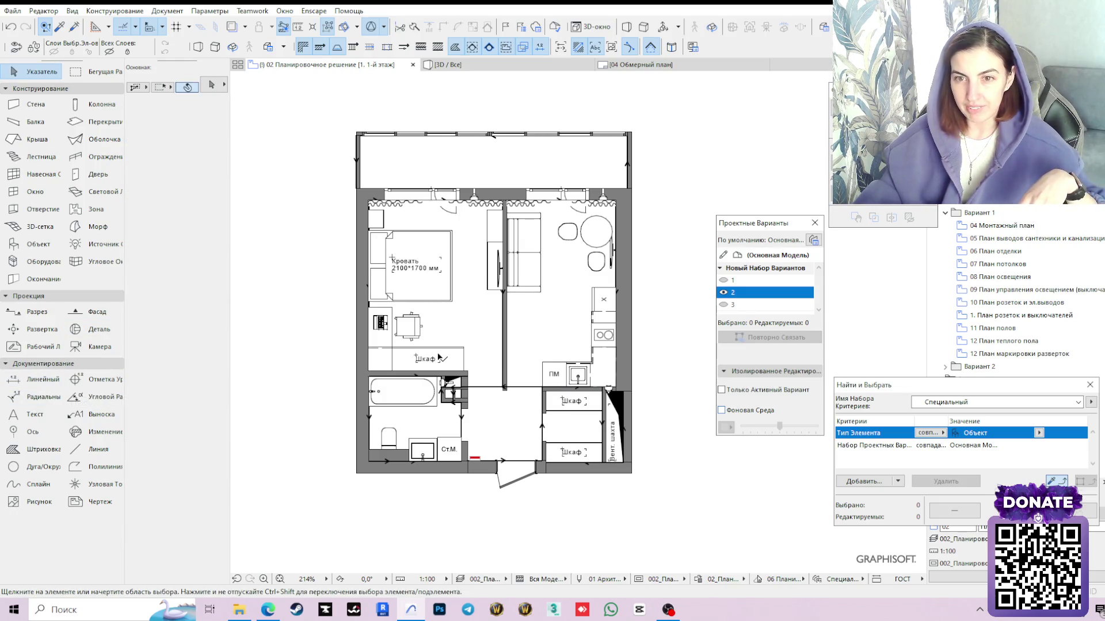
{"action": "left_click", "coordinate": [44, 380]}
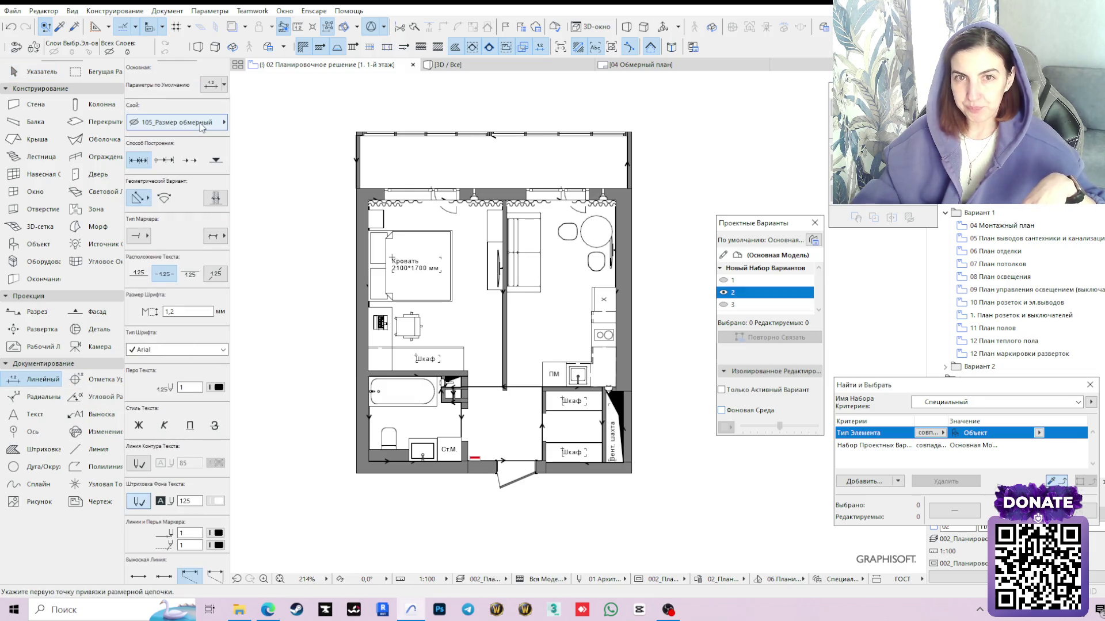
{"action": "left_click", "coordinate": [201, 123]}
{"action": "type", "text": "план"}
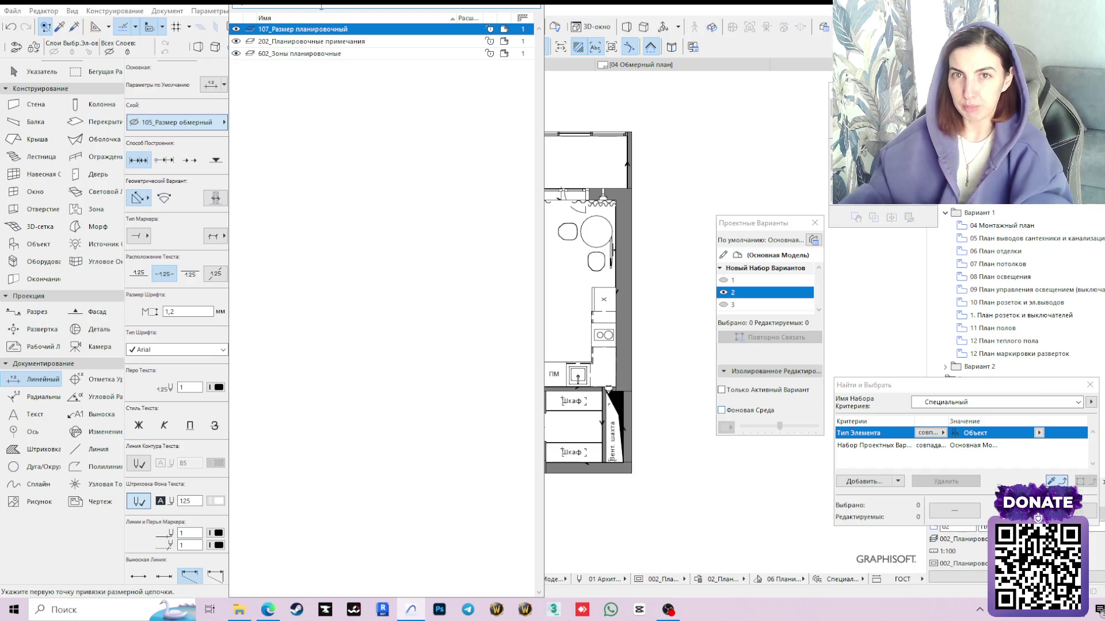
{"action": "left_click", "coordinate": [317, 42]}
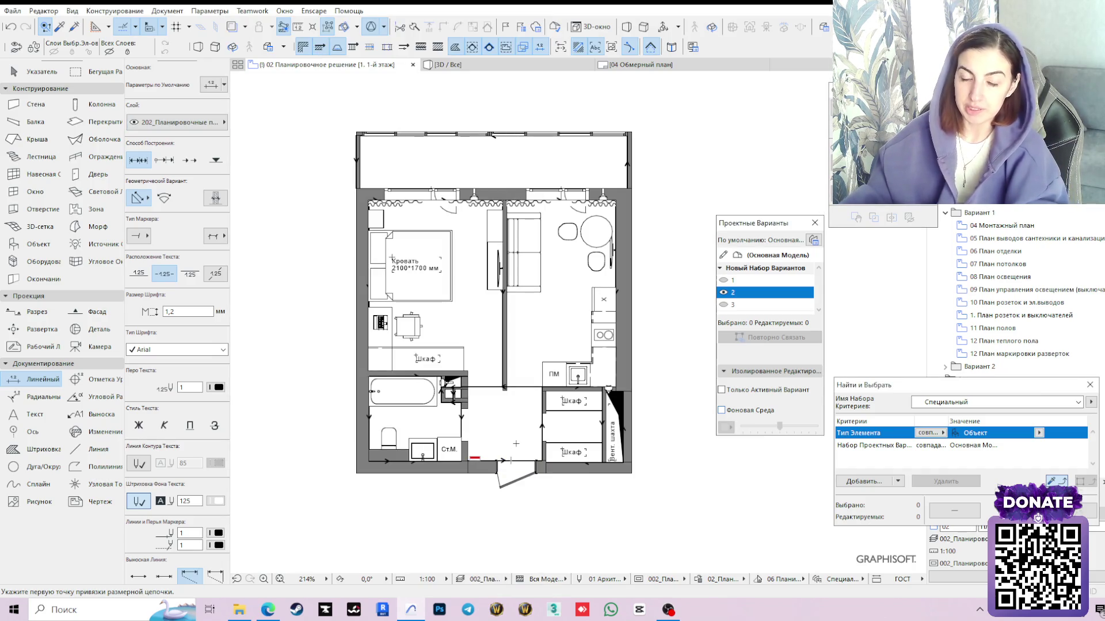
{"action": "scroll", "coordinate": [394, 349], "scroll_direction": "up", "scroll_amount": 2}
{"action": "scroll", "coordinate": [394, 350], "scroll_direction": "up", "scroll_amount": 2}
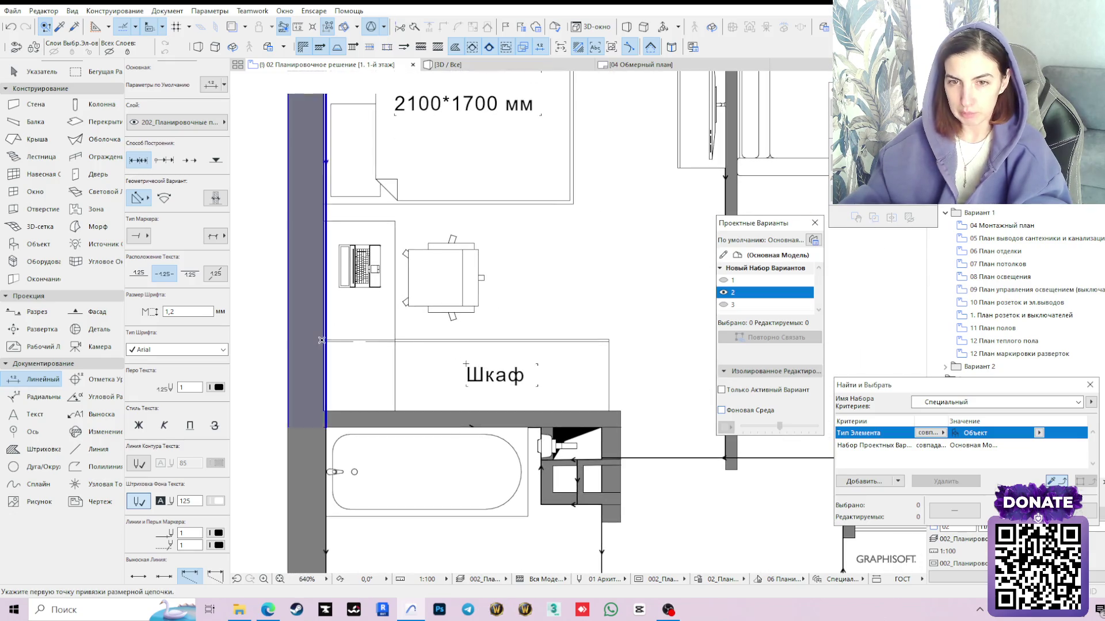
Draw a 600/1800 dimension chain across the desk and wardrobe
{"action": "left_click", "coordinate": [323, 340]}
{"action": "left_click", "coordinate": [395, 340]}
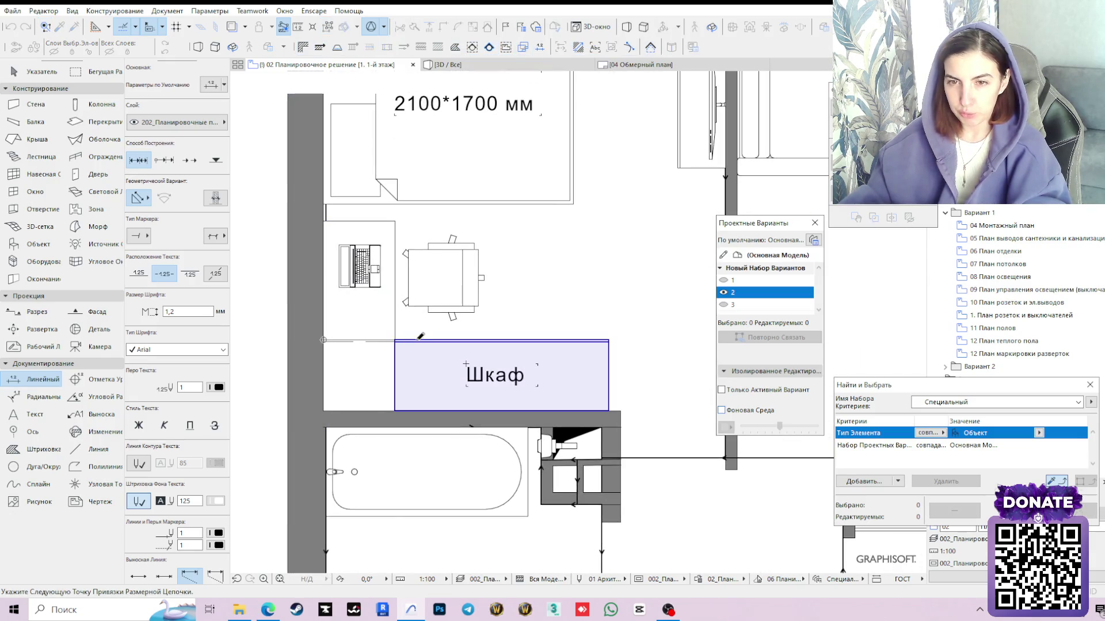
{"action": "left_click", "coordinate": [609, 340]}
{"action": "double_click", "coordinate": [506, 319]}
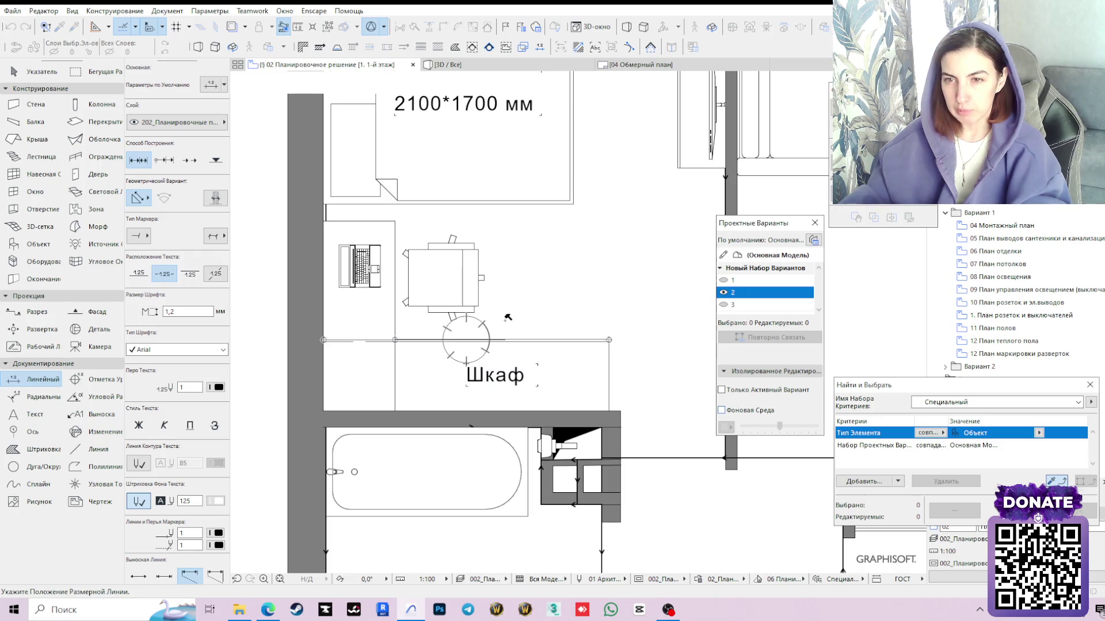
{"action": "left_click", "coordinate": [537, 257]}
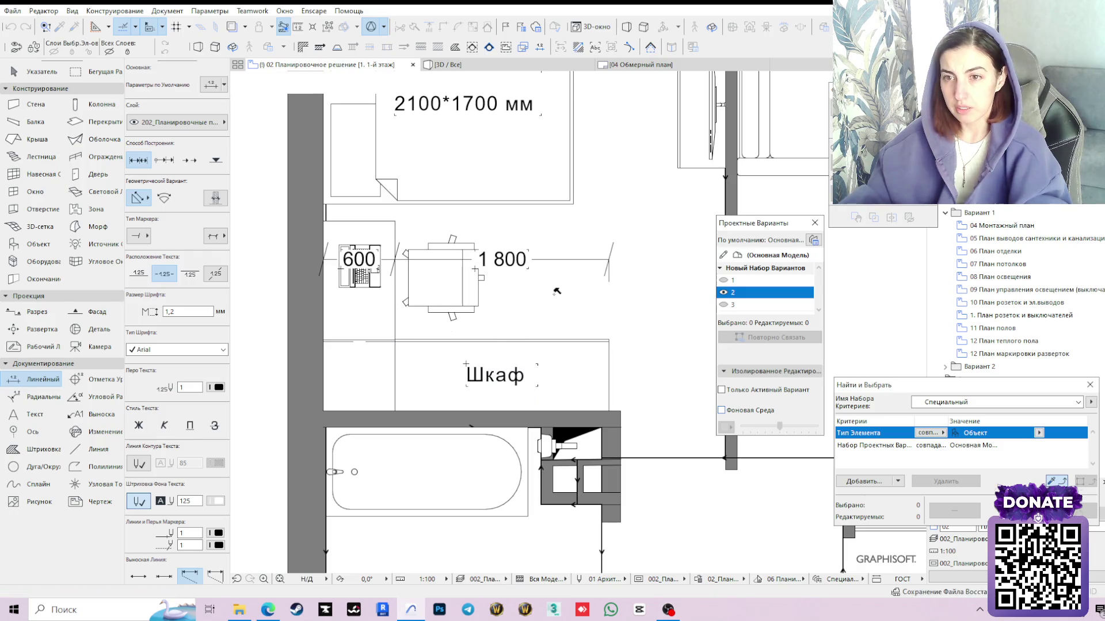
Shift that dimension line down to the wardrobe's top edge
{"action": "key", "text": "Escape"}
{"action": "left_click", "coordinate": [544, 259]}
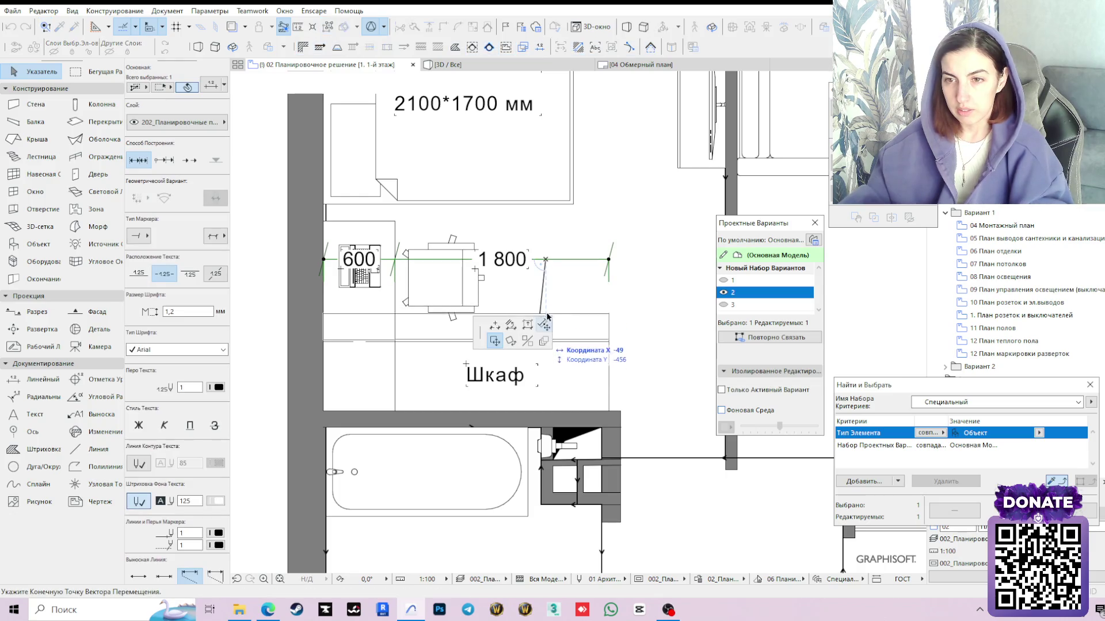
{"action": "middle_click_drag", "start_coordinate": [552, 306], "coordinate": [580, 236]}
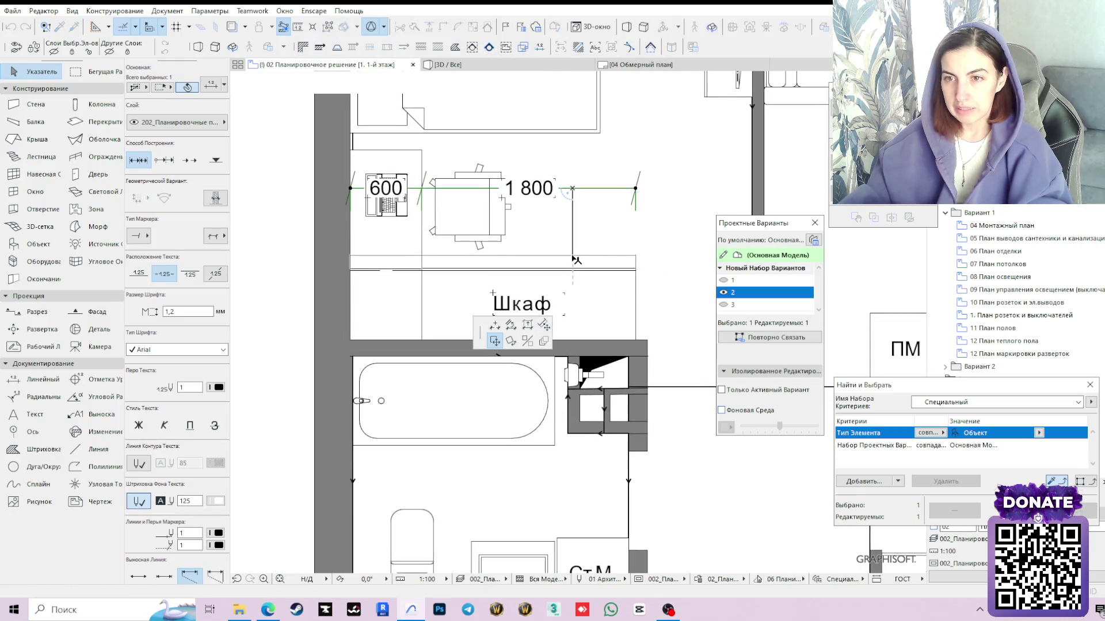
{"action": "left_click", "coordinate": [575, 259]}
{"action": "scroll", "coordinate": [575, 258], "scroll_direction": "down", "scroll_amount": 2}
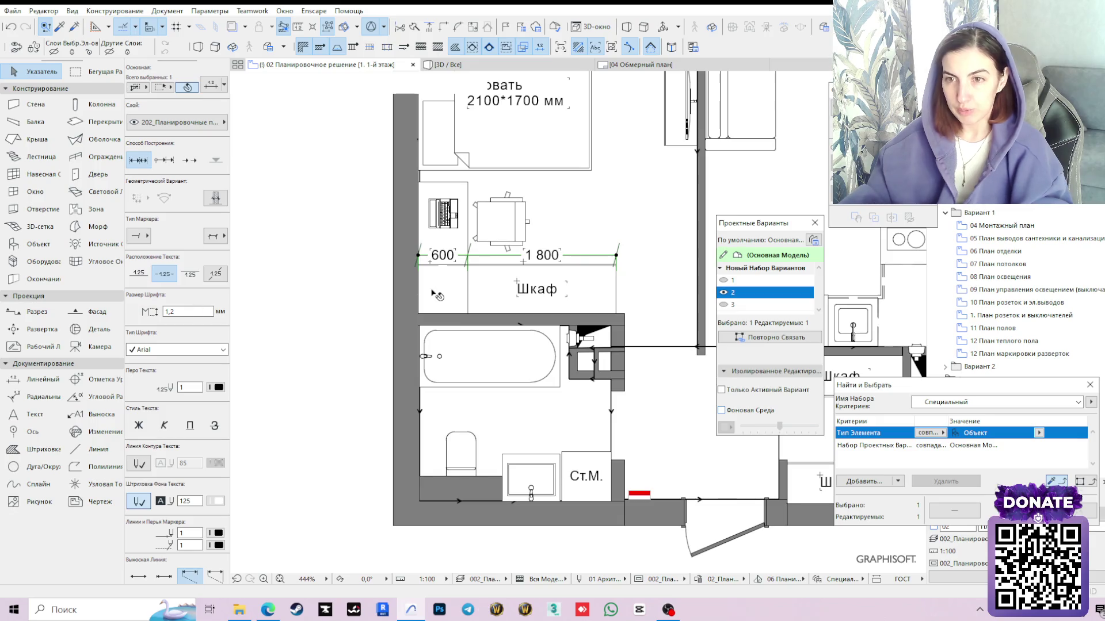
{"action": "left_click", "coordinate": [335, 277]}
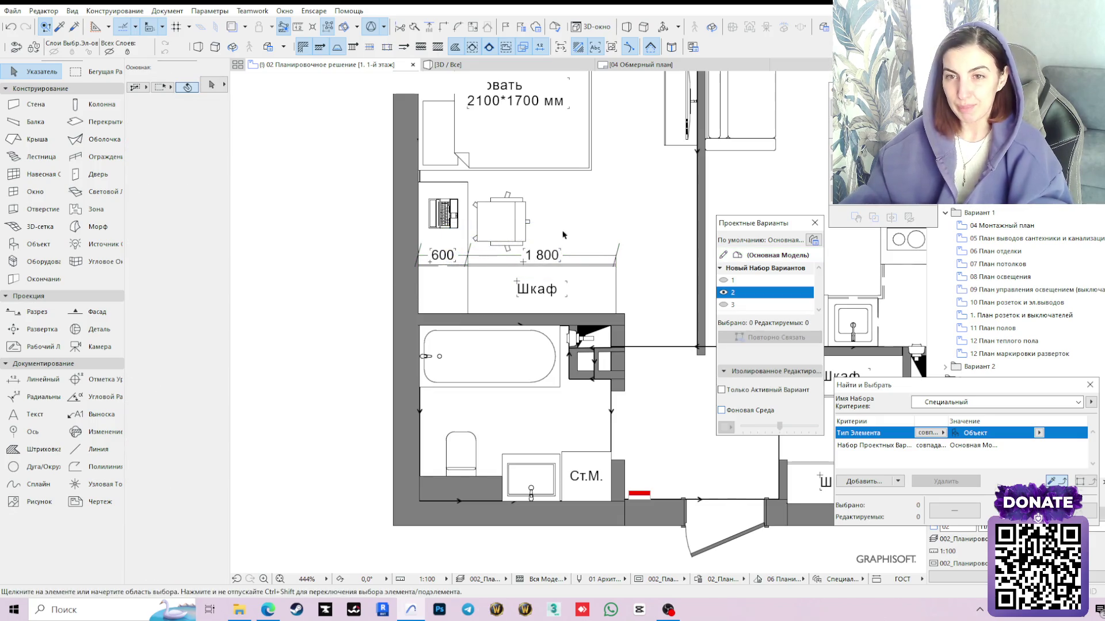
Draw the vertical 998/600 dimension chain along the left wall beside the desk
{"action": "key", "text": "d"}
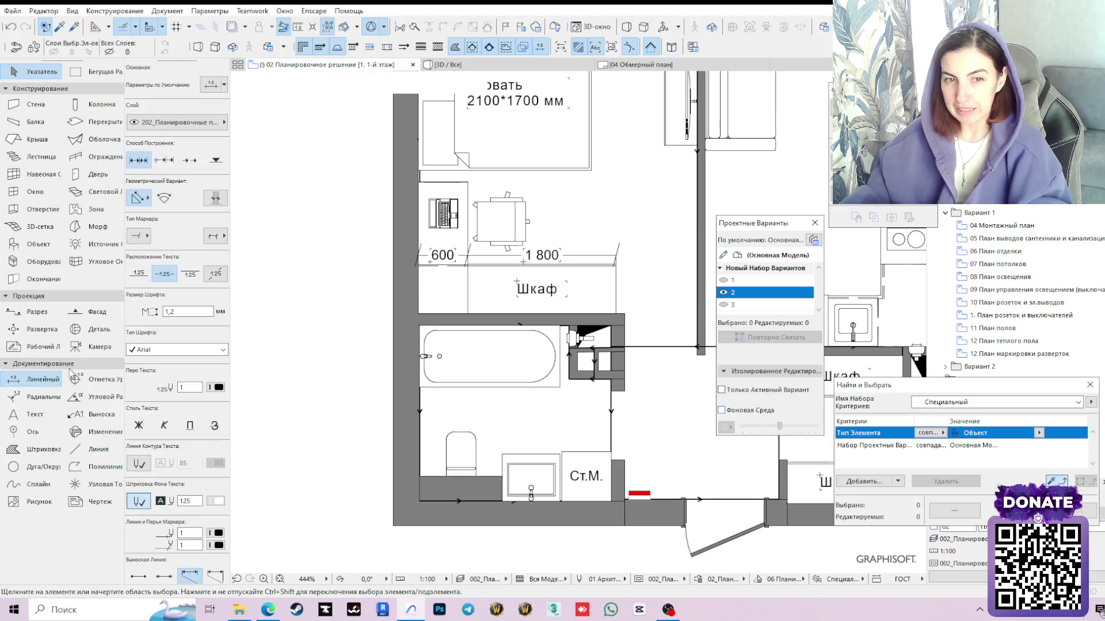
{"action": "scroll", "coordinate": [393, 324], "scroll_direction": "up", "scroll_amount": 3}
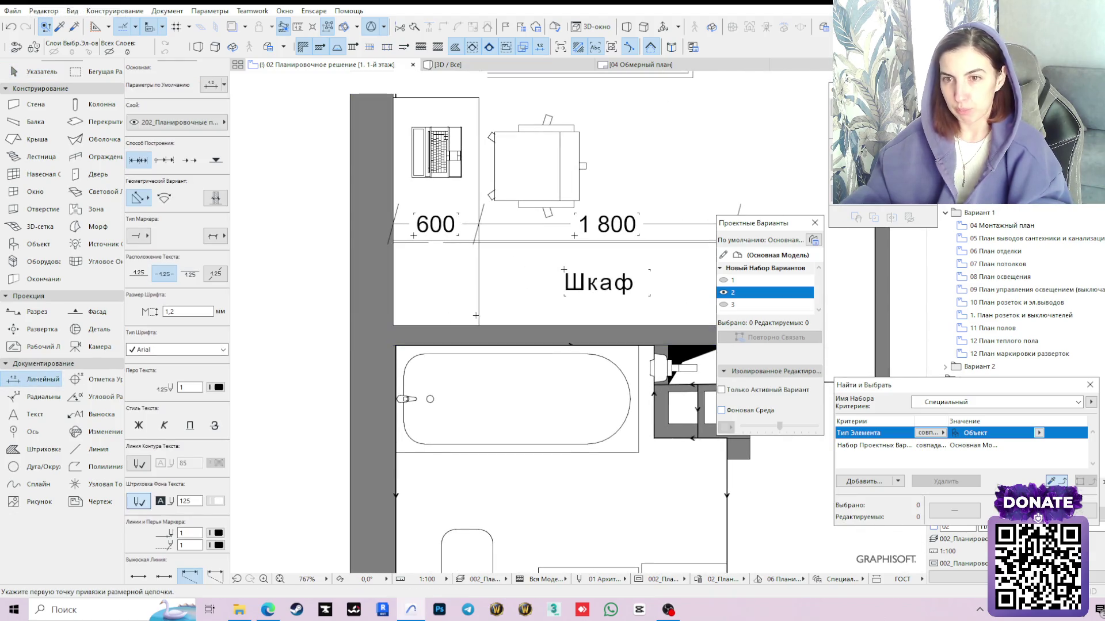
{"action": "left_click", "coordinate": [478, 327]}
{"action": "left_click", "coordinate": [478, 240]}
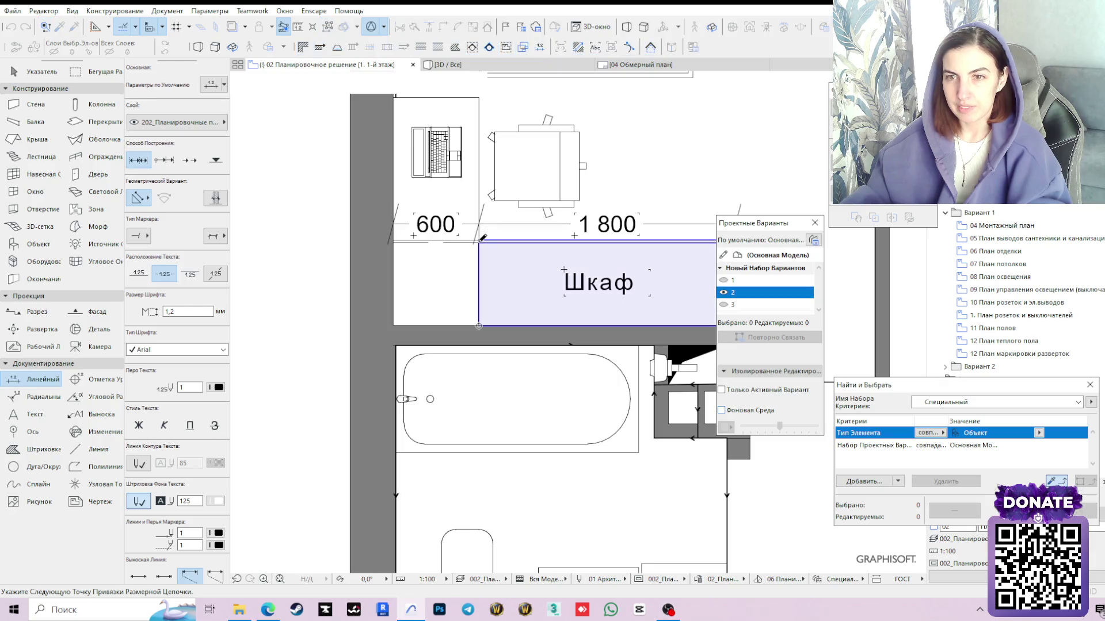
{"action": "left_click", "coordinate": [479, 98]}
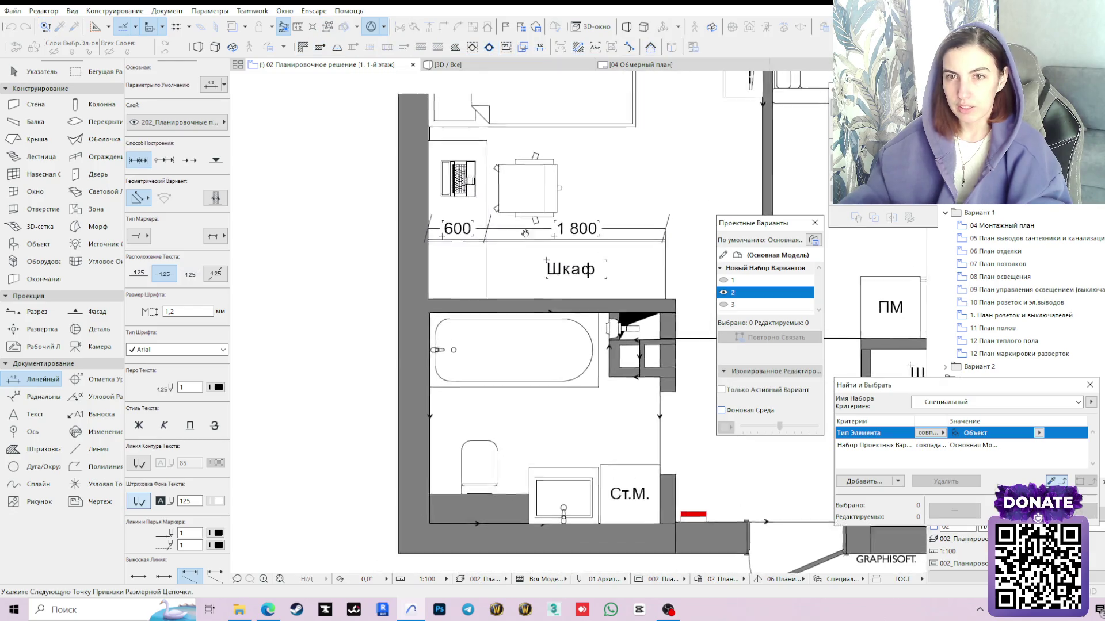
{"action": "scroll", "coordinate": [457, 260], "scroll_direction": "down", "scroll_amount": 2}
{"action": "double_click", "coordinate": [397, 274]}
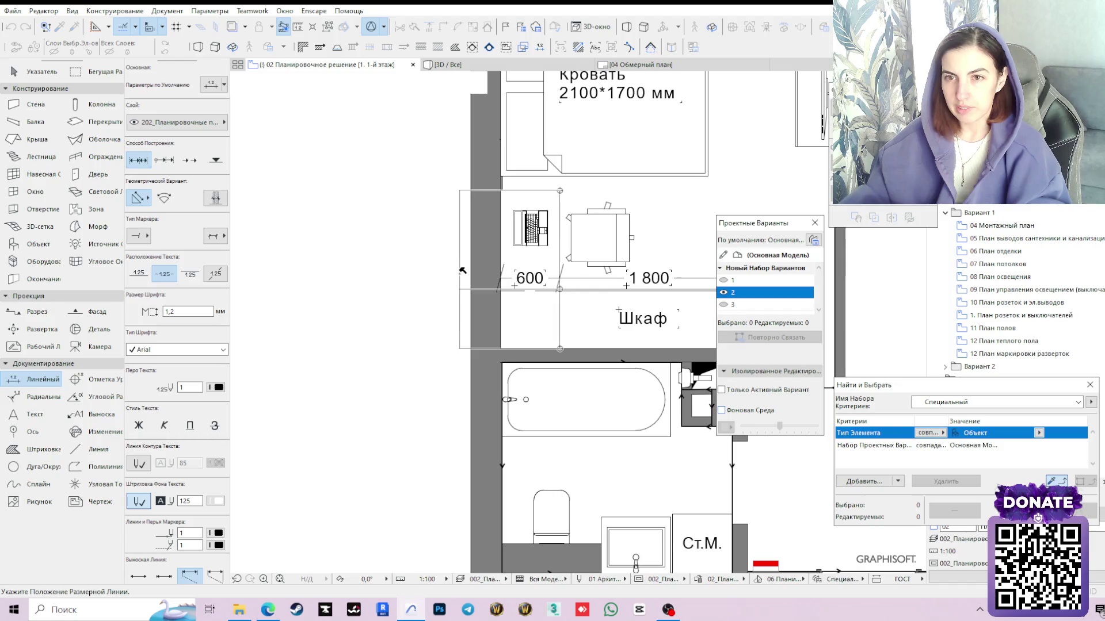
{"action": "left_click", "coordinate": [462, 270]}
{"action": "key", "text": "Escape"}
{"action": "left_click", "coordinate": [530, 237]}
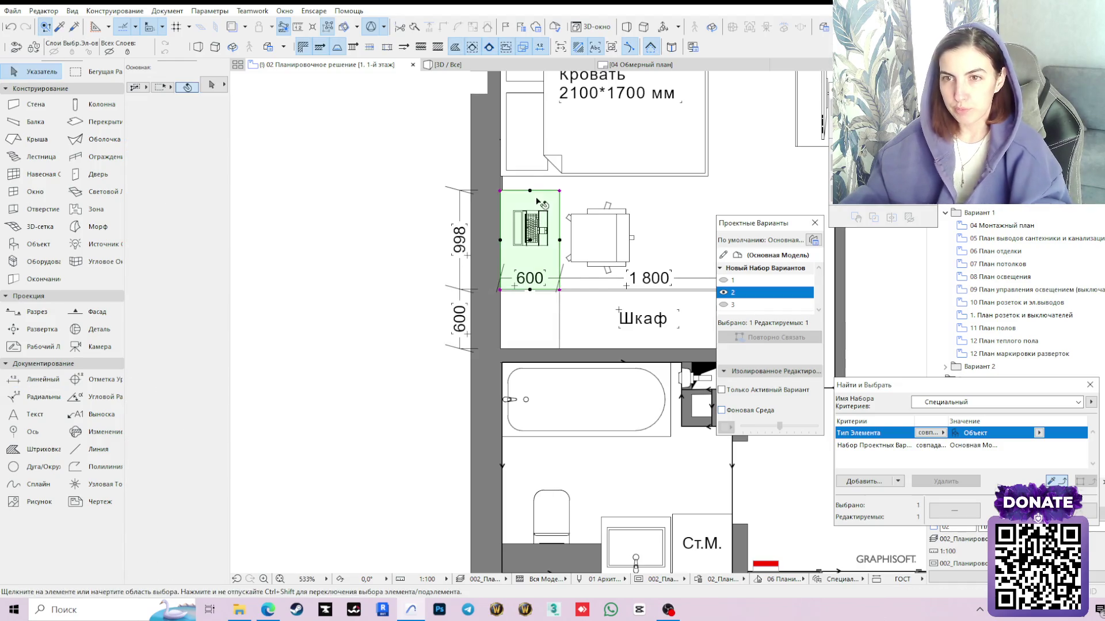
{"action": "scroll", "coordinate": [527, 303], "scroll_direction": "up", "scroll_amount": 3}
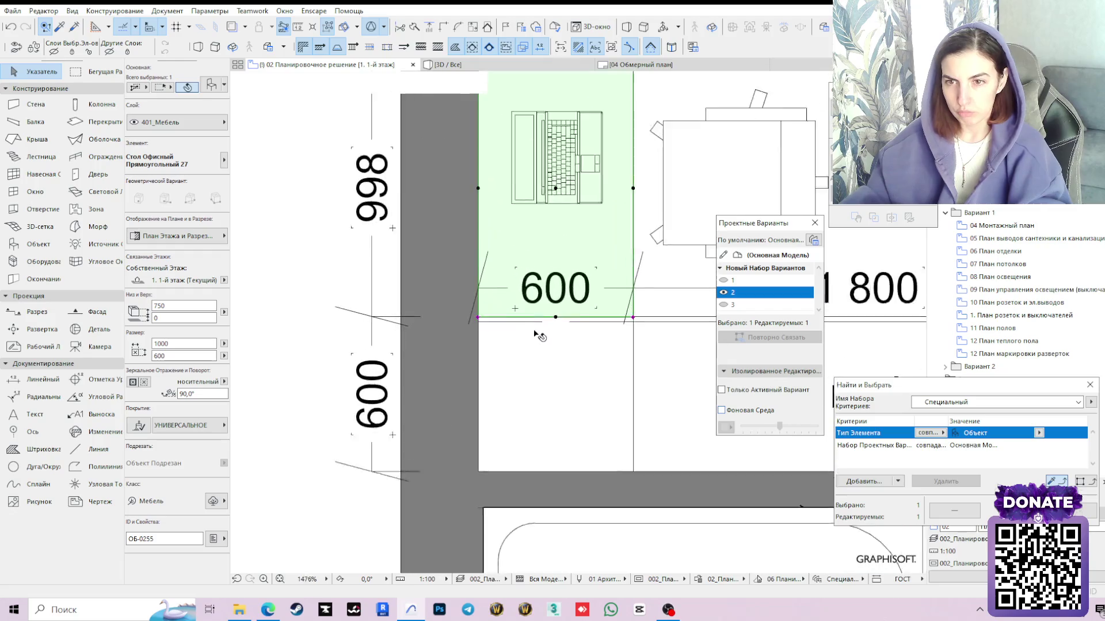
{"action": "scroll", "coordinate": [446, 314], "scroll_direction": "up", "scroll_amount": 2}
{"action": "scroll", "coordinate": [354, 333], "scroll_direction": "up", "scroll_amount": 1}
{"action": "scroll", "coordinate": [552, 304], "scroll_direction": "up", "scroll_amount": 3}
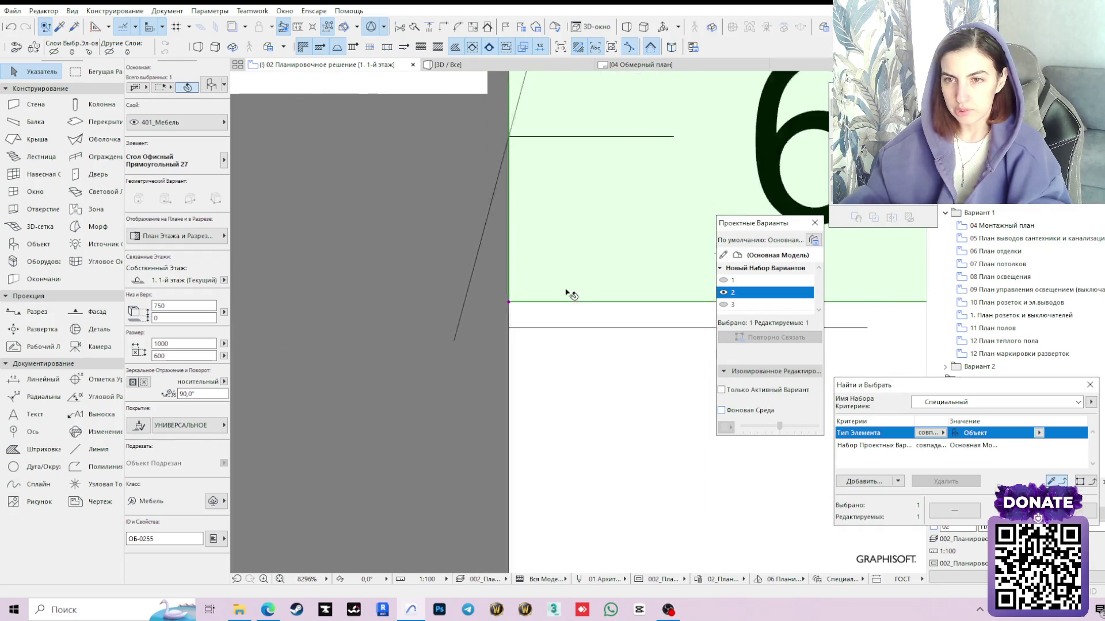
{"action": "scroll", "coordinate": [481, 309], "scroll_direction": "up", "scroll_amount": 2}
Select the 600 dimension under the desk and bring up its point-editing options
{"action": "left_click", "coordinate": [482, 310]}
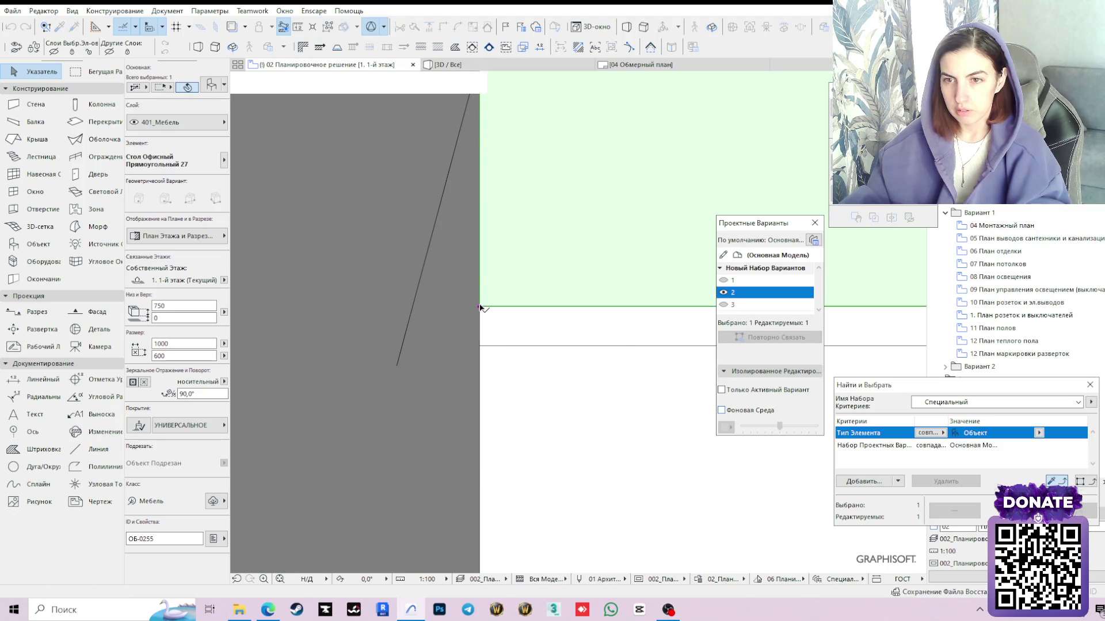
{"action": "scroll", "coordinate": [481, 303], "scroll_direction": "down", "scroll_amount": 5}
{"action": "middle_click_drag", "start_coordinate": [498, 271], "coordinate": [535, 380]}
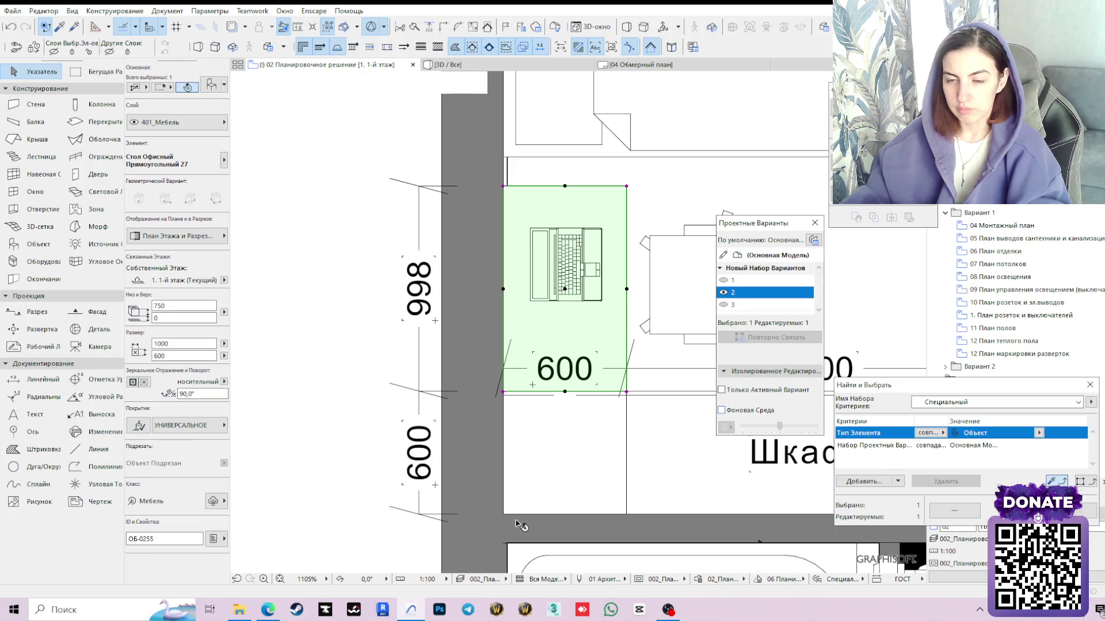
{"action": "left_click", "coordinate": [419, 185]}
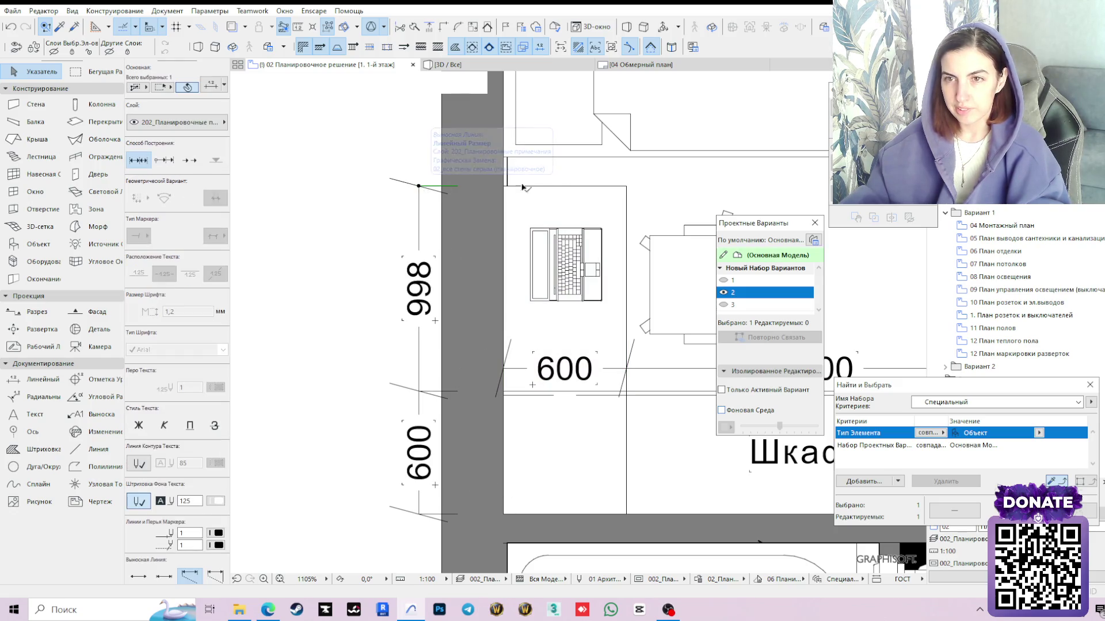
{"action": "left_click", "coordinate": [431, 391]}
{"action": "scroll", "coordinate": [544, 409], "scroll_direction": "up", "scroll_amount": 3}
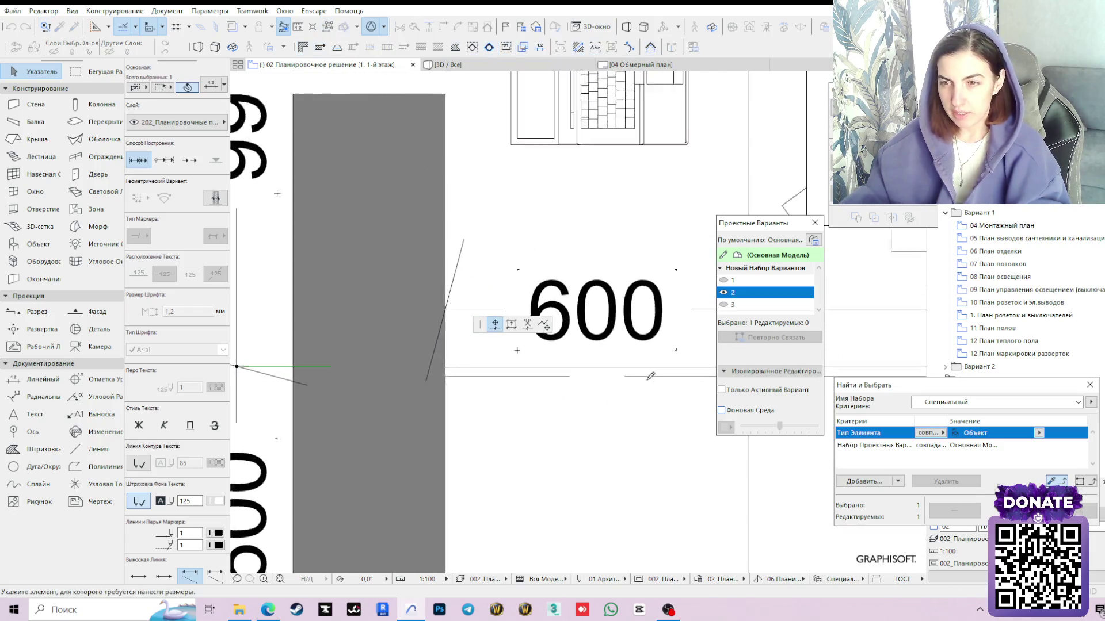
{"action": "scroll", "coordinate": [397, 359], "scroll_direction": "up", "scroll_amount": 2}
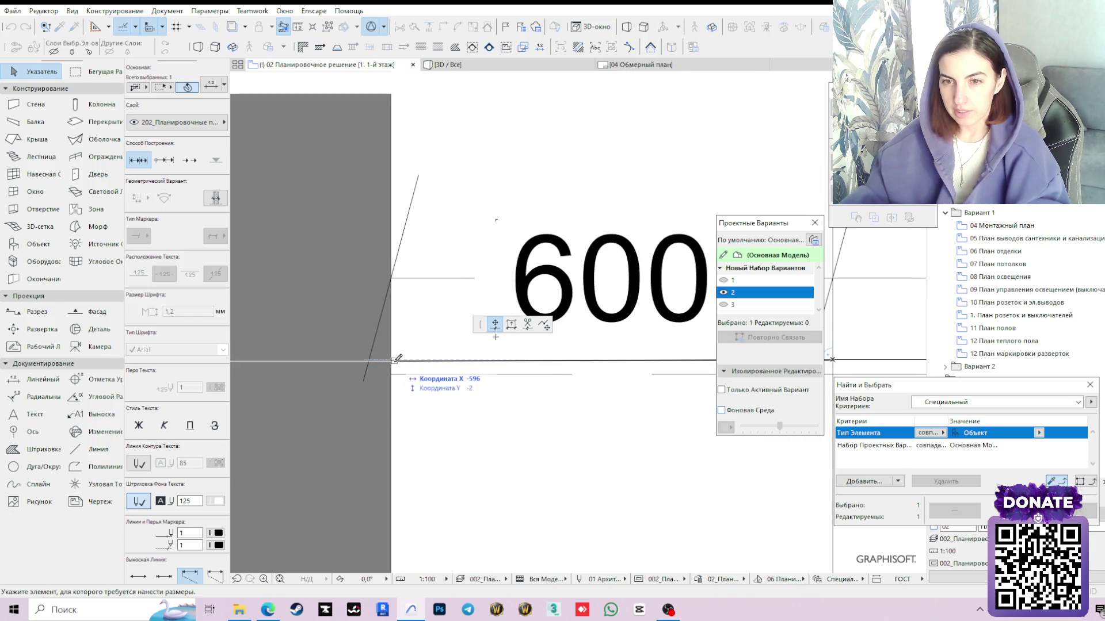
{"action": "scroll", "coordinate": [393, 359], "scroll_direction": "down", "scroll_amount": 3}
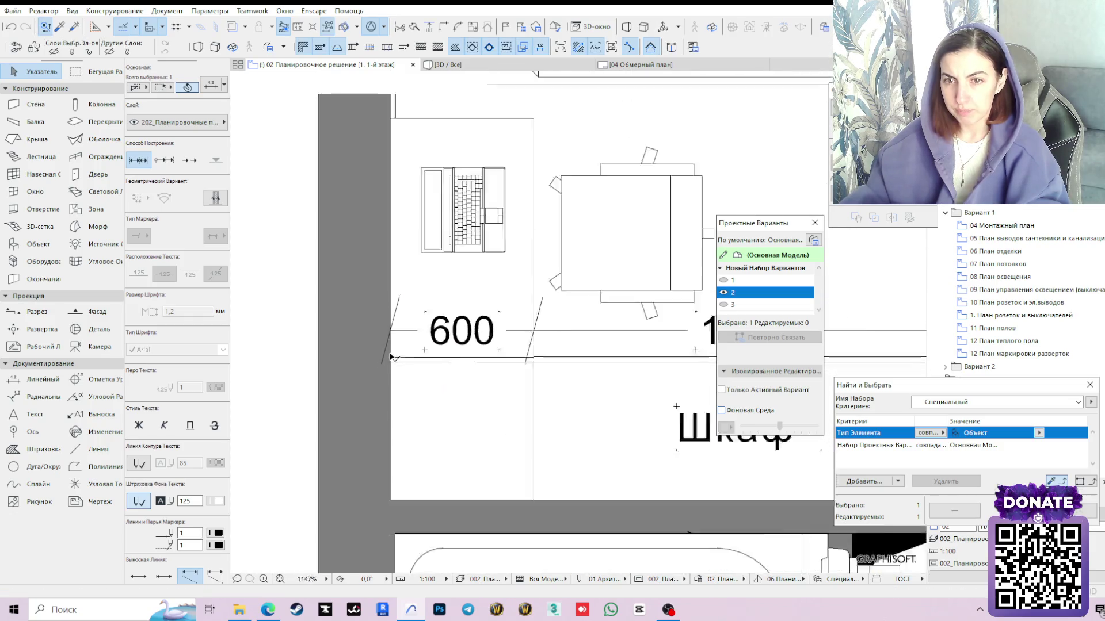
{"action": "scroll", "coordinate": [393, 358], "scroll_direction": "down", "scroll_amount": 1}
Snap the dimension point to the wardrobe edge so the chain reads 1000 and 600
{"action": "left_click", "coordinate": [665, 412]}
{"action": "scroll", "coordinate": [527, 460], "scroll_direction": "up", "scroll_amount": 1}
{"action": "scroll", "coordinate": [547, 424], "scroll_direction": "up", "scroll_amount": 2}
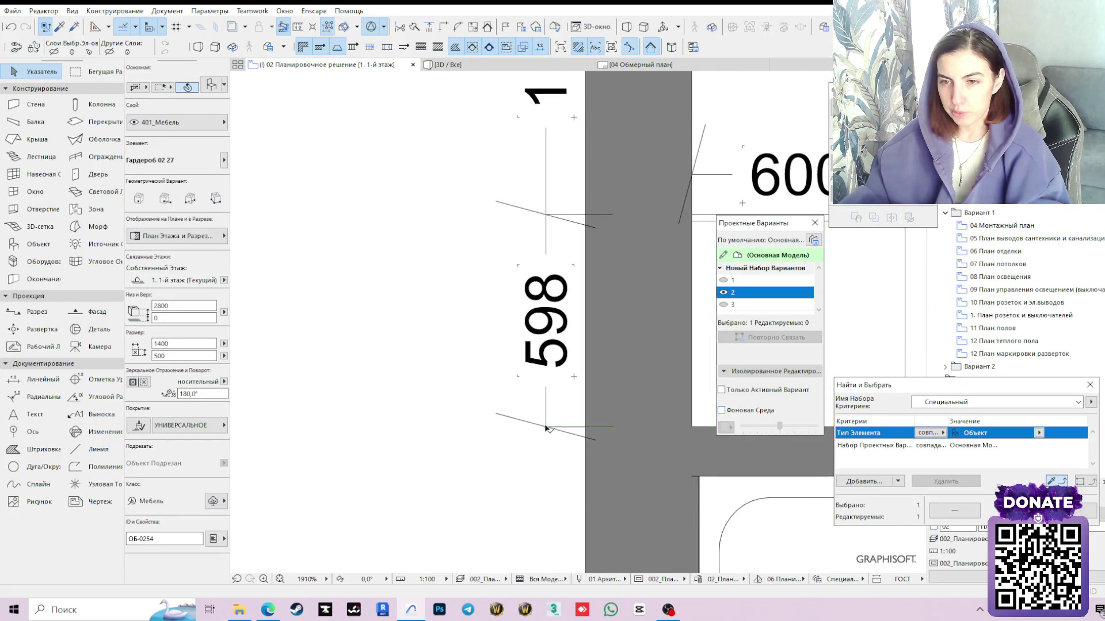
{"action": "key", "text": "d"}
{"action": "left_click", "coordinate": [546, 427]}
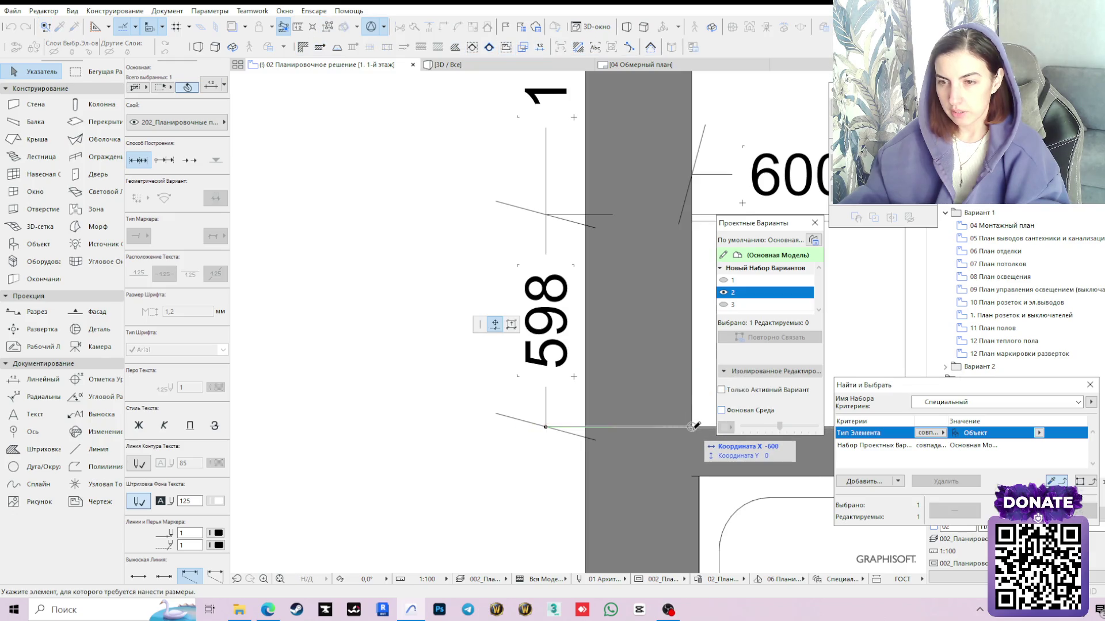
{"action": "scroll", "coordinate": [567, 420], "scroll_direction": "down", "scroll_amount": 1}
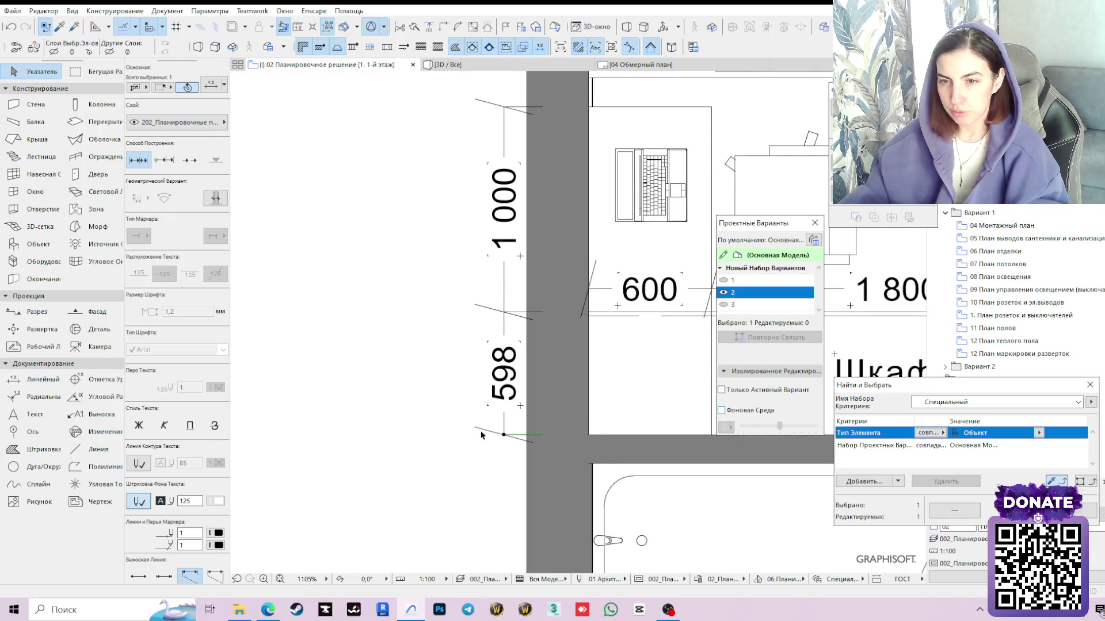
{"action": "left_click", "coordinate": [506, 437]}
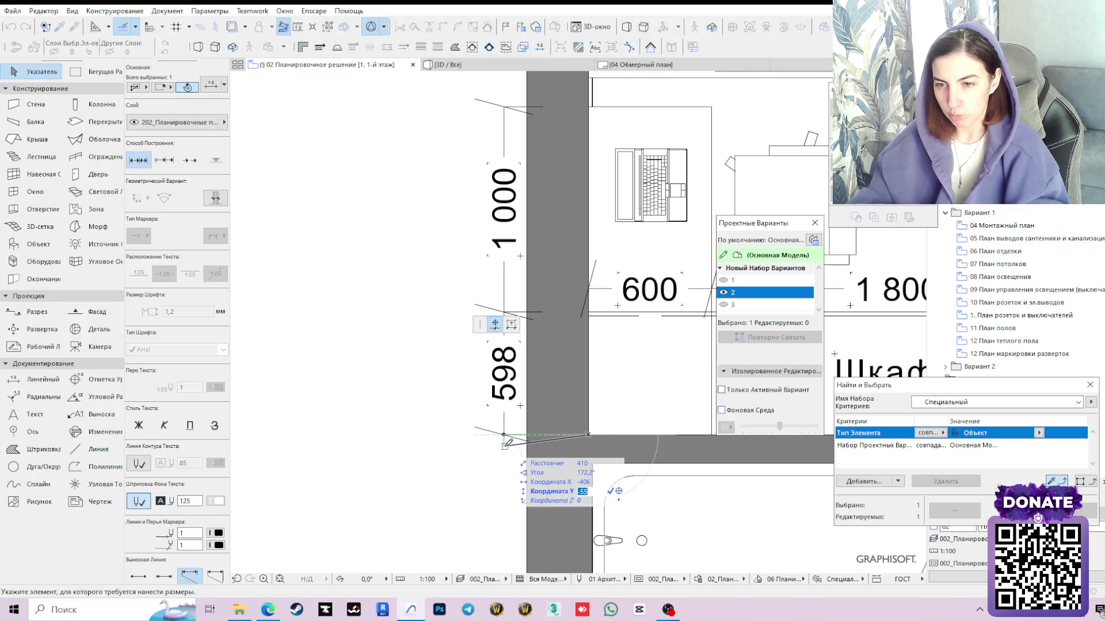
{"action": "key", "text": "Tab"}
{"action": "key", "text": "Return"}
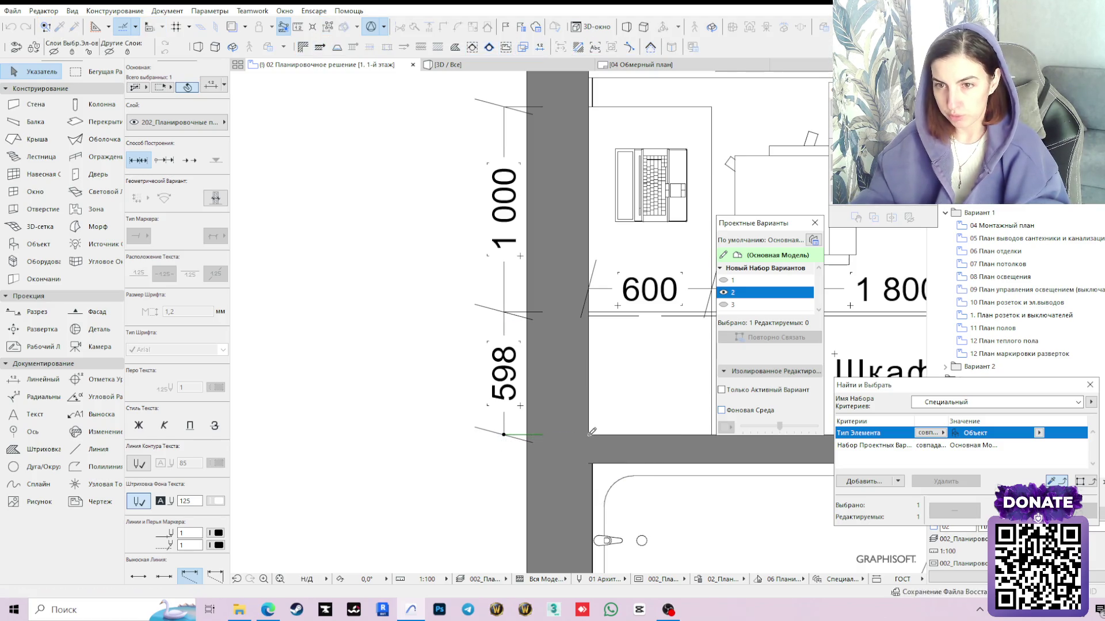
{"action": "left_click", "coordinate": [506, 438]}
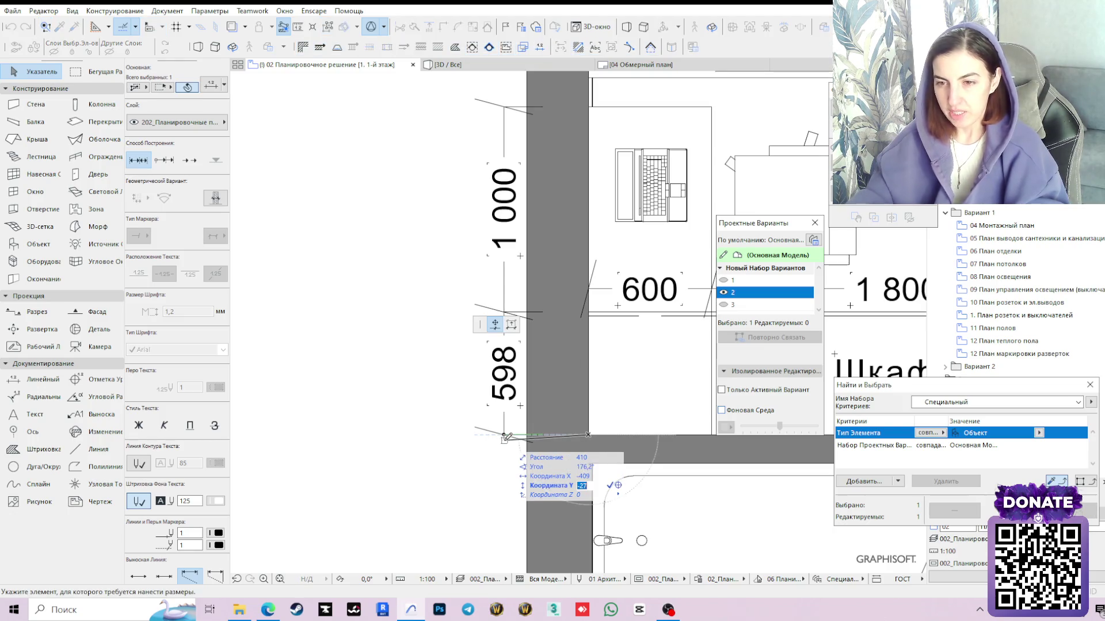
{"action": "left_click", "coordinate": [506, 438]}
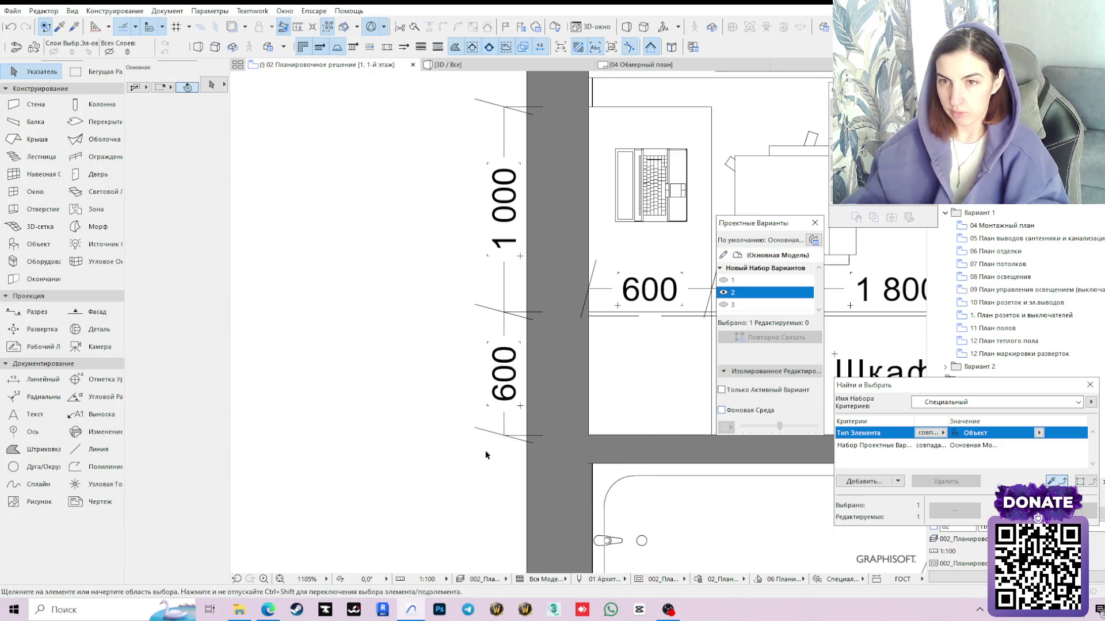
{"action": "scroll", "coordinate": [502, 418], "scroll_direction": "down", "scroll_amount": 1}
{"action": "scroll", "coordinate": [503, 419], "scroll_direction": "down", "scroll_amount": 1}
{"action": "key", "text": "Escape"}
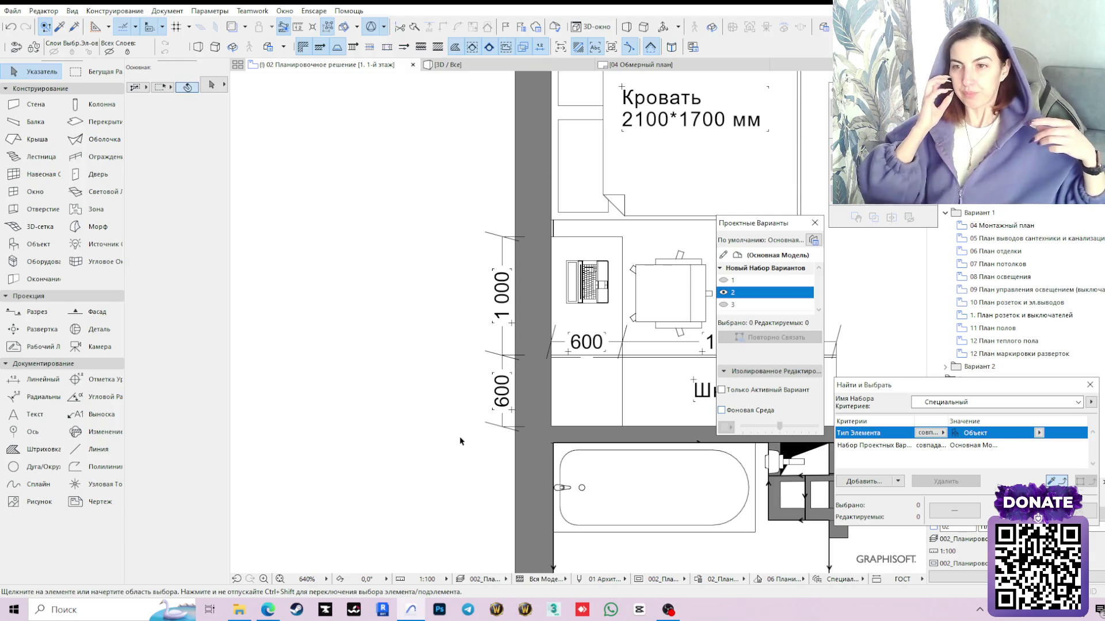
{"action": "scroll", "coordinate": [501, 345], "scroll_direction": "down", "scroll_amount": 2}
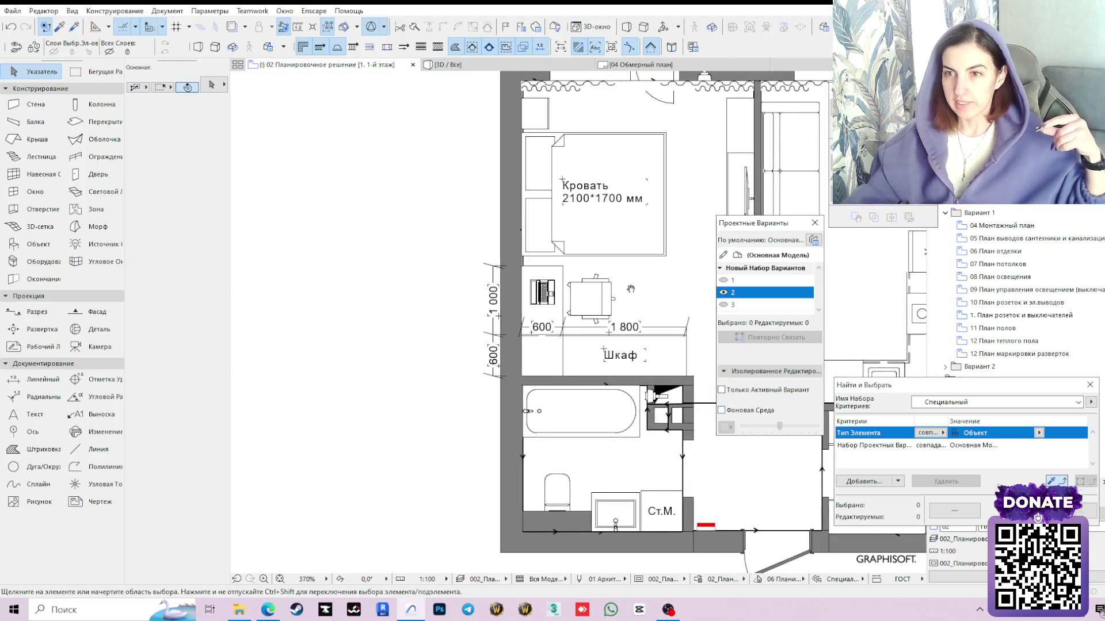
{"action": "scroll", "coordinate": [529, 317], "scroll_direction": "down", "scroll_amount": 1}
{"action": "scroll", "coordinate": [589, 284], "scroll_direction": "down", "scroll_amount": 1}
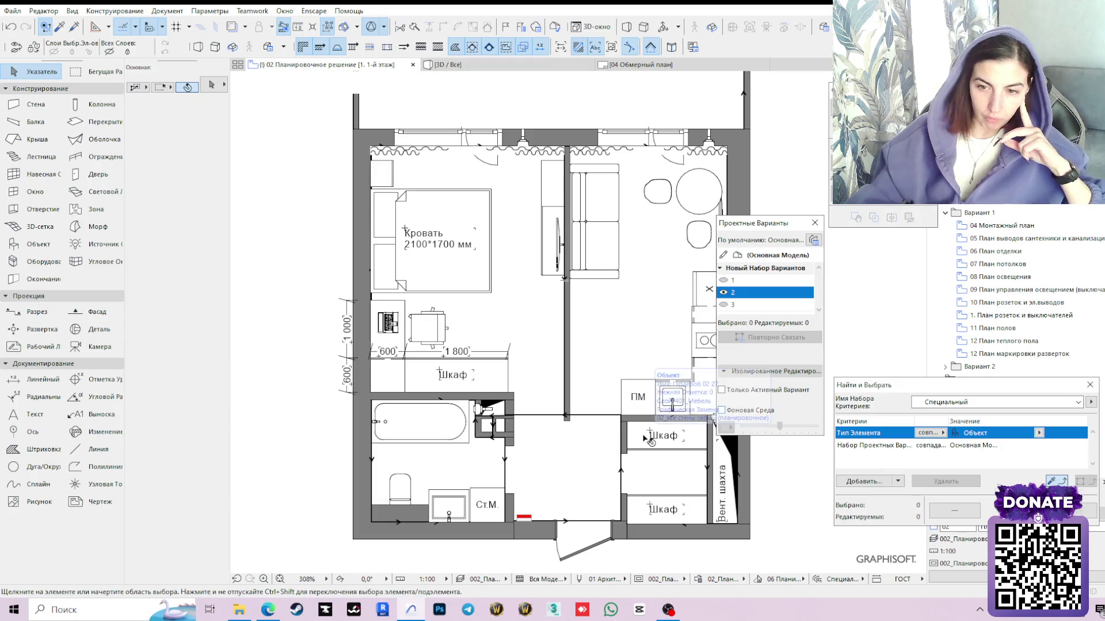
{"action": "left_click", "coordinate": [517, 502]}
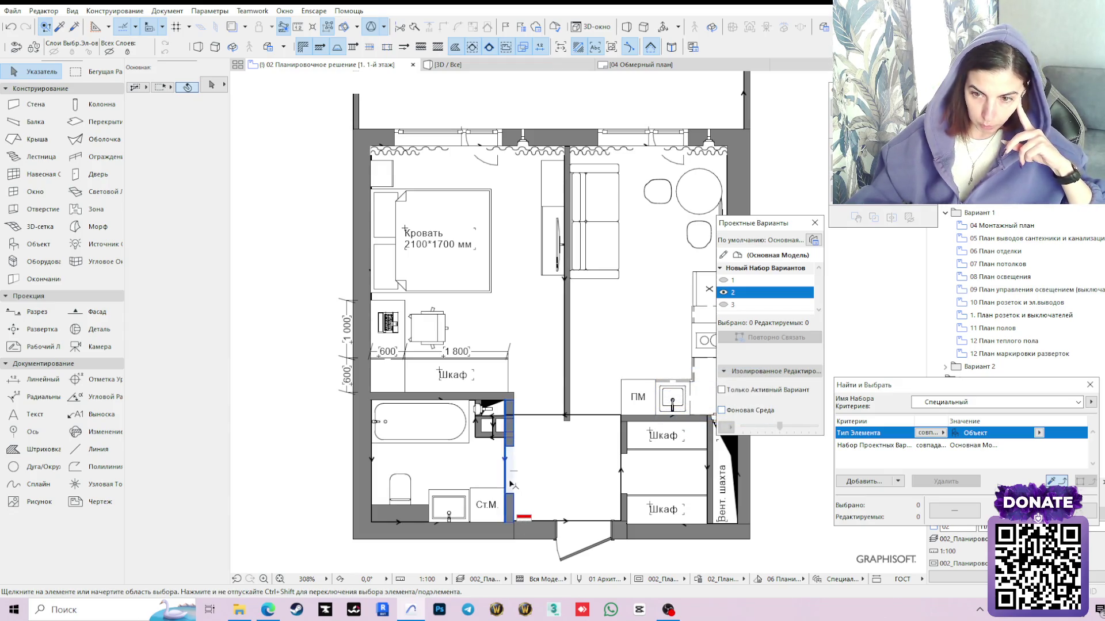
{"action": "left_click", "coordinate": [522, 503]}
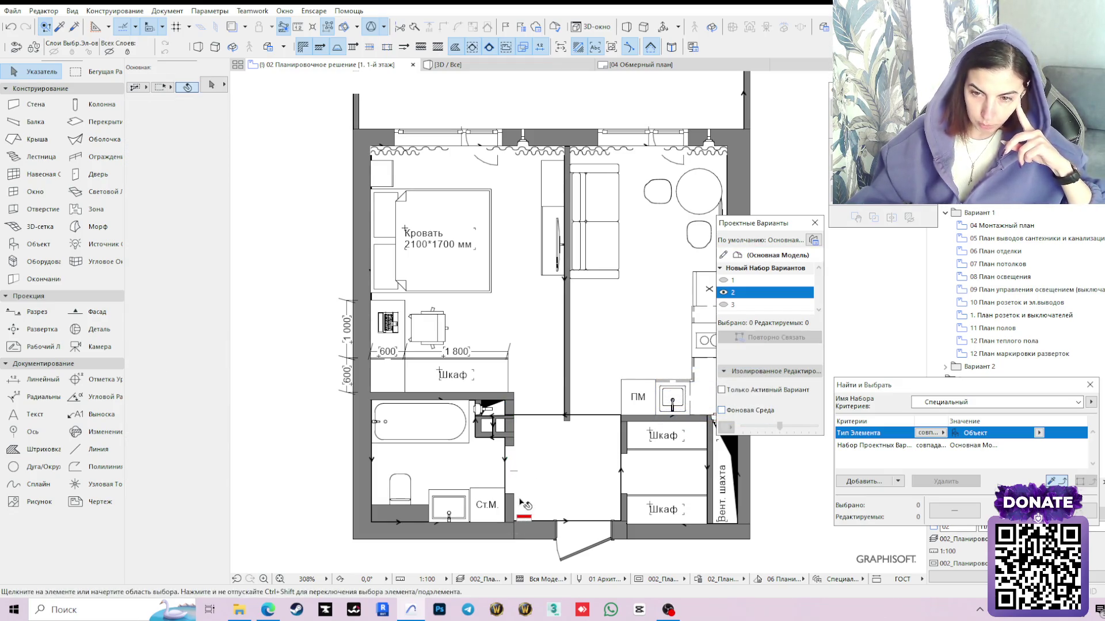
{"action": "scroll", "coordinate": [523, 516], "scroll_direction": "up", "scroll_amount": 2}
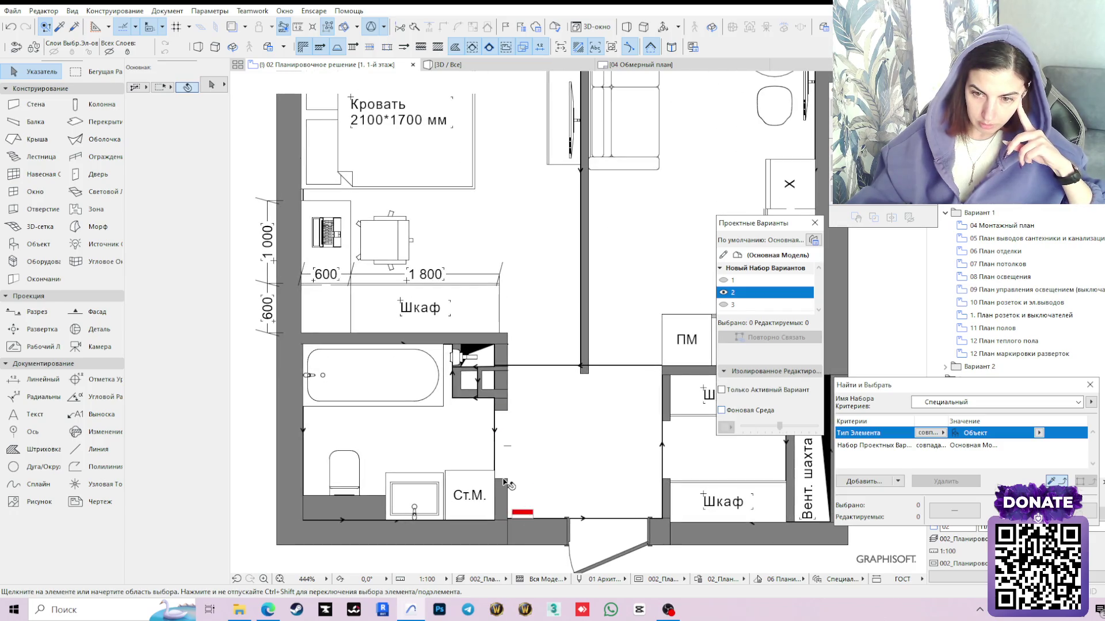
{"action": "left_click", "coordinate": [516, 498]}
{"action": "scroll", "coordinate": [499, 503], "scroll_direction": "down", "scroll_amount": 3}
{"action": "left_click", "coordinate": [500, 476]}
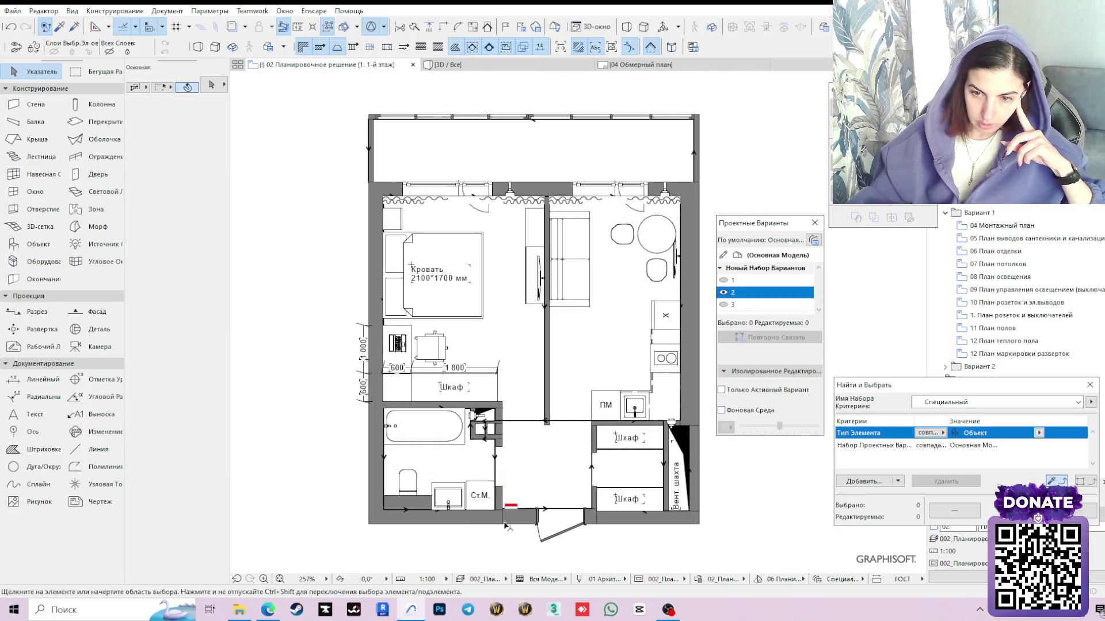
{"action": "scroll", "coordinate": [506, 486], "scroll_direction": "up", "scroll_amount": 2}
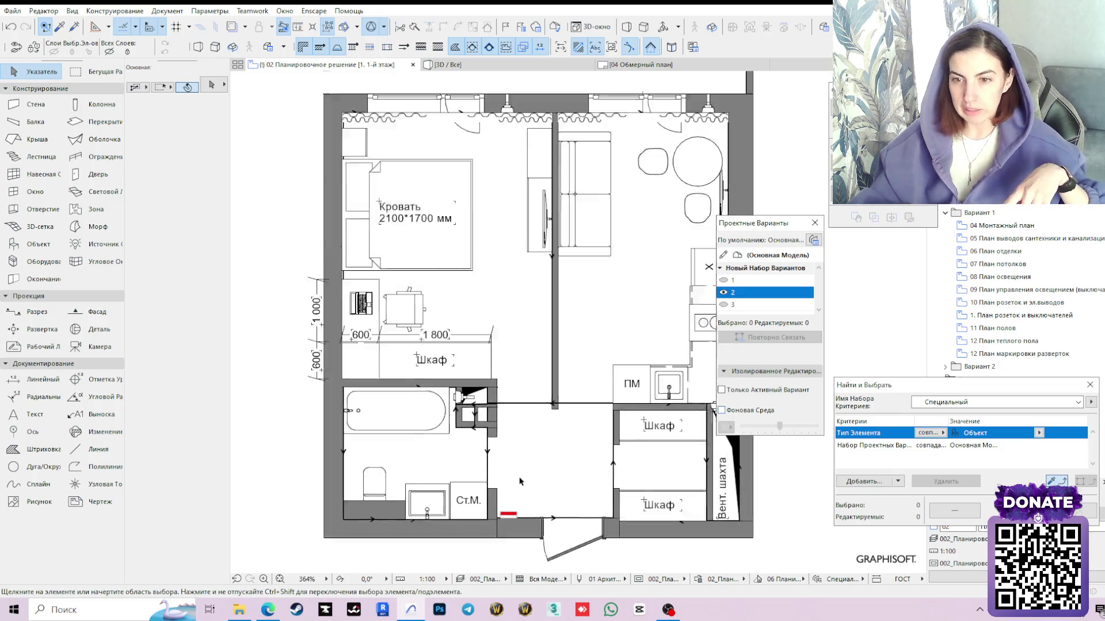
{"action": "scroll", "coordinate": [506, 519], "scroll_direction": "up", "scroll_amount": 2}
{"action": "left_click", "coordinate": [481, 412]}
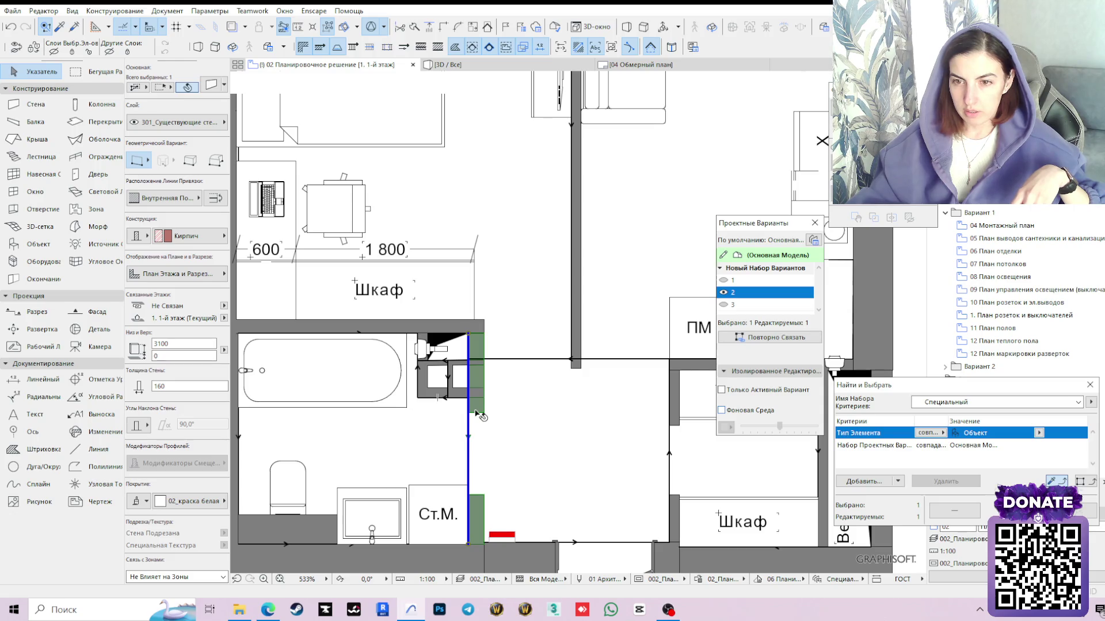
{"action": "mouse_move", "coordinate": [469, 372]}
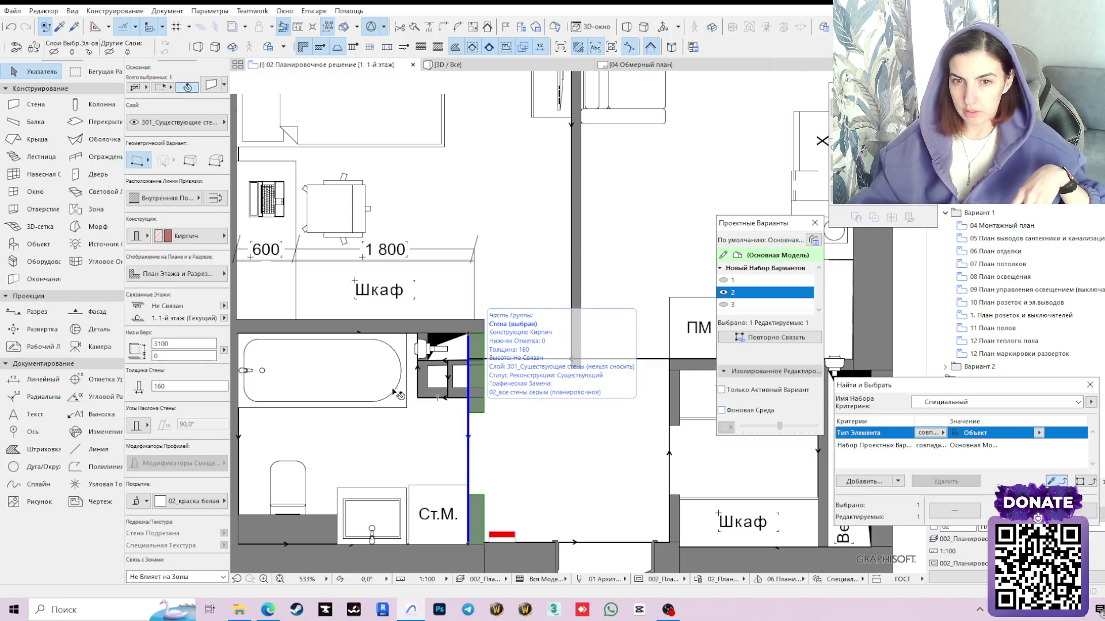
Change the bathtub's width from 750 to 700 in the Info Box, keeping its 1700 length
{"action": "left_click", "coordinate": [388, 388]}
{"action": "scroll", "coordinate": [512, 380], "scroll_direction": "down", "scroll_amount": 2}
{"action": "middle_click_drag", "start_coordinate": [512, 380], "coordinate": [570, 344]}
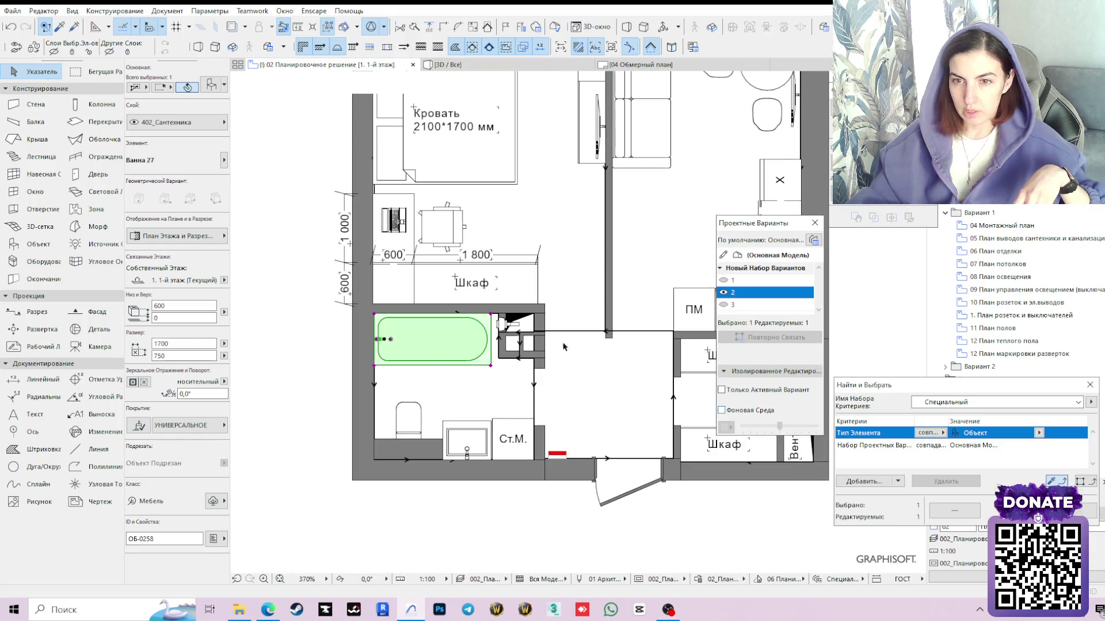
{"action": "double_click", "coordinate": [173, 356]}
{"action": "type", "text": "700"}
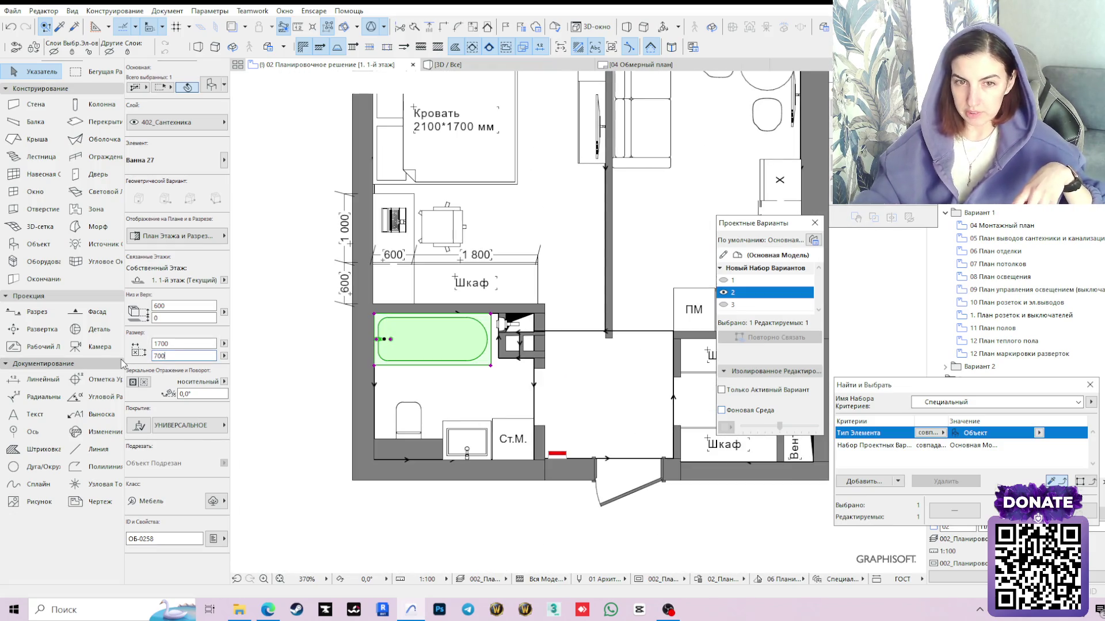
{"action": "key", "text": "Return"}
{"action": "scroll", "coordinate": [455, 343], "scroll_direction": "up", "scroll_amount": 2}
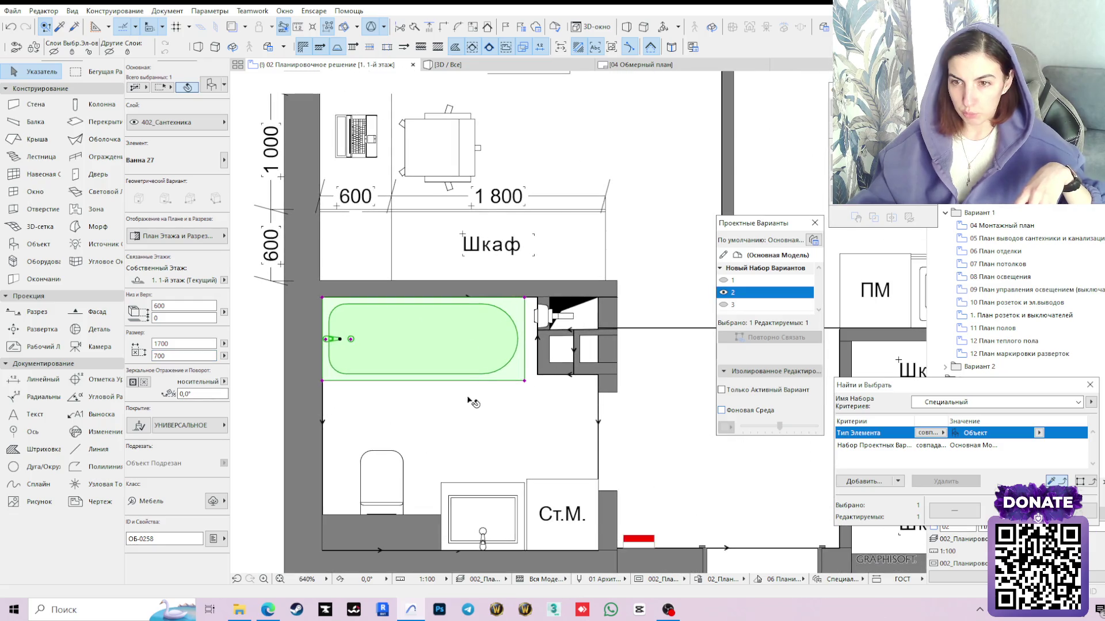
{"action": "scroll", "coordinate": [466, 401], "scroll_direction": "down", "scroll_amount": 2}
{"action": "left_click", "coordinate": [526, 412]}
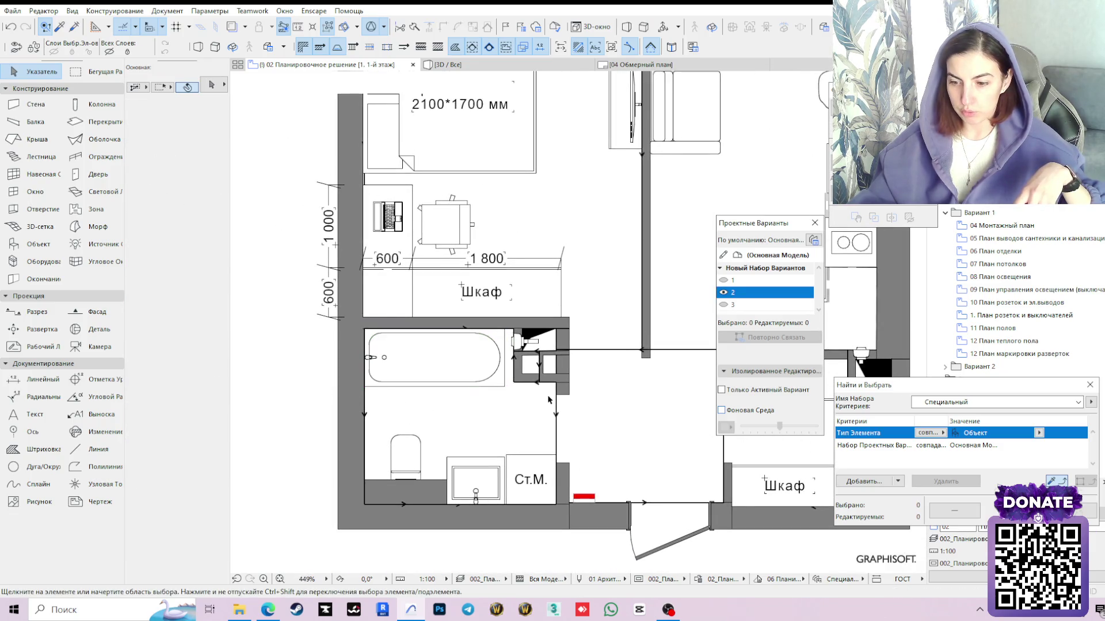
{"action": "scroll", "coordinate": [525, 412], "scroll_direction": "up", "scroll_amount": 2}
{"action": "scroll", "coordinate": [596, 382], "scroll_direction": "down", "scroll_amount": 1}
{"action": "middle_click_drag", "start_coordinate": [493, 367], "coordinate": [523, 344]}
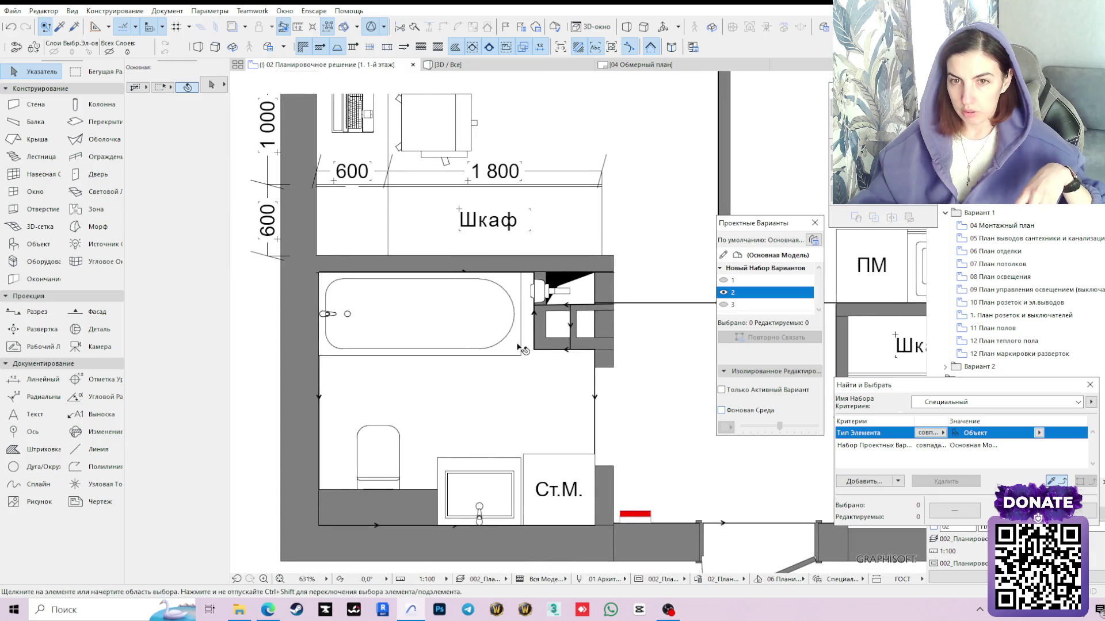
{"action": "scroll", "coordinate": [521, 349], "scroll_direction": "down", "scroll_amount": 1}
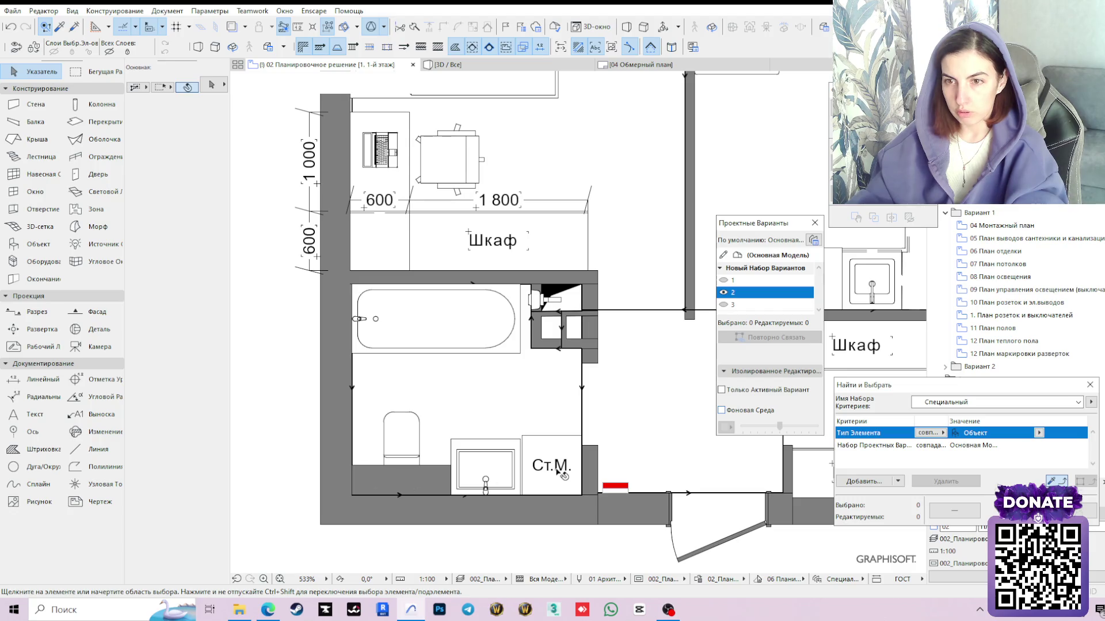
{"action": "scroll", "coordinate": [562, 457], "scroll_direction": "down", "scroll_amount": 2}
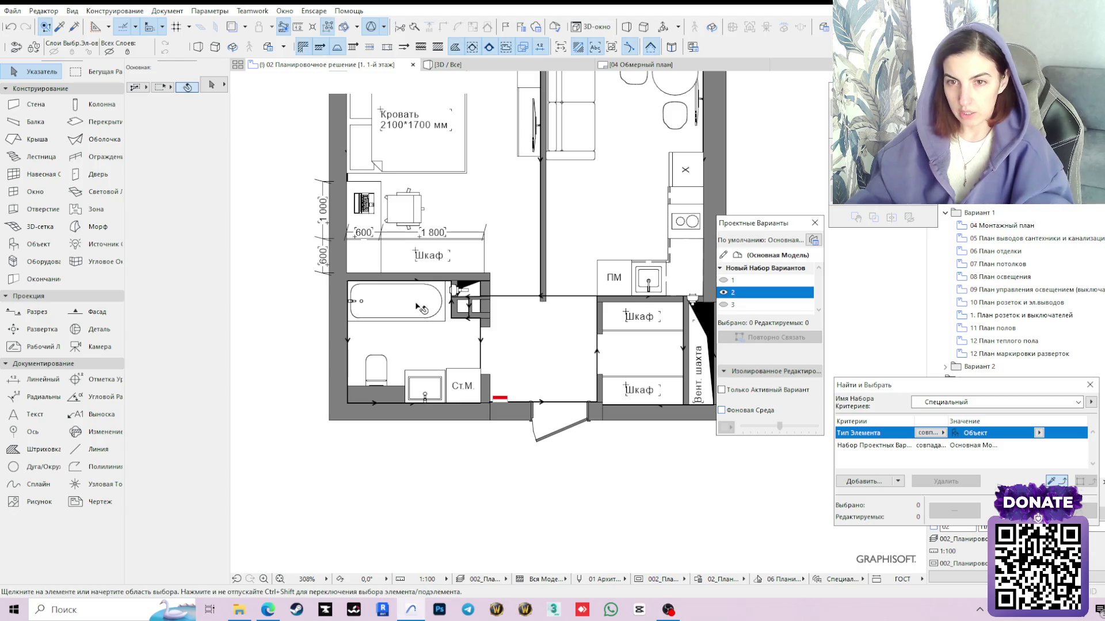
Shift-select the bathtub, toilet, sink, washing machine and bottom bathroom wall
{"action": "left_click", "coordinate": [419, 304]}
{"action": "left_click", "coordinate": [375, 369], "text": "shift"}
{"action": "left_click", "coordinate": [423, 386], "text": "shift"}
{"action": "left_click", "coordinate": [462, 385], "text": "shift"}
{"action": "left_click", "coordinate": [390, 401], "text": "shift"}
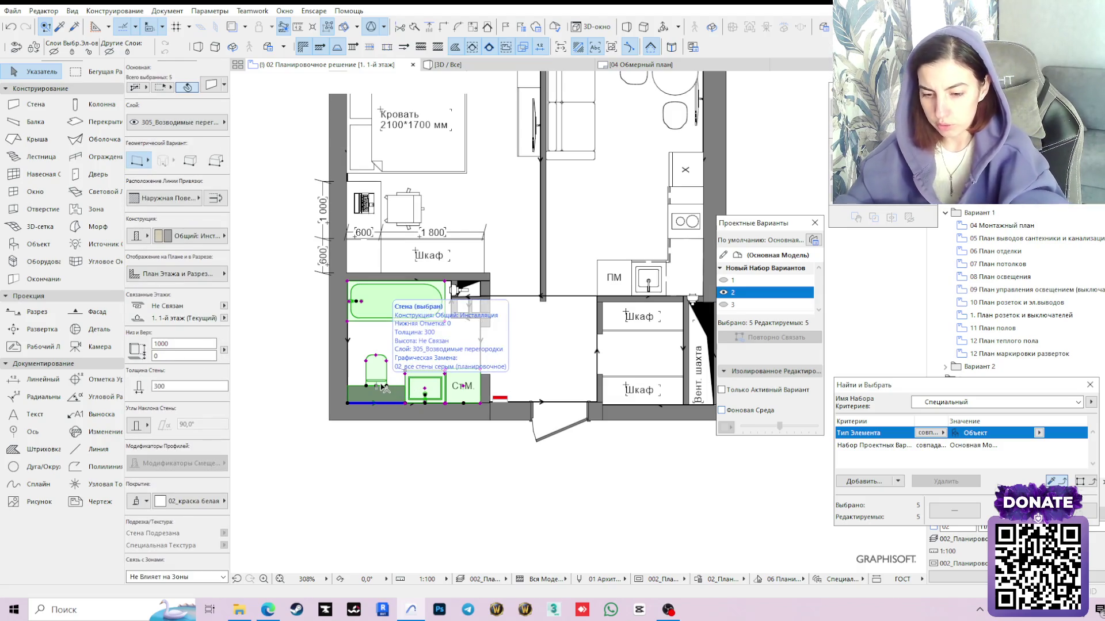
{"action": "key", "text": "XF86AudioLowerVolume"}
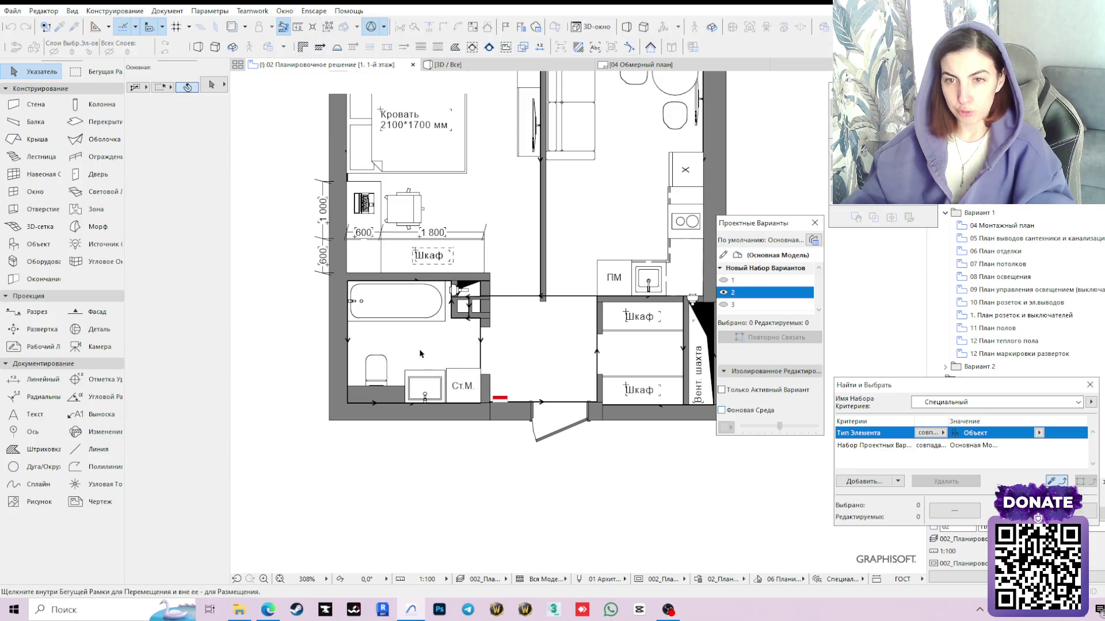
{"action": "middle_click_drag", "start_coordinate": [453, 299], "coordinate": [492, 350]}
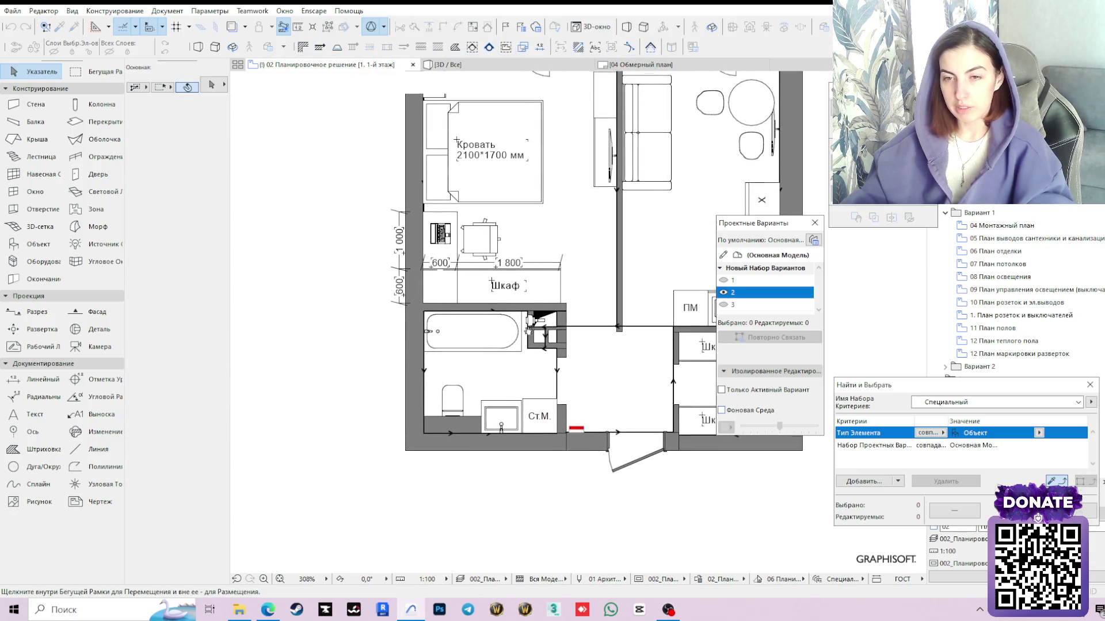
Reselect the five bathroom elements and drag a copy of them off to the left of the plan
{"action": "left_click", "coordinate": [492, 349]}
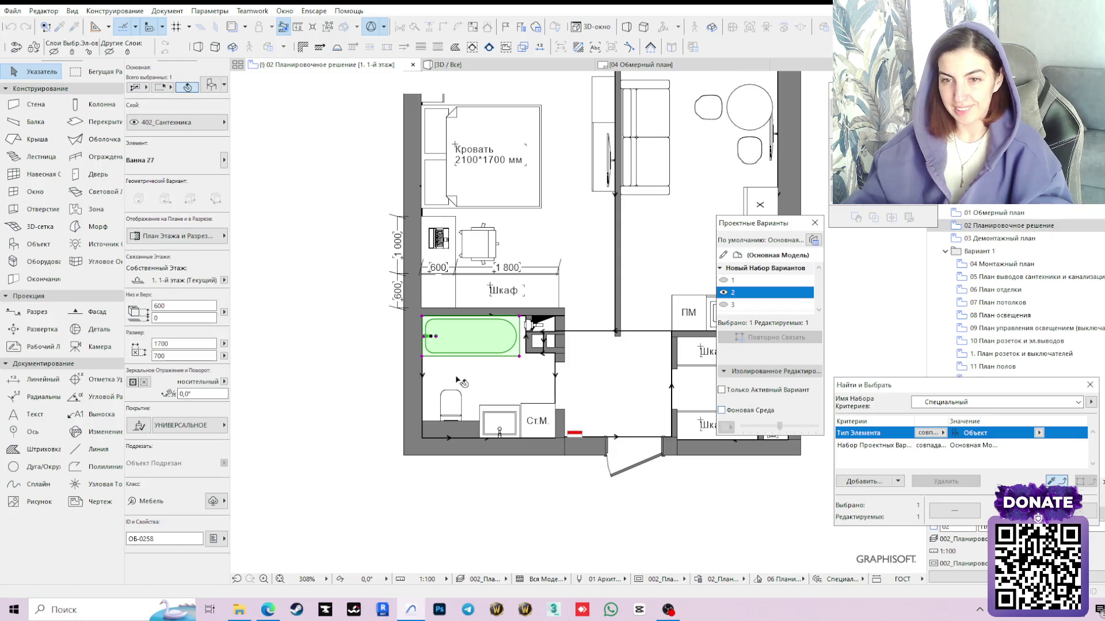
{"action": "left_click", "coordinate": [449, 405], "text": "shift"}
{"action": "left_click", "coordinate": [498, 424], "text": "shift"}
{"action": "left_click", "coordinate": [537, 421], "text": "shift"}
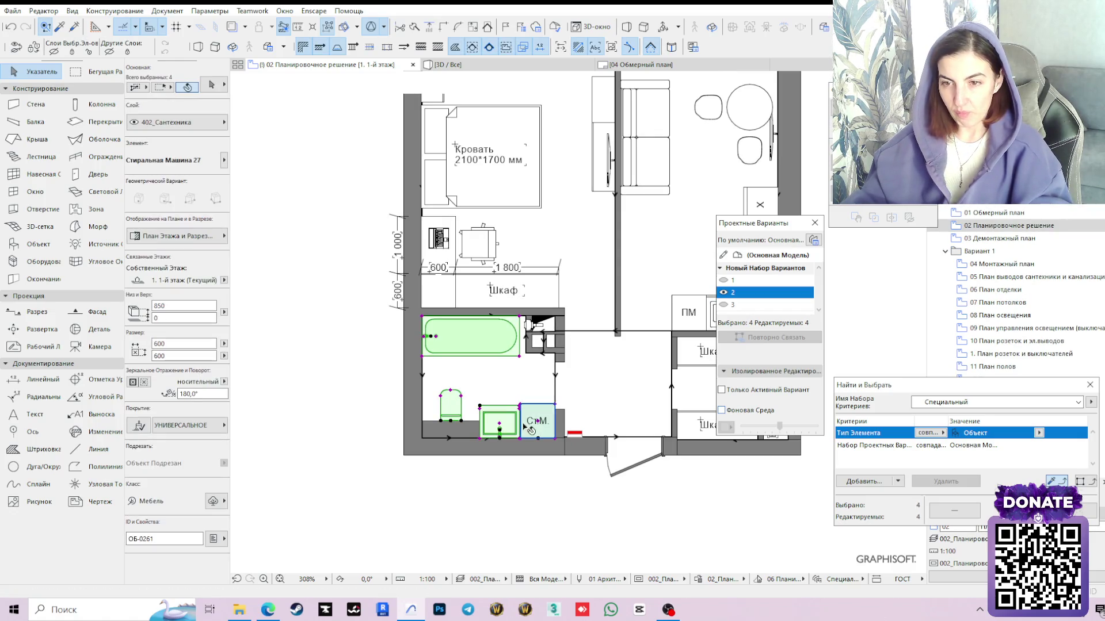
{"action": "left_click", "coordinate": [464, 434], "text": "shift"}
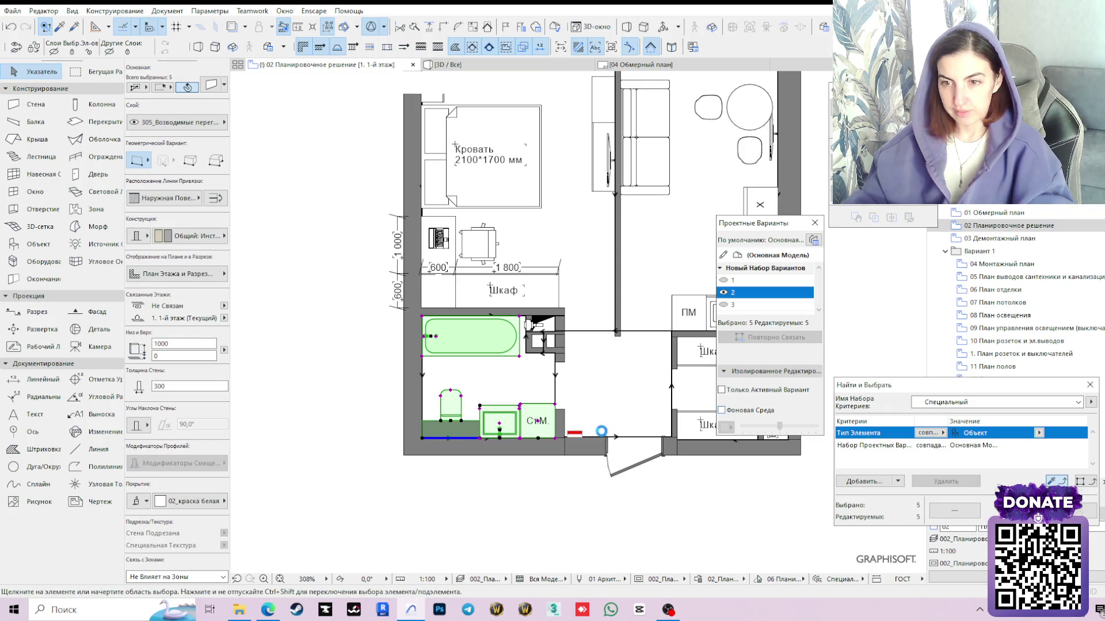
{"action": "left_click", "coordinate": [555, 426]}
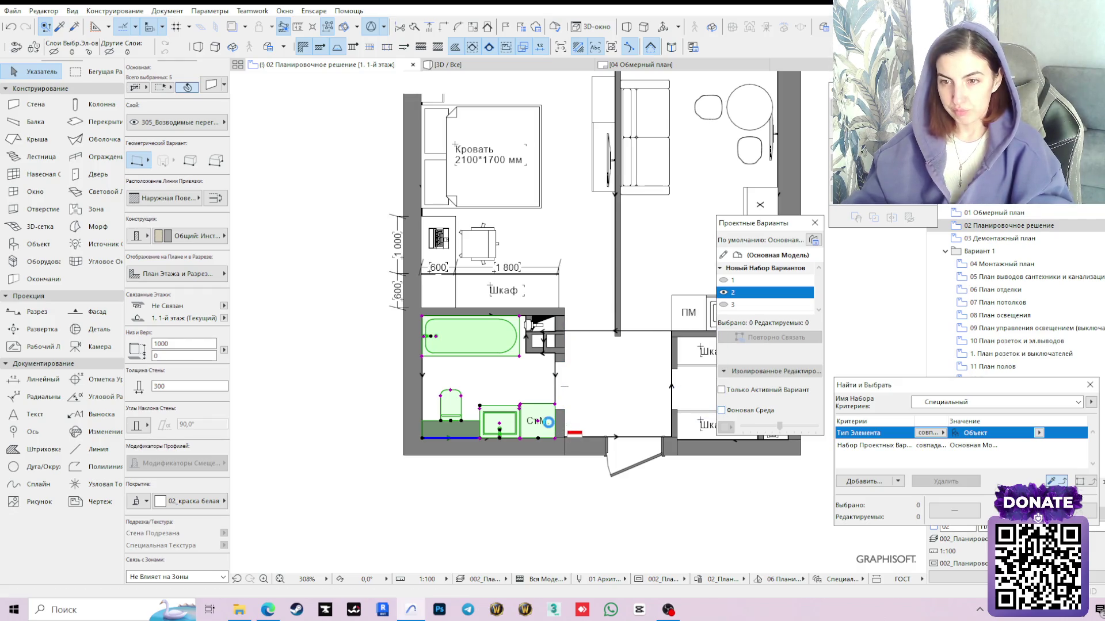
{"action": "left_click_drag", "start_coordinate": [563, 424], "coordinate": [376, 429]}
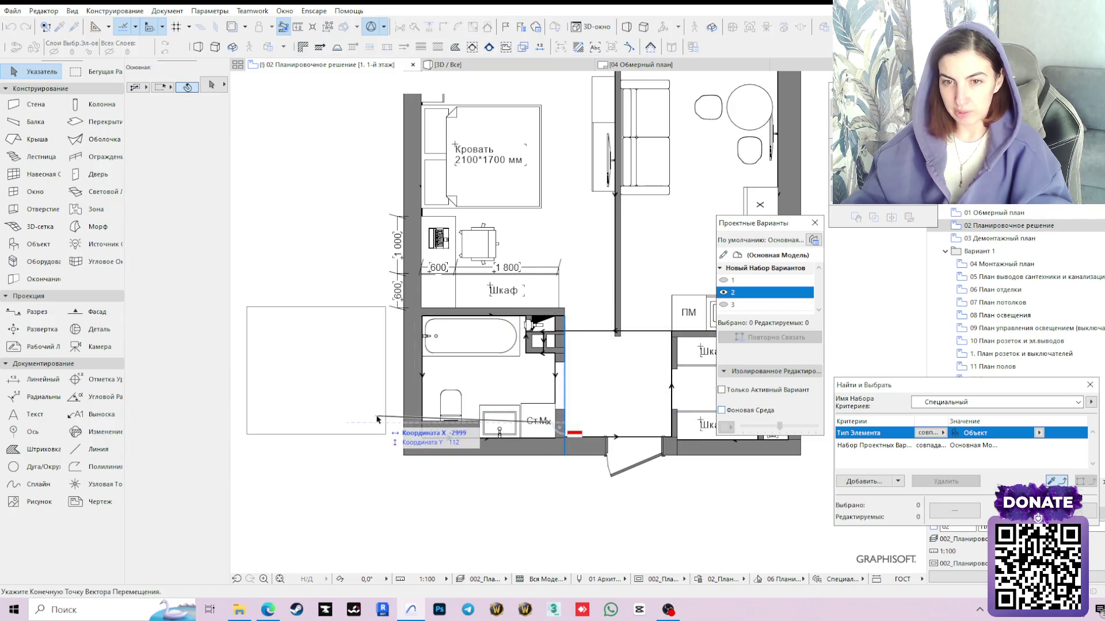
{"action": "left_click", "coordinate": [376, 429]}
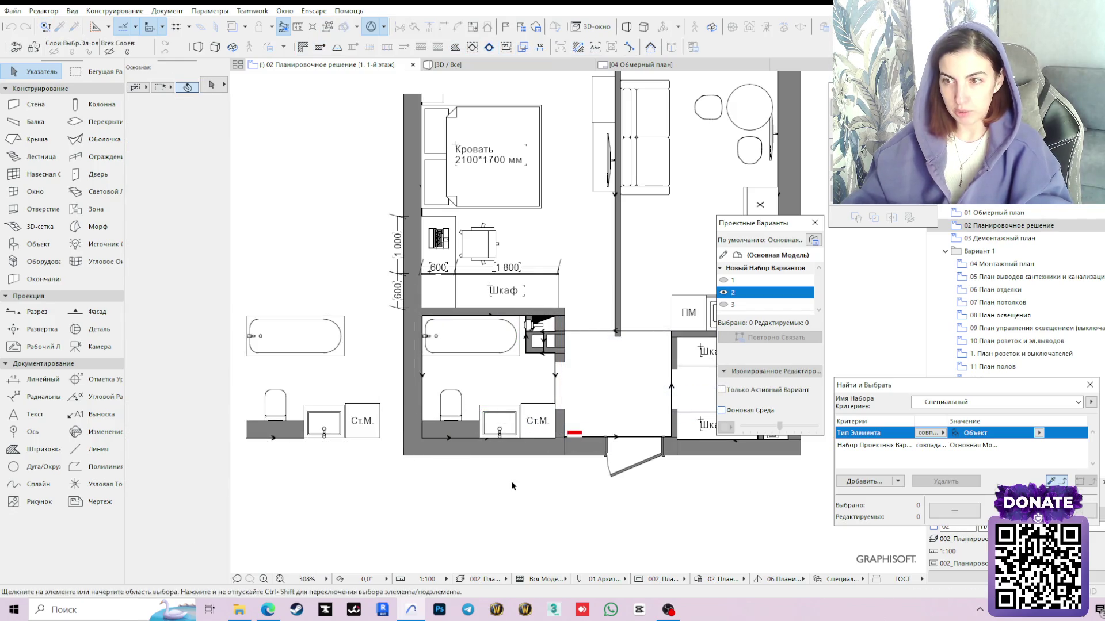
Marquee-select the copied bathroom fixtures sitting outside the apartment
{"action": "middle_click_drag", "start_coordinate": [254, 298], "coordinate": [340, 301]}
{"action": "left_click", "coordinate": [302, 282]}
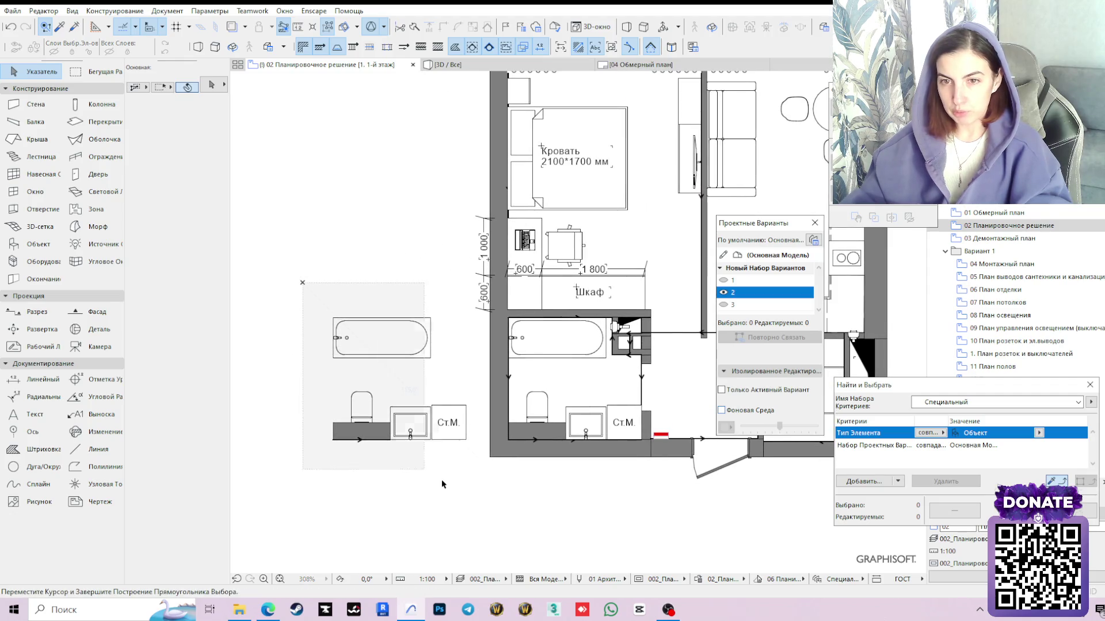
{"action": "left_click", "coordinate": [466, 486]}
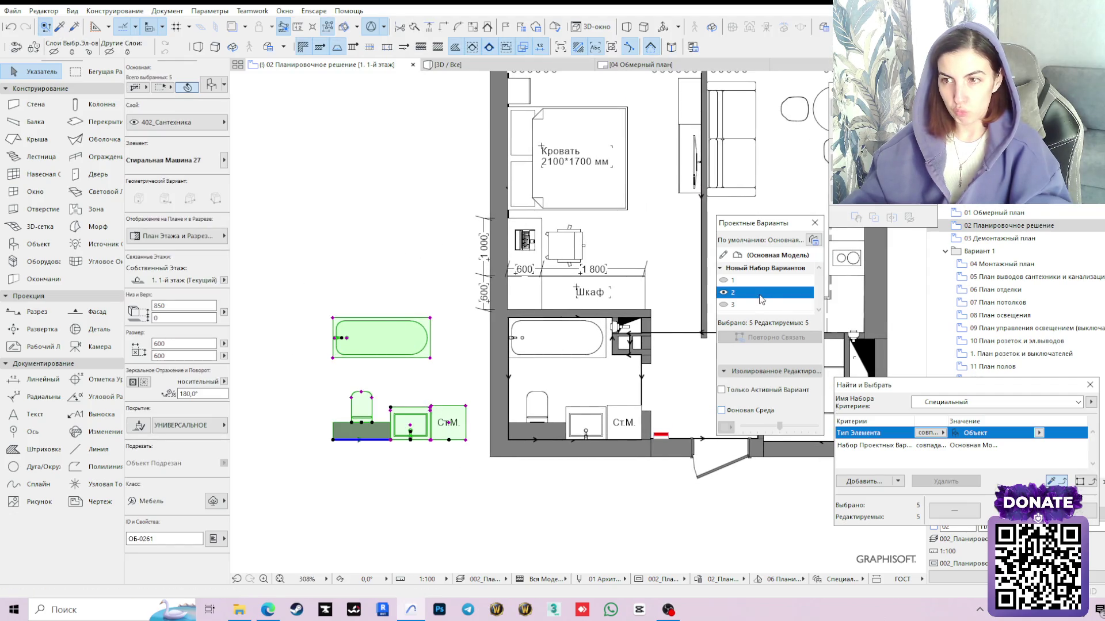
Assign the selected bathroom copy to design option 1, confirming the warning
{"action": "left_click", "coordinate": [733, 282]}
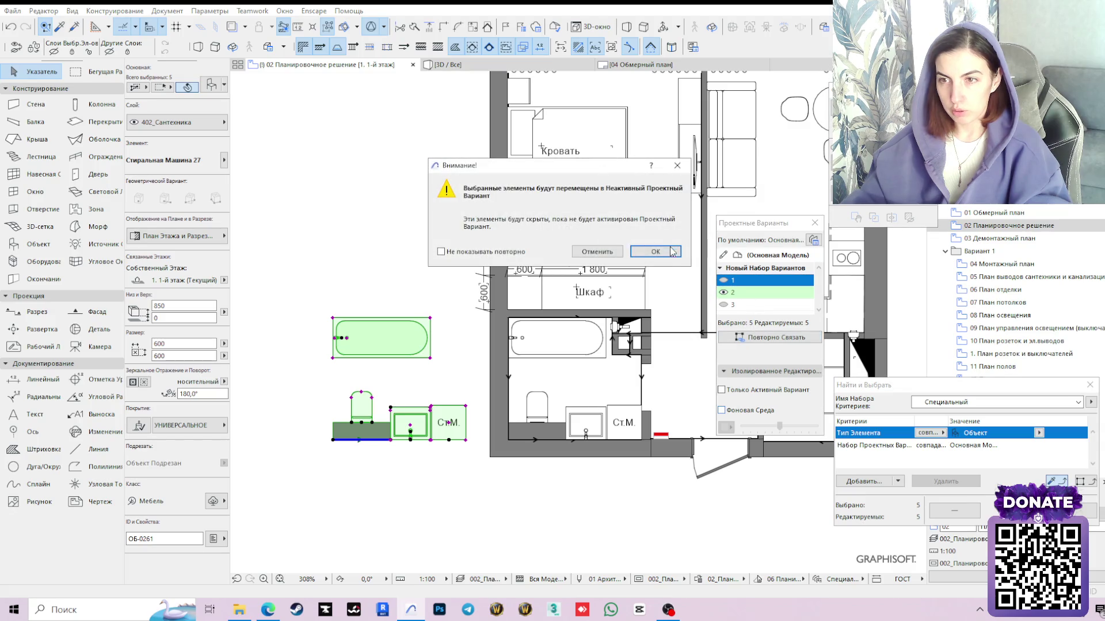
{"action": "left_click", "coordinate": [655, 251]}
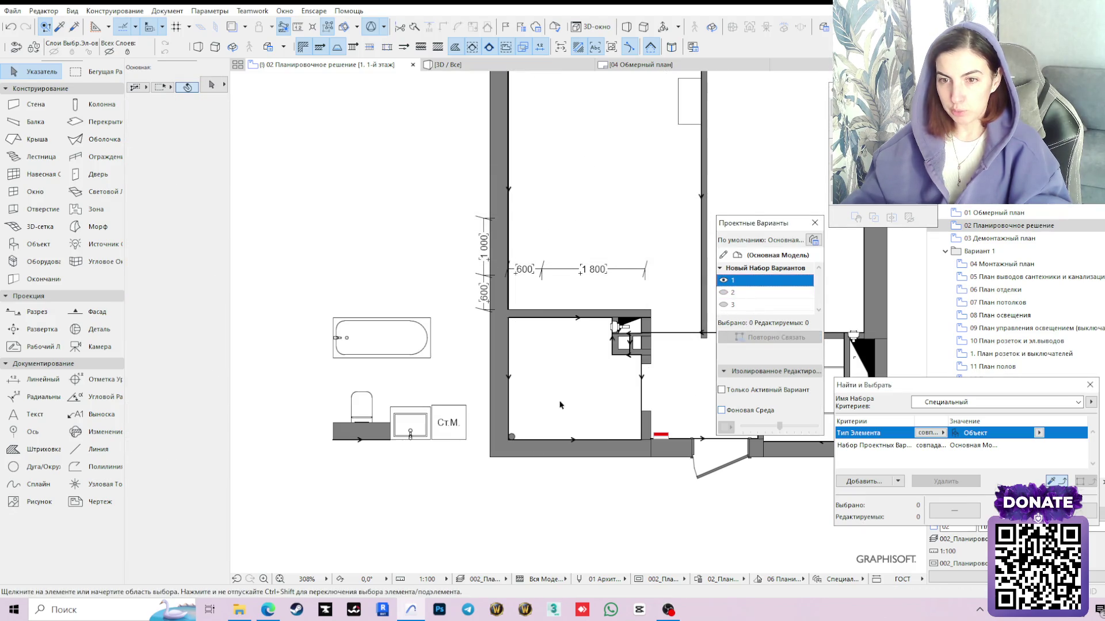
Assign the 1800 dimension and the shelving unit to design option 2, confirming the warning
{"action": "left_click", "coordinate": [622, 271]}
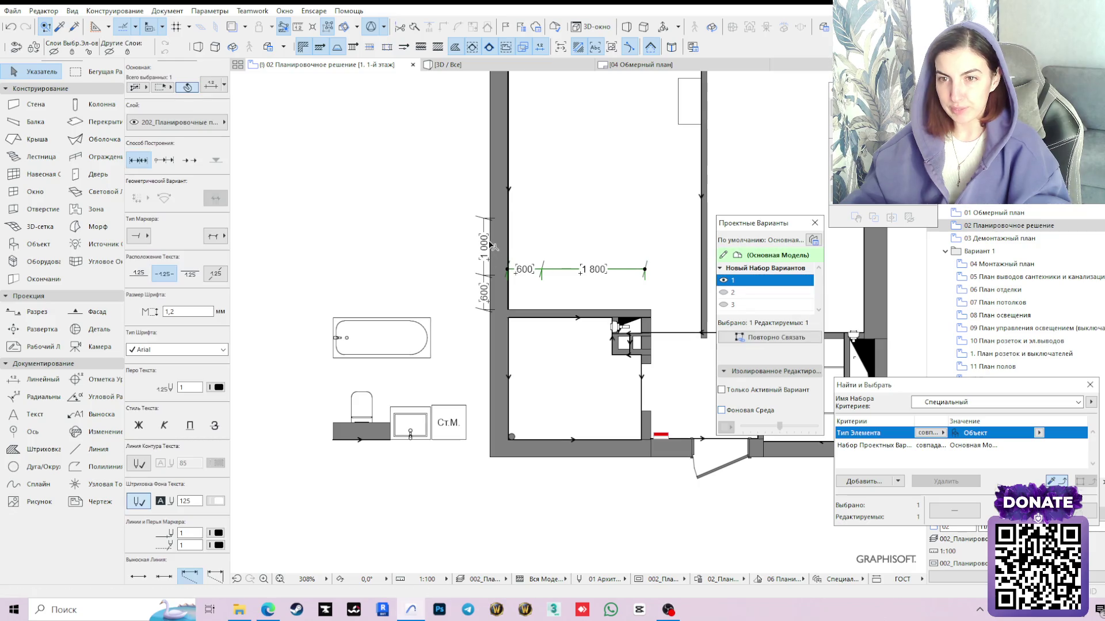
{"action": "left_click", "coordinate": [690, 101], "text": "shift"}
{"action": "middle_click_drag", "start_coordinate": [656, 186], "coordinate": [524, 309]}
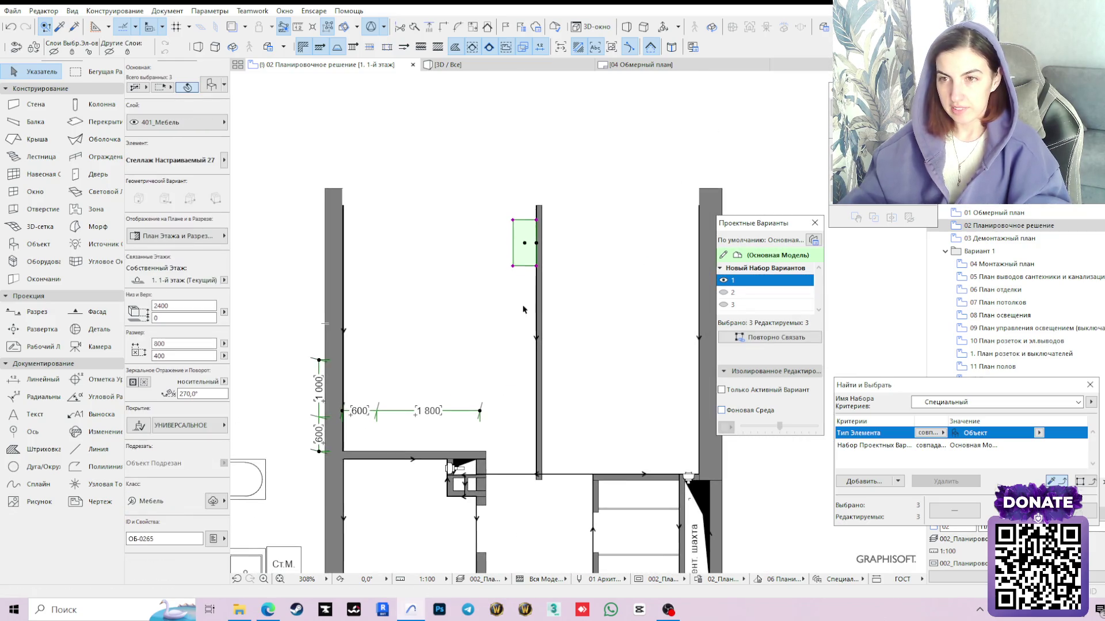
{"action": "left_click", "coordinate": [750, 293]}
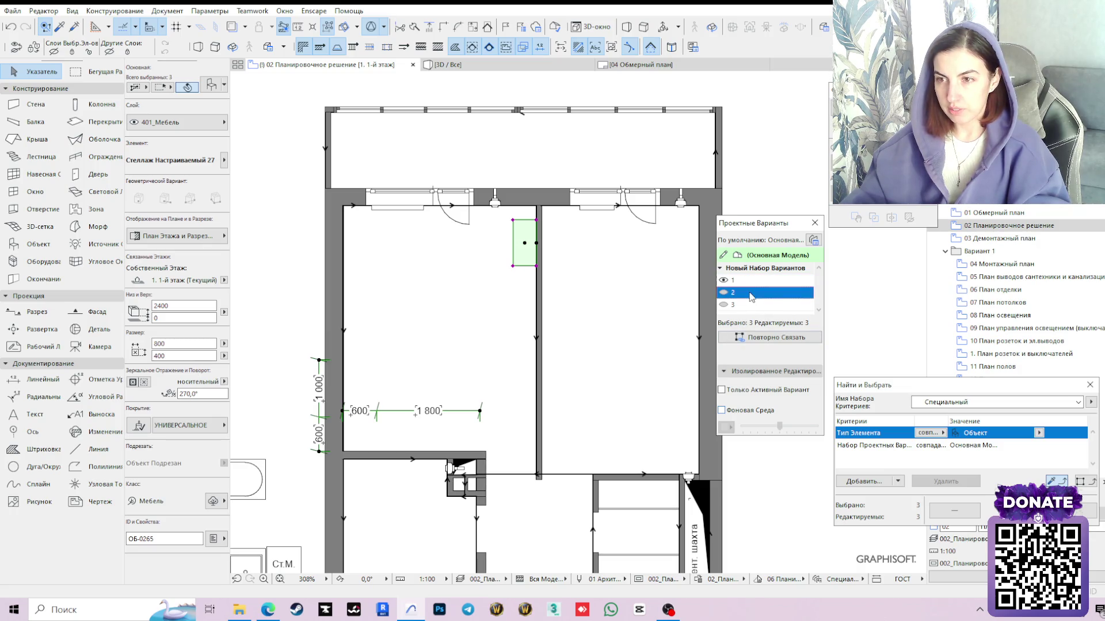
{"action": "left_click", "coordinate": [758, 337]}
{"action": "left_click", "coordinate": [649, 253]}
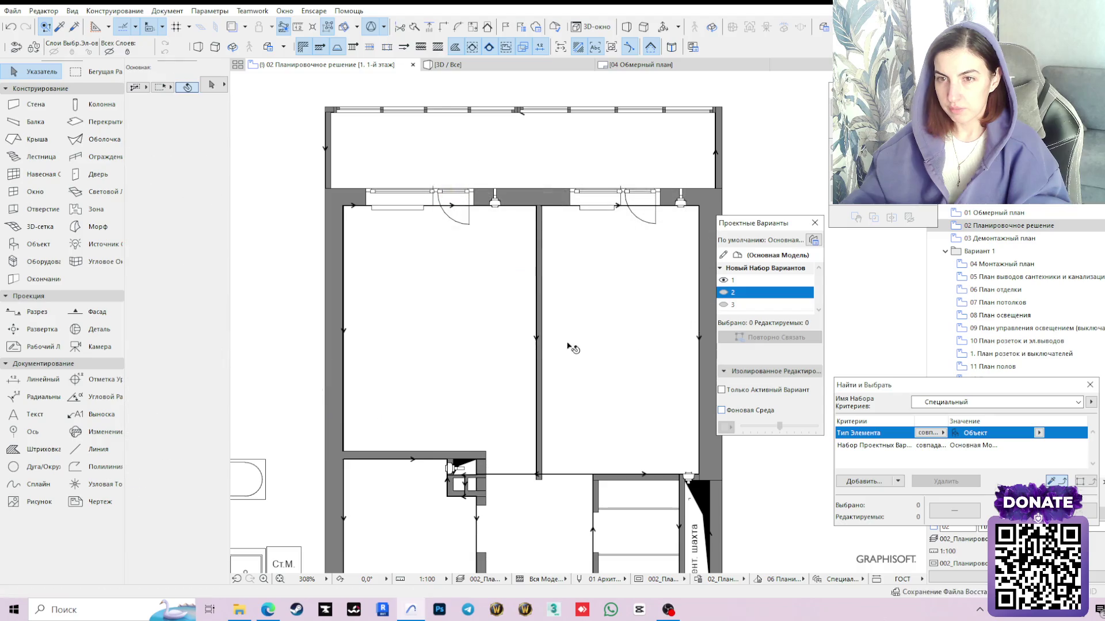
{"action": "scroll", "coordinate": [348, 379], "scroll_direction": "down", "scroll_amount": 1}
{"action": "scroll", "coordinate": [347, 379], "scroll_direction": "down", "scroll_amount": 1}
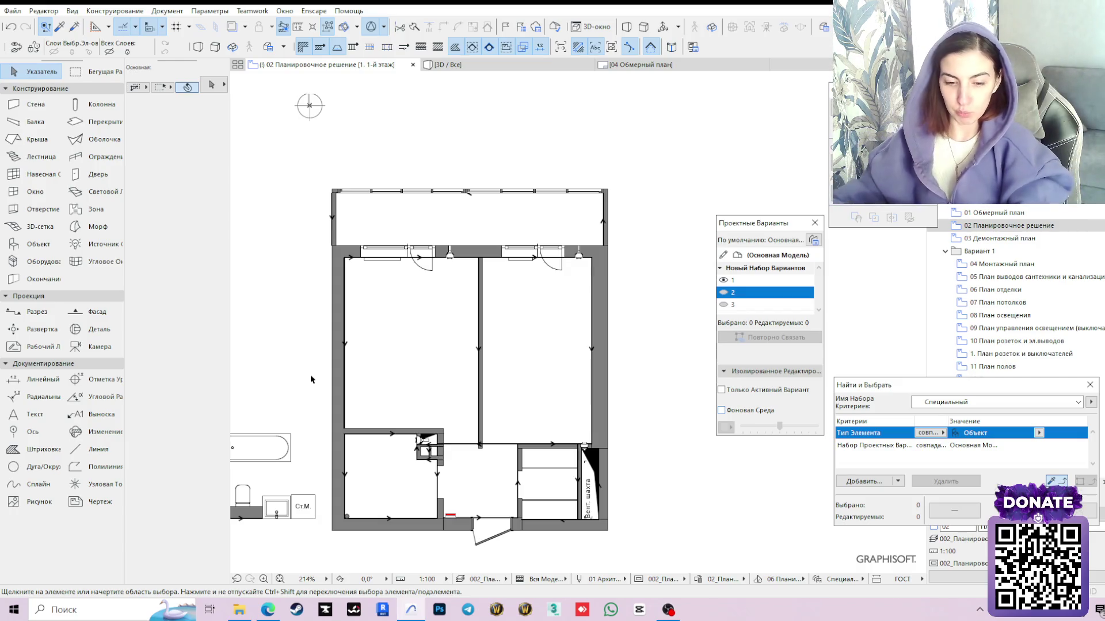
{"action": "middle_click_drag", "start_coordinate": [311, 415], "coordinate": [433, 349]}
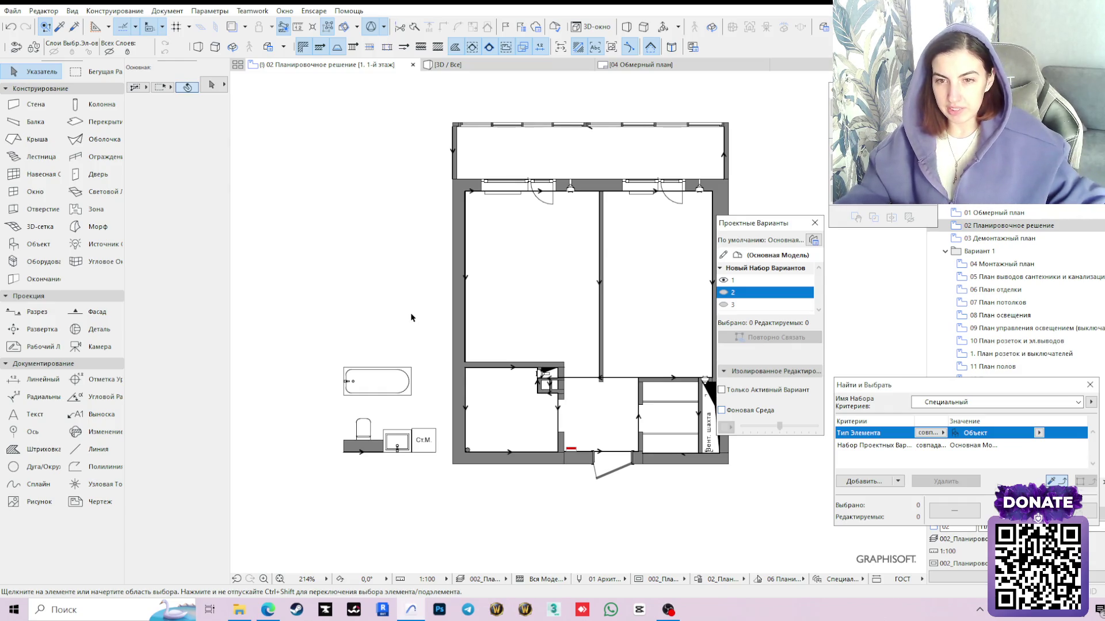
{"action": "scroll", "coordinate": [402, 356], "scroll_direction": "up", "scroll_amount": 2}
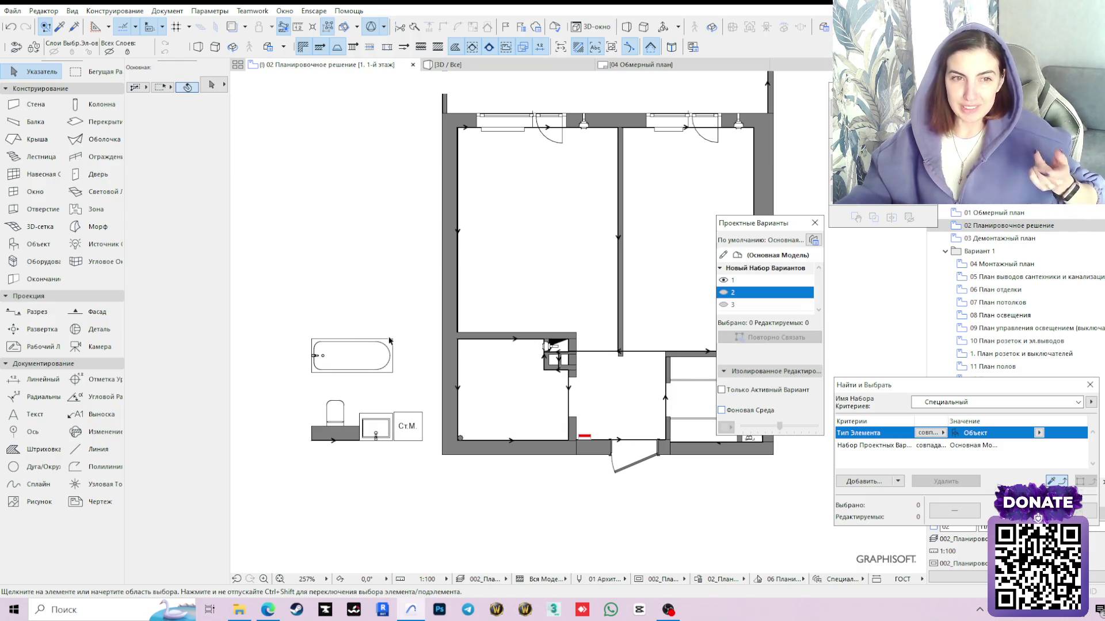
{"action": "middle_click_drag", "start_coordinate": [384, 380], "coordinate": [500, 457]}
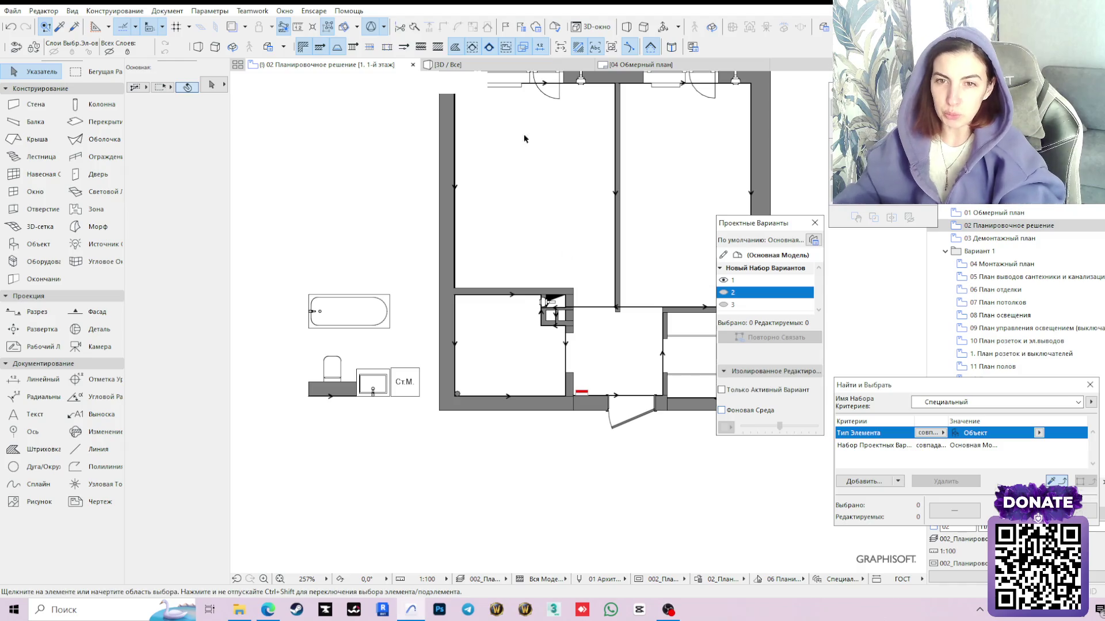
{"action": "middle_click_drag", "start_coordinate": [678, 317], "coordinate": [653, 271]}
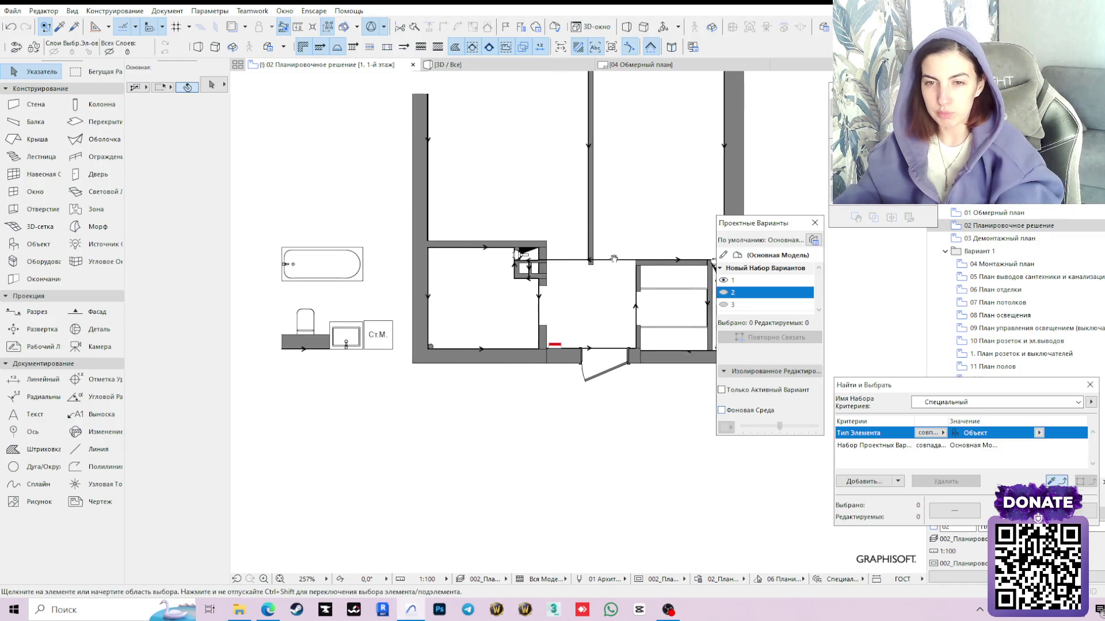
Select the toilet, its backing wall and the washbasin, undoing an accidental wall reshape
{"action": "left_click", "coordinate": [304, 326]}
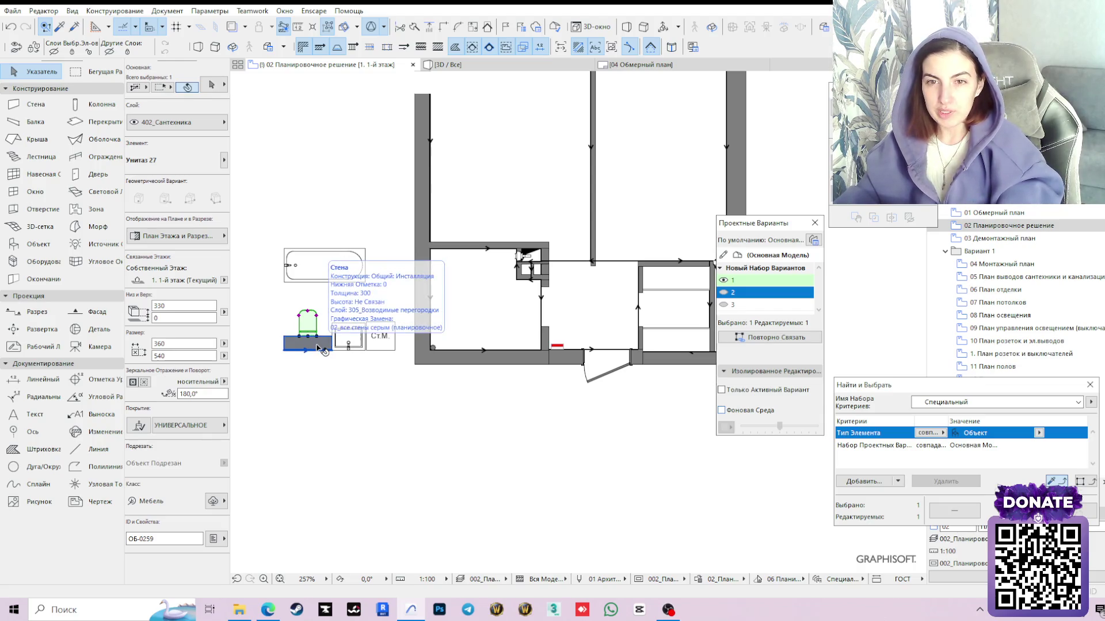
{"action": "left_click", "coordinate": [319, 347], "text": "shift"}
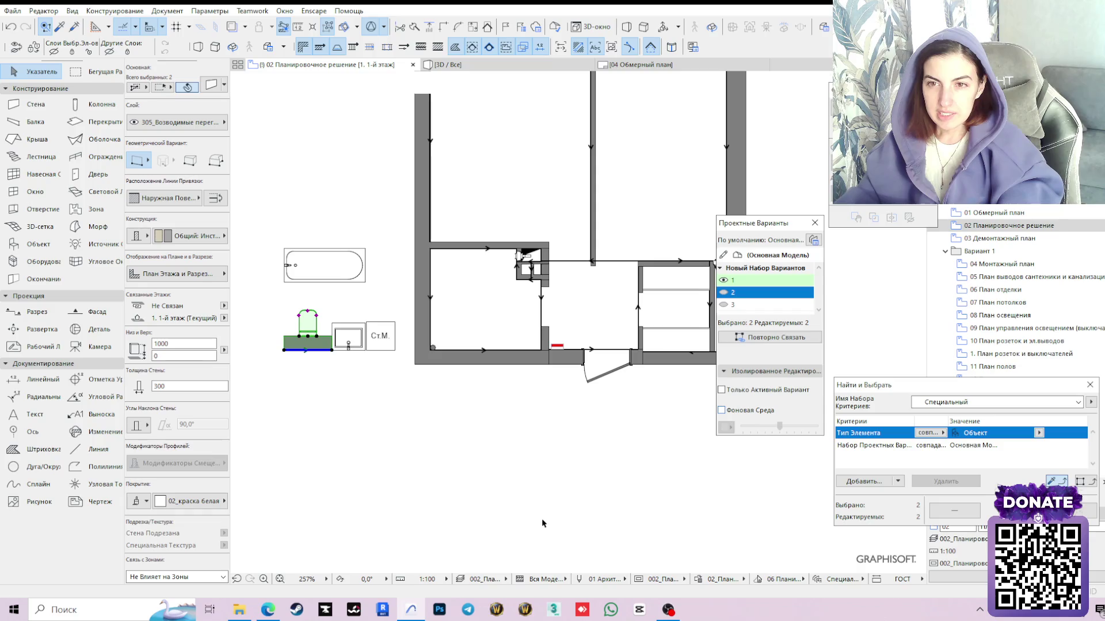
{"action": "scroll", "coordinate": [300, 354], "scroll_direction": "up", "scroll_amount": 1}
{"action": "scroll", "coordinate": [300, 354], "scroll_direction": "up", "scroll_amount": 1}
{"action": "scroll", "coordinate": [301, 354], "scroll_direction": "up", "scroll_amount": 1}
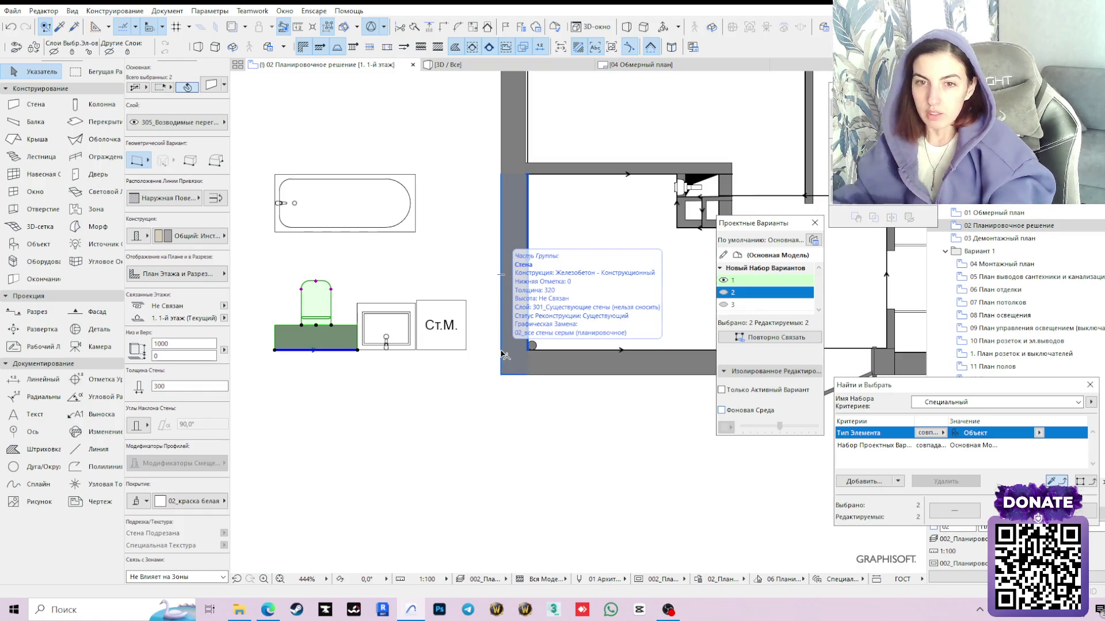
{"action": "left_click", "coordinate": [393, 334], "text": "shift"}
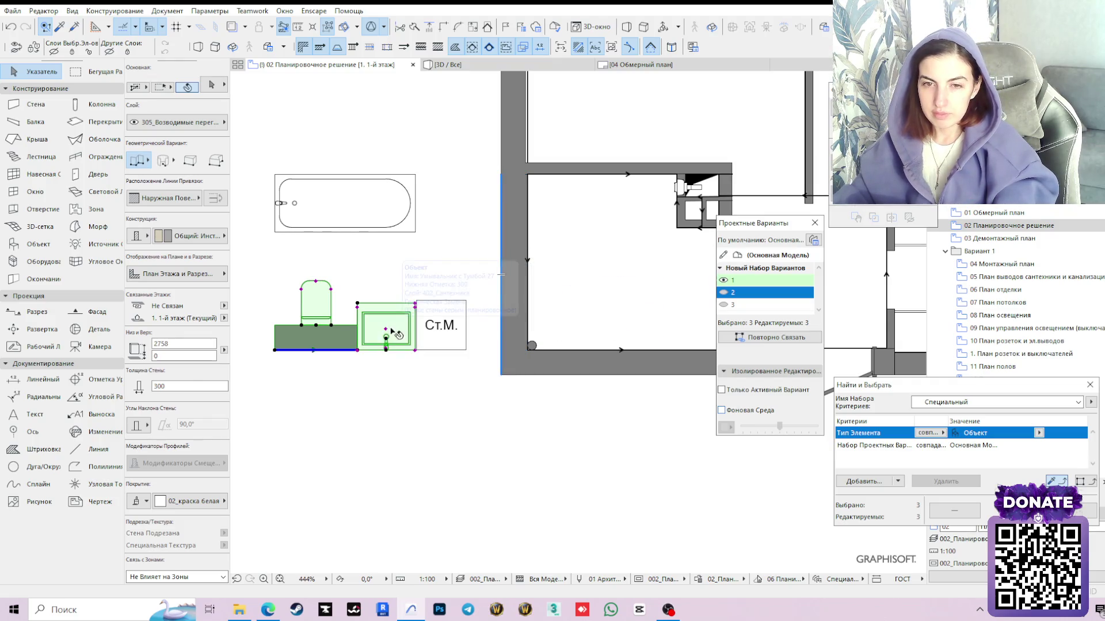
{"action": "left_click", "coordinate": [277, 352]}
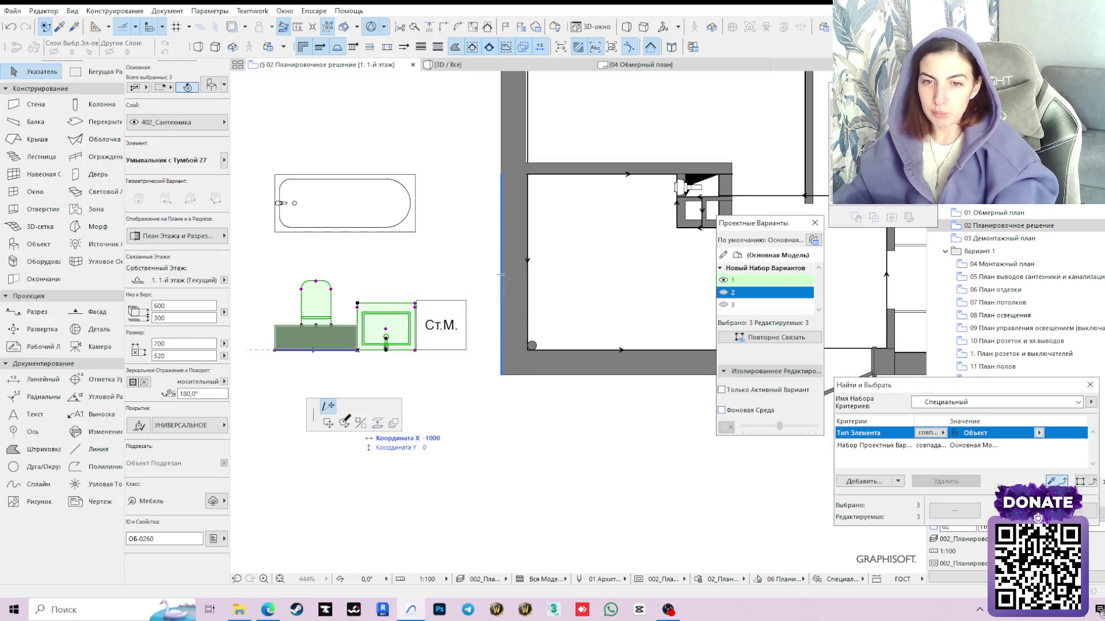
{"action": "left_click", "coordinate": [346, 419]}
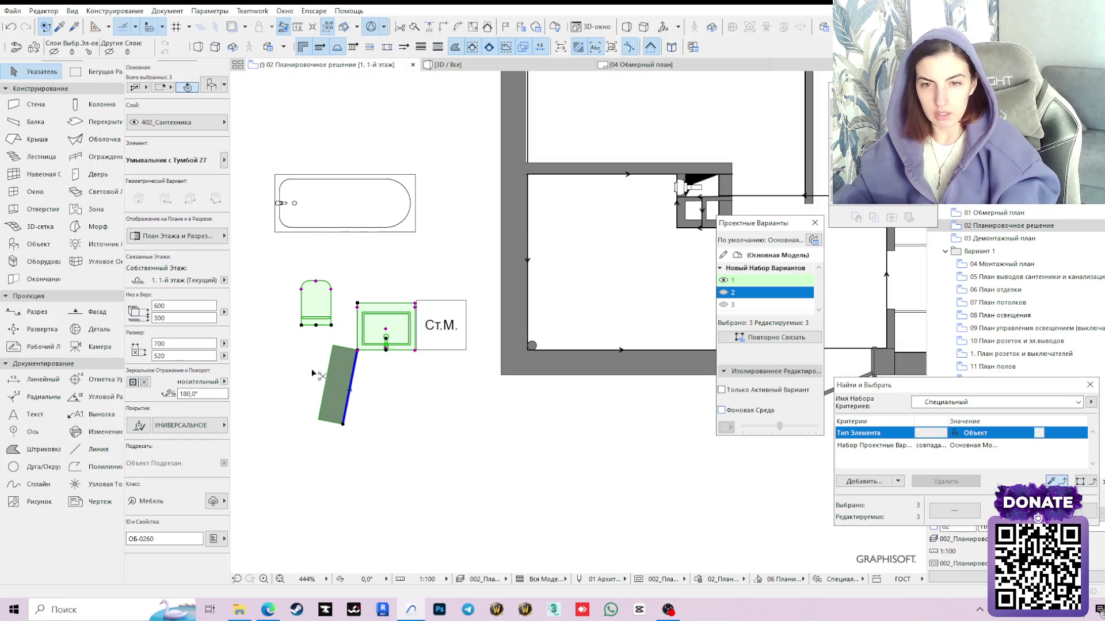
{"action": "key", "text": "ctrl+z"}
Rotate the selected fixtures 180° with the pet palette Rotate
{"action": "left_click", "coordinate": [278, 352]}
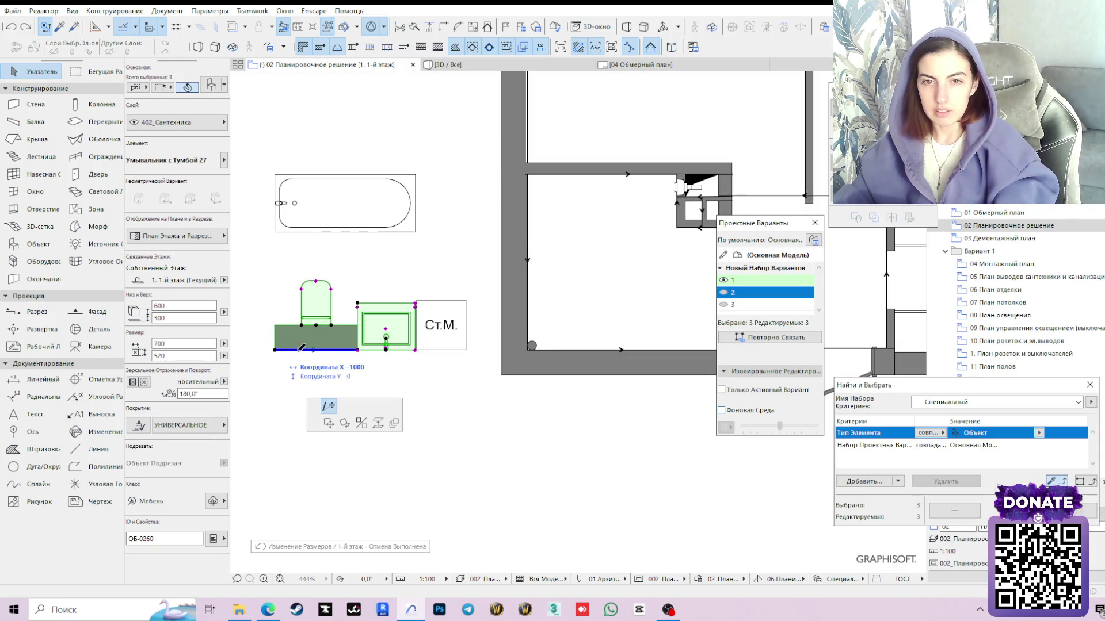
{"action": "left_click", "coordinate": [471, 377]}
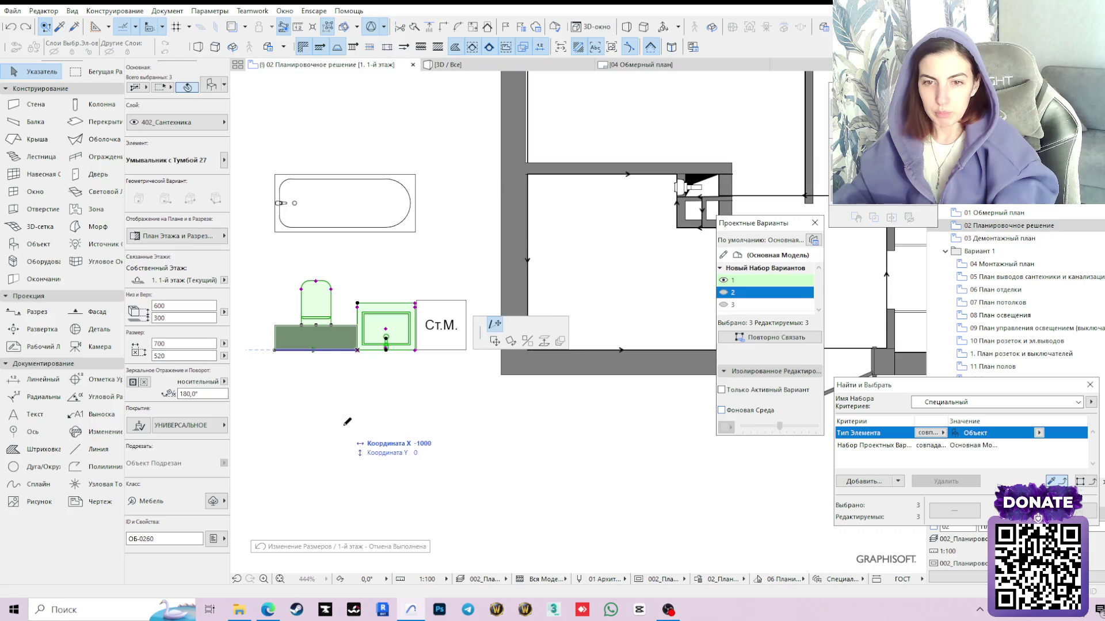
{"action": "left_click", "coordinate": [510, 342]}
{"action": "left_click", "coordinate": [276, 351]}
{"action": "left_click", "coordinate": [421, 350]}
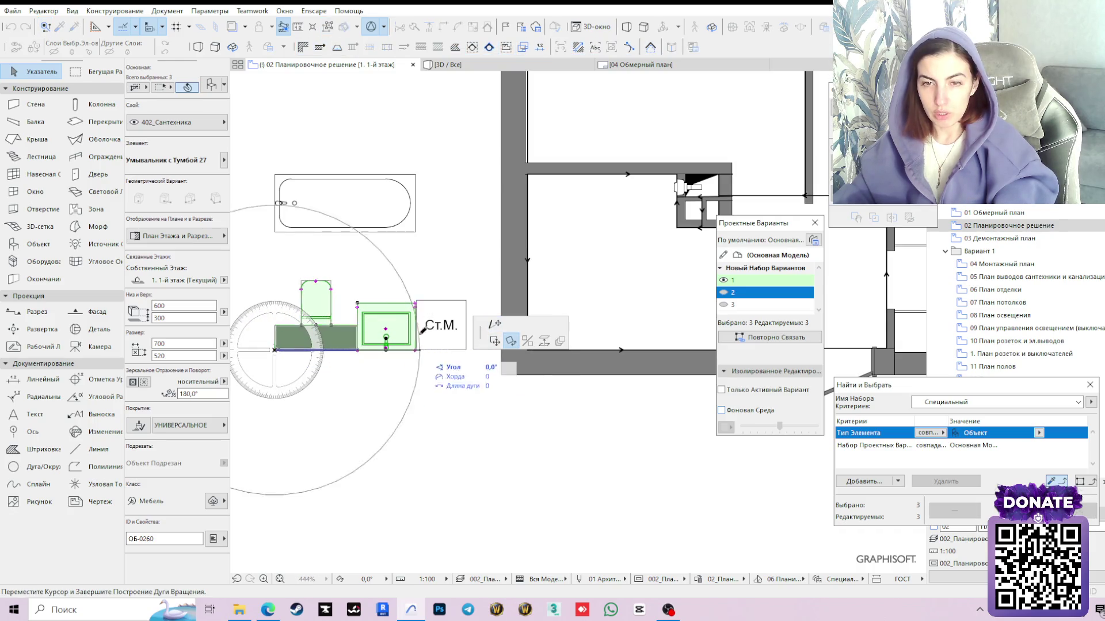
{"action": "left_click", "coordinate": [260, 351]}
{"action": "scroll", "coordinate": [466, 336], "scroll_direction": "down", "scroll_amount": 1}
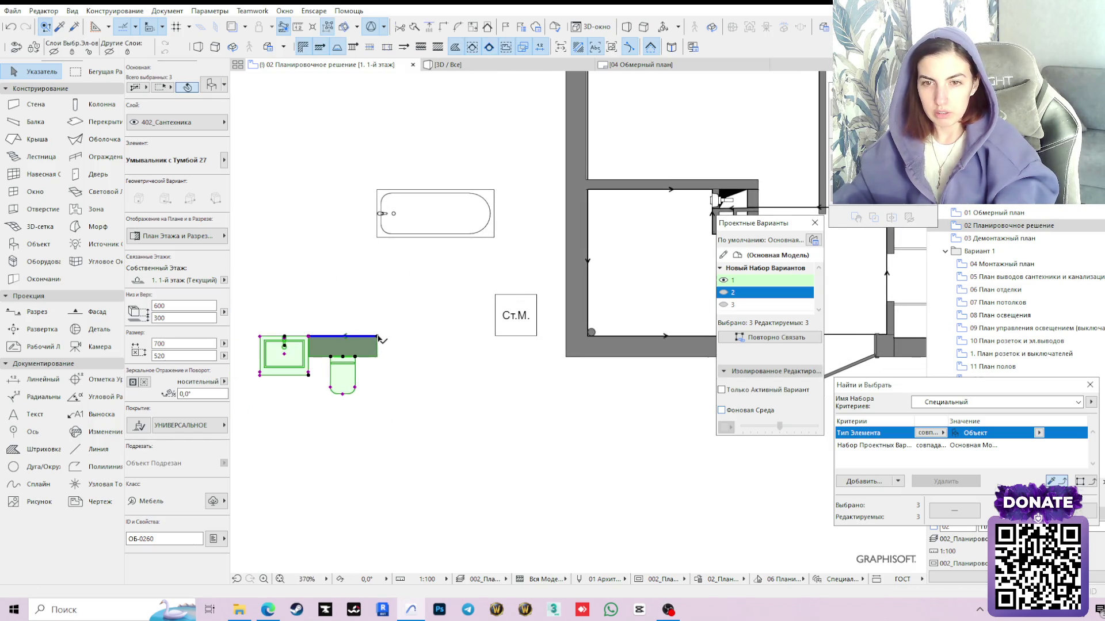
Move the rotated fixtures into the bathroom along its top wall and clear the selection
{"action": "left_click", "coordinate": [466, 335]}
{"action": "left_click", "coordinate": [494, 342]}
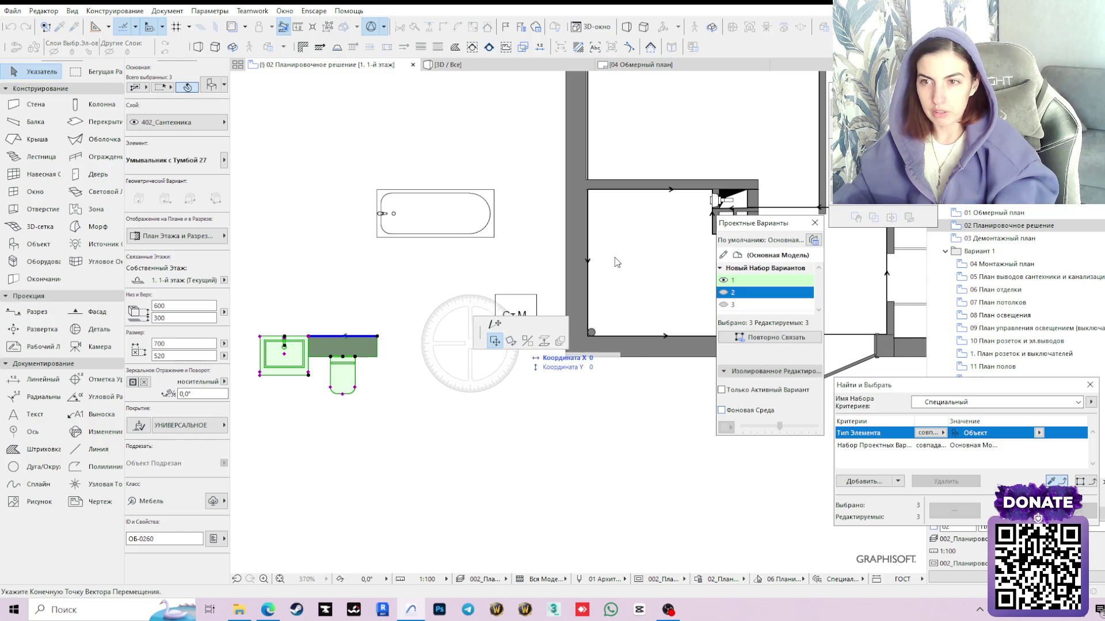
{"action": "middle_click_drag", "start_coordinate": [518, 310], "coordinate": [390, 342]}
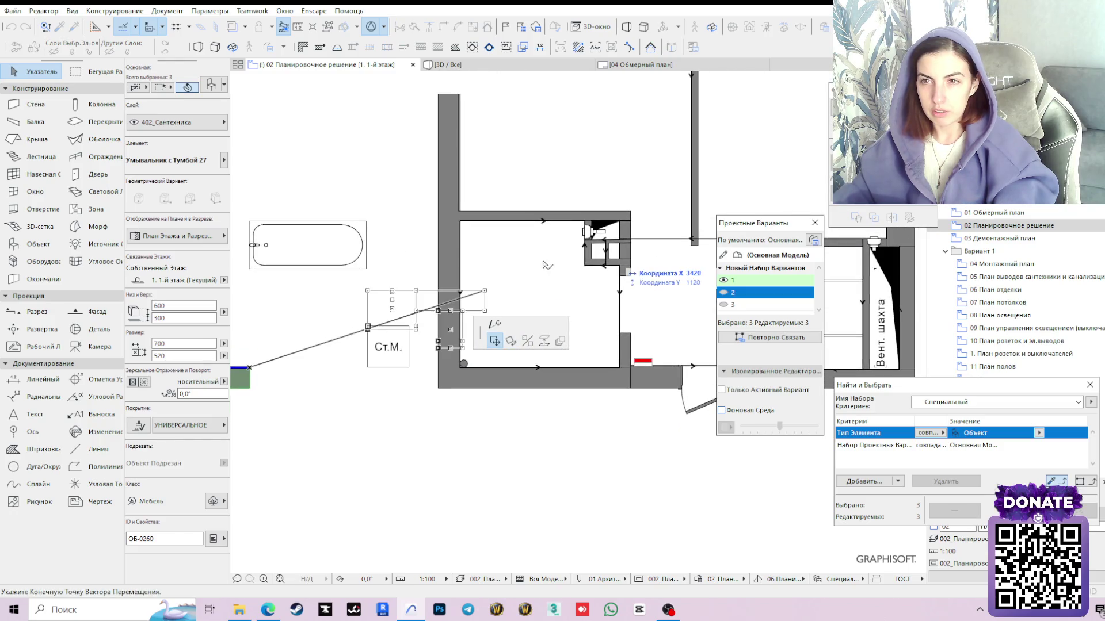
{"action": "left_click", "coordinate": [585, 223]}
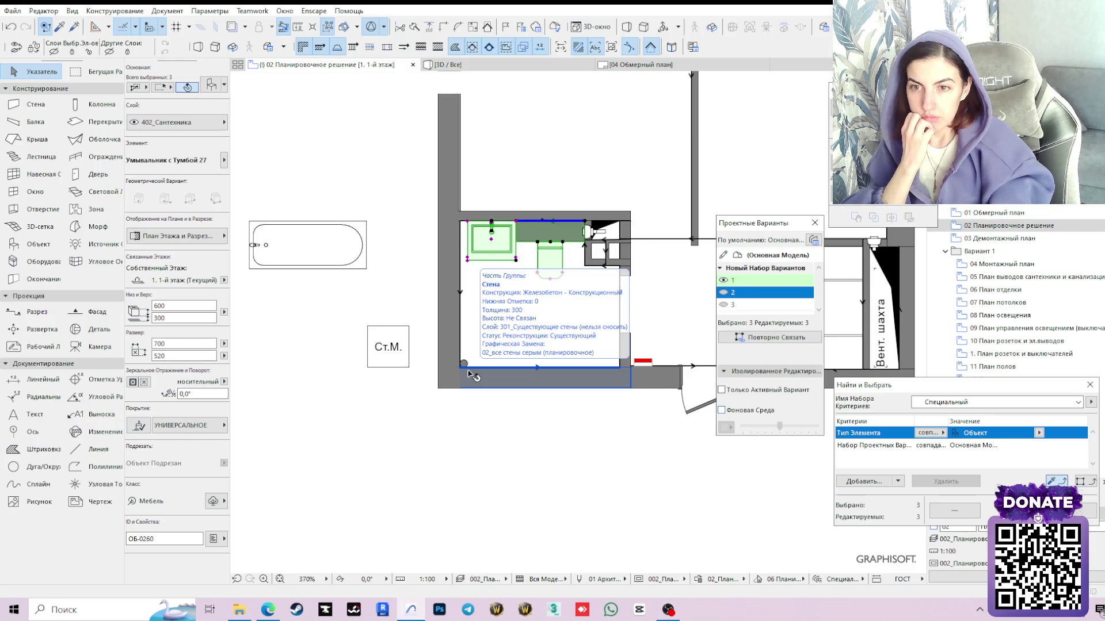
{"action": "key", "text": "Escape"}
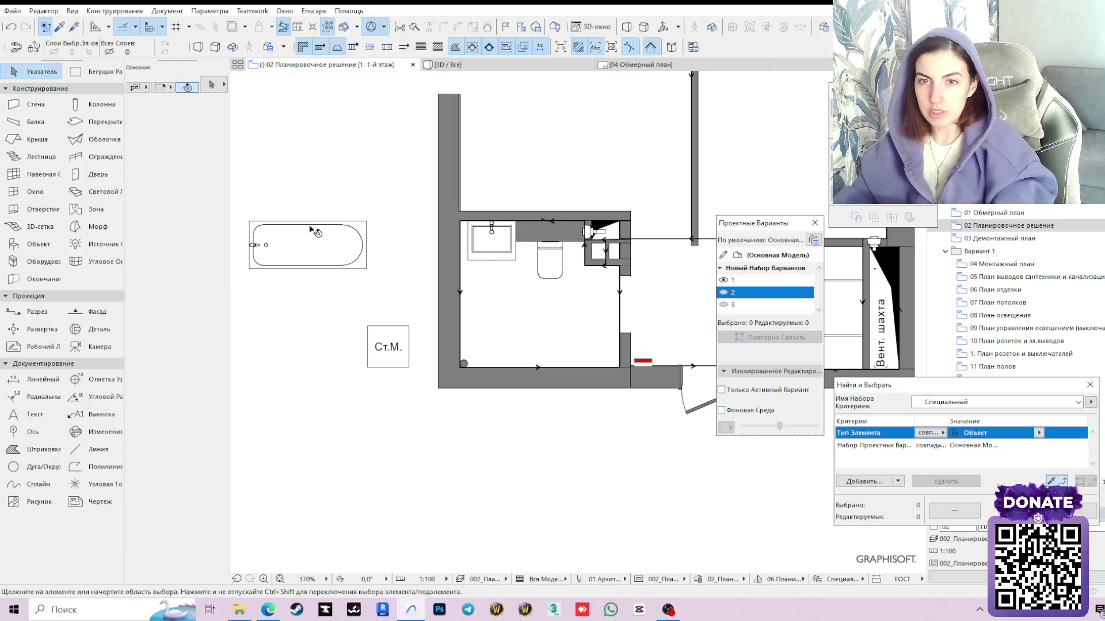
Move the bathtub from outside into the bathroom's lower-left area
{"action": "left_click", "coordinate": [310, 229]}
{"action": "left_click", "coordinate": [249, 270]}
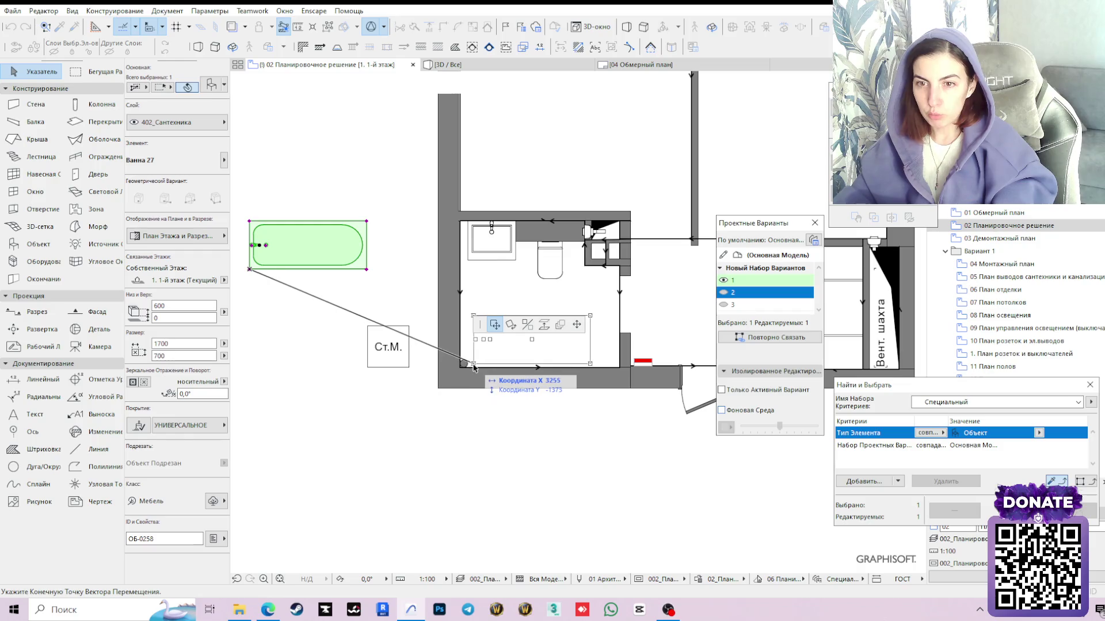
{"action": "left_click", "coordinate": [470, 368]}
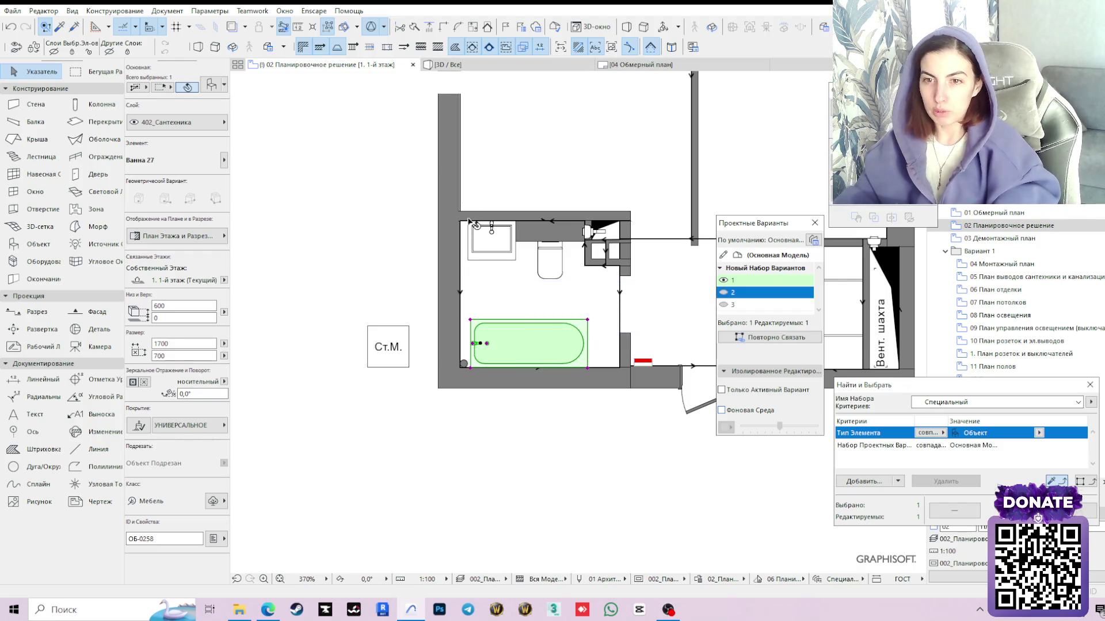
{"action": "scroll", "coordinate": [511, 343], "scroll_direction": "up", "scroll_amount": 3}
Rotate the bathtub 90° upright and seat its corner at the lower-left wall corner
{"action": "left_click", "coordinate": [452, 317]}
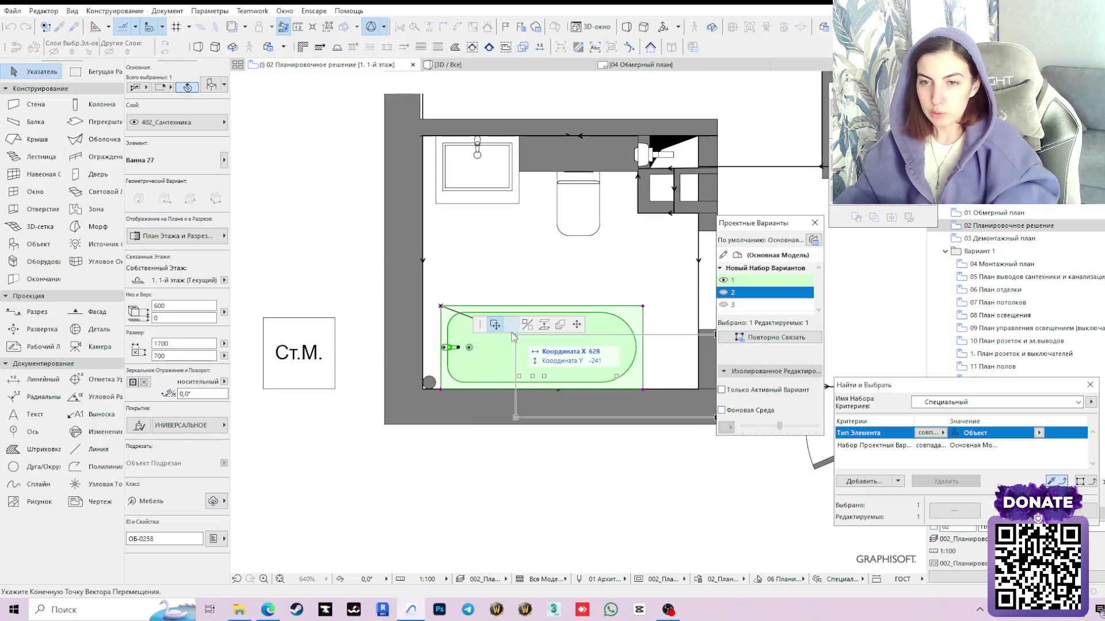
{"action": "left_click", "coordinate": [512, 324]}
{"action": "left_click", "coordinate": [441, 307]}
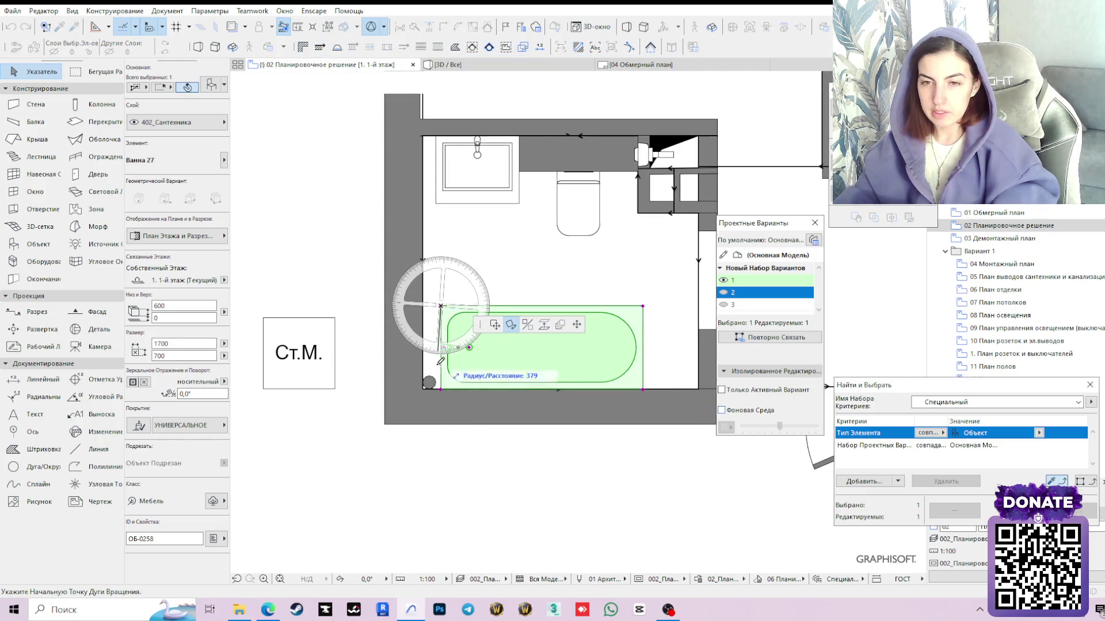
{"action": "left_click", "coordinate": [440, 401]}
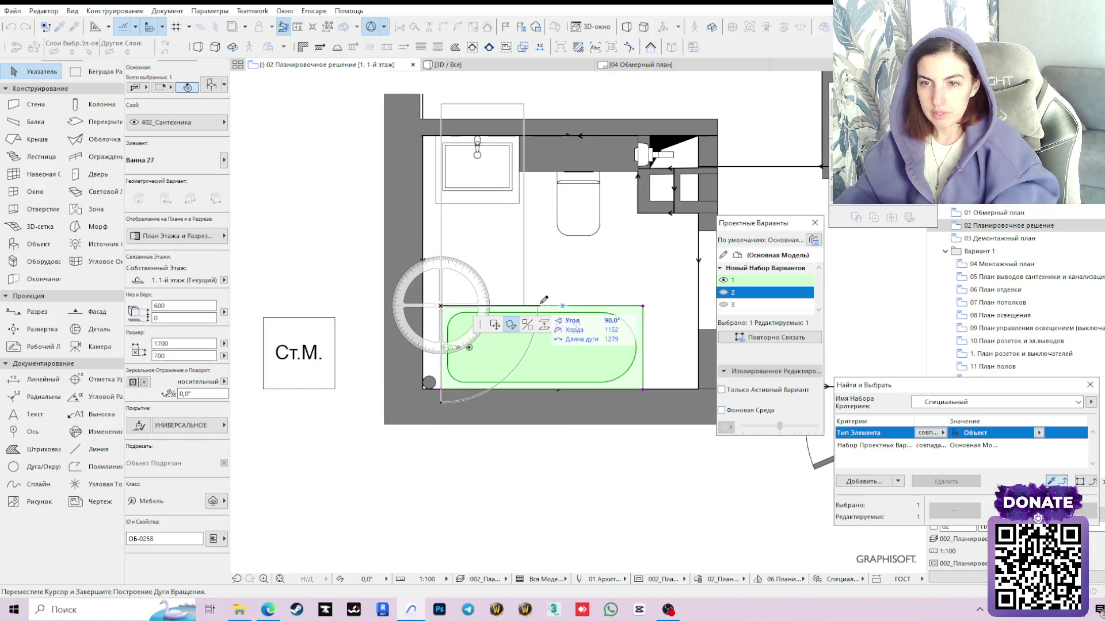
{"action": "left_click", "coordinate": [541, 306]}
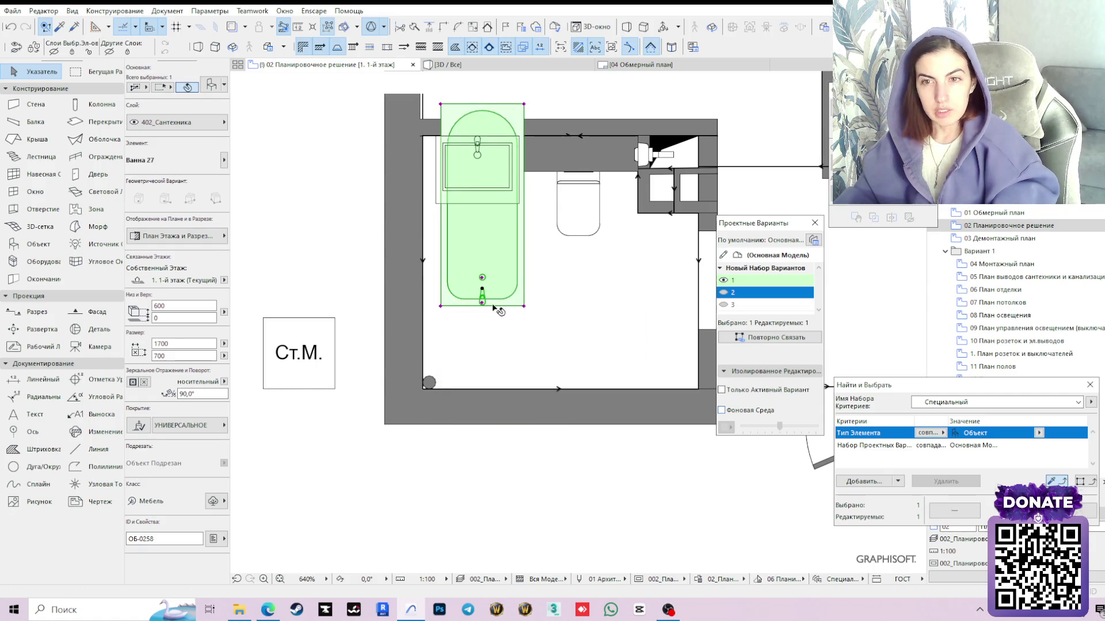
{"action": "left_click", "coordinate": [440, 306]}
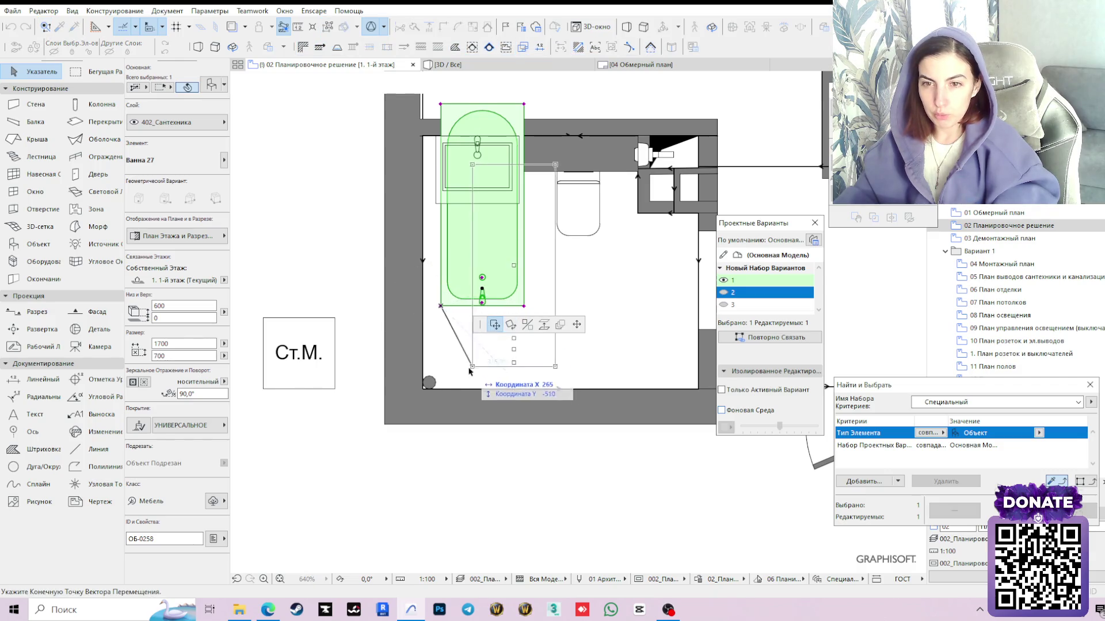
{"action": "left_click", "coordinate": [440, 389]}
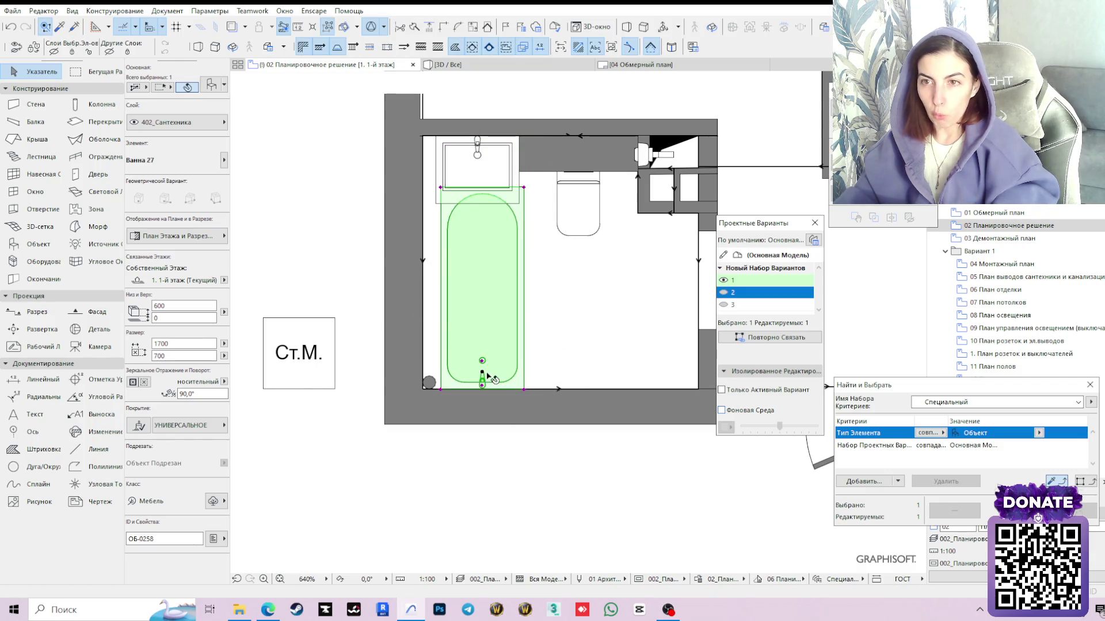
Move the washbasin down near the bathroom's bottom wall
{"action": "left_click", "coordinate": [492, 178]}
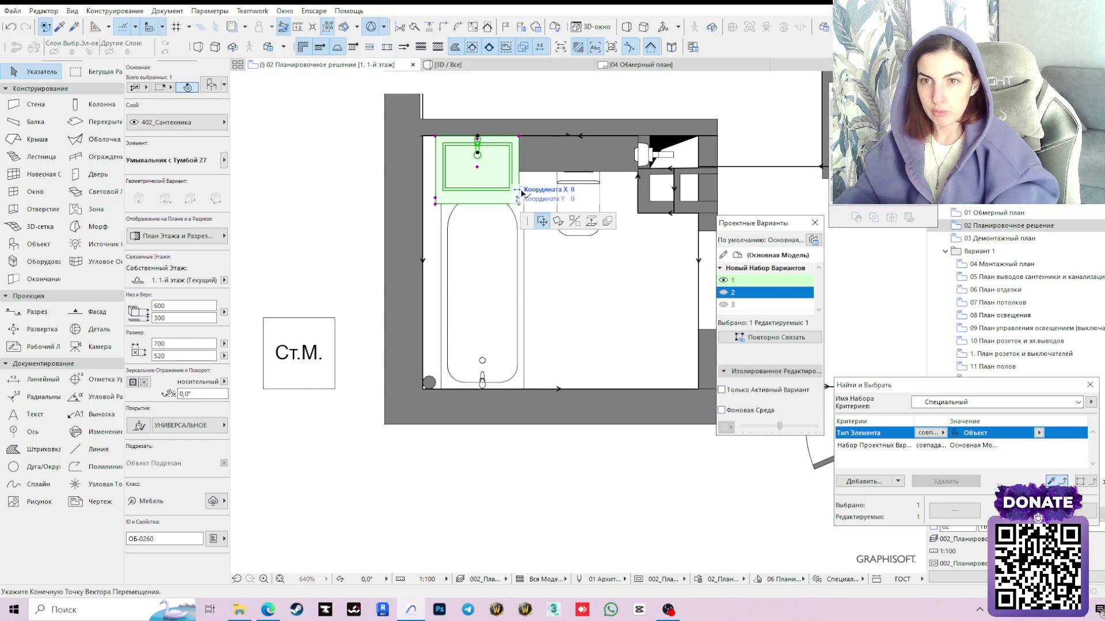
{"action": "left_click", "coordinate": [667, 348]}
{"action": "scroll", "coordinate": [604, 453], "scroll_direction": "down", "scroll_amount": 2}
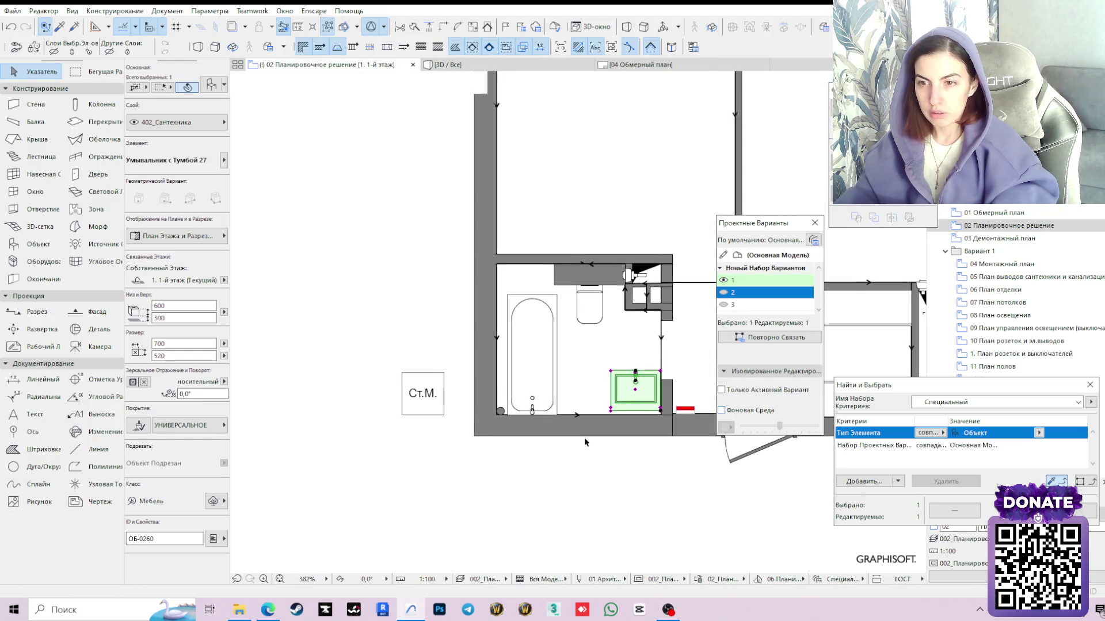
{"action": "middle_click_drag", "start_coordinate": [584, 442], "coordinate": [493, 386]}
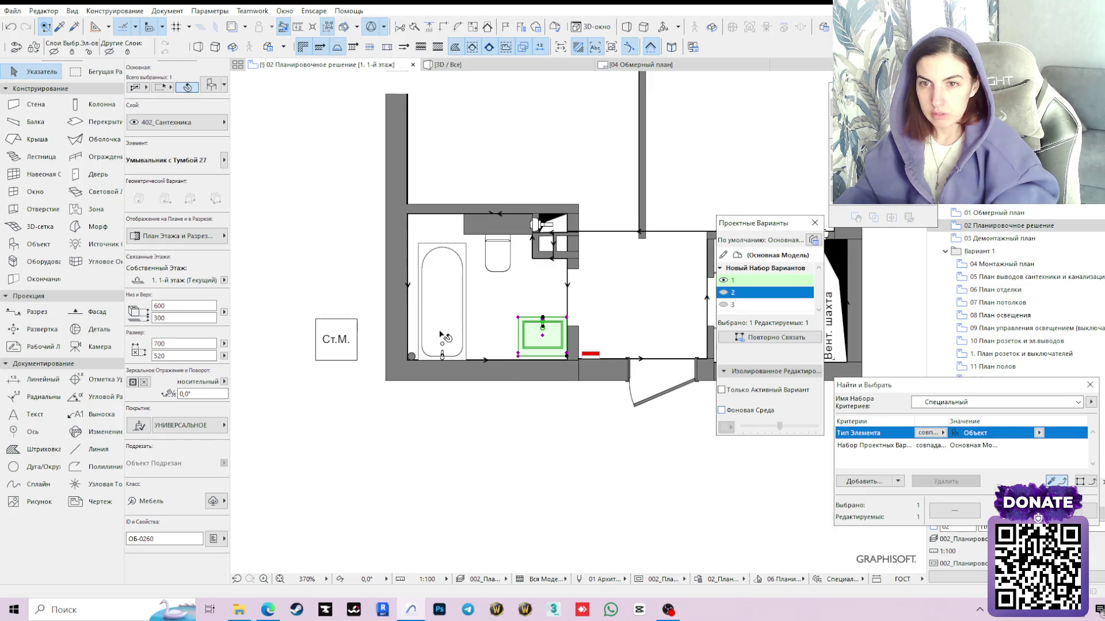
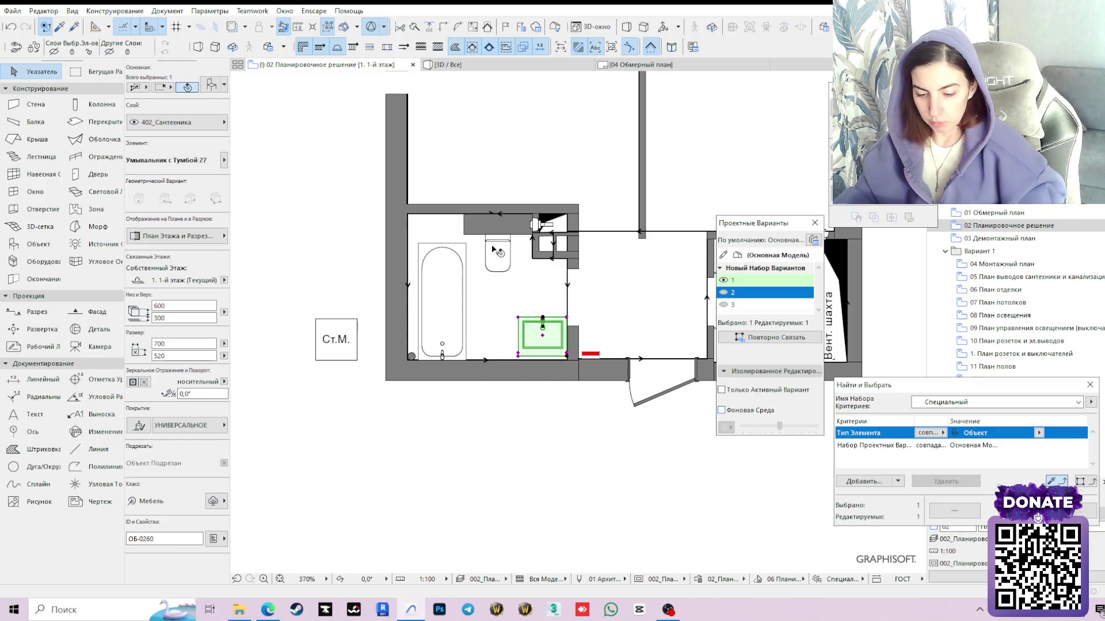
Check the clearance beside the bathtub with the Measure tool
{"action": "left_click", "coordinate": [540, 421]}
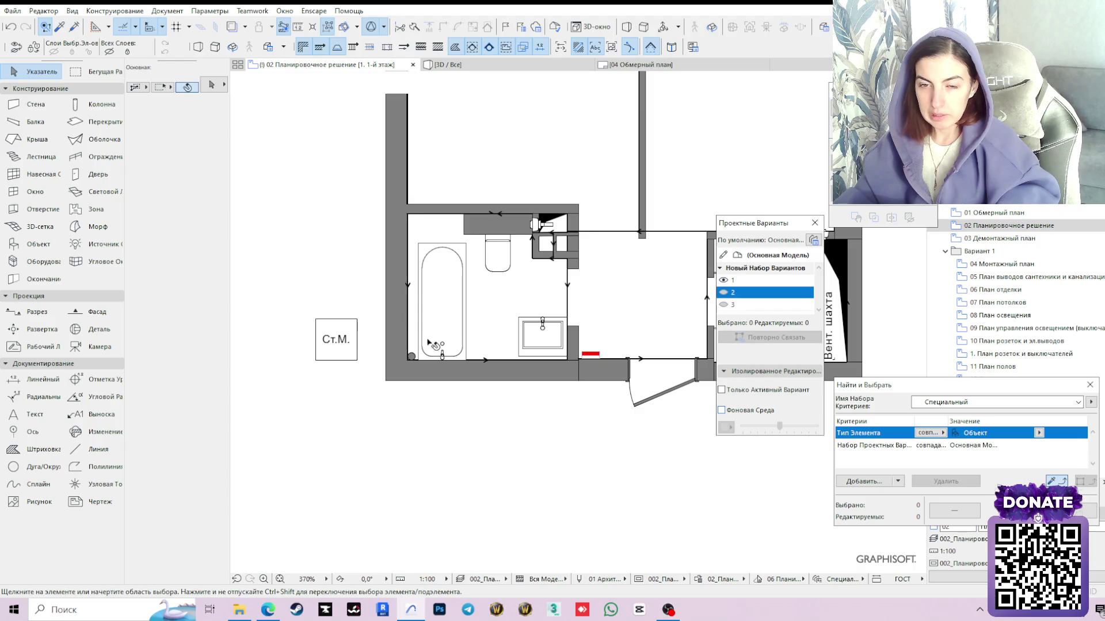
{"action": "scroll", "coordinate": [424, 366], "scroll_direction": "up", "scroll_amount": 3}
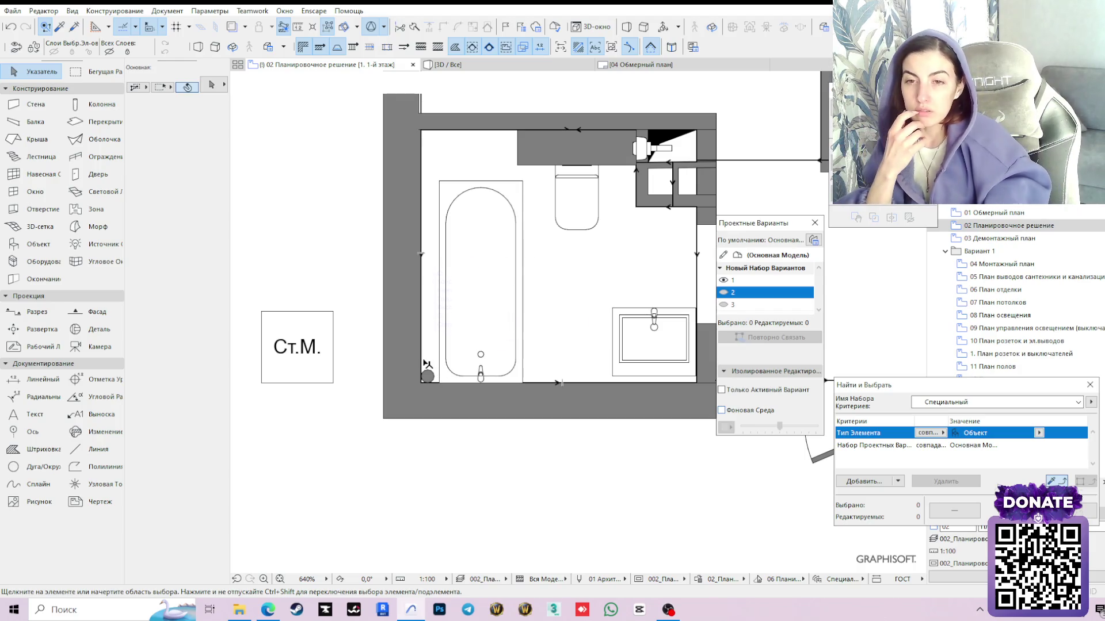
{"action": "key", "text": "m"}
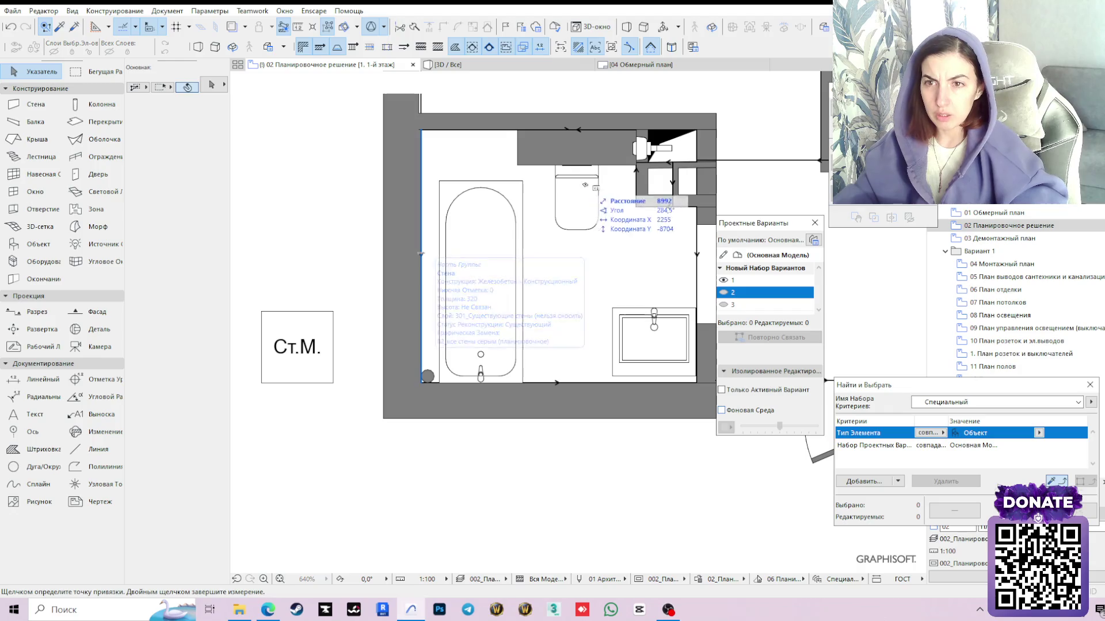
{"action": "left_click", "coordinate": [521, 180]}
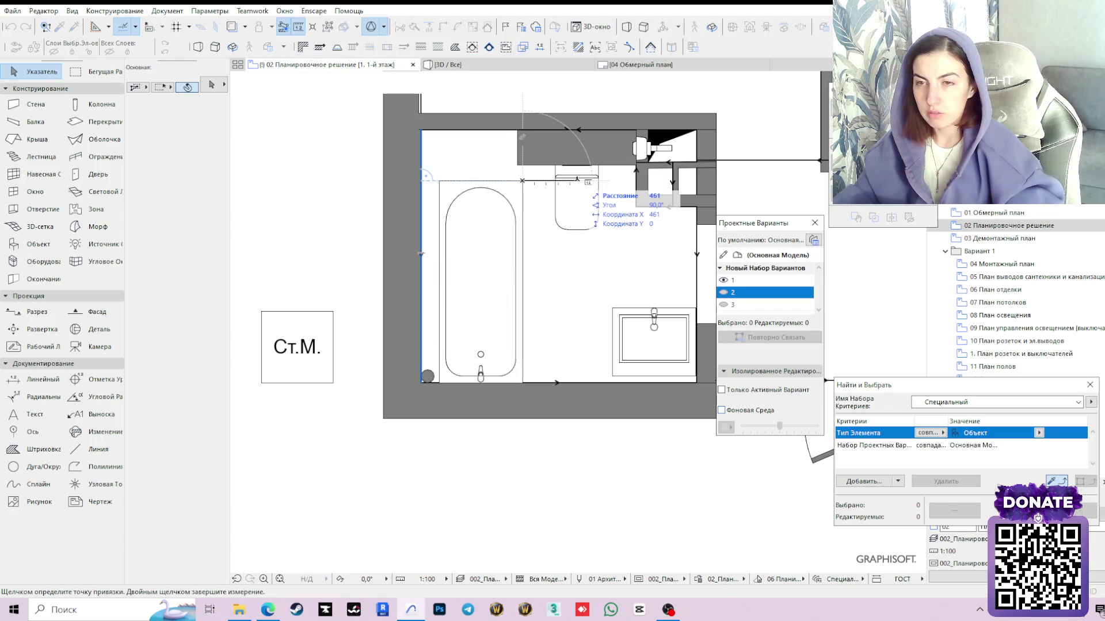
{"action": "key", "text": "Escape"}
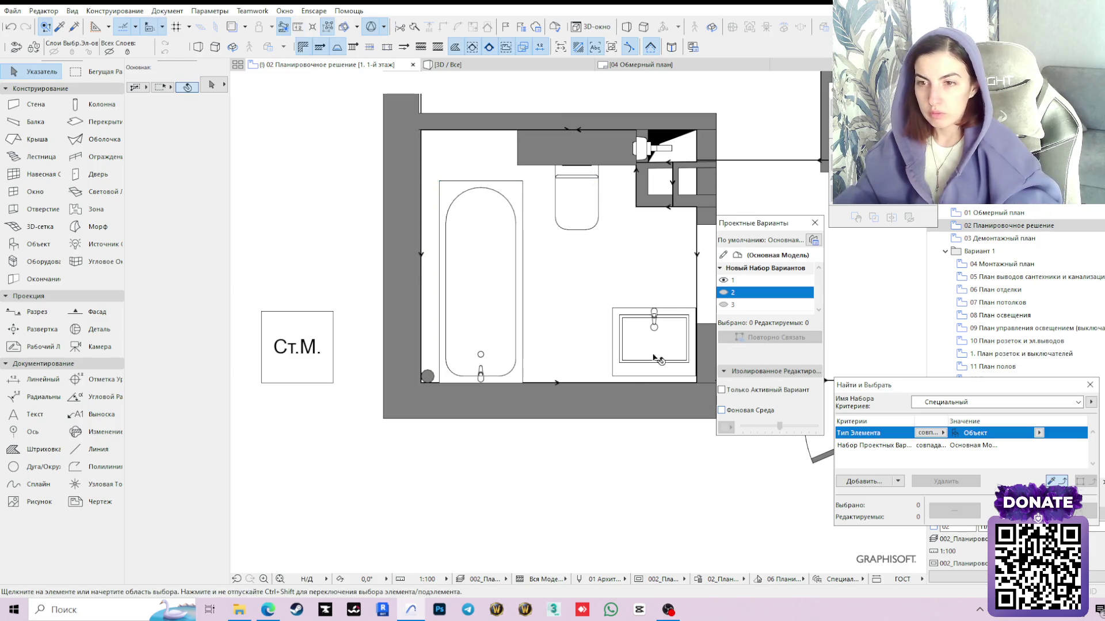
Rotate the washbasin 180° about its corner
{"action": "left_click", "coordinate": [654, 327]}
{"action": "left_click", "coordinate": [613, 309]}
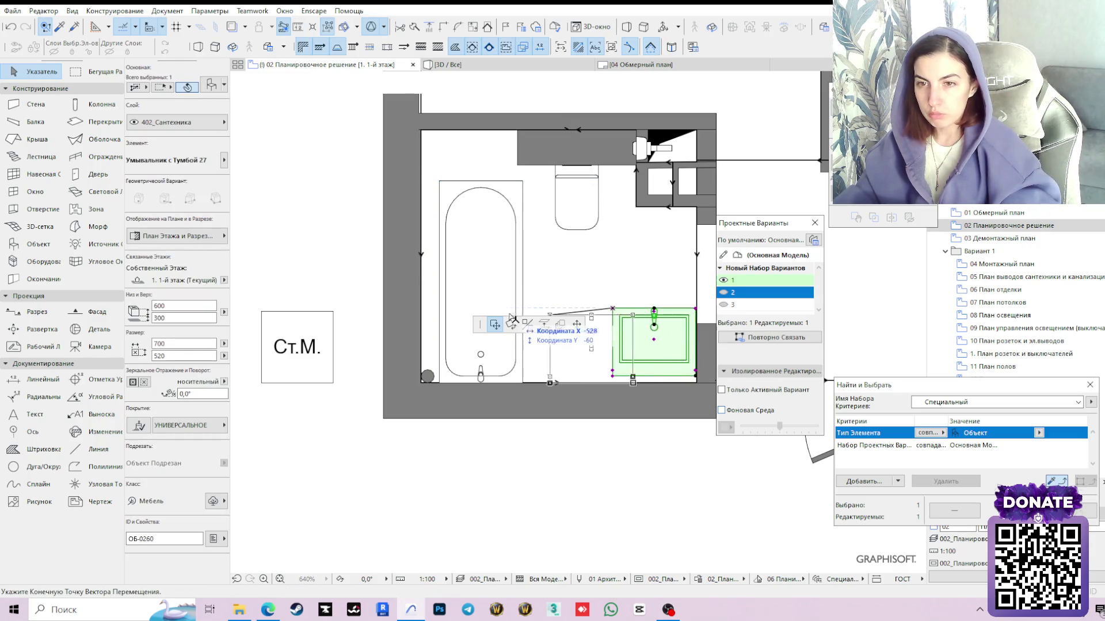
{"action": "key", "text": "ctrl+e"}
{"action": "left_click", "coordinate": [612, 309]}
{"action": "left_click", "coordinate": [698, 309]}
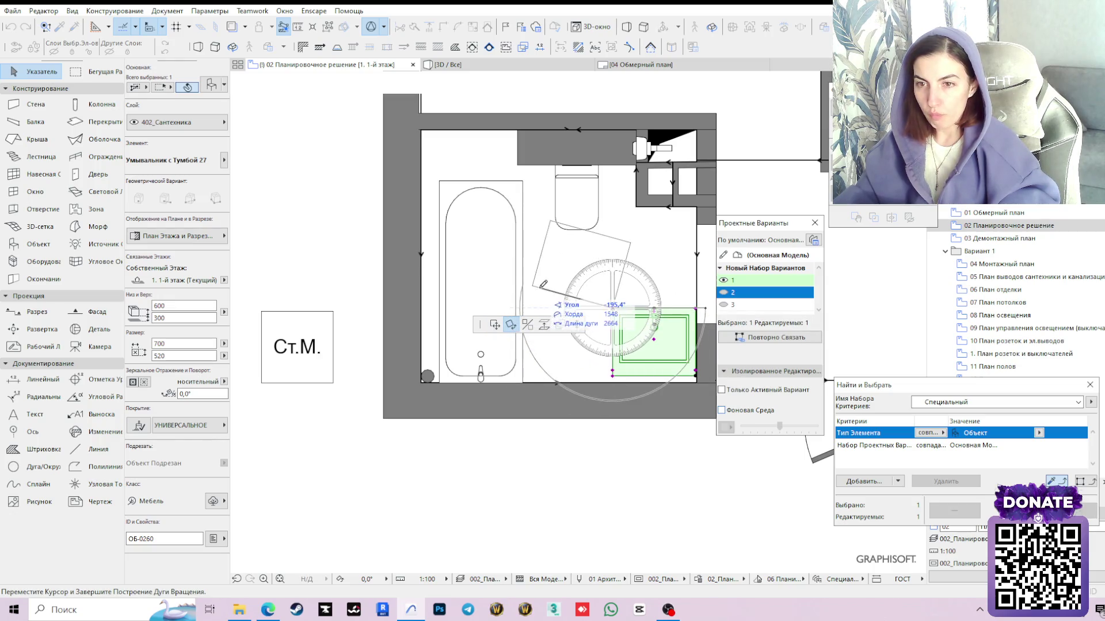
{"action": "left_click", "coordinate": [602, 319]}
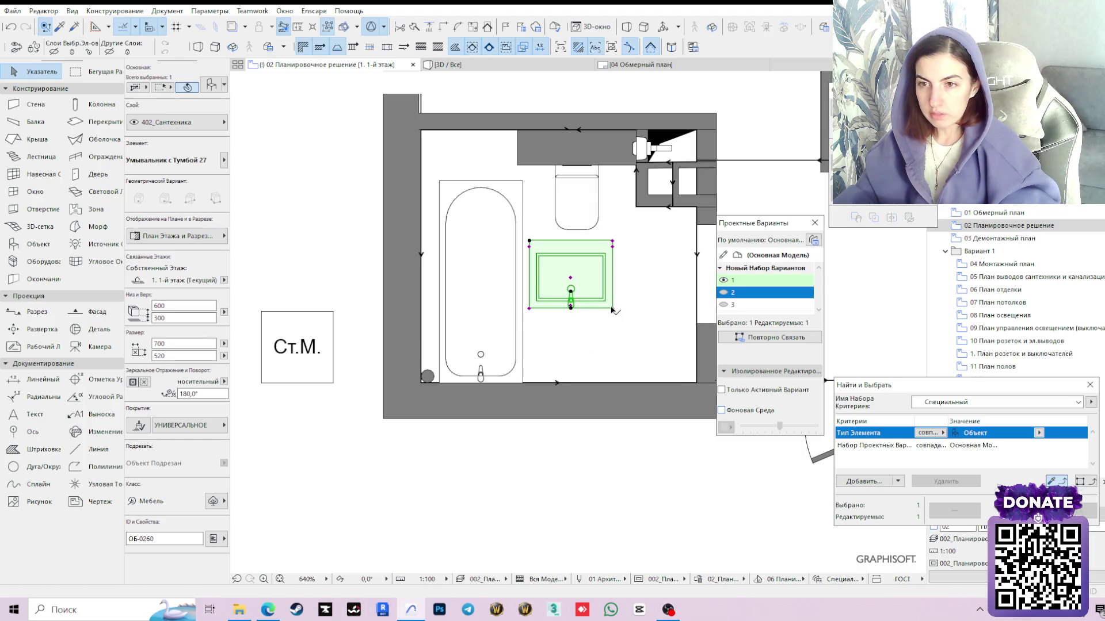
Move the washbasin down against the bottom wall and verify the gap from the toilet
{"action": "left_click", "coordinate": [613, 308]}
{"action": "key", "text": "ctrl+e"}
{"action": "left_click", "coordinate": [496, 325]}
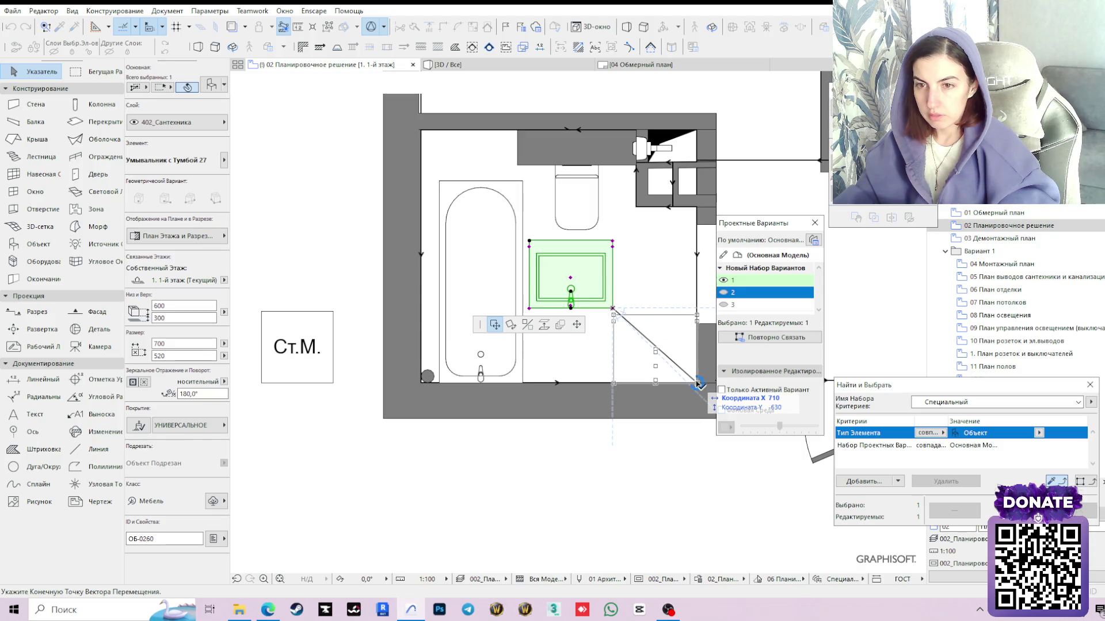
{"action": "left_click", "coordinate": [609, 383]}
{"action": "key", "text": "m"}
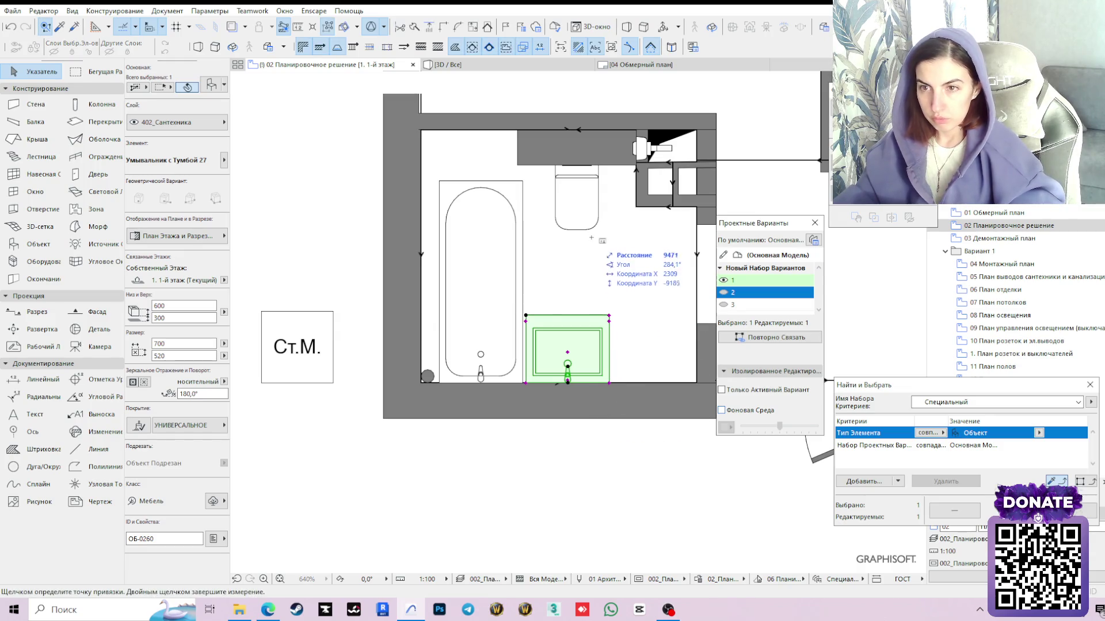
{"action": "left_click", "coordinate": [575, 229]}
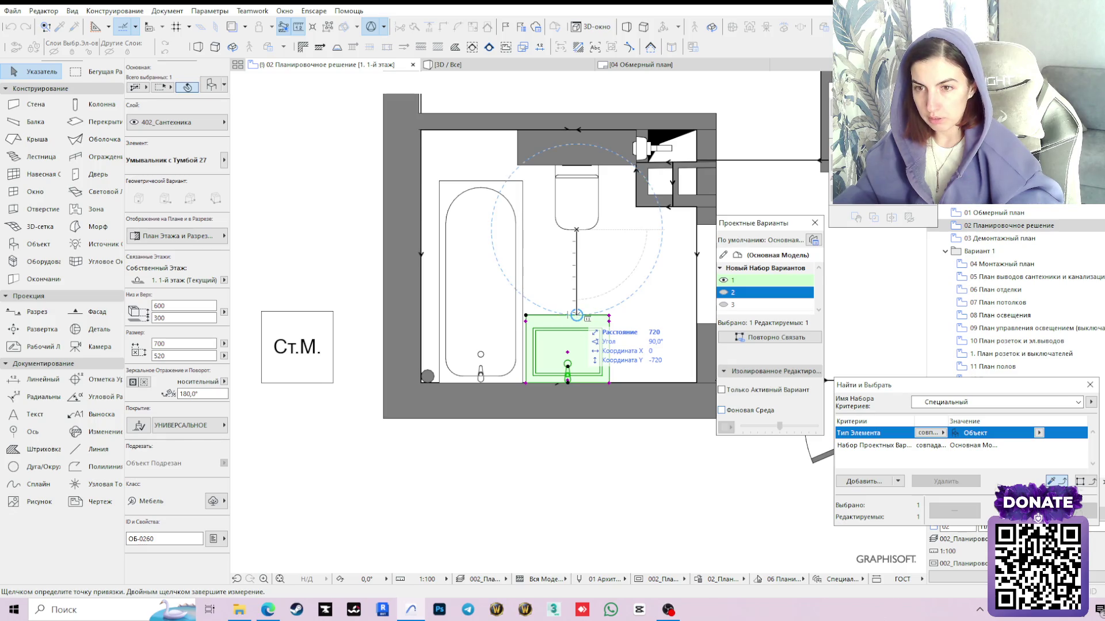
{"action": "key", "text": "Escape"}
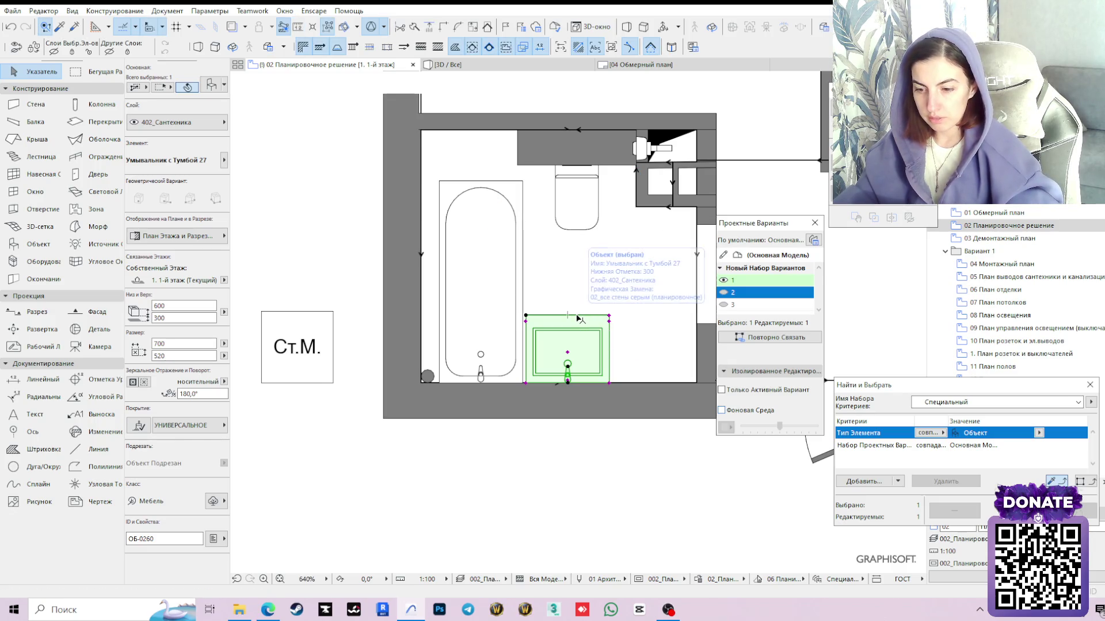
{"action": "left_click", "coordinate": [328, 374]}
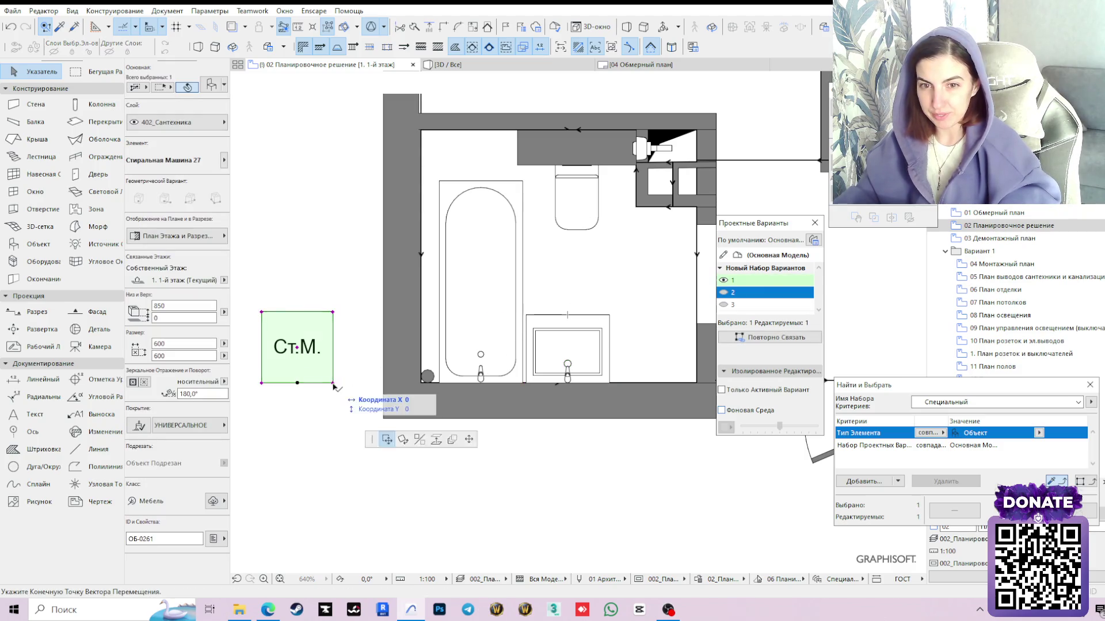
Move the washing machine to stand beside the washbasin at the bottom wall
{"action": "left_click", "coordinate": [332, 382]}
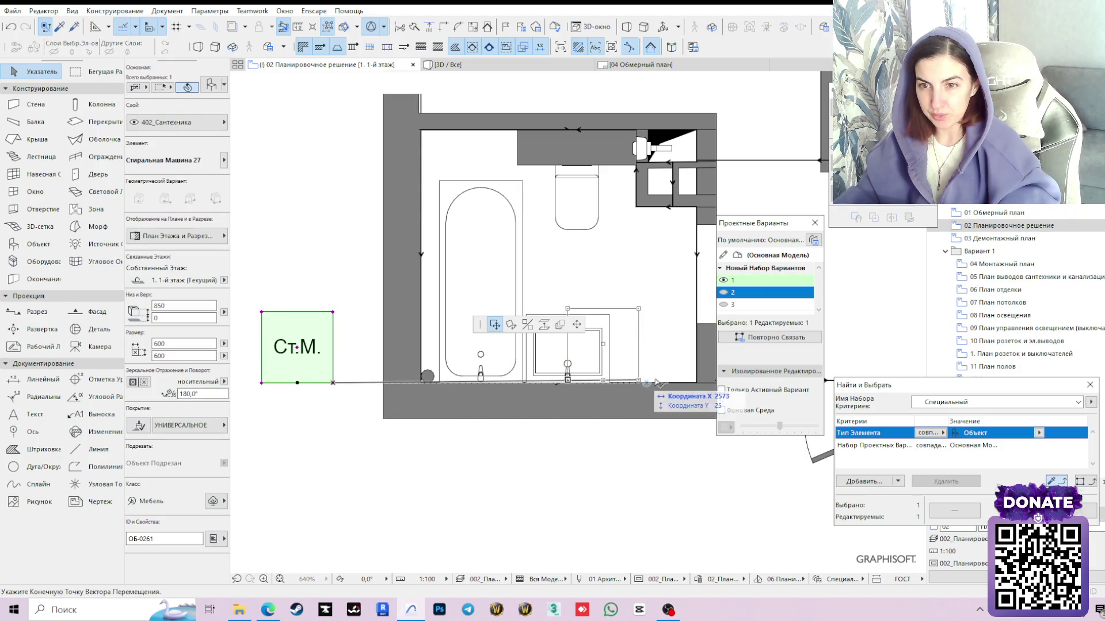
{"action": "left_click", "coordinate": [698, 384]}
{"action": "left_click", "coordinate": [619, 459]}
{"action": "scroll", "coordinate": [629, 362], "scroll_direction": "down", "scroll_amount": 2}
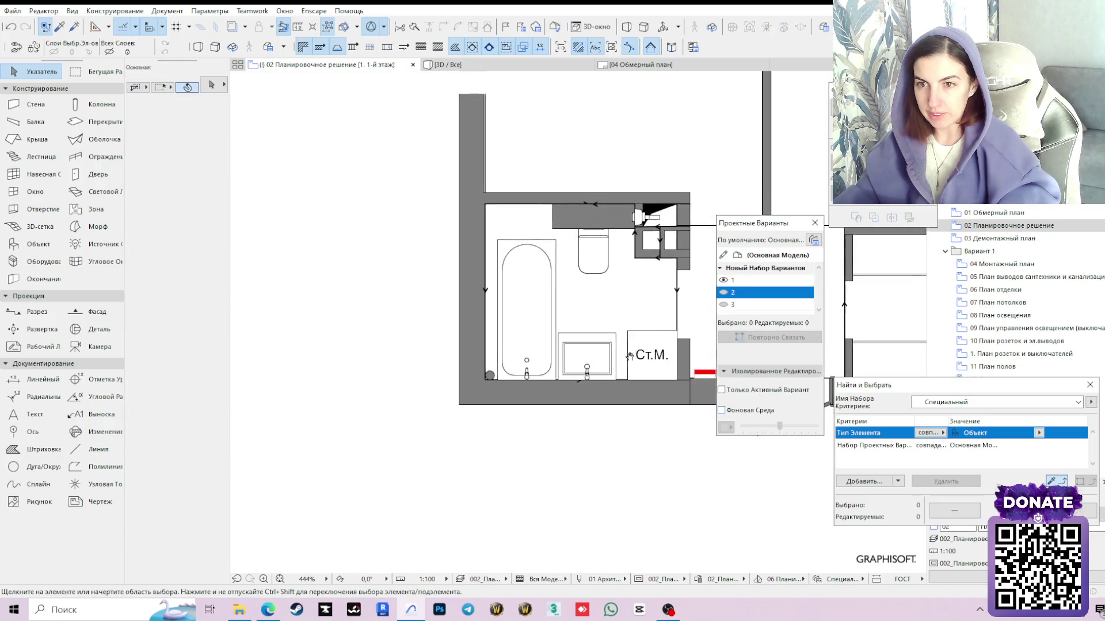
{"action": "middle_click_drag", "start_coordinate": [630, 356], "coordinate": [566, 332]}
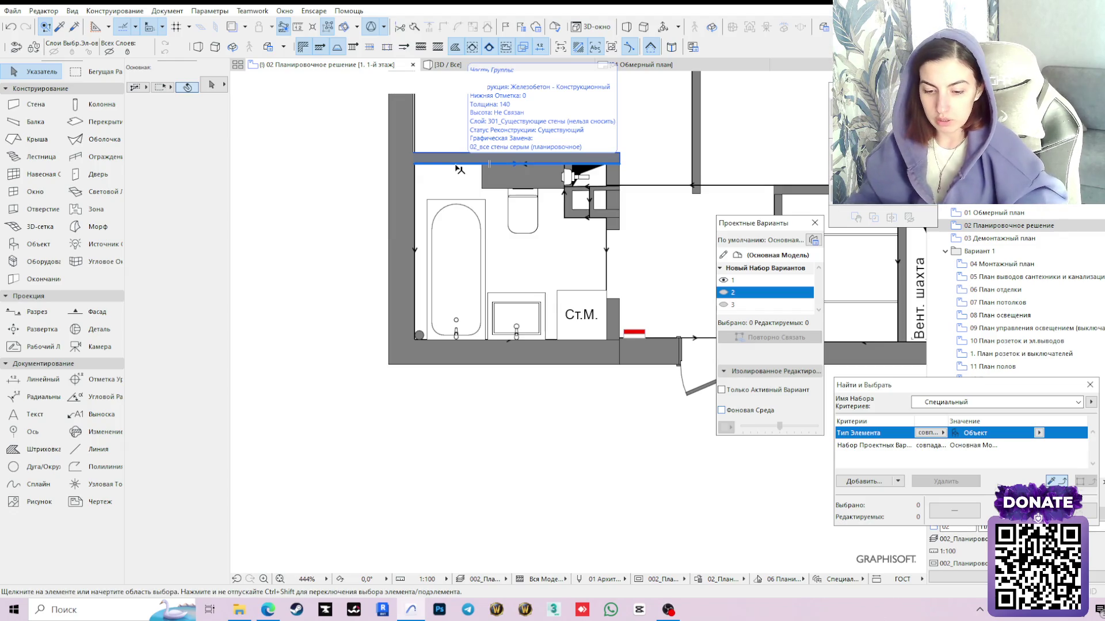
Measure the bathroom's wall lengths from corner to corner
{"action": "key", "text": "m"}
{"action": "left_click", "coordinate": [565, 164]}
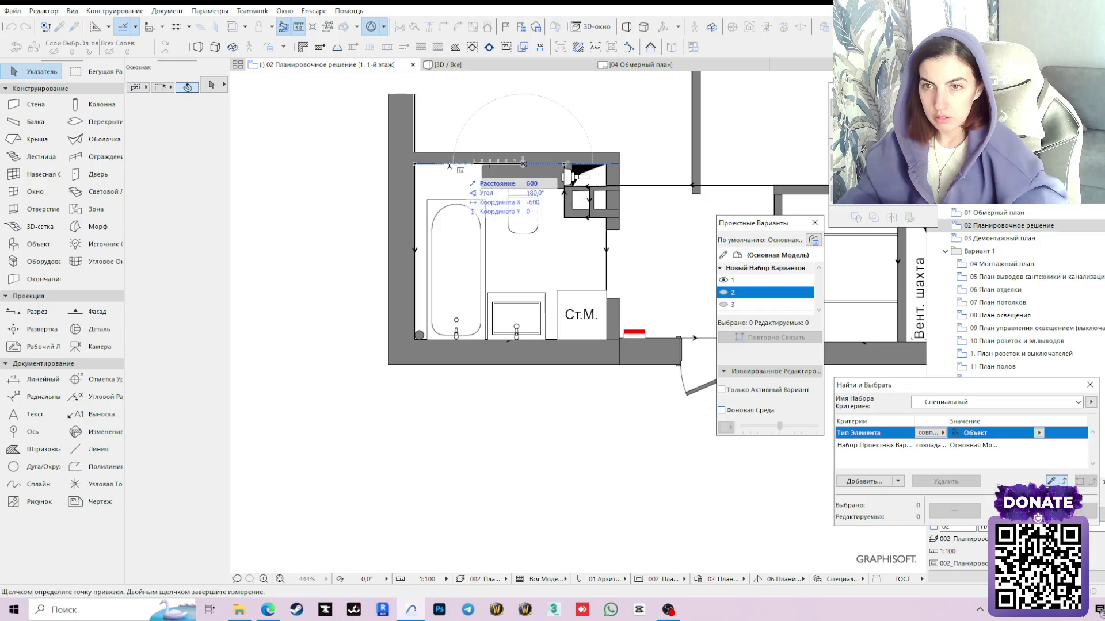
{"action": "left_click", "coordinate": [414, 163]}
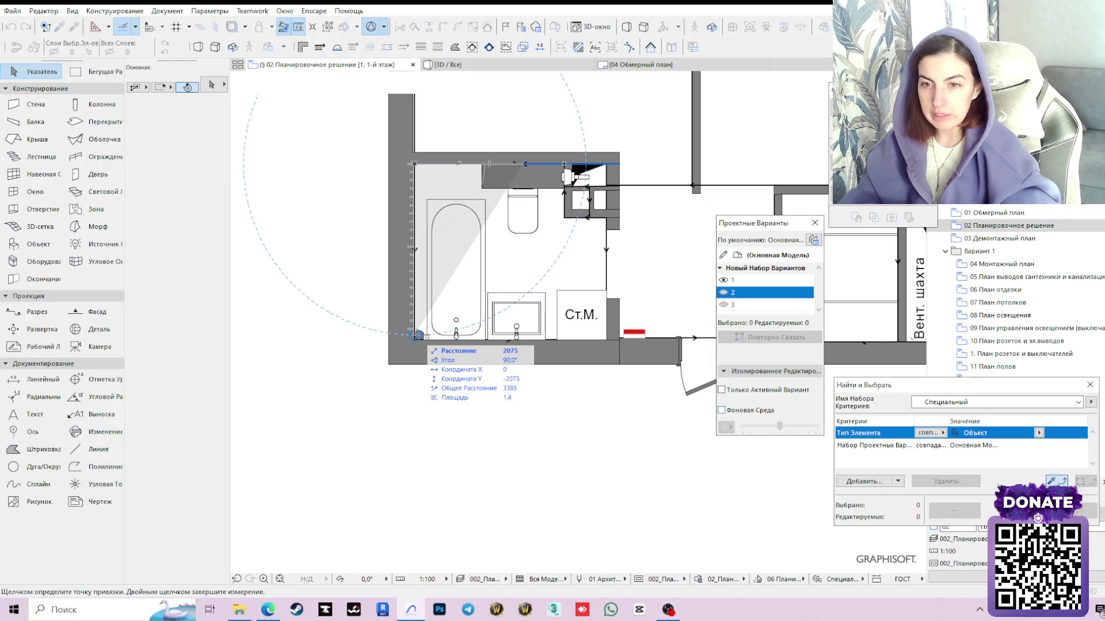
{"action": "double_click", "coordinate": [417, 335]}
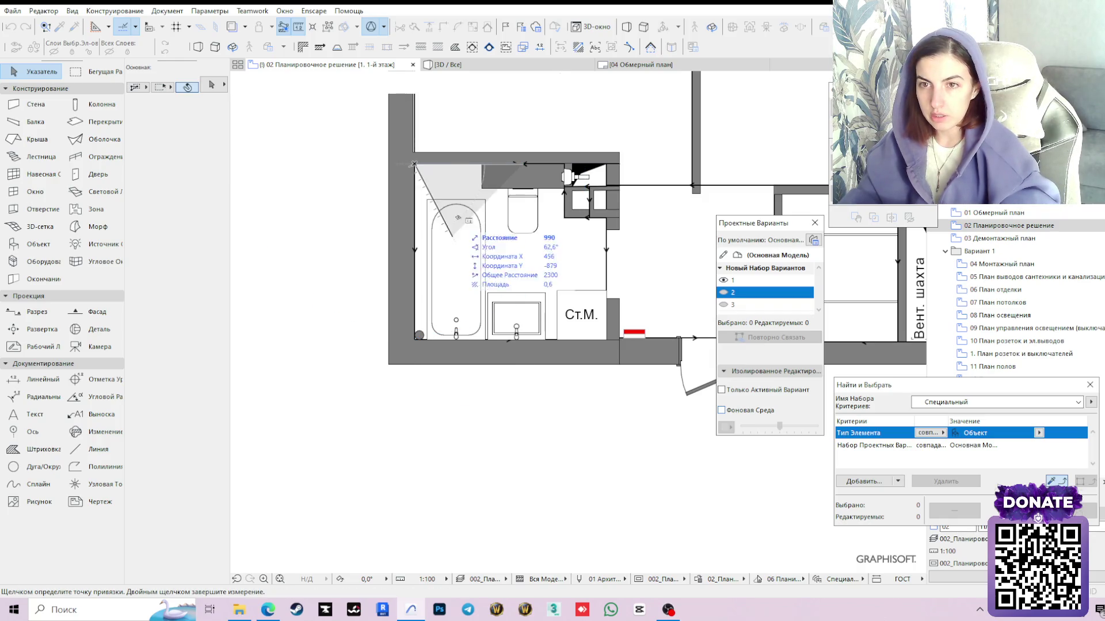
{"action": "left_click", "coordinate": [455, 251]}
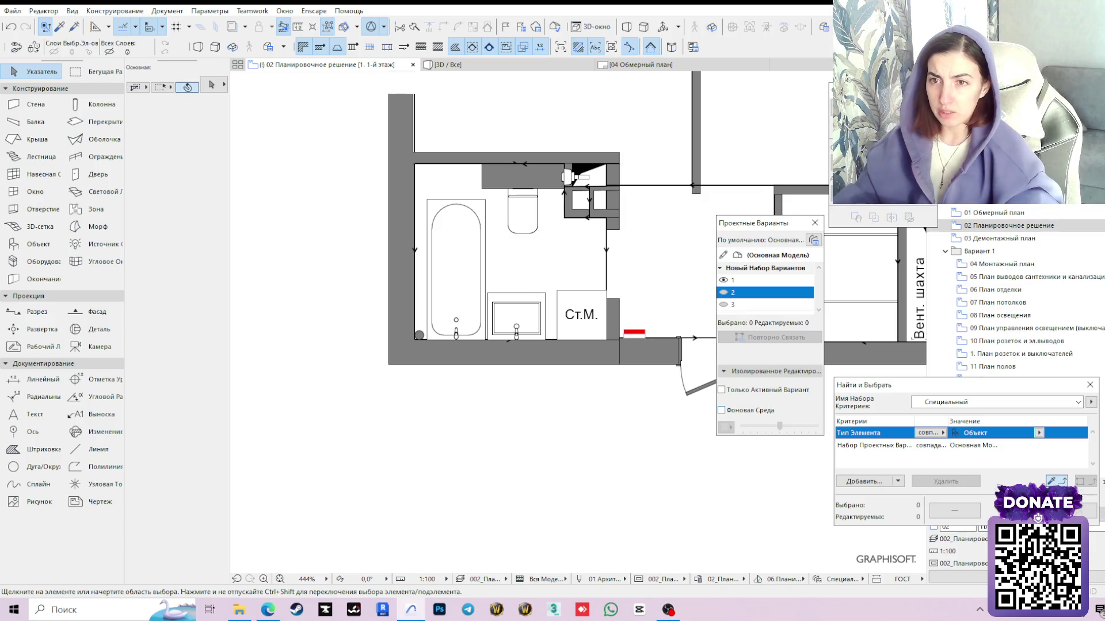
{"action": "scroll", "coordinate": [516, 297], "scroll_direction": "down", "scroll_amount": 3}
{"action": "middle_click_drag", "start_coordinate": [553, 274], "coordinate": [520, 370]}
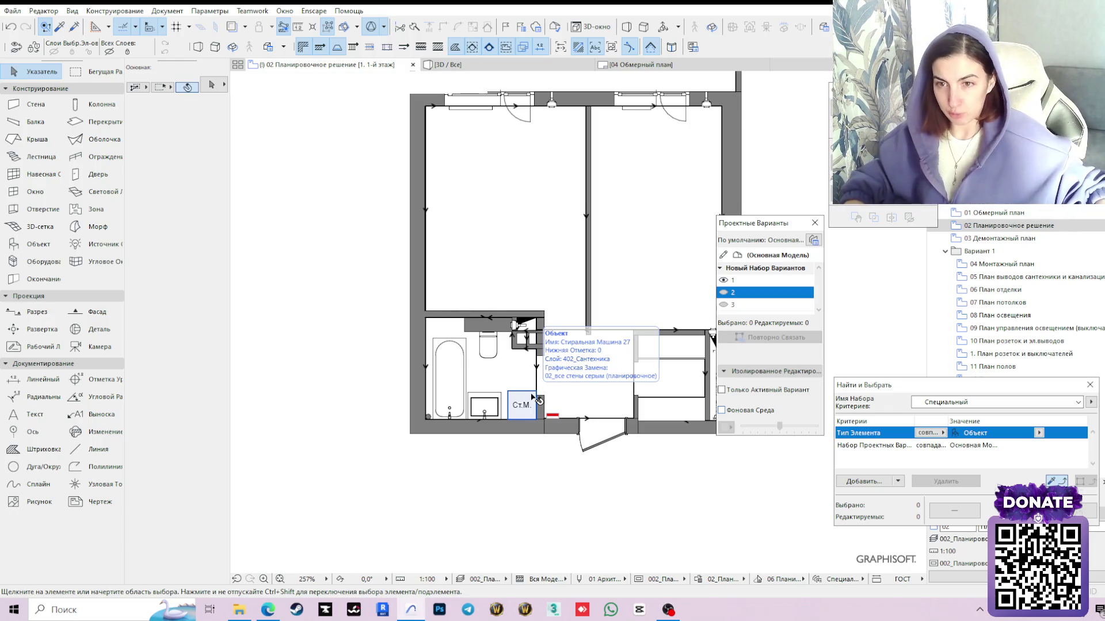
{"action": "left_click", "coordinate": [520, 477]}
{"action": "left_click", "coordinate": [525, 439]}
{"action": "middle_click_drag", "start_coordinate": [590, 228], "coordinate": [546, 291]}
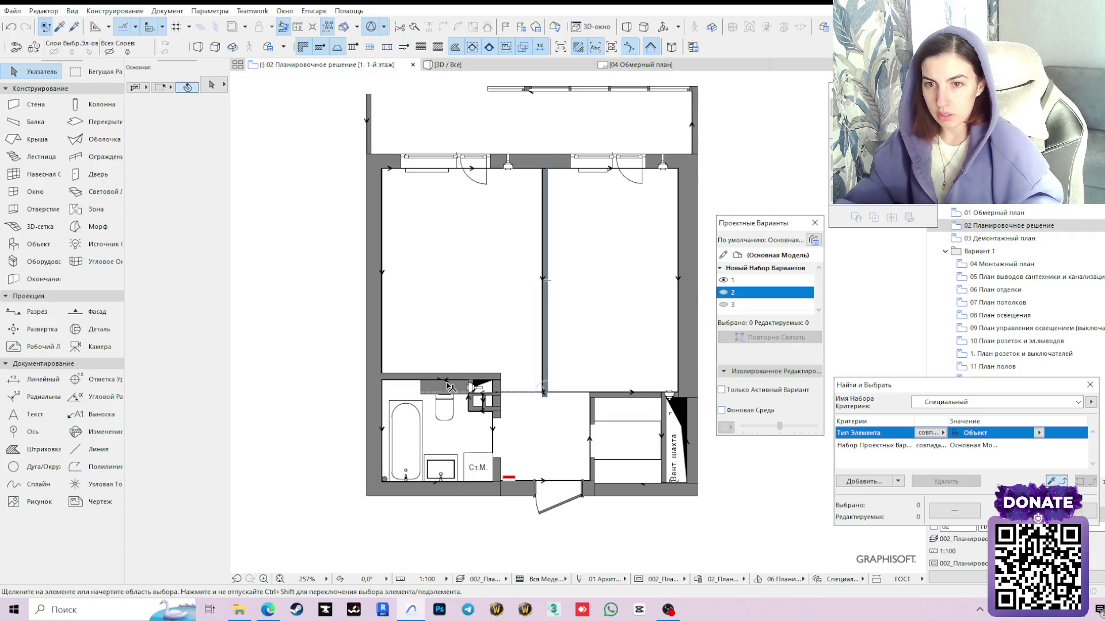
{"action": "left_click", "coordinate": [430, 527]}
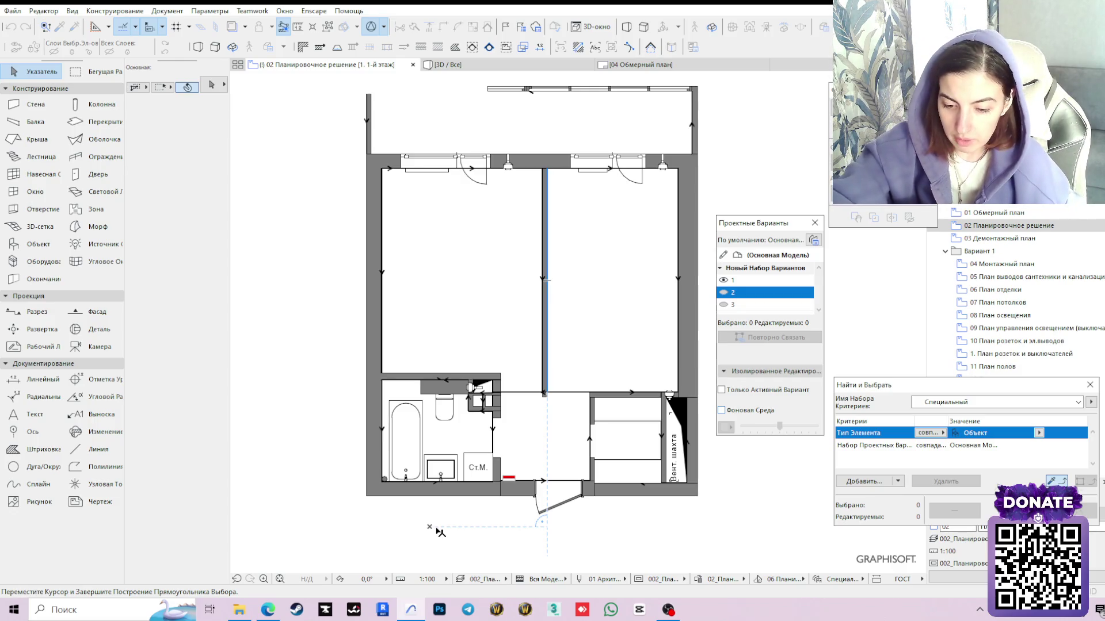
{"action": "key", "text": "XF86AudioLowerVolume"}
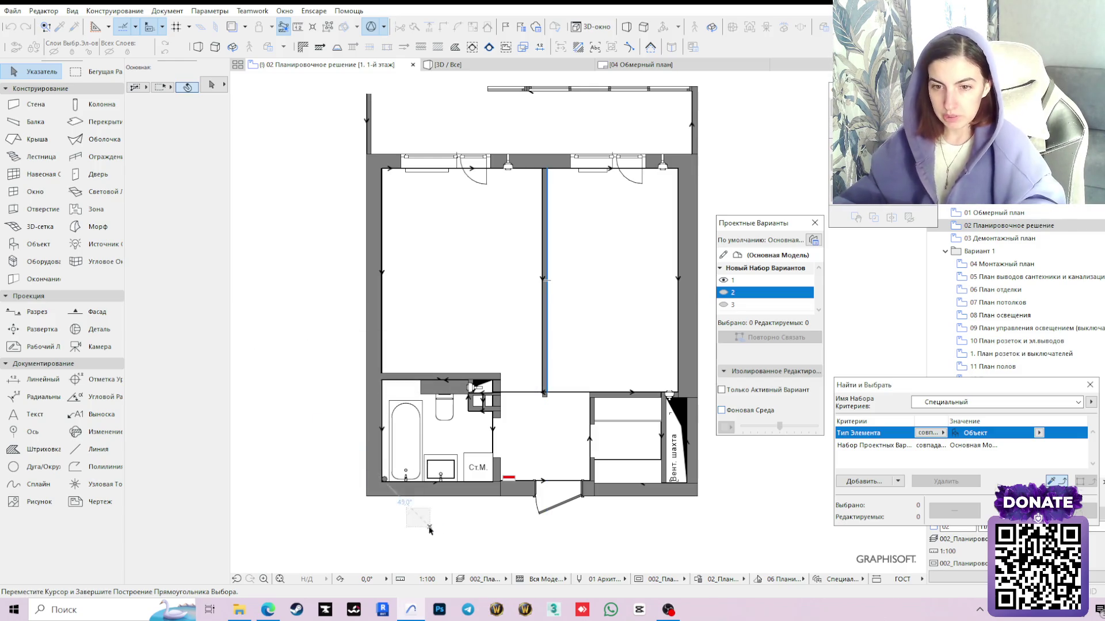
{"action": "left_click", "coordinate": [430, 528]}
{"action": "middle_click_drag", "start_coordinate": [708, 387], "coordinate": [641, 393]}
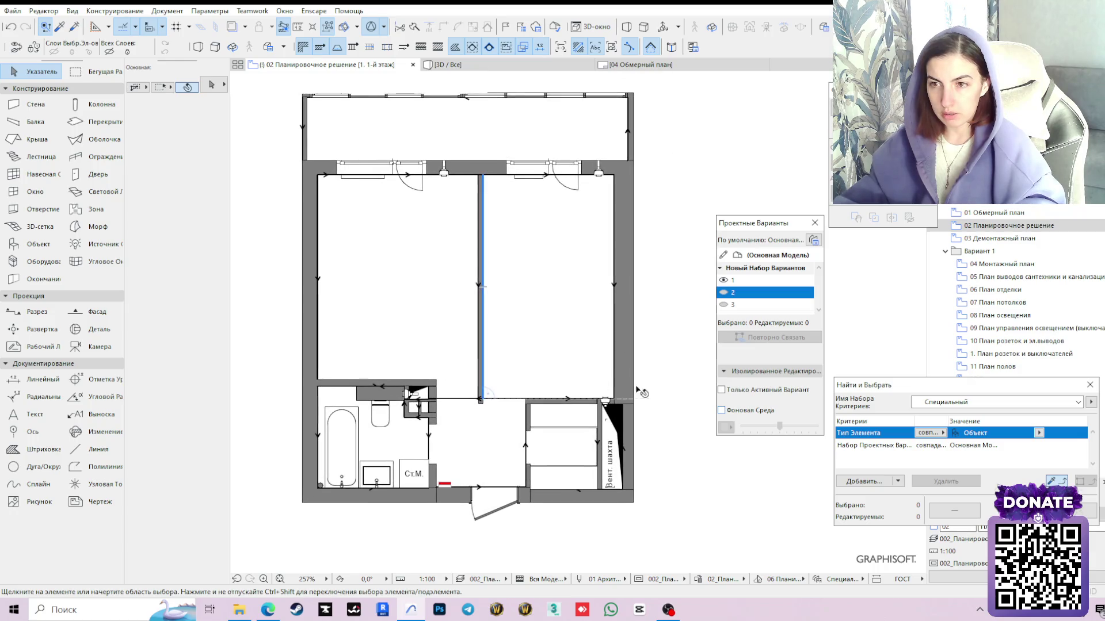
{"action": "left_click", "coordinate": [379, 413]}
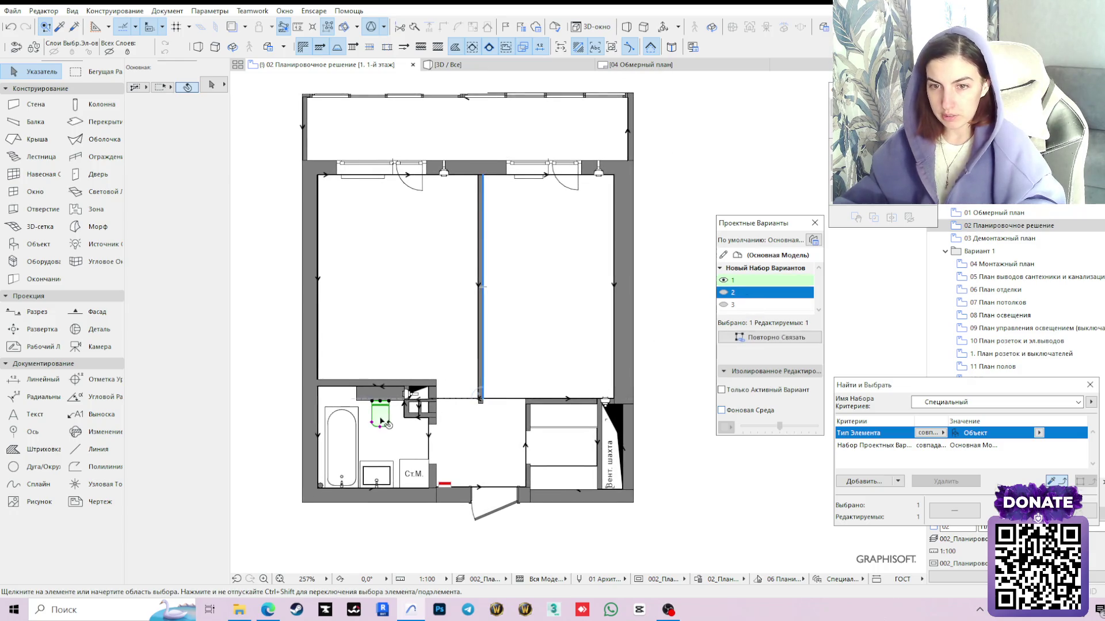
Set the bathtub length to 1800 in the Info Box
{"action": "left_click", "coordinate": [734, 280]}
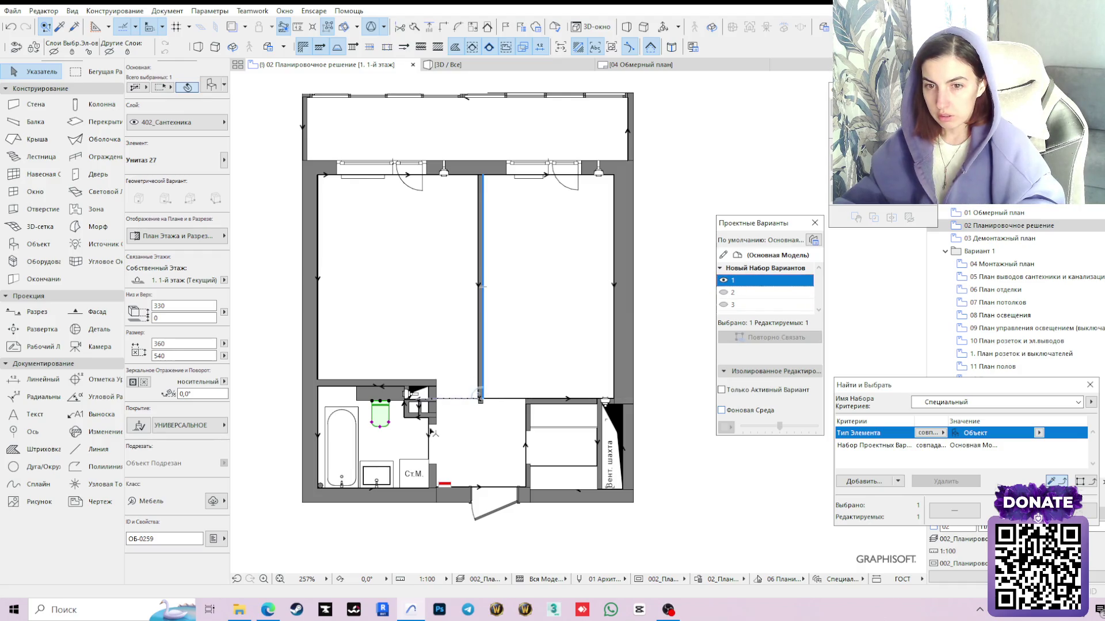
{"action": "left_click", "coordinate": [406, 530]}
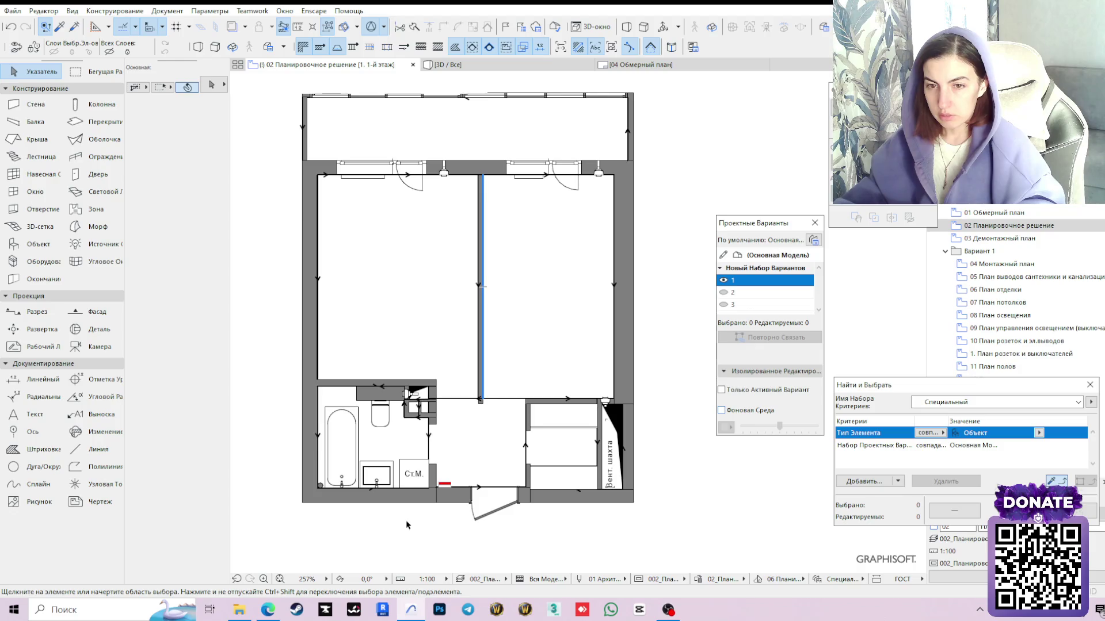
{"action": "middle_click_drag", "start_coordinate": [406, 521], "coordinate": [435, 539]}
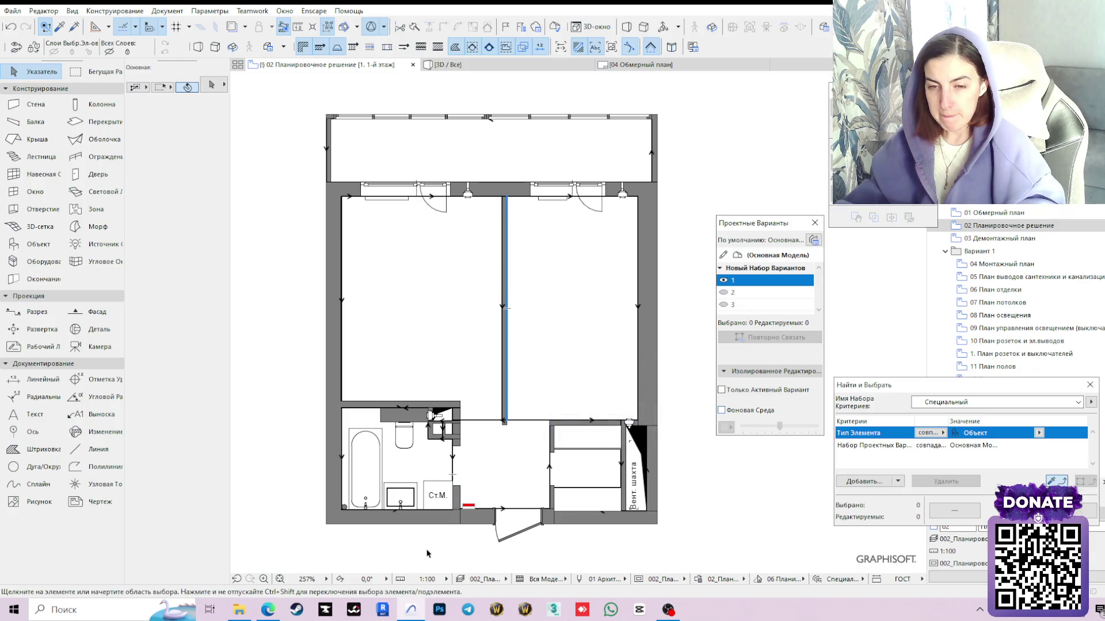
{"action": "left_click", "coordinate": [366, 455]}
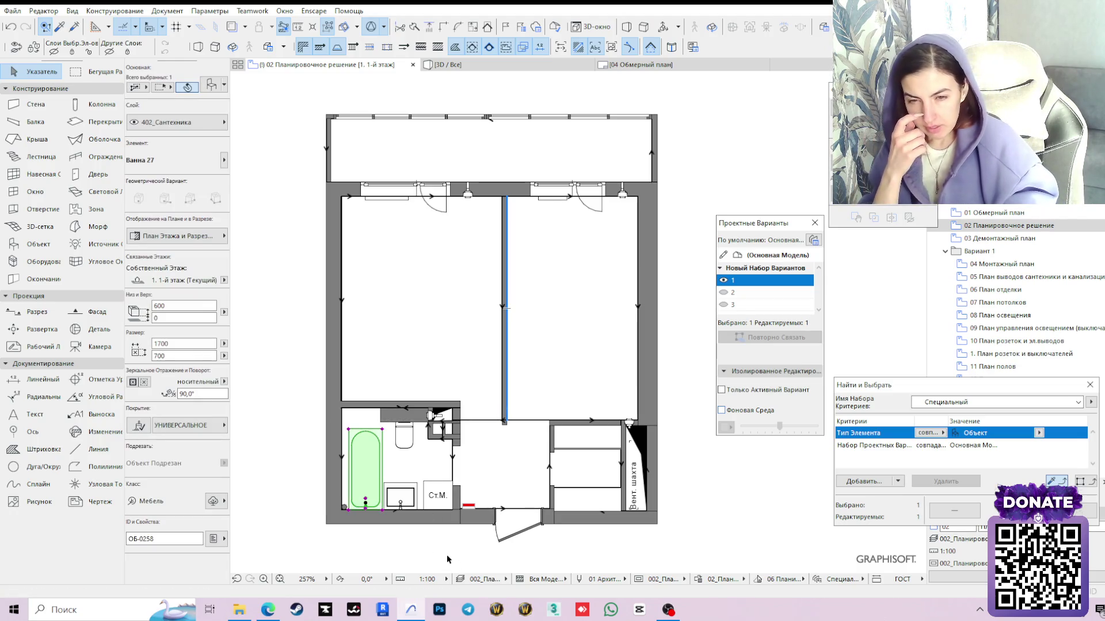
{"action": "scroll", "coordinate": [336, 441], "scroll_direction": "up", "scroll_amount": 2}
{"action": "scroll", "coordinate": [336, 441], "scroll_direction": "up", "scroll_amount": 2}
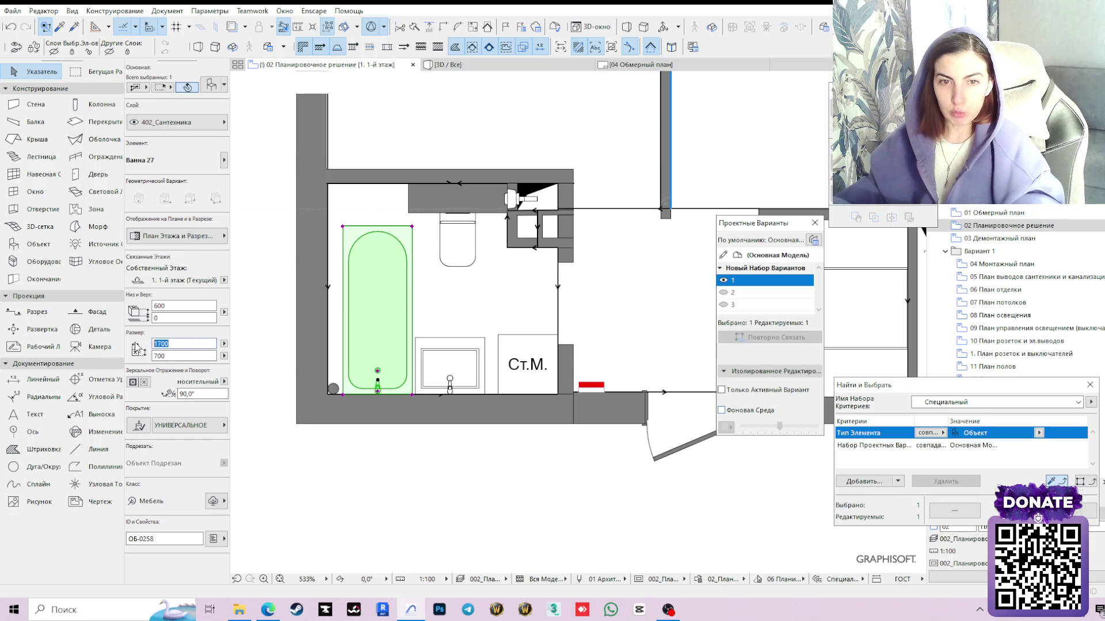
{"action": "type", "text": "180"}
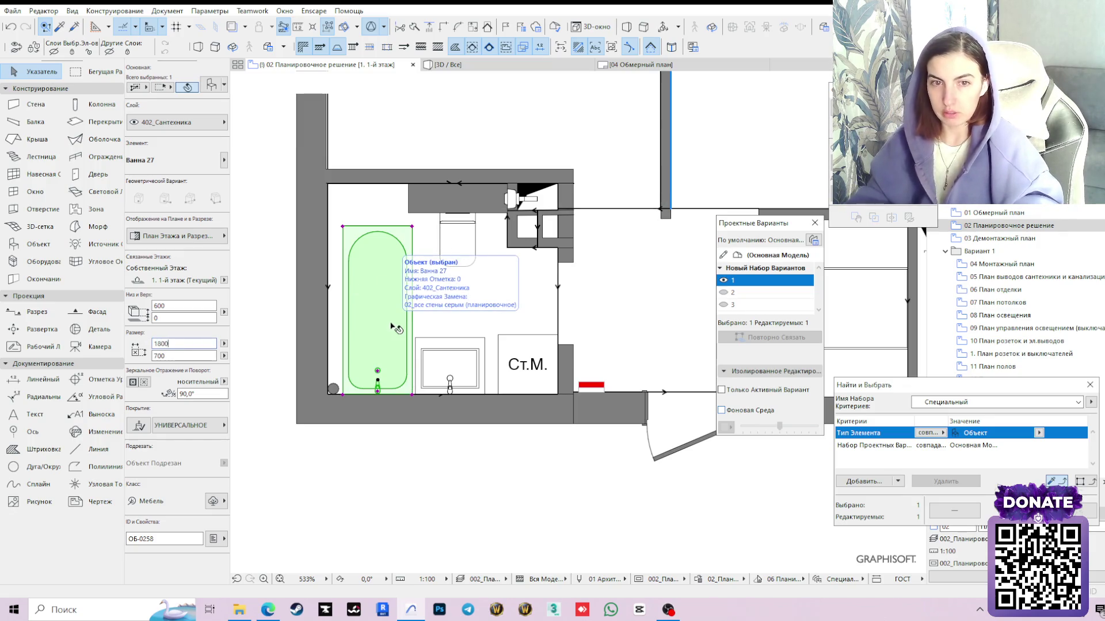
{"action": "key", "text": "Return"}
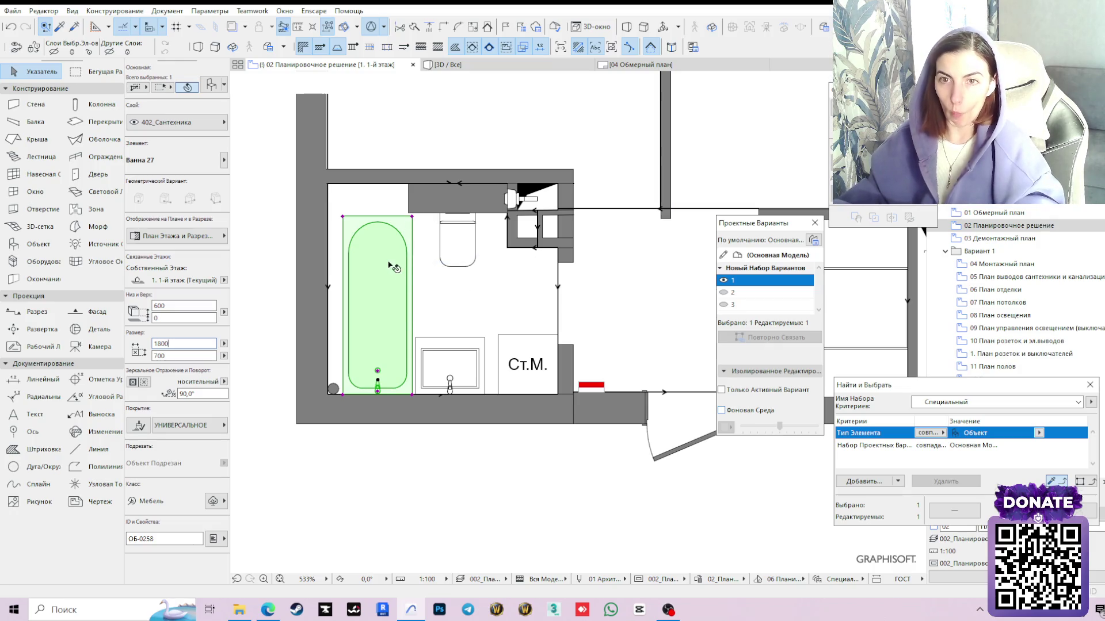
{"action": "left_click", "coordinate": [424, 477]}
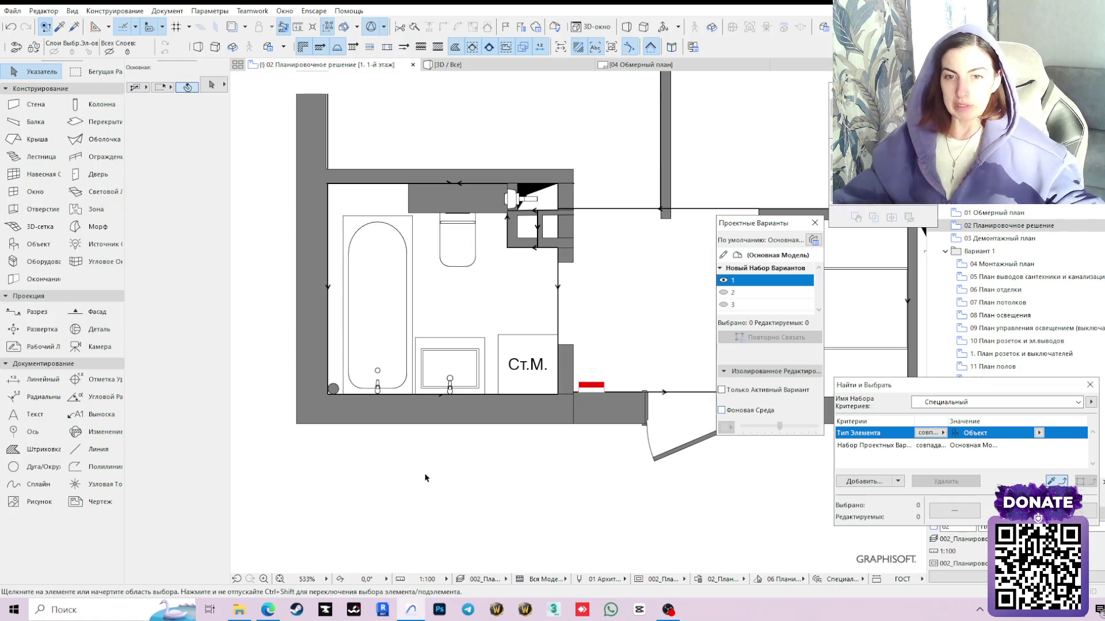
{"action": "scroll", "coordinate": [424, 477], "scroll_direction": "down", "scroll_amount": 3}
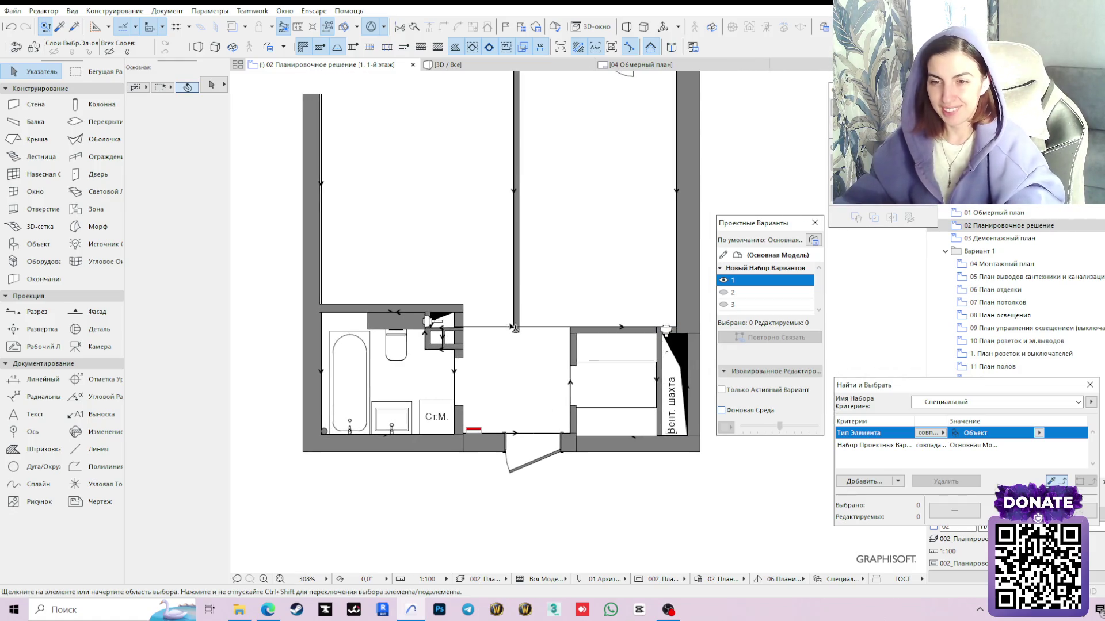
Check the wardrobes in the right room and switch to the 3D window
{"action": "left_click", "coordinate": [618, 357]}
{"action": "left_click", "coordinate": [627, 423]}
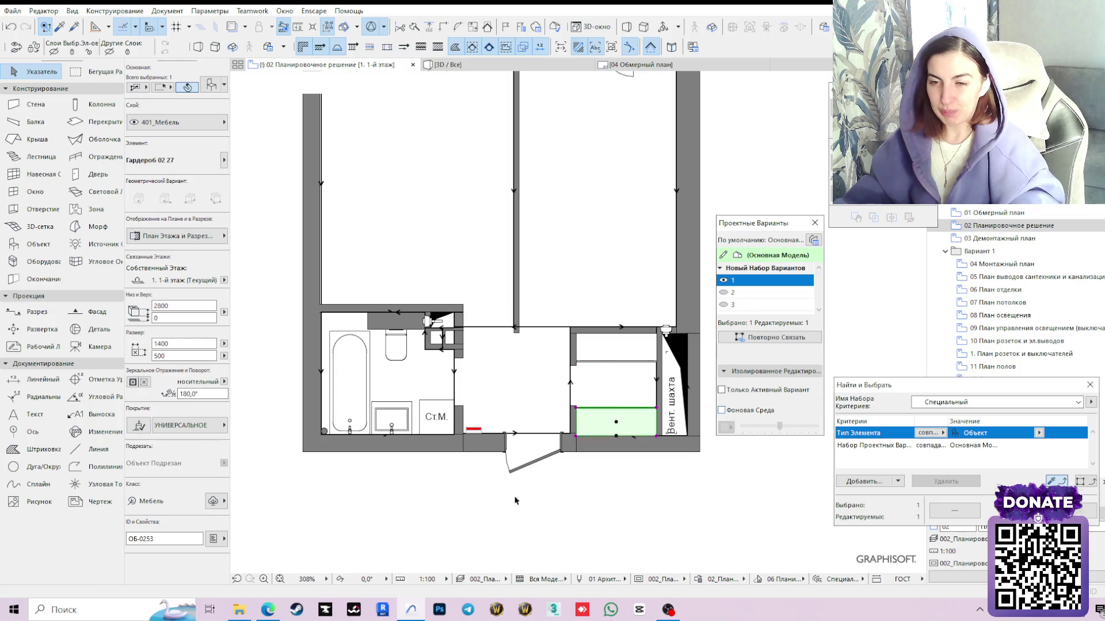
{"action": "left_click", "coordinate": [616, 381]}
{"action": "middle_click_drag", "start_coordinate": [471, 240], "coordinate": [464, 282]}
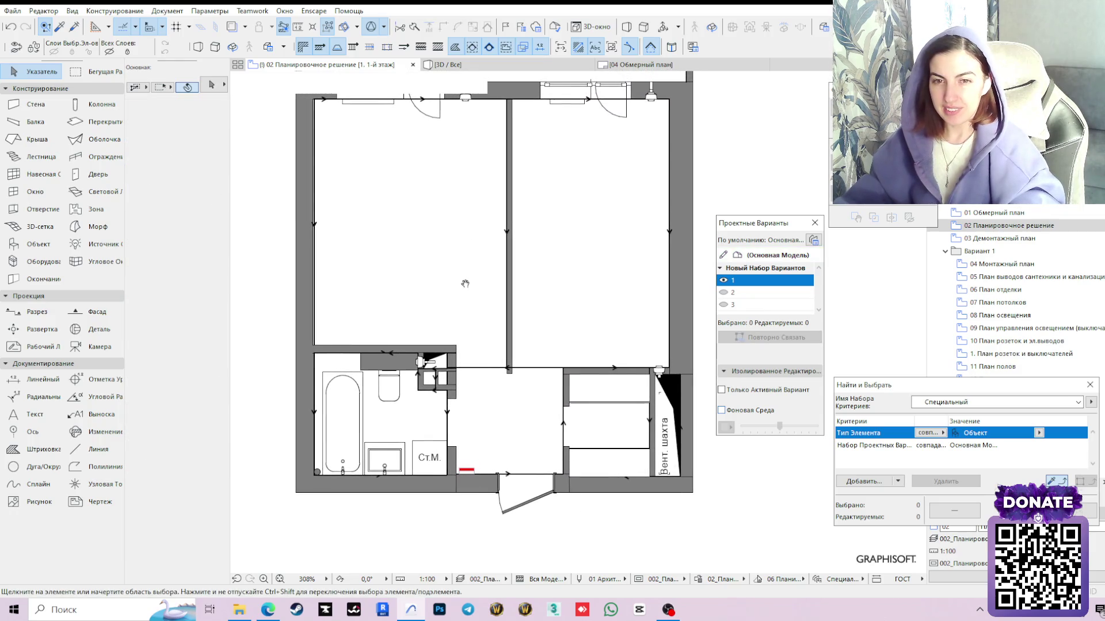
{"action": "key", "text": "F3"}
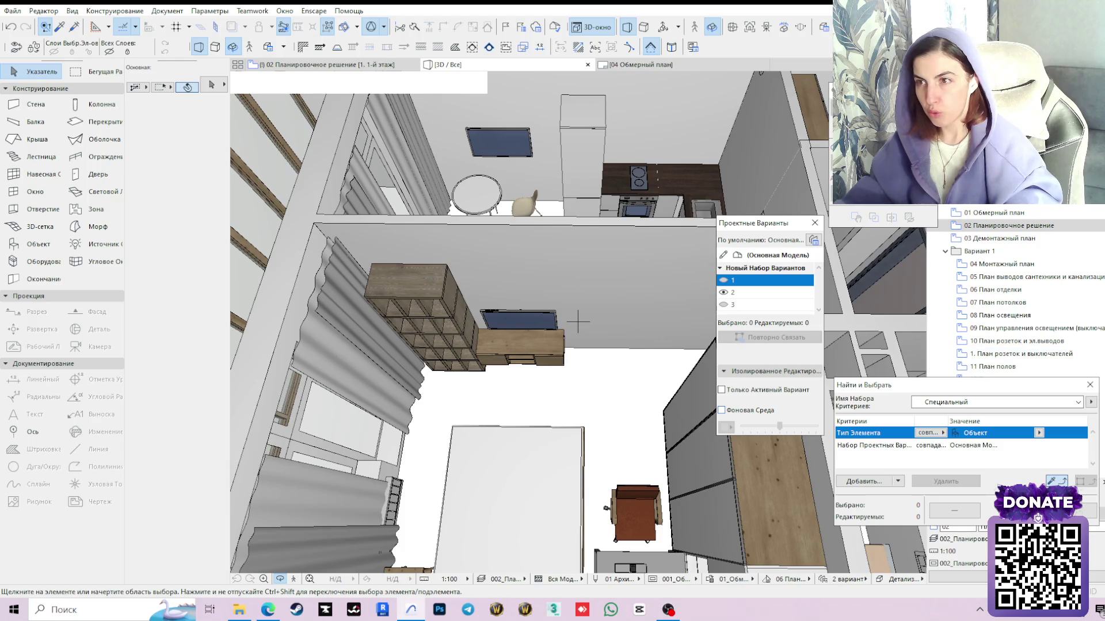
Compare design options 1 and 2 in the 3D model, settling on option 1
{"action": "left_click", "coordinate": [724, 282]}
{"action": "mouse_move", "coordinate": [542, 456]}
{"action": "middle_mouse_down", "text": "shift"}
{"action": "mouse_move", "coordinate": [361, 360]}
{"action": "mouse_move", "coordinate": [497, 327]}
{"action": "mouse_move", "coordinate": [411, 403]}
{"action": "mouse_move", "coordinate": [774, 320]}
{"action": "middle_mouse_up", "text": "shift"}
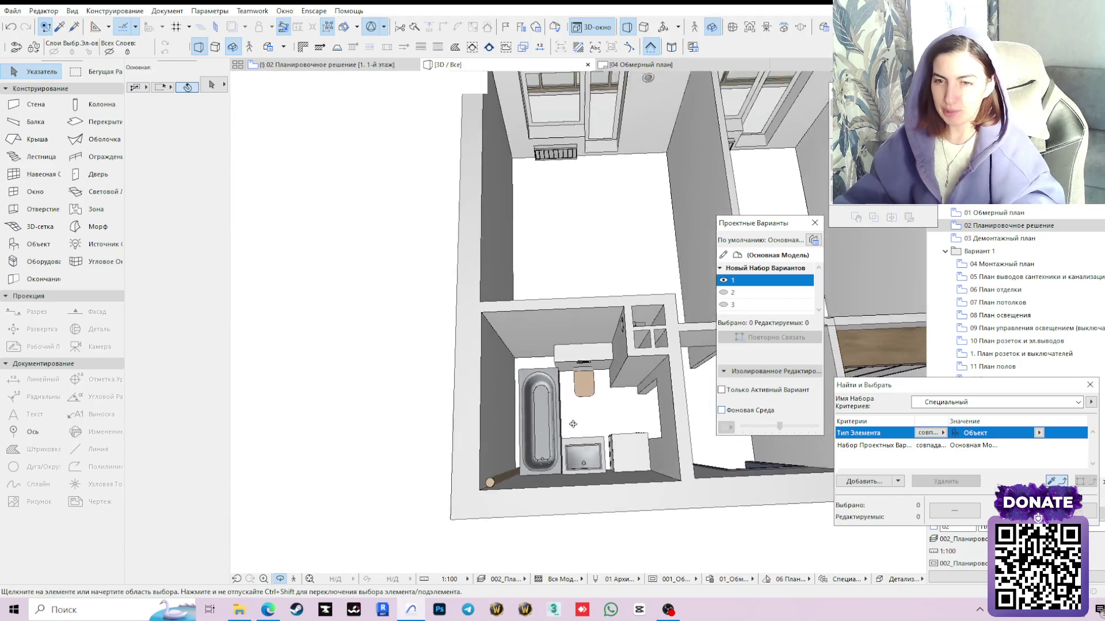
{"action": "left_click", "coordinate": [728, 292]}
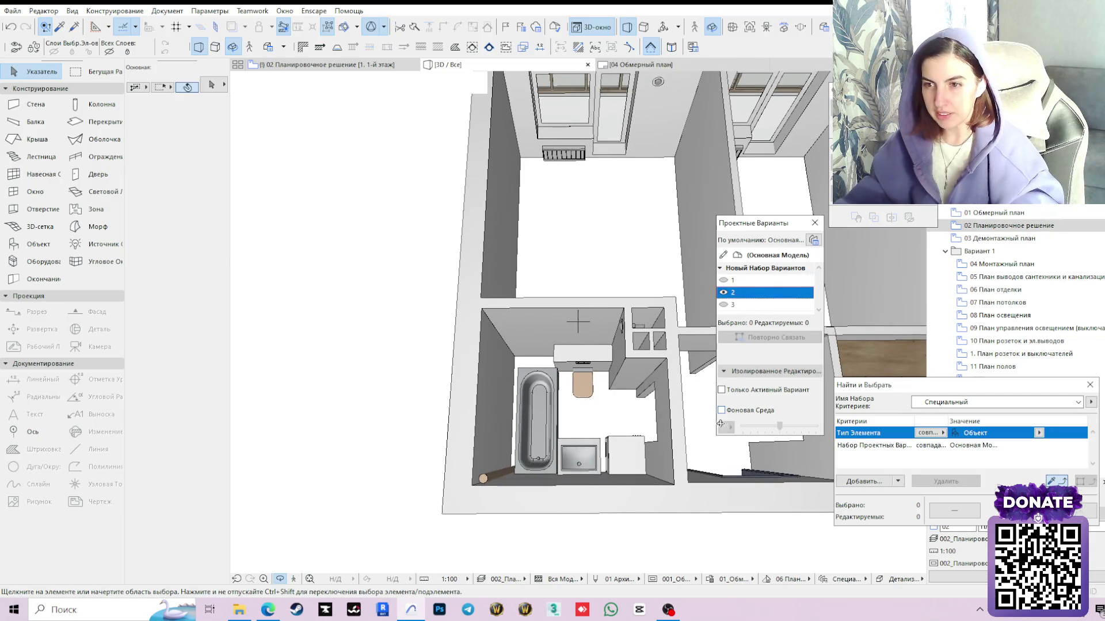
{"action": "scroll", "coordinate": [567, 430], "scroll_direction": "up", "scroll_amount": 2}
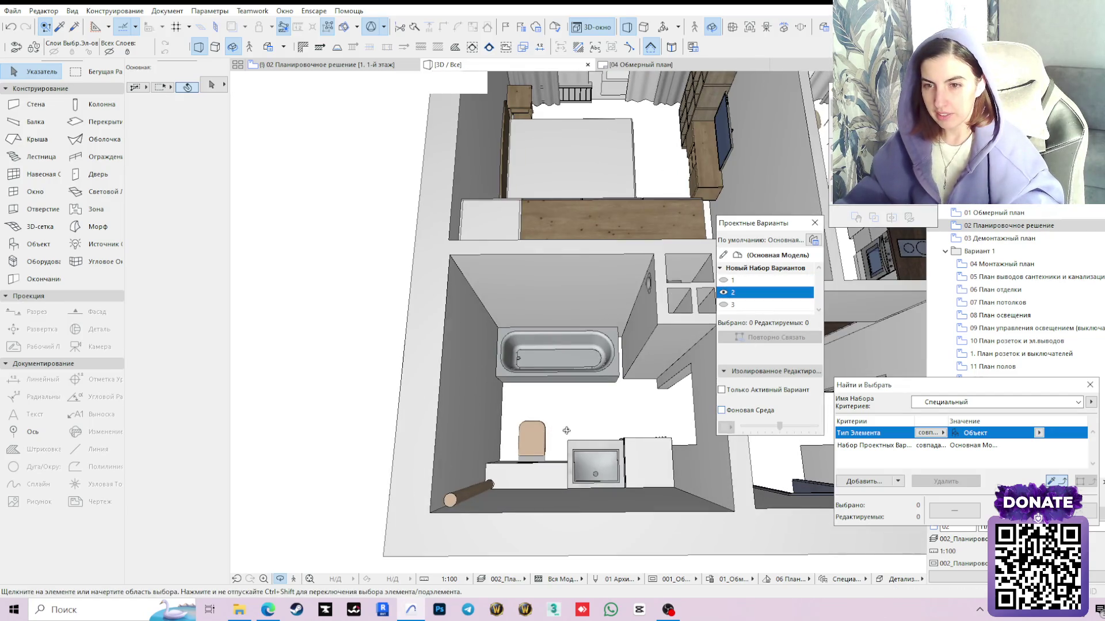
{"action": "left_click", "coordinate": [733, 281]}
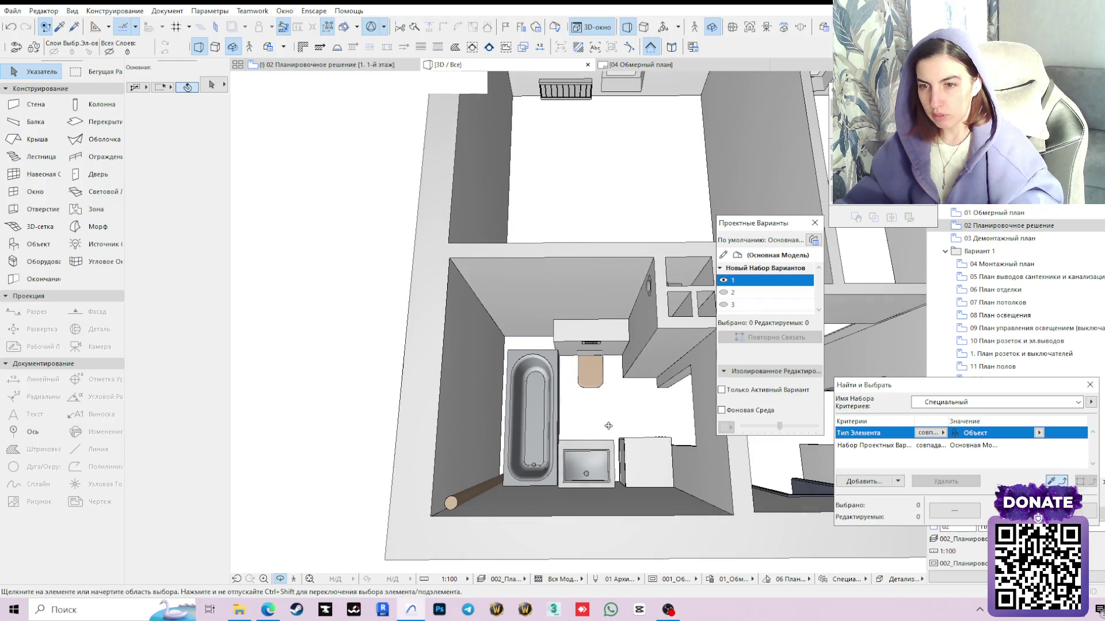
Orbit the 3D model around the bathroom, then return to the floor plan
{"action": "middle_click_drag", "start_coordinate": [618, 421], "coordinate": [571, 407], "text": "shift"}
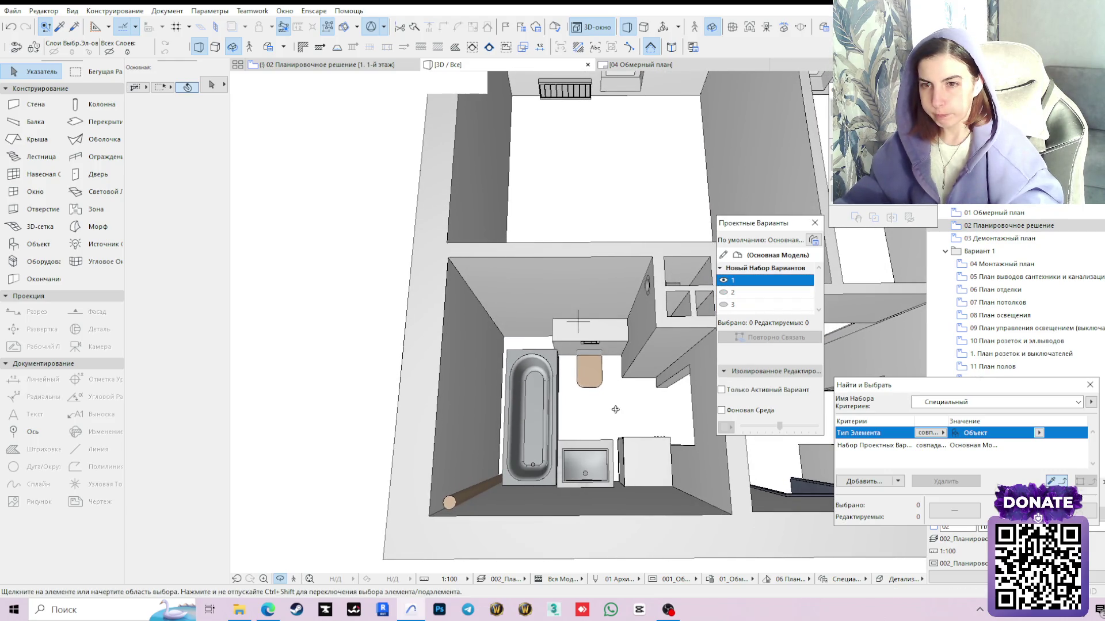
{"action": "middle_click_drag", "start_coordinate": [616, 409], "coordinate": [501, 341], "text": "shift"}
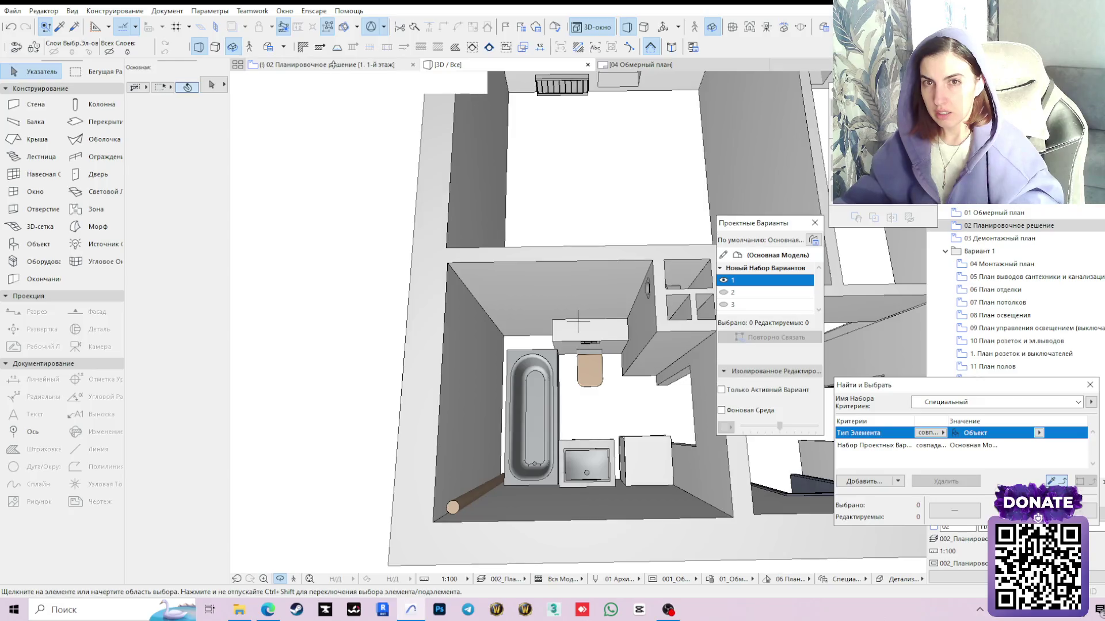
{"action": "mouse_move", "coordinate": [578, 323]}
{"action": "middle_mouse_down", "text": "shift"}
{"action": "mouse_move", "coordinate": [648, 382]}
{"action": "mouse_move", "coordinate": [580, 320]}
{"action": "middle_mouse_up", "text": "shift"}
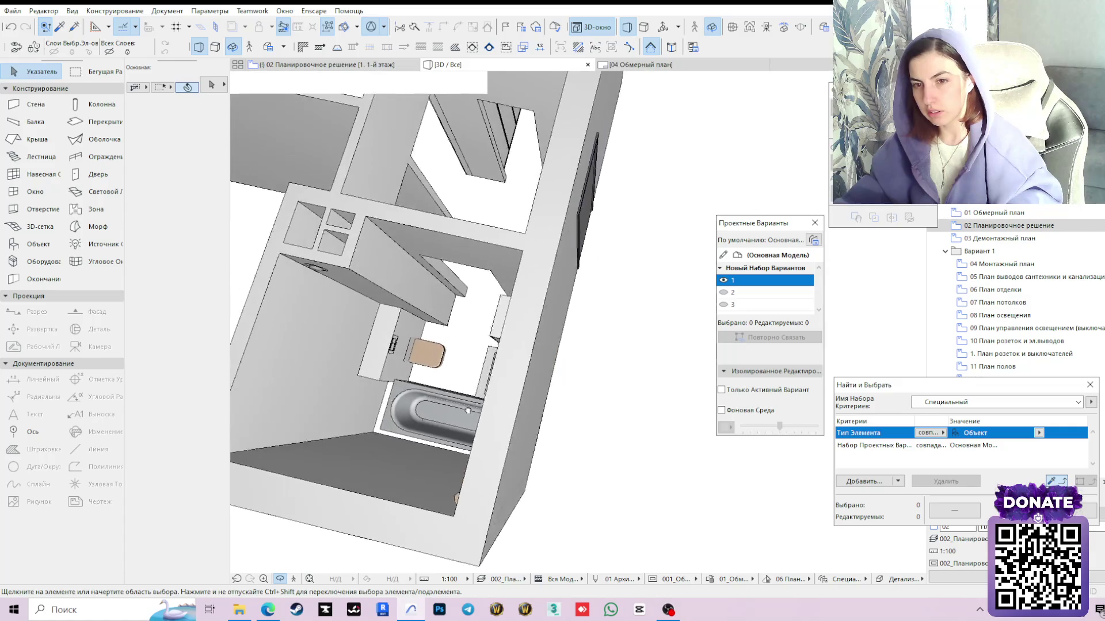
{"action": "scroll", "coordinate": [580, 320], "scroll_direction": "up", "scroll_amount": 5}
{"action": "scroll", "coordinate": [515, 522], "scroll_direction": "up", "scroll_amount": 2}
{"action": "scroll", "coordinate": [515, 522], "scroll_direction": "down", "scroll_amount": 3}
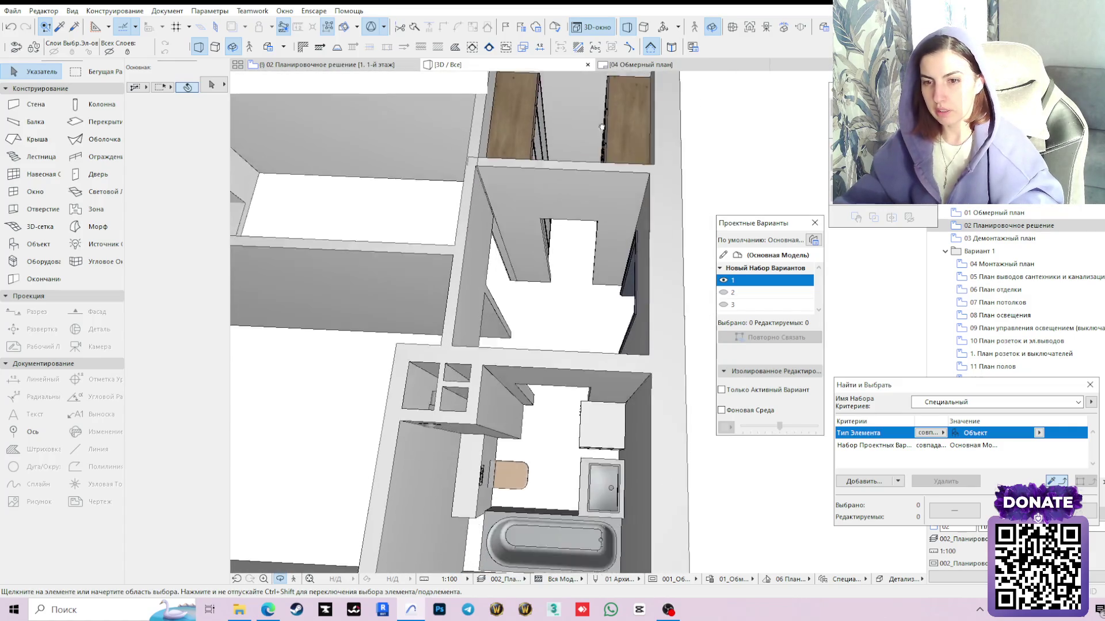
{"action": "middle_click_drag", "start_coordinate": [514, 522], "coordinate": [579, 321], "text": "shift"}
{"action": "scroll", "coordinate": [568, 480], "scroll_direction": "up", "scroll_amount": 3}
{"action": "mouse_move", "coordinate": [569, 481]}
{"action": "middle_mouse_down", "text": "shift"}
{"action": "mouse_move", "coordinate": [567, 396]}
{"action": "mouse_move", "coordinate": [522, 471]}
{"action": "middle_mouse_up", "text": "shift"}
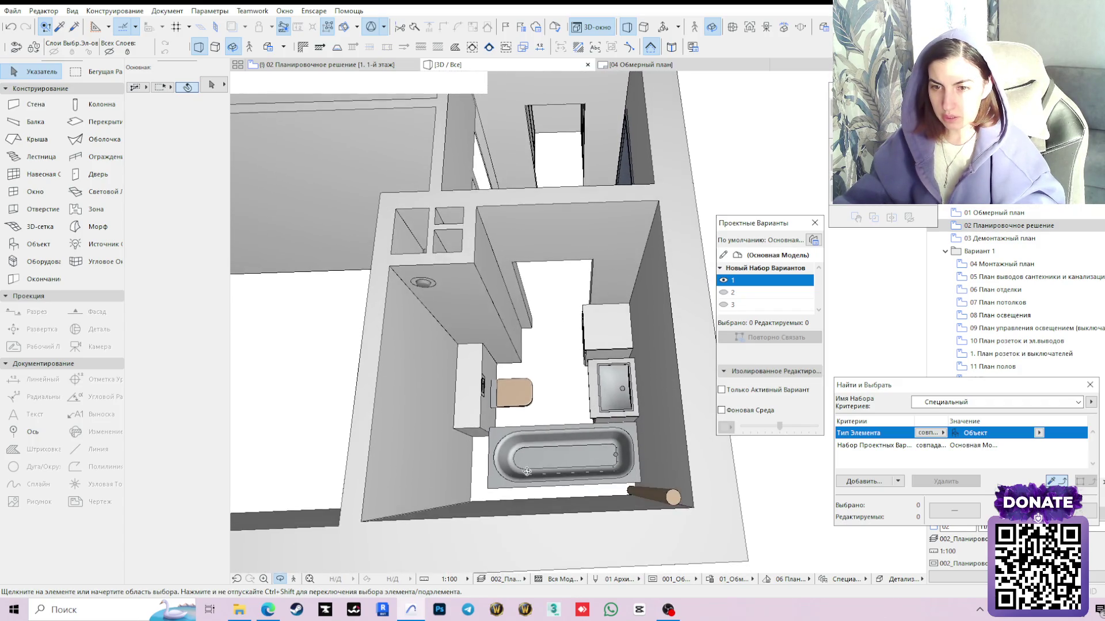
{"action": "middle_click_drag", "start_coordinate": [517, 409], "coordinate": [509, 410], "text": "shift"}
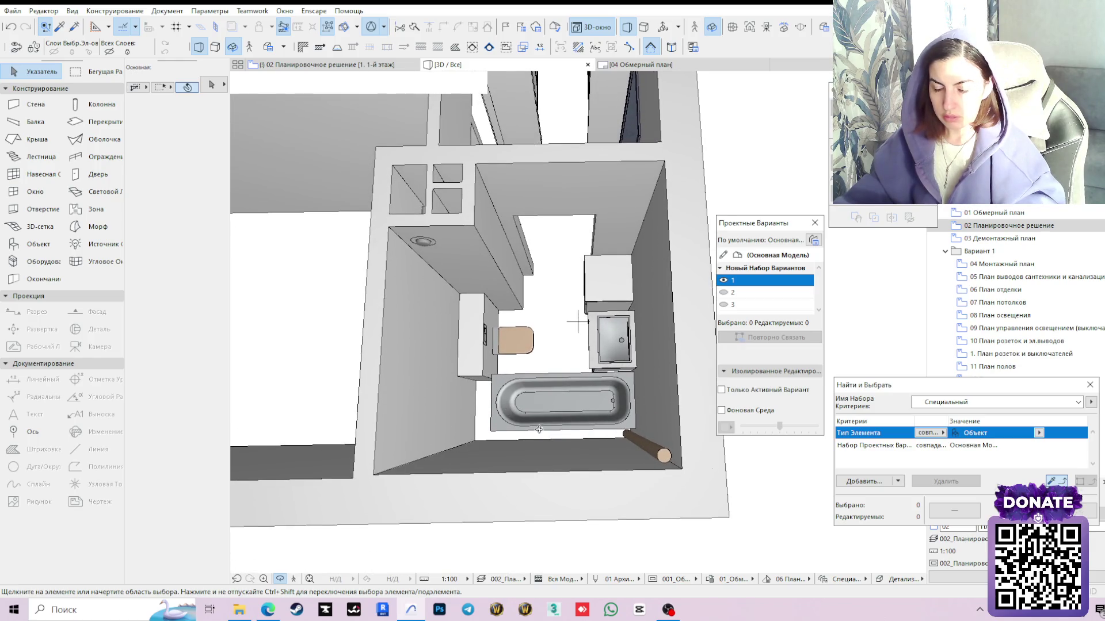
{"action": "scroll", "coordinate": [576, 322], "scroll_direction": "up", "scroll_amount": 1}
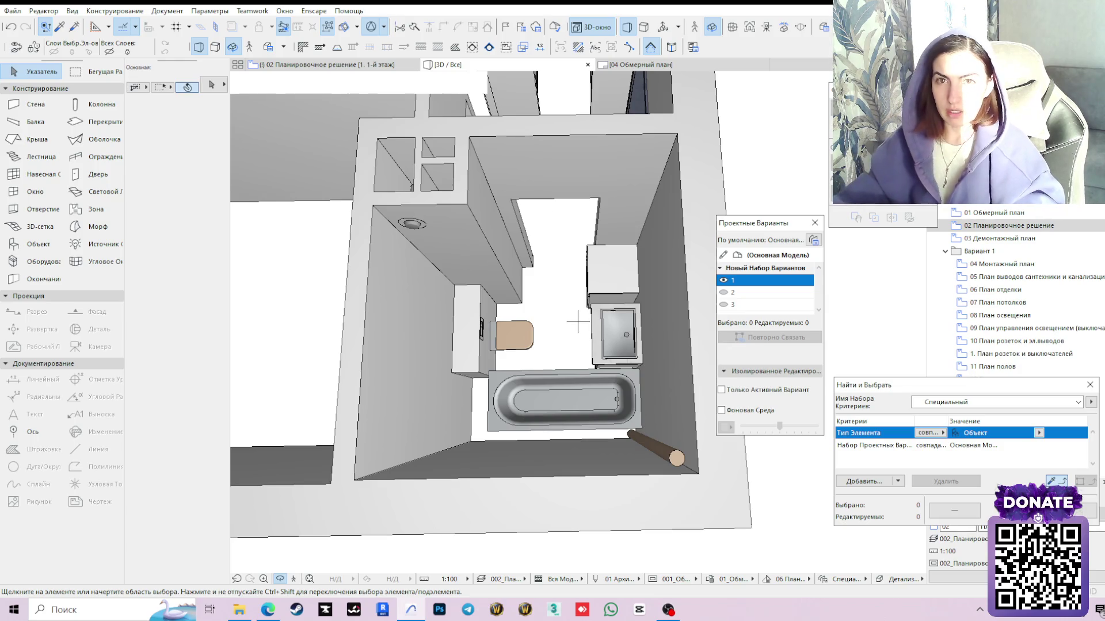
{"action": "left_click", "coordinate": [320, 65]}
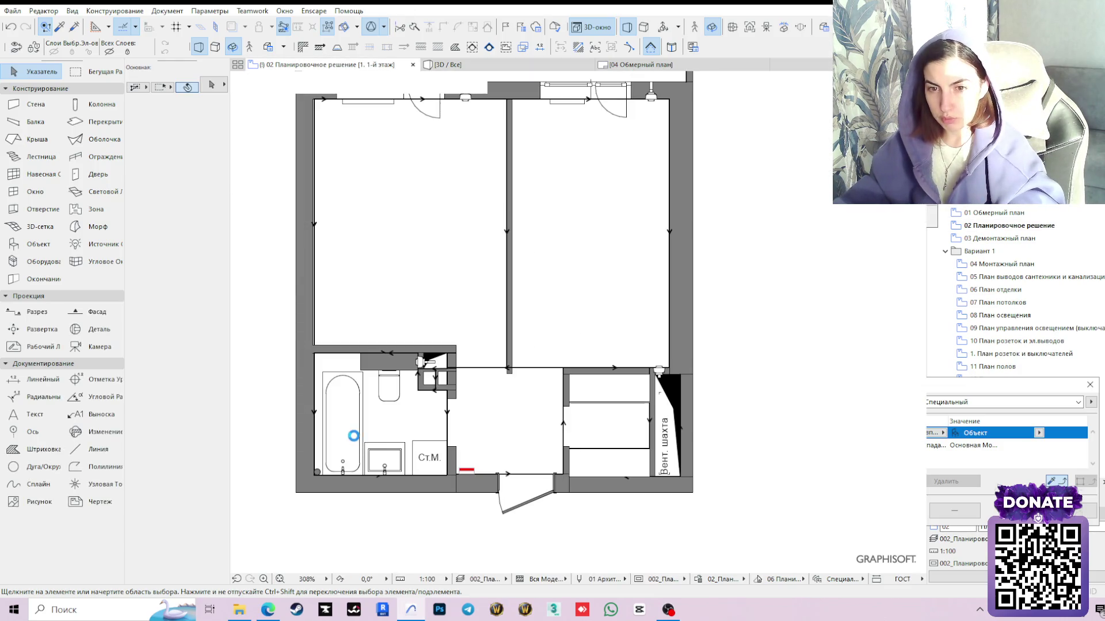
Rotate the bathtub 180° about its corner
{"action": "left_click", "coordinate": [350, 423]}
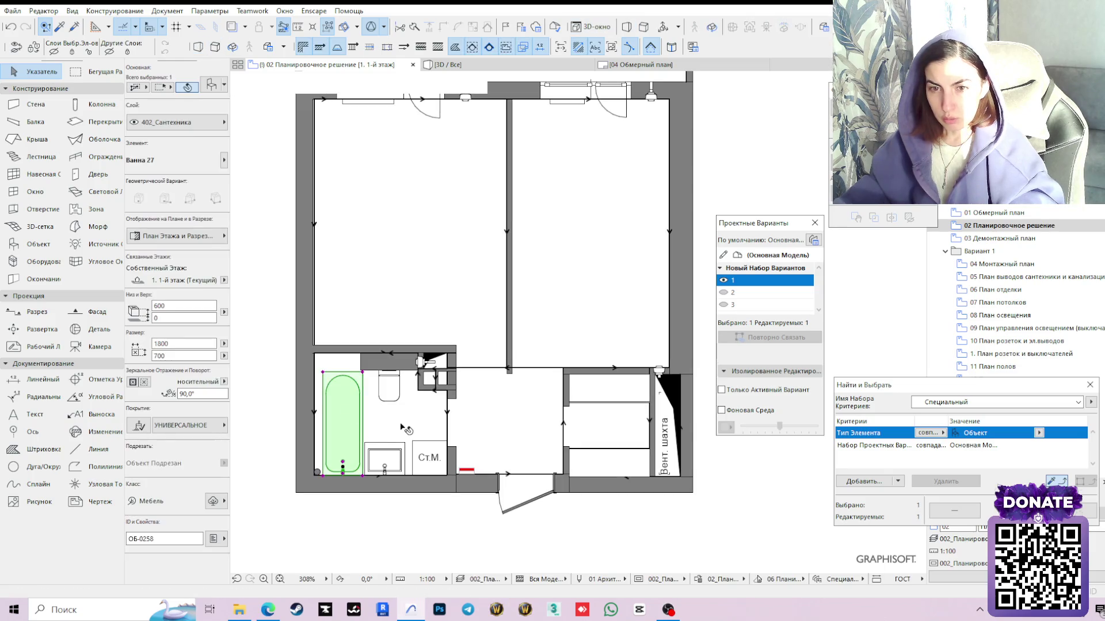
{"action": "middle_click_drag", "start_coordinate": [403, 420], "coordinate": [552, 407]}
{"action": "scroll", "coordinate": [498, 349], "scroll_direction": "up", "scroll_amount": 3}
{"action": "left_click", "coordinate": [443, 352]}
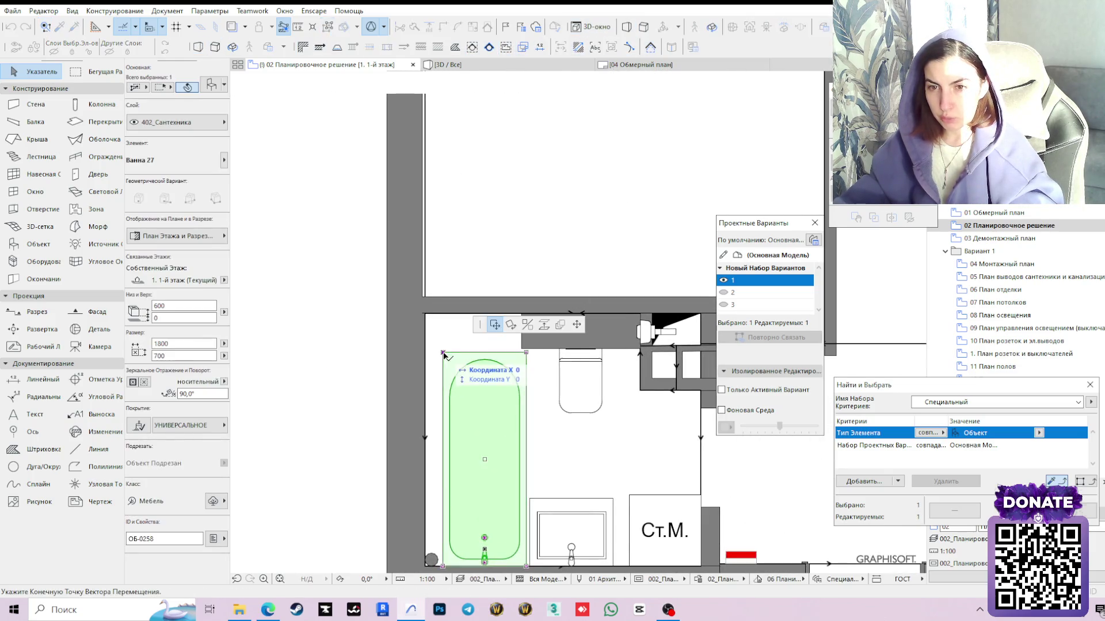
{"action": "left_click", "coordinate": [512, 326]}
{"action": "left_click", "coordinate": [562, 377]}
{"action": "left_click", "coordinate": [333, 350]}
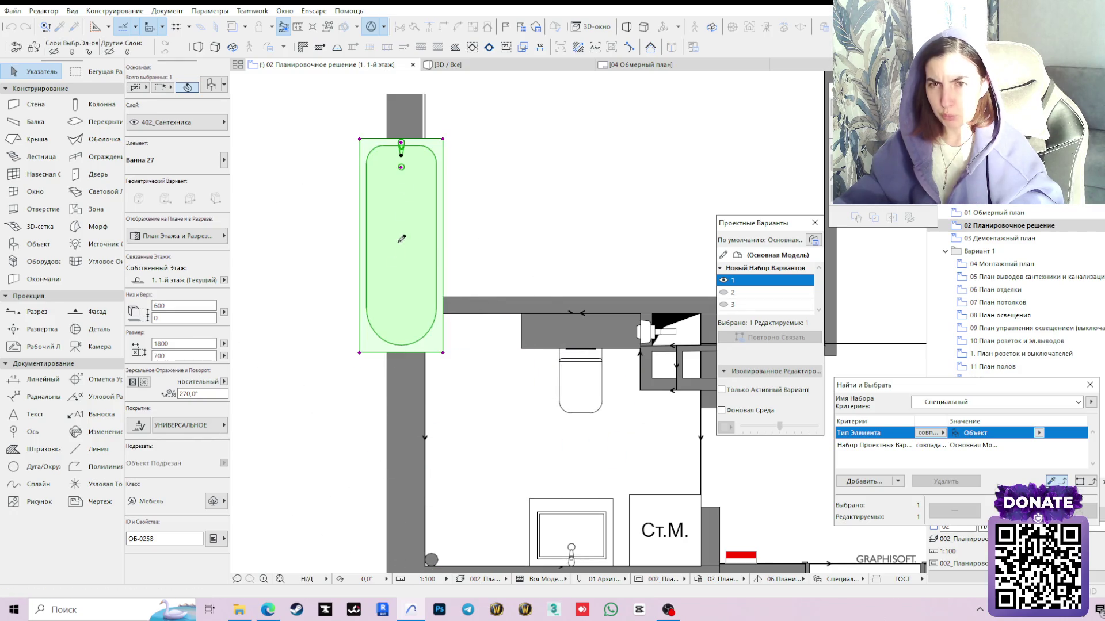
Move the bathtub into the bathroom's upper-left corner against the wall
{"action": "left_click", "coordinate": [360, 139]}
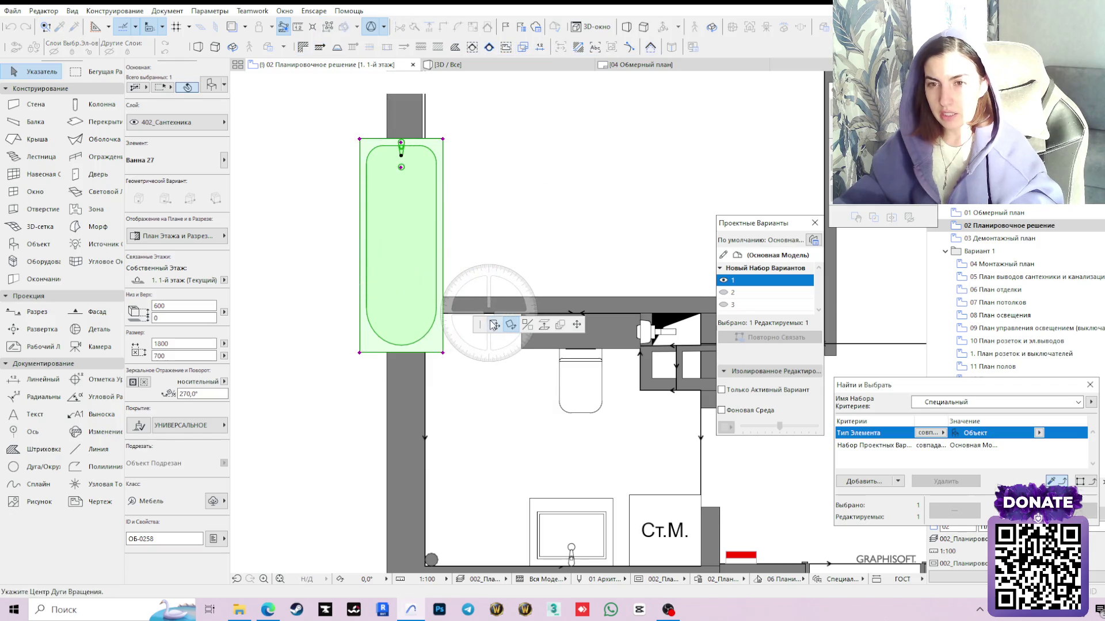
{"action": "middle_click_drag", "start_coordinate": [469, 378], "coordinate": [480, 432]}
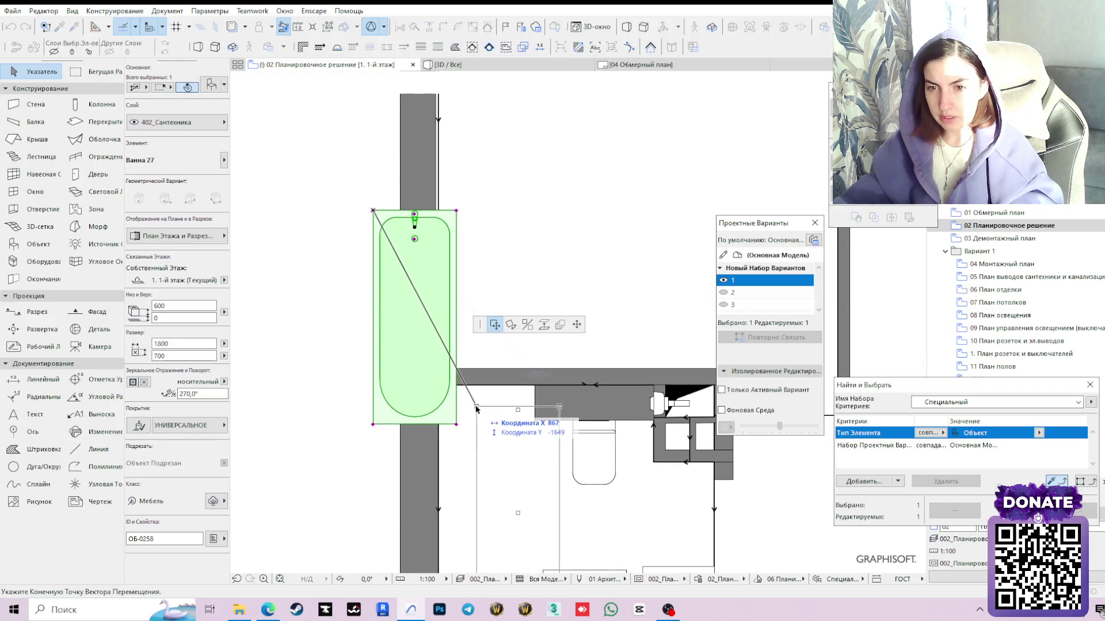
{"action": "left_click", "coordinate": [478, 408]}
{"action": "left_click", "coordinate": [559, 406]}
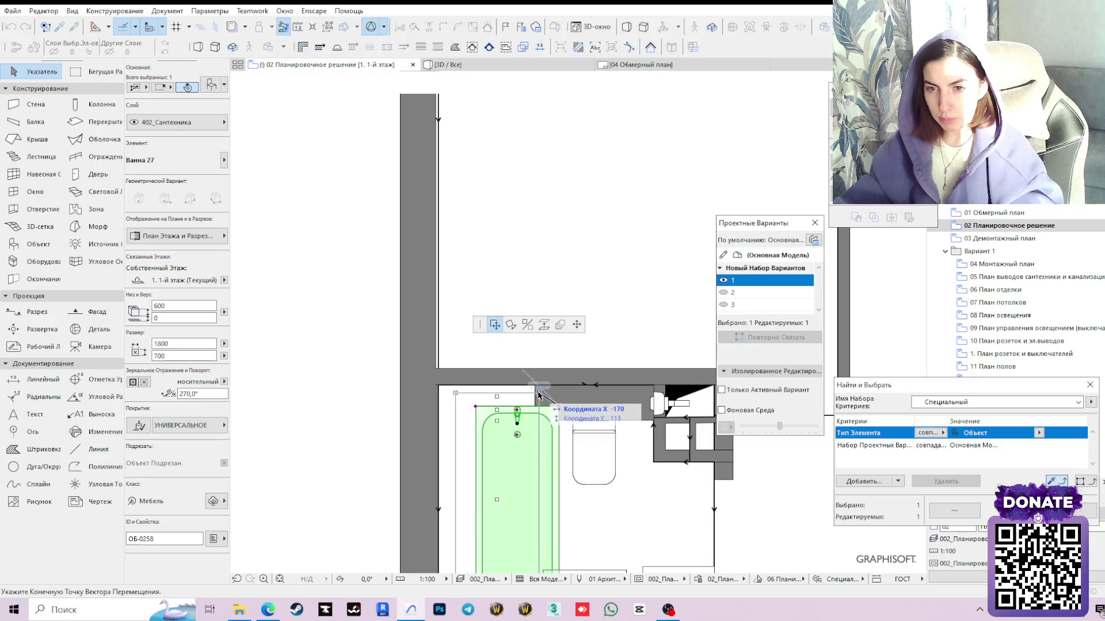
{"action": "left_click", "coordinate": [536, 386]}
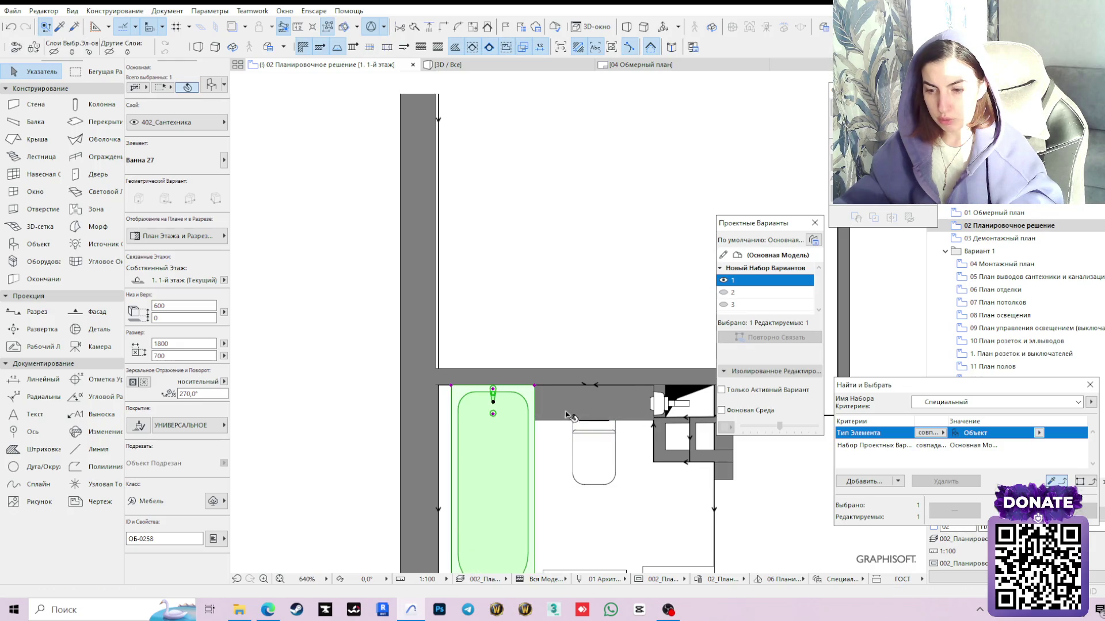
{"action": "middle_click_drag", "start_coordinate": [535, 386], "coordinate": [534, 320]}
{"action": "left_click", "coordinate": [177, 358]}
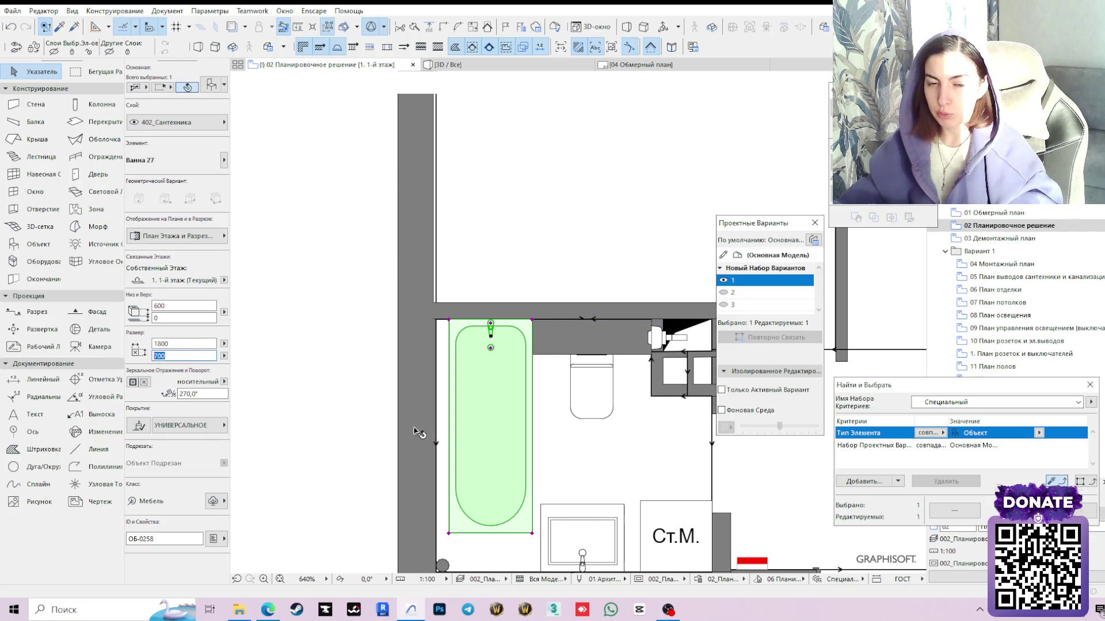
{"action": "left_click", "coordinate": [314, 446]}
{"action": "left_click", "coordinate": [515, 390]}
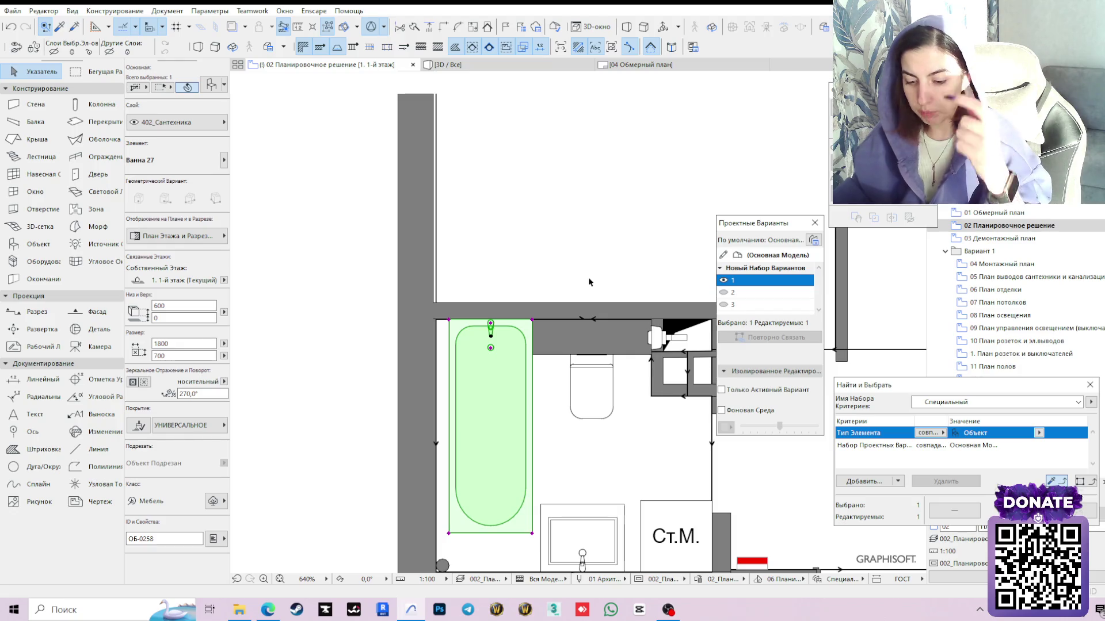
{"action": "scroll", "coordinate": [604, 365], "scroll_direction": "down", "scroll_amount": 3}
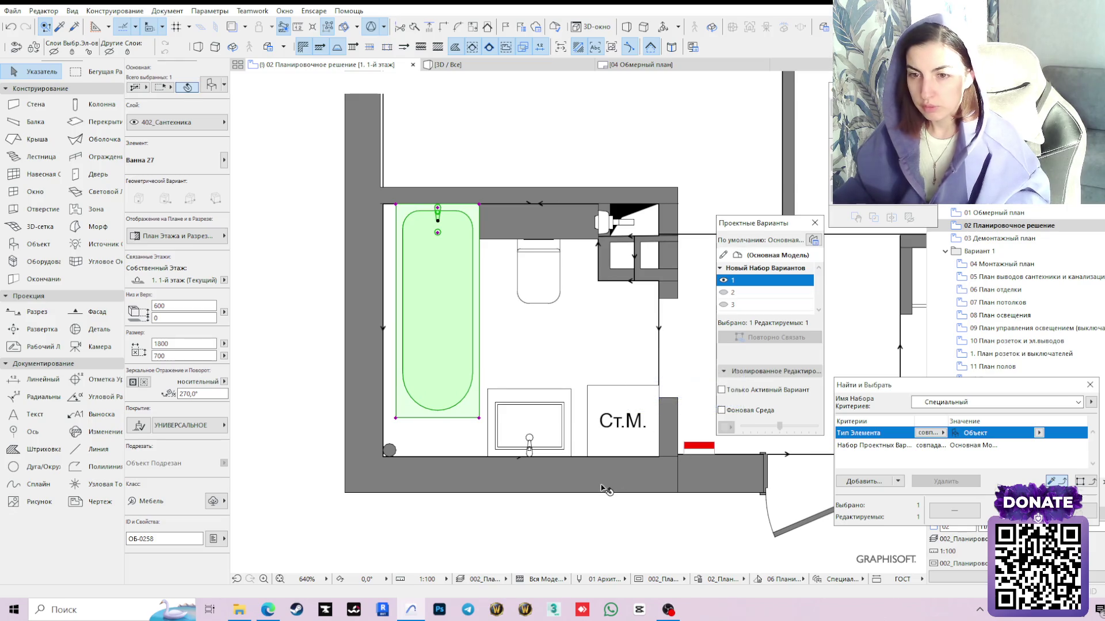
{"action": "left_click", "coordinate": [531, 536]}
{"action": "left_click", "coordinate": [442, 367]}
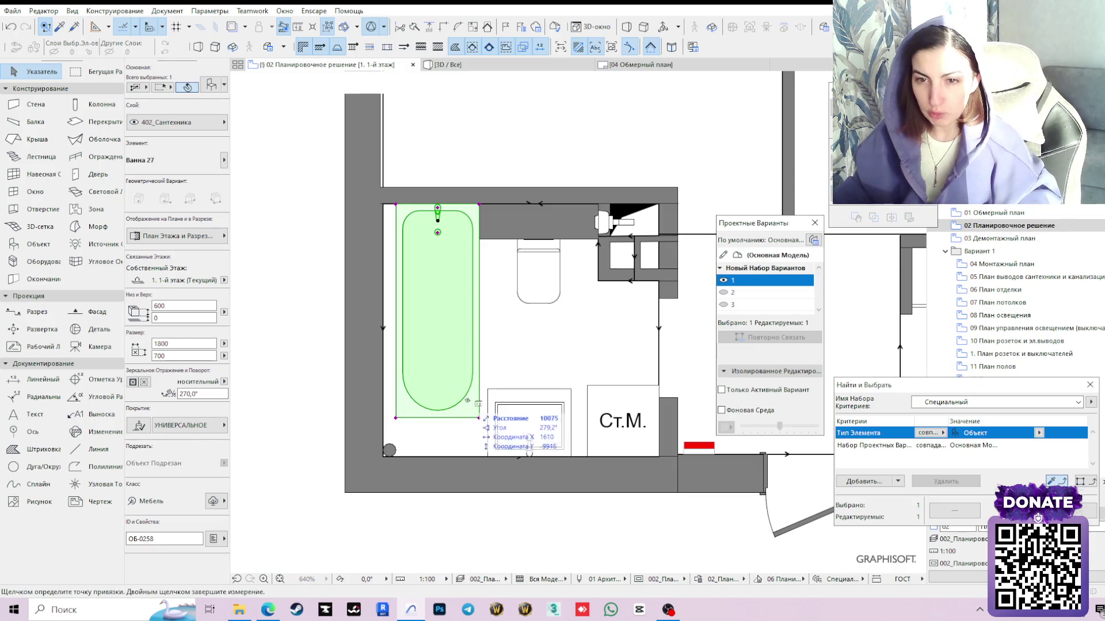
{"action": "key", "text": "m"}
{"action": "left_click", "coordinate": [478, 417]}
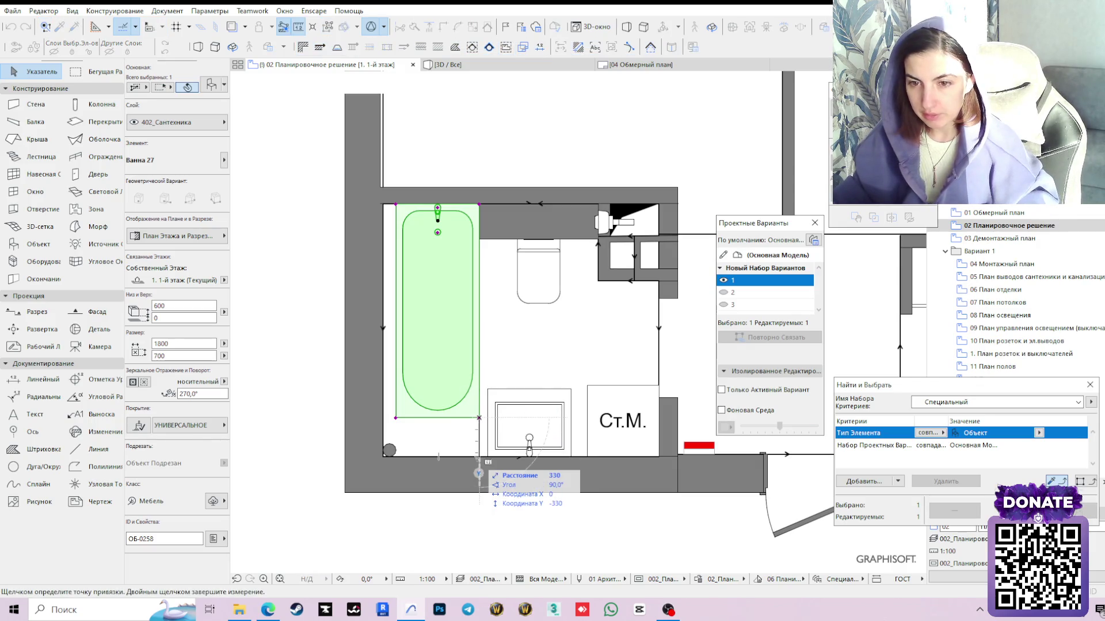
{"action": "key", "text": "Escape"}
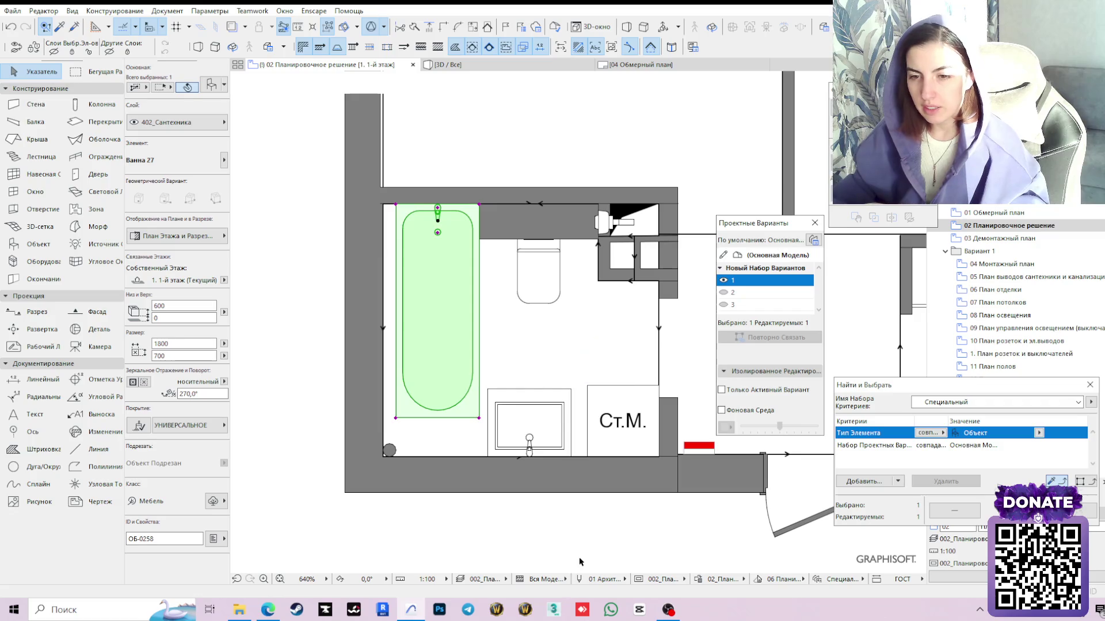
{"action": "key", "text": "Escape"}
{"action": "scroll", "coordinate": [602, 458], "scroll_direction": "down", "scroll_amount": 3}
{"action": "scroll", "coordinate": [561, 388], "scroll_direction": "down", "scroll_amount": 3}
{"action": "scroll", "coordinate": [523, 301], "scroll_direction": "down", "scroll_amount": 2}
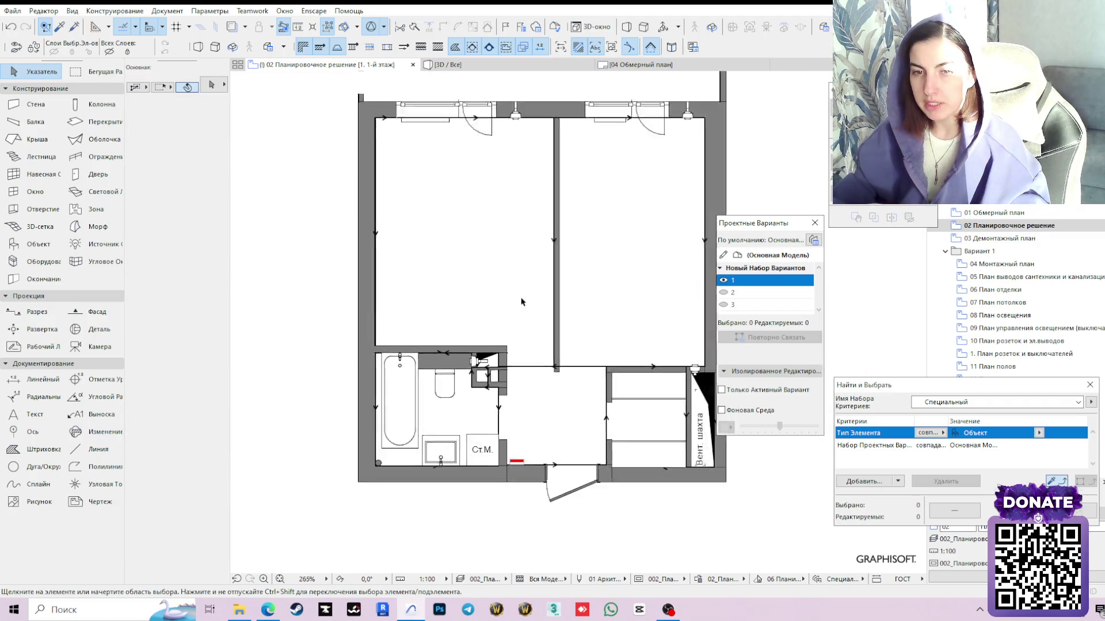
{"action": "scroll", "coordinate": [453, 335], "scroll_direction": "up", "scroll_amount": 2}
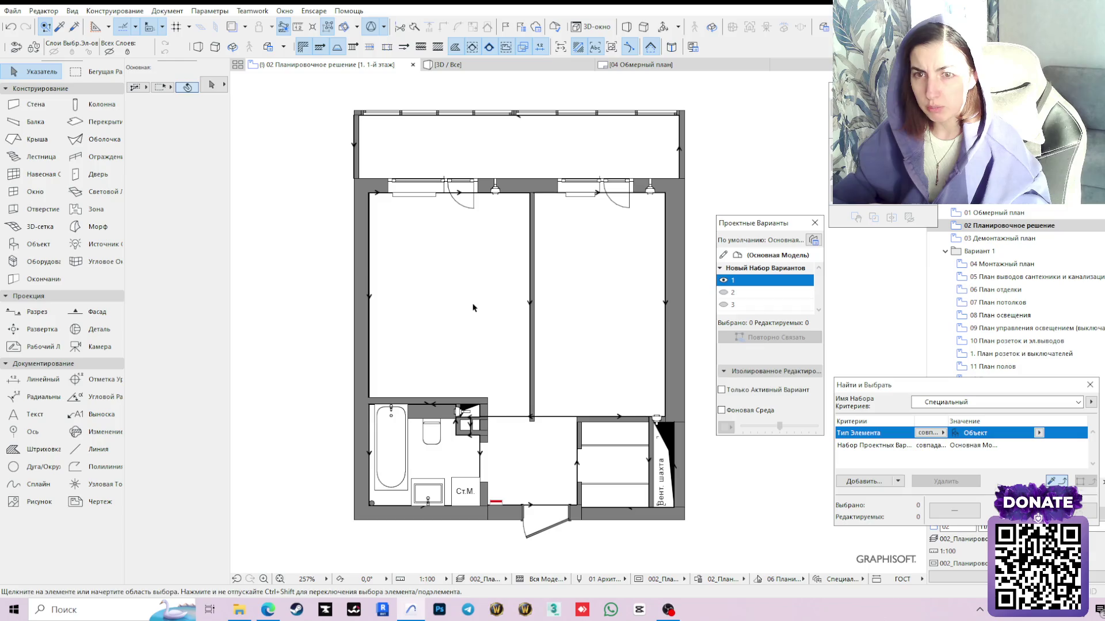
Select all bedroom furniture in variant 2: bed, tables, desk, chair, shelving, wardrobes, laptop
{"action": "left_click", "coordinate": [732, 292]}
{"action": "middle_click_drag", "start_coordinate": [501, 286], "coordinate": [552, 284]}
{"action": "left_click", "coordinate": [432, 216]}
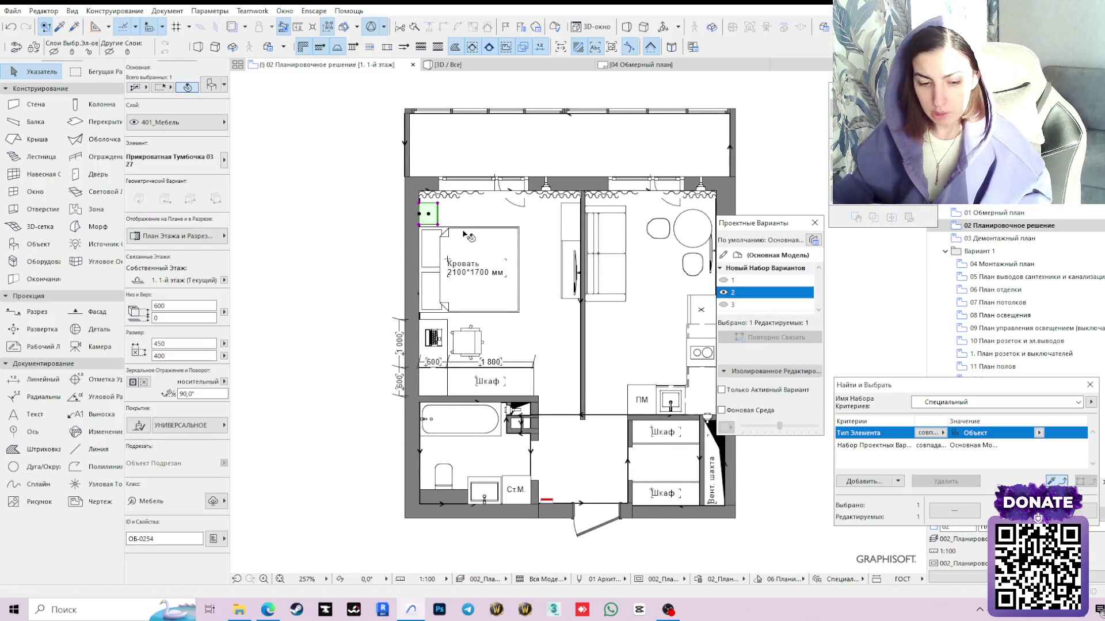
{"action": "left_click", "coordinate": [473, 230], "text": "shift"}
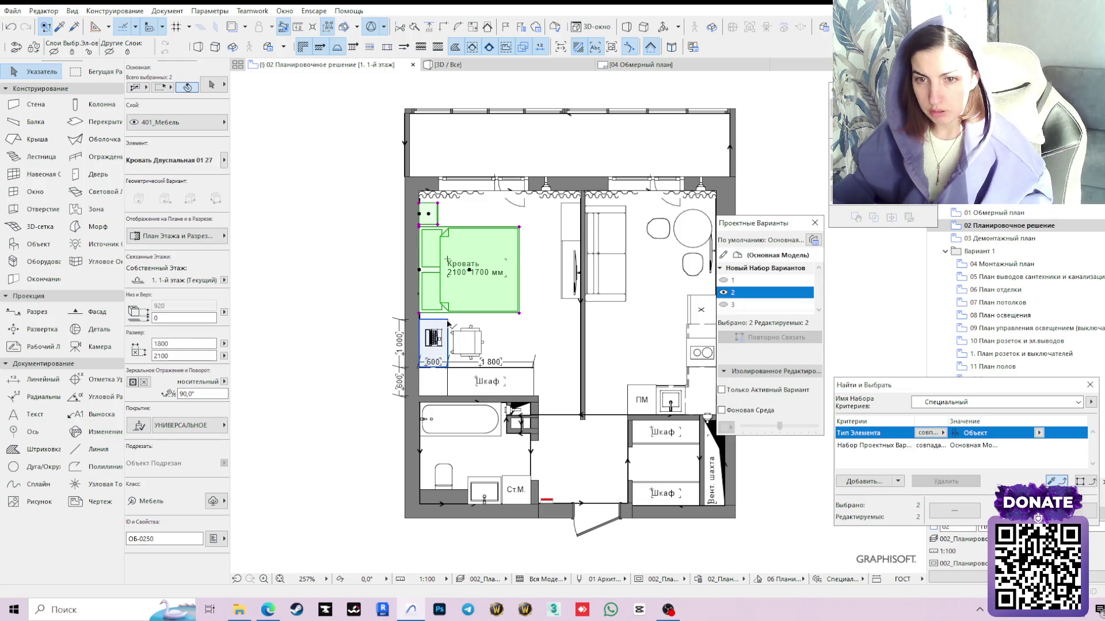
{"action": "left_click", "coordinate": [447, 328], "text": "shift"}
{"action": "left_click", "coordinate": [466, 342], "text": "shift"}
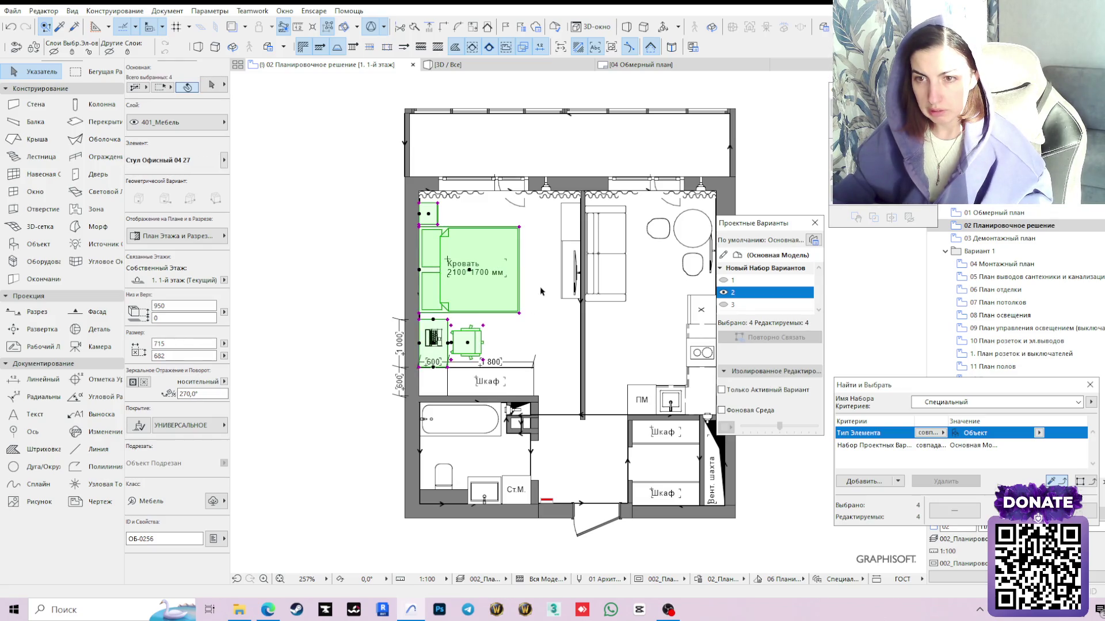
{"action": "left_click", "coordinate": [574, 272], "text": "shift"}
{"action": "left_click", "coordinate": [571, 221], "text": "shift"}
{"action": "left_click", "coordinate": [432, 380], "text": "shift"}
{"action": "left_click", "coordinate": [466, 380], "text": "shift"}
{"action": "left_click", "coordinate": [431, 342], "text": "shift"}
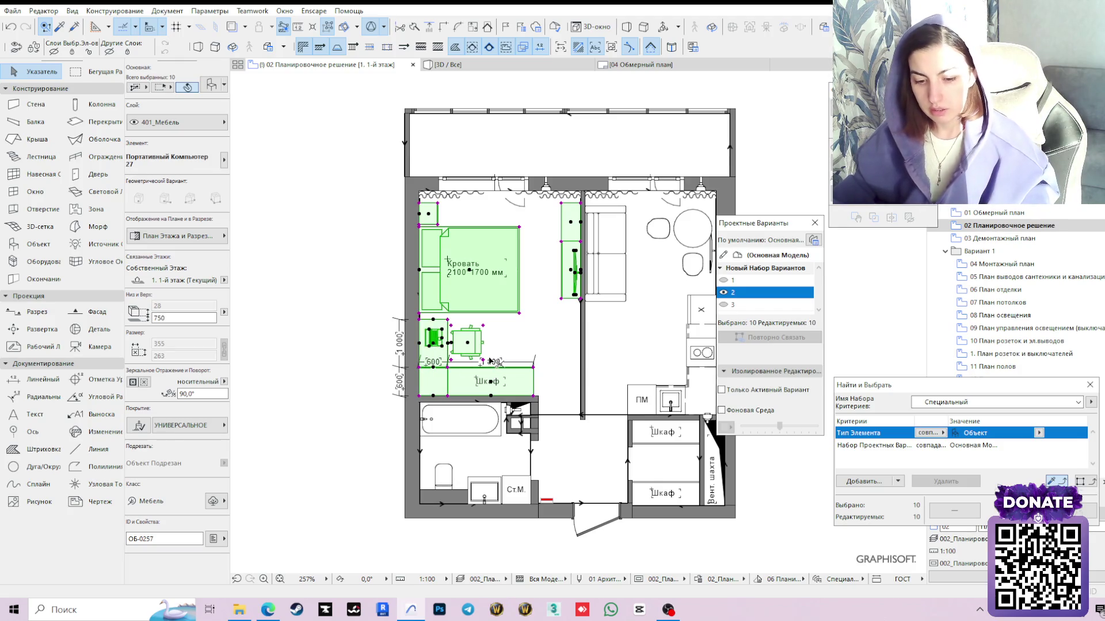
Paste a copy of the bedroom furniture to the left of the plan
{"action": "key", "text": "Escape"}
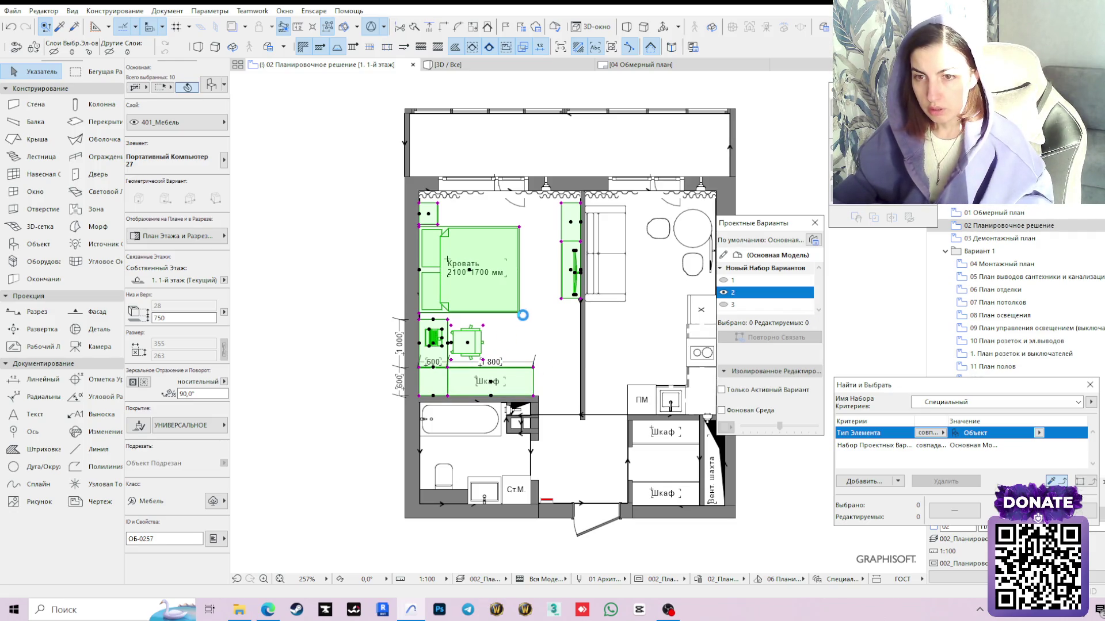
{"action": "left_click", "coordinate": [503, 299]}
{"action": "middle_click_drag", "start_coordinate": [370, 291], "coordinate": [538, 303]}
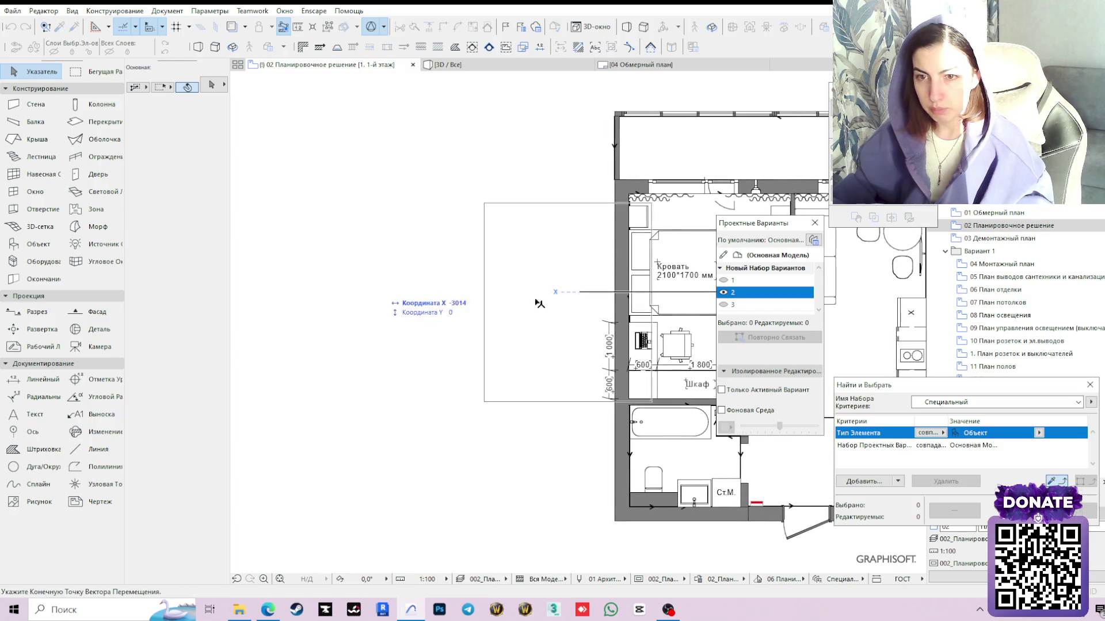
{"action": "left_click", "coordinate": [500, 296]}
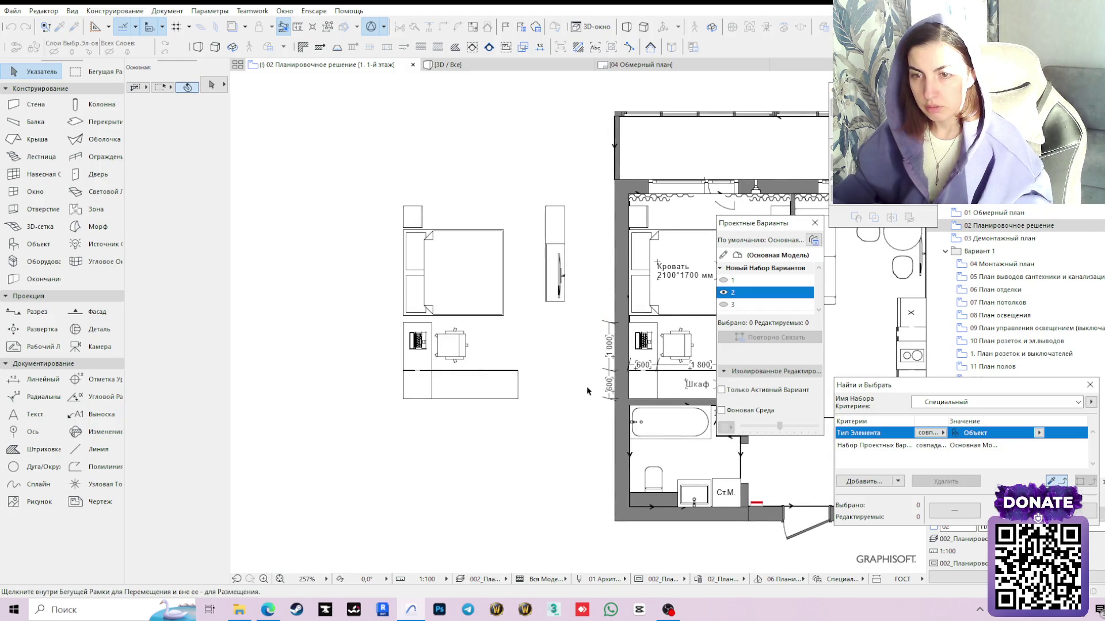
{"action": "middle_click_drag", "start_coordinate": [587, 388], "coordinate": [460, 373]}
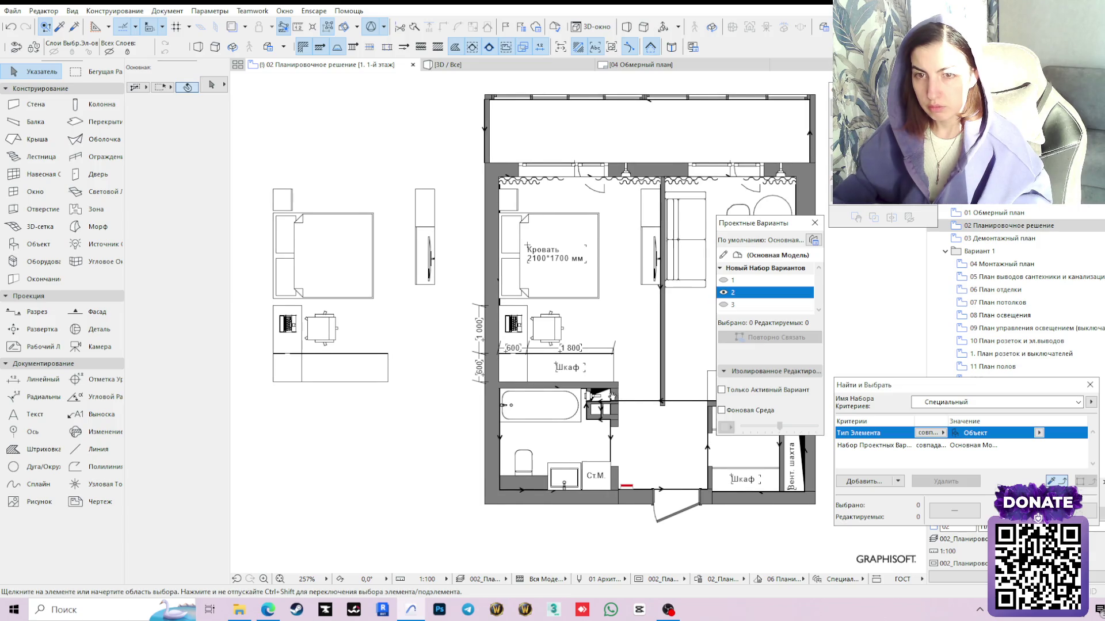
Reassign the furniture copy to design variant 1 via Relink
{"action": "left_click_drag", "start_coordinate": [254, 165], "coordinate": [423, 448]}
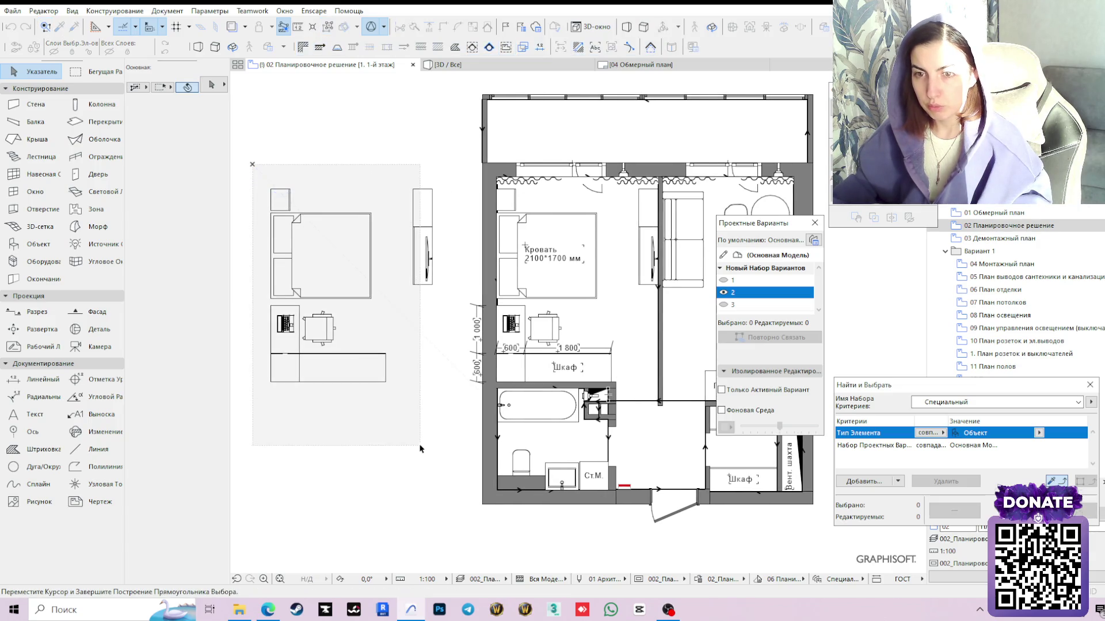
{"action": "left_click", "coordinate": [741, 280]}
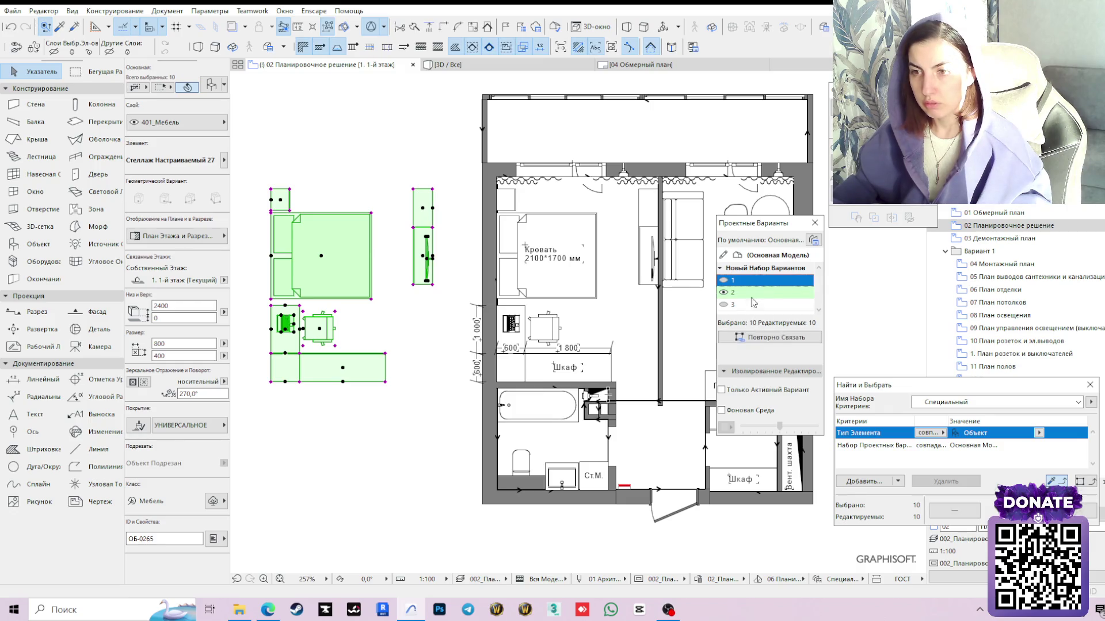
{"action": "left_click", "coordinate": [768, 337]}
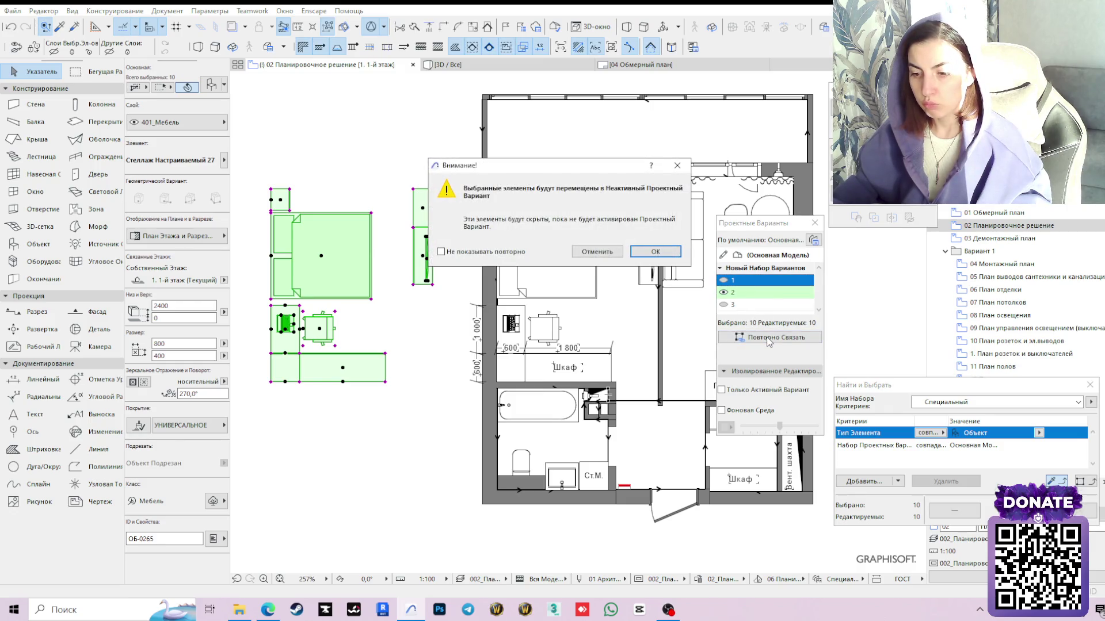
{"action": "left_click", "coordinate": [654, 251]}
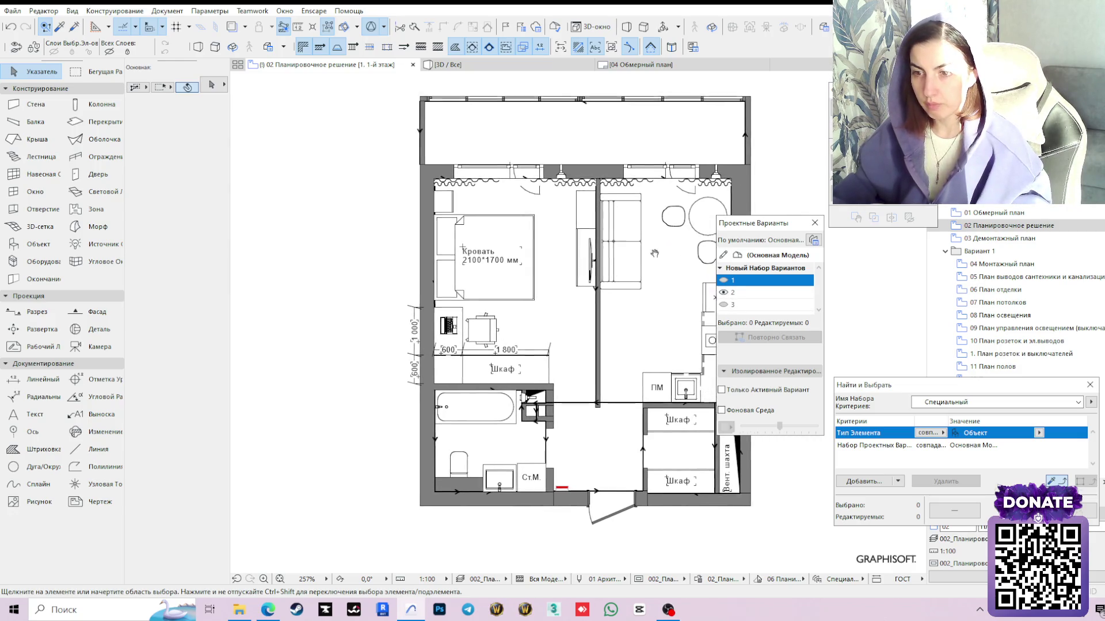
Select the fridge, counters, sink, table, chairs and sofa in the kitchen and living room
{"action": "middle_click_drag", "start_coordinate": [586, 283], "coordinate": [436, 274]}
{"action": "left_click", "coordinate": [637, 298]}
{"action": "left_click", "coordinate": [630, 330], "text": "shift"}
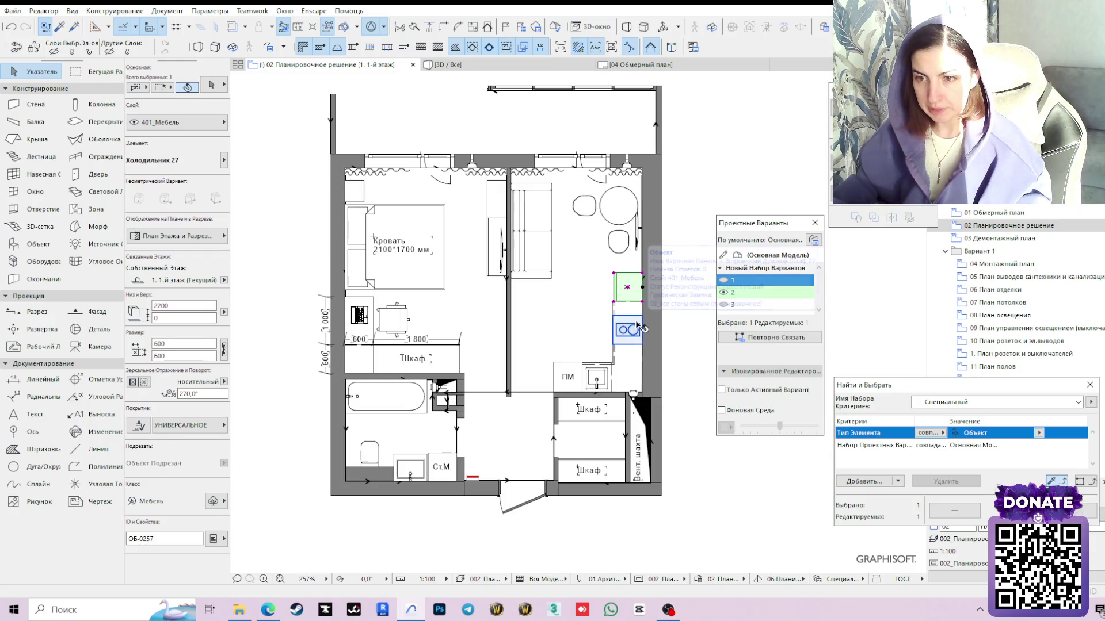
{"action": "left_click", "coordinate": [629, 308], "text": "shift"}
{"action": "left_click", "coordinate": [629, 367], "text": "shift"}
{"action": "left_click", "coordinate": [595, 378], "text": "shift"}
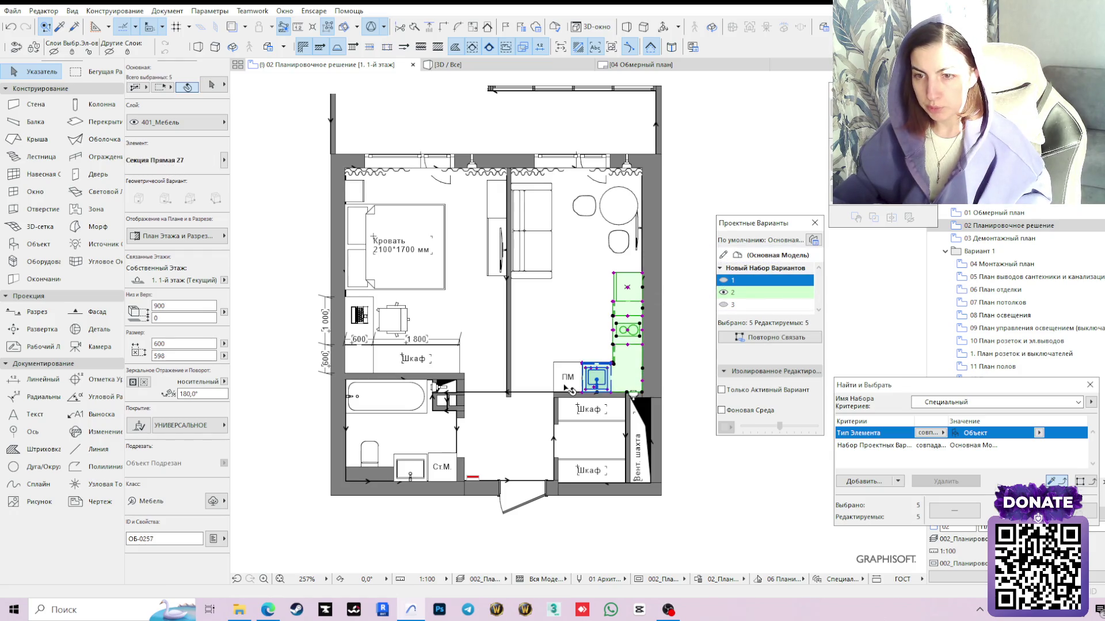
{"action": "left_click", "coordinate": [615, 208], "text": "shift"}
{"action": "left_click", "coordinate": [618, 243], "text": "shift"}
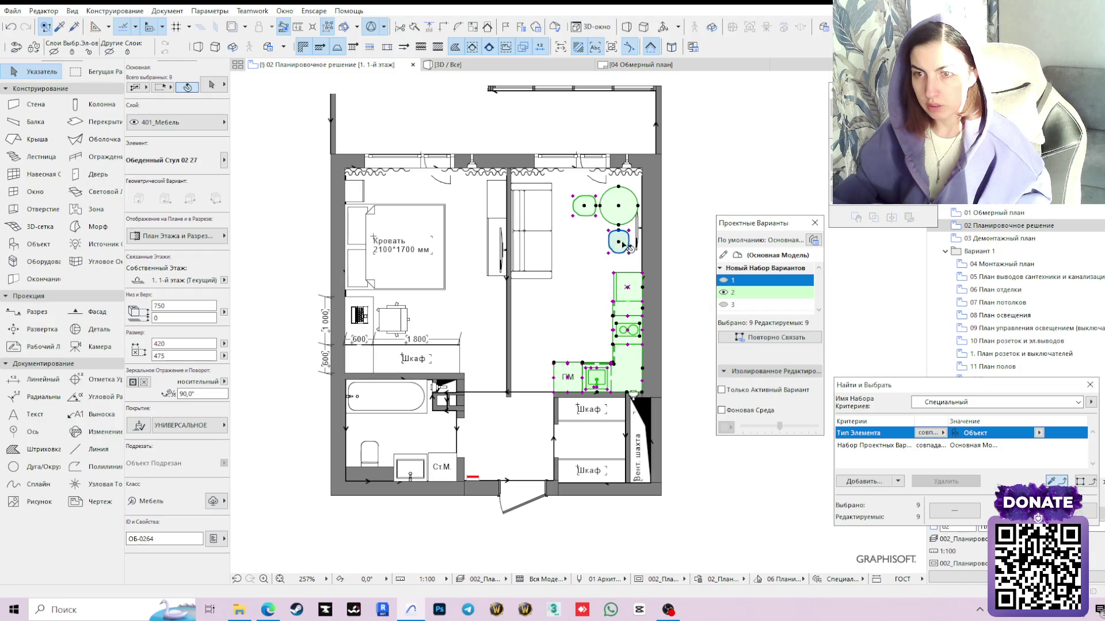
{"action": "left_click", "coordinate": [636, 232], "text": "shift"}
{"action": "left_click", "coordinate": [531, 231], "text": "shift"}
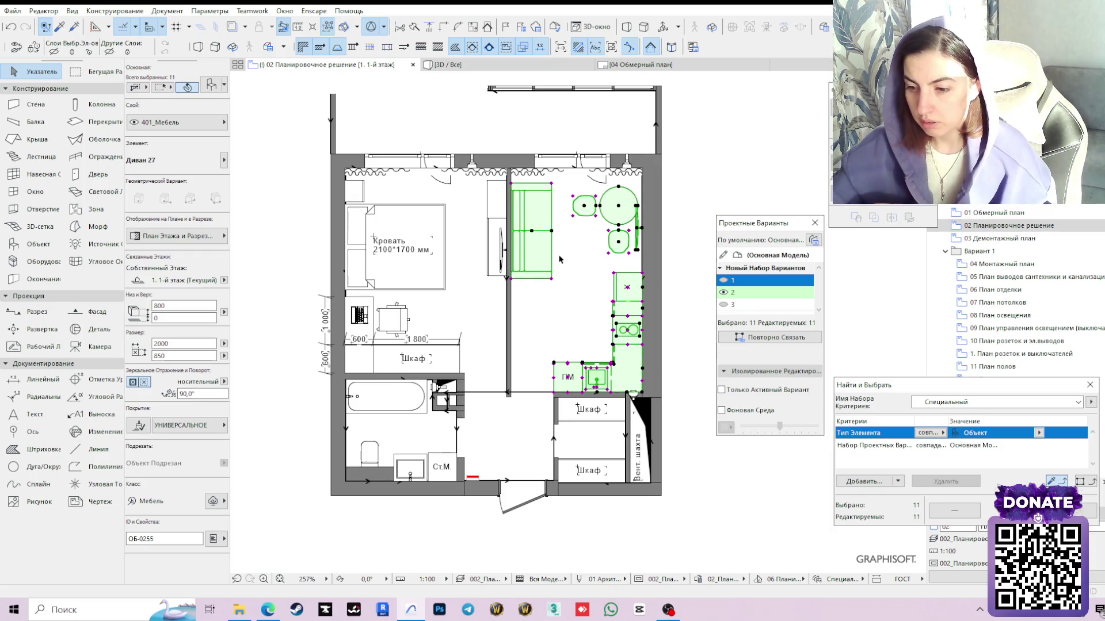
{"action": "scroll", "coordinate": [648, 293], "scroll_direction": "down", "scroll_amount": 1}
{"action": "scroll", "coordinate": [622, 290], "scroll_direction": "down", "scroll_amount": 1}
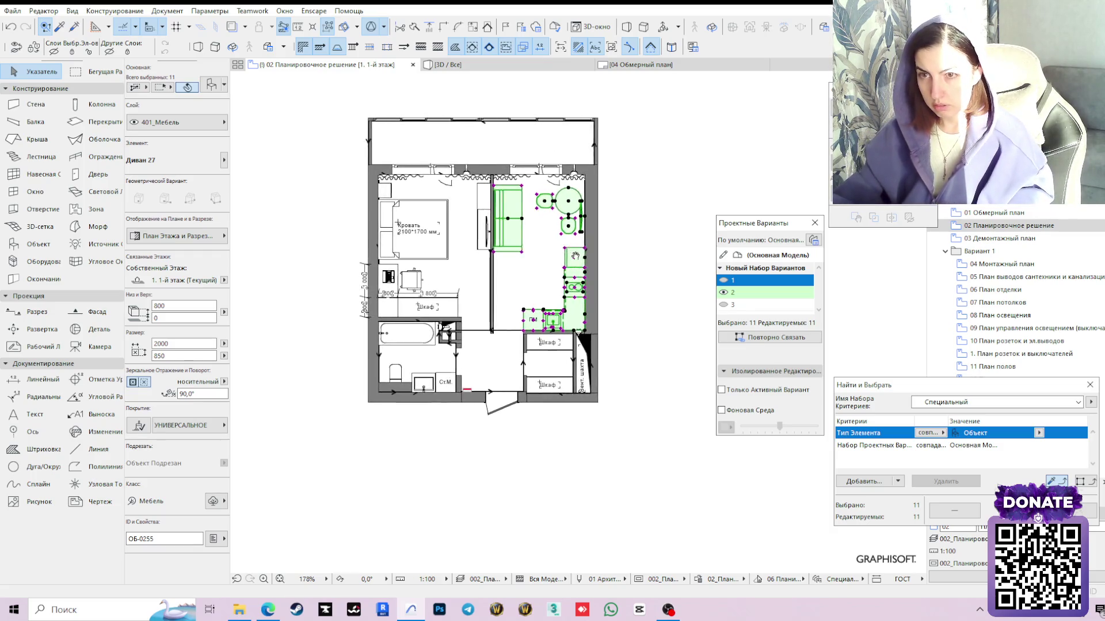
{"action": "scroll", "coordinate": [601, 287], "scroll_direction": "down", "scroll_amount": 1}
Copy the eleven selected objects and start pasting them
{"action": "key", "text": "Escape"}
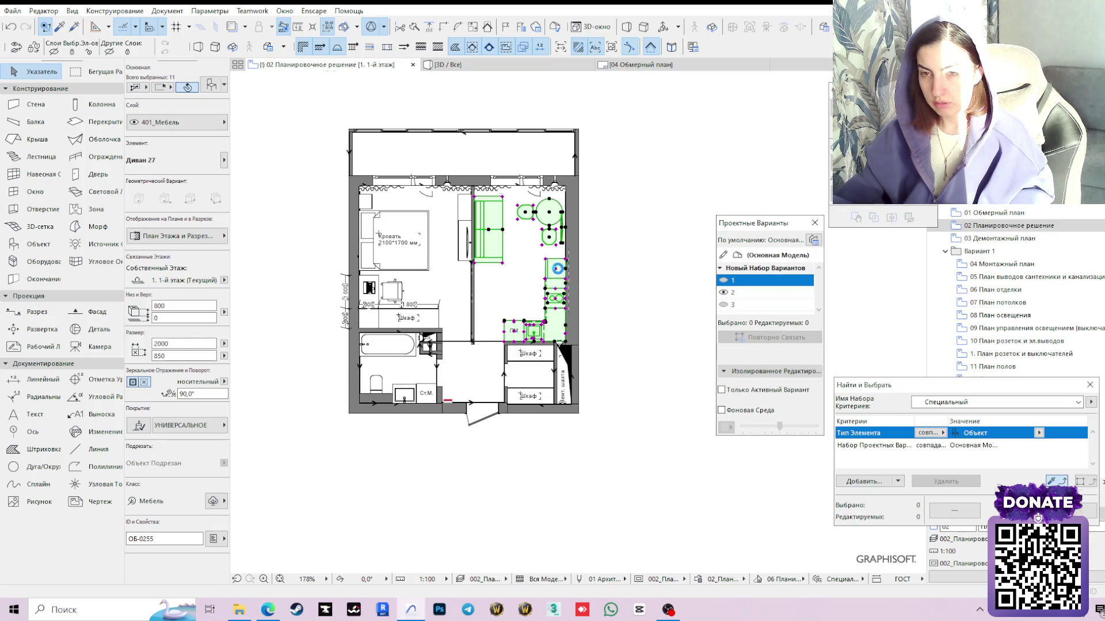
{"action": "key", "text": "ctrl+x"}
{"action": "key", "text": "ctrl+v"}
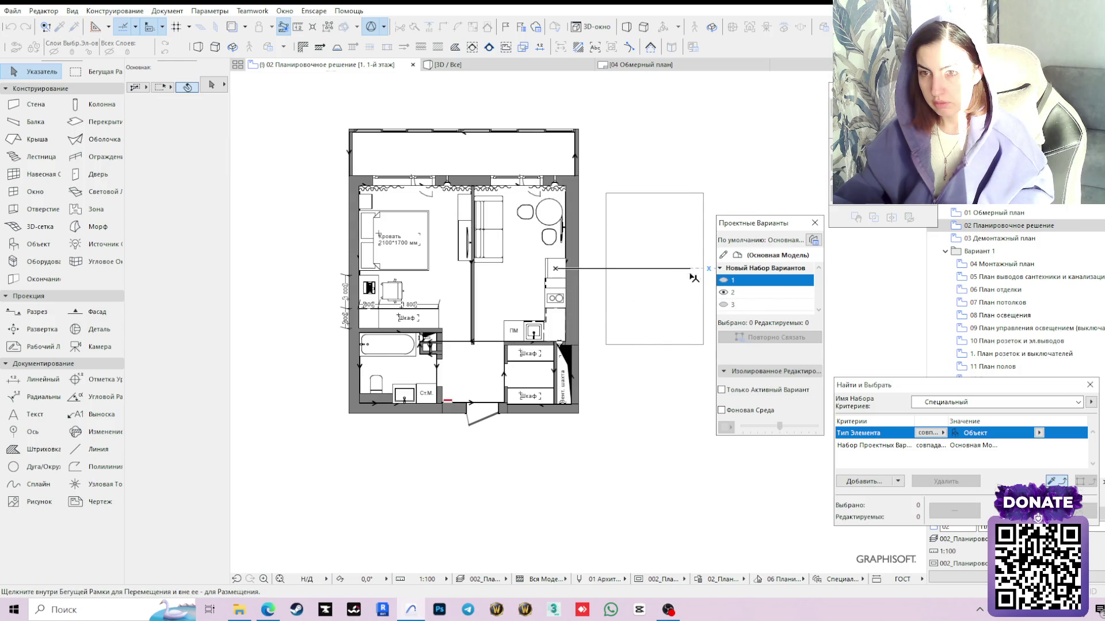
Drop the kitchen and living-room furniture copy to the right of the plan
{"action": "left_click", "coordinate": [668, 379]}
{"action": "middle_click_drag", "start_coordinate": [667, 377], "coordinate": [596, 383]}
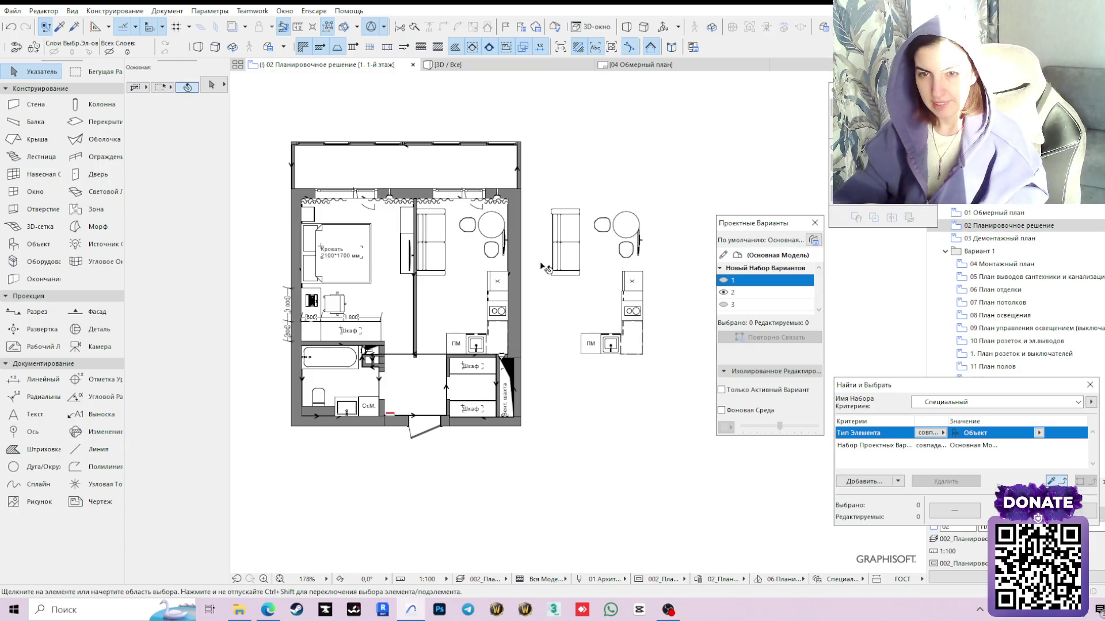
Browse the design variants list and marquee-select the copied kitchen and living furniture
{"action": "left_click", "coordinate": [629, 219]}
{"action": "left_click", "coordinate": [684, 209]}
{"action": "key", "text": "Left"}
{"action": "key", "text": "Left"}
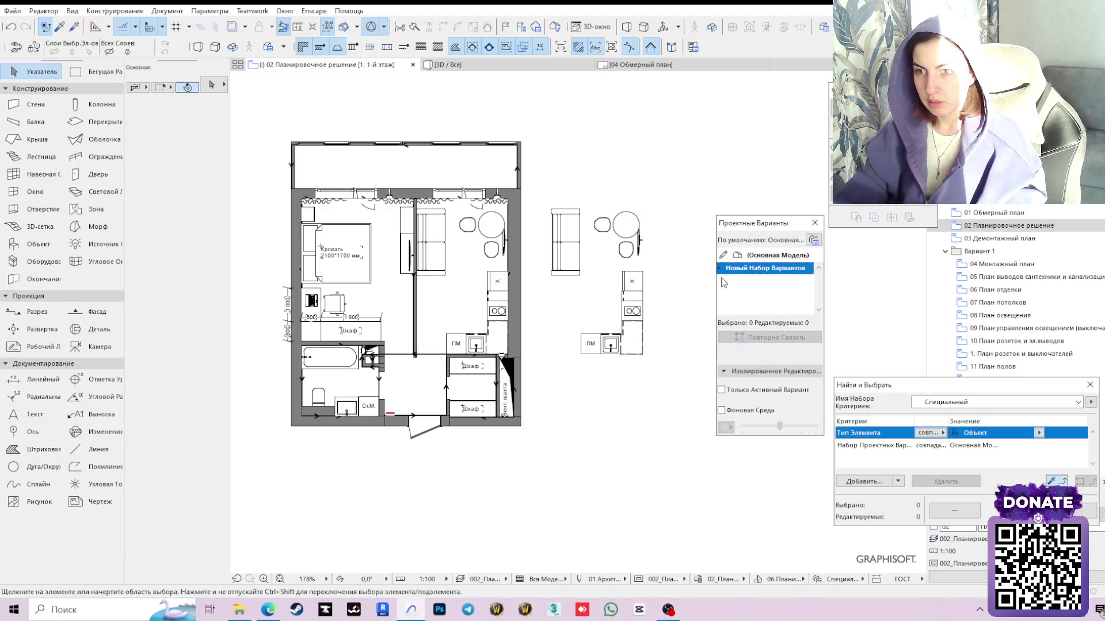
{"action": "key", "text": "Down"}
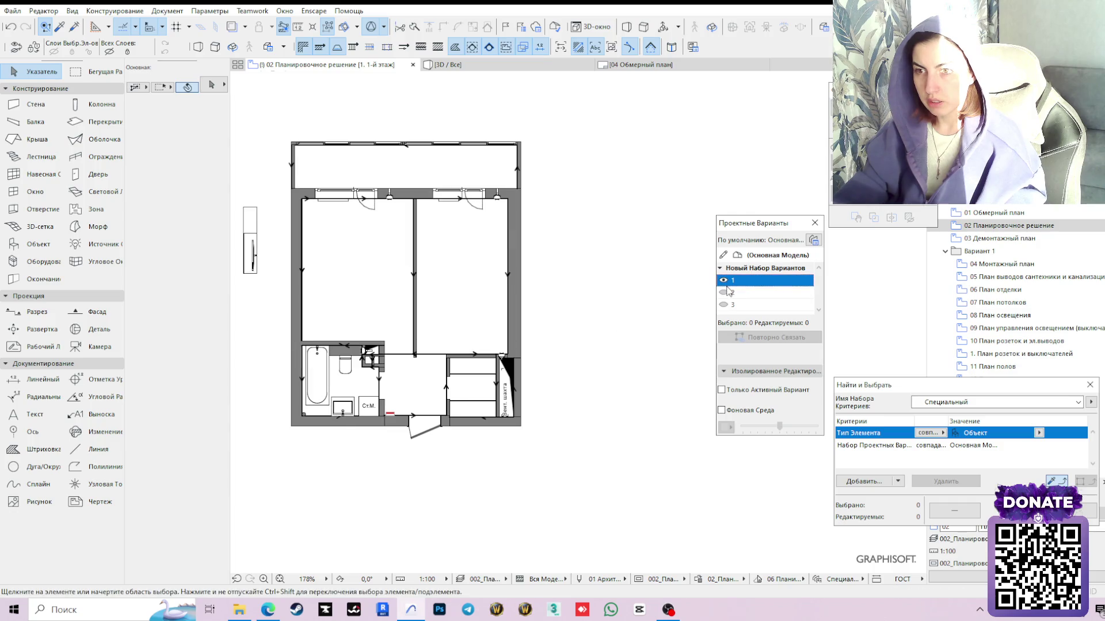
{"action": "key", "text": "Down"}
{"action": "left_click_drag", "start_coordinate": [691, 181], "coordinate": [544, 387]}
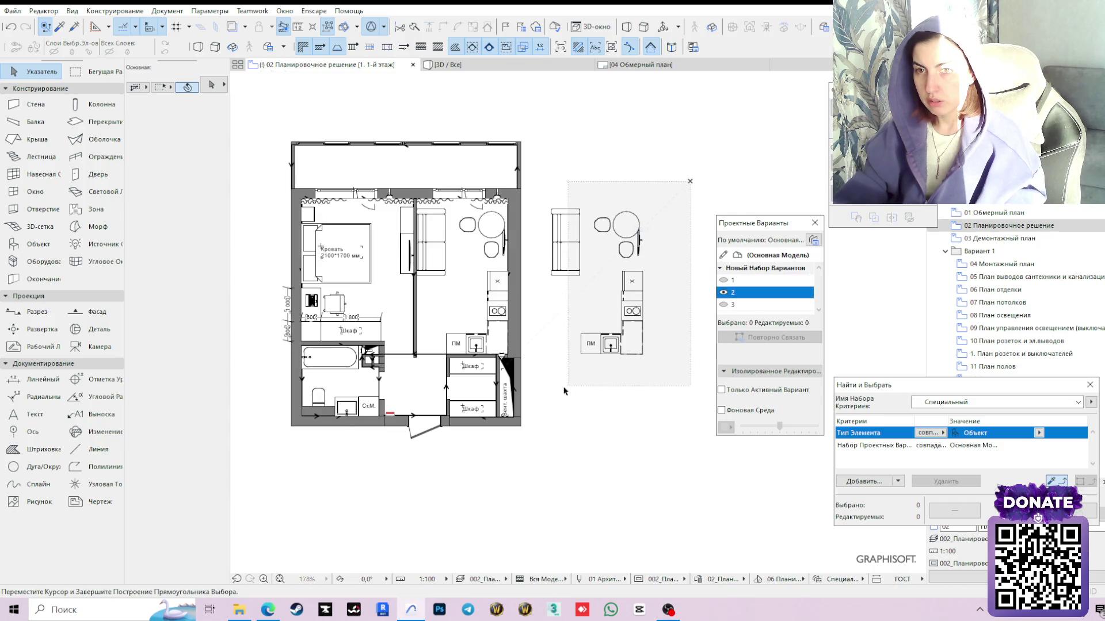
{"action": "key", "text": "XF86AudioLowerVolume"}
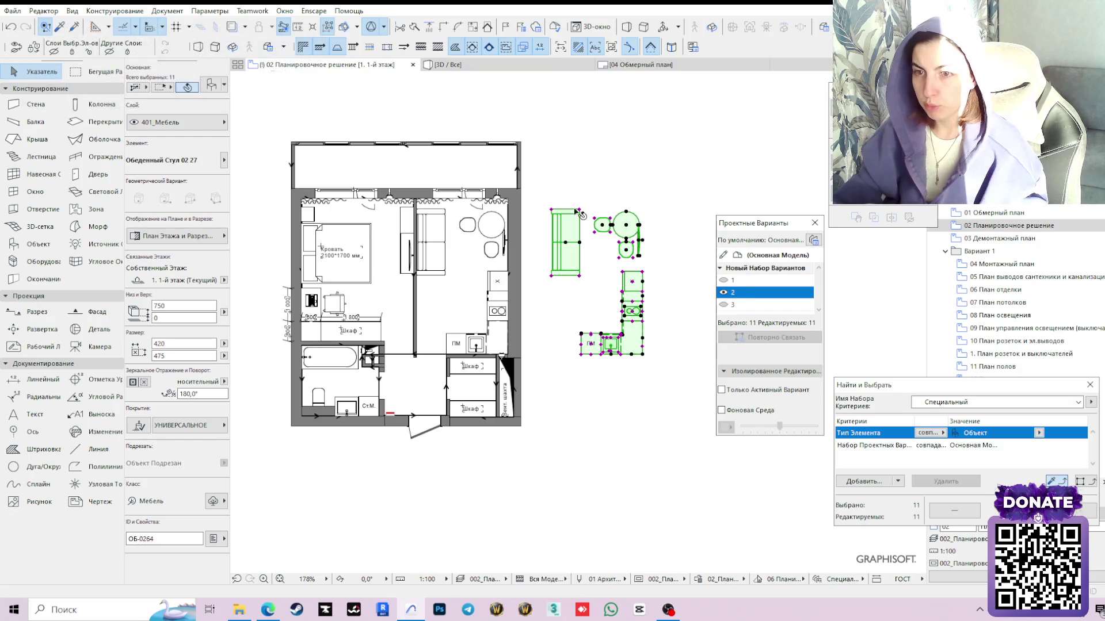
Reassign the eleven objects to inactive design variant 1 and toggle the displayed variant
{"action": "left_click", "coordinate": [733, 280]}
{"action": "left_click", "coordinate": [764, 337]}
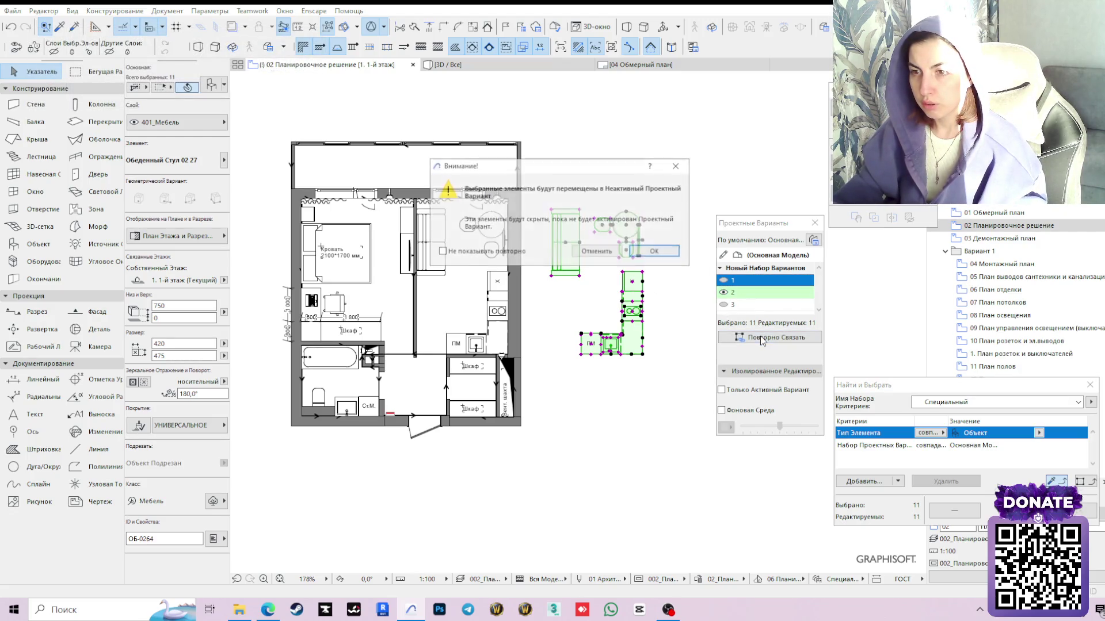
{"action": "left_click", "coordinate": [656, 252]}
{"action": "left_click", "coordinate": [725, 292]}
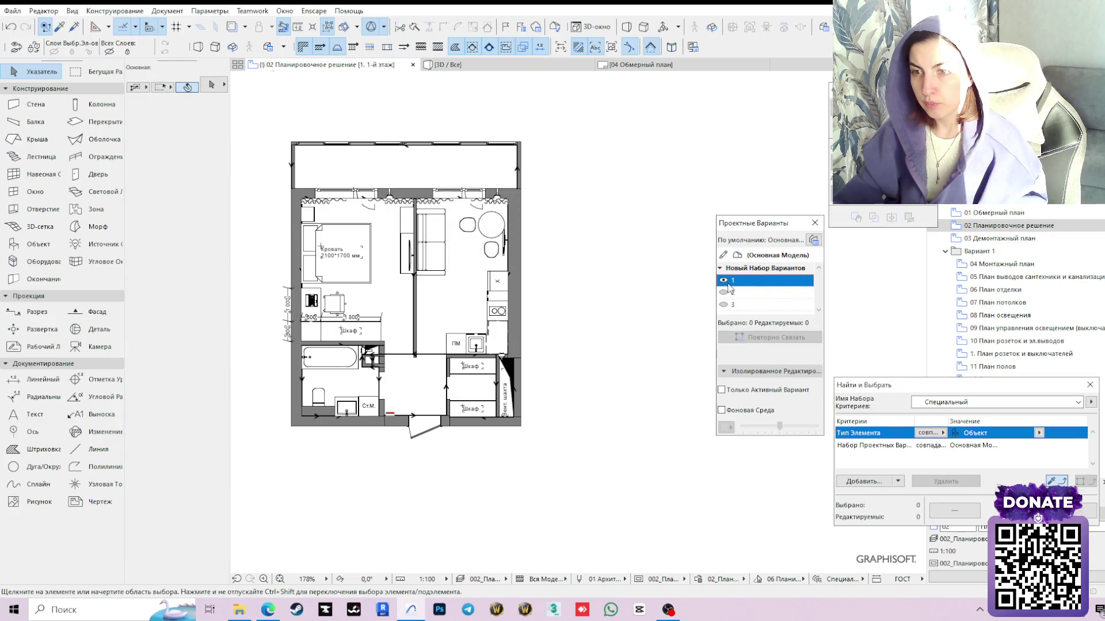
{"action": "scroll", "coordinate": [501, 314], "scroll_direction": "down", "scroll_amount": 3}
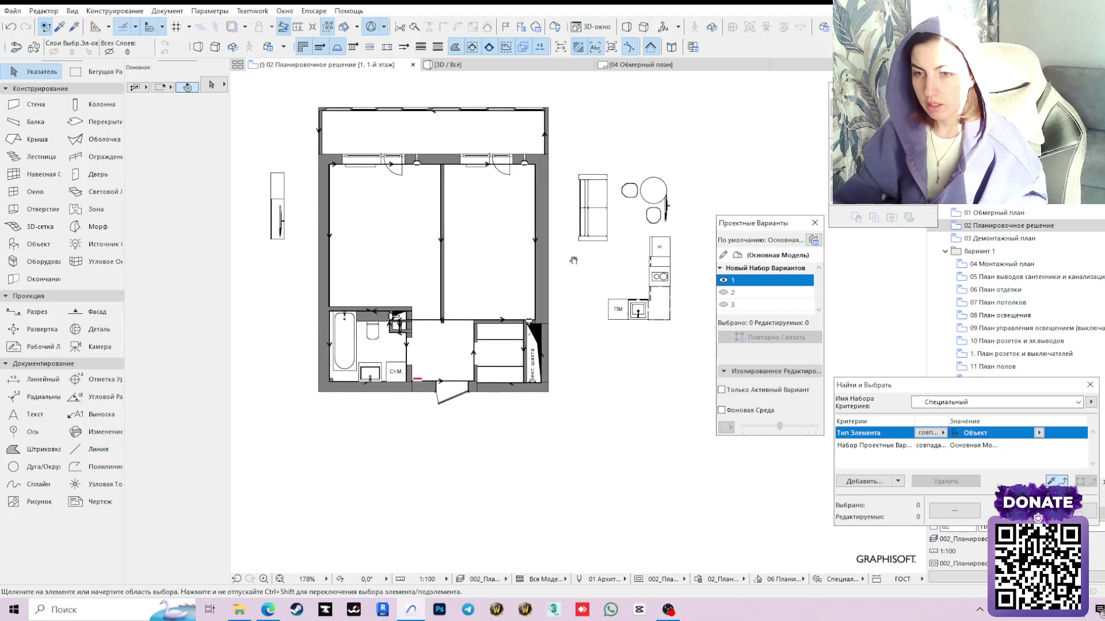
{"action": "scroll", "coordinate": [598, 320], "scroll_direction": "left", "scroll_amount": 3}
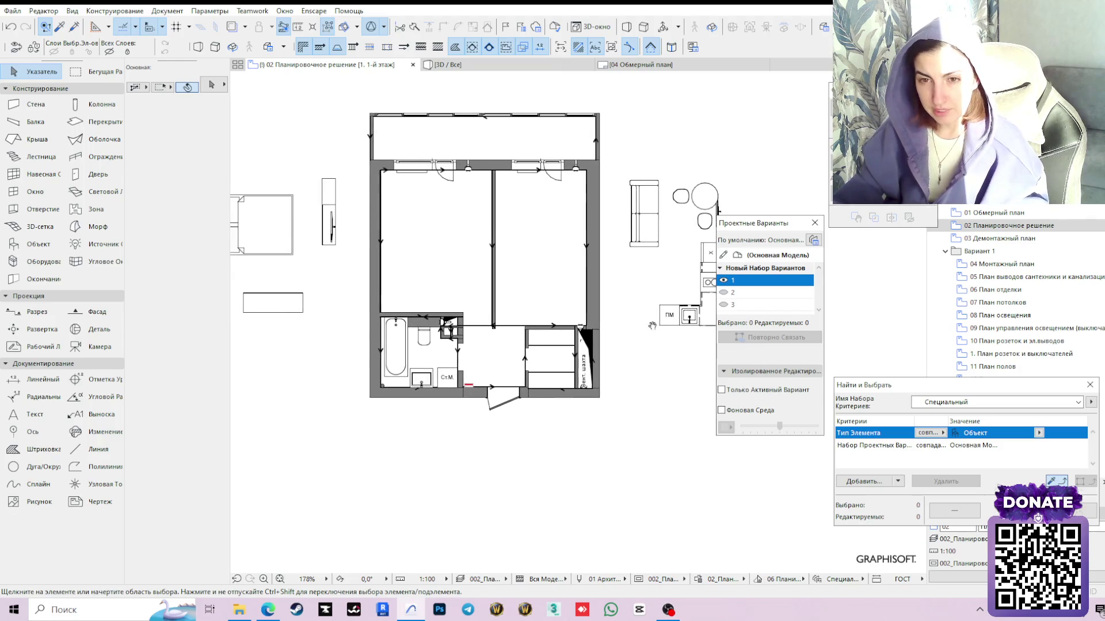
{"action": "scroll", "coordinate": [518, 303], "scroll_direction": "left", "scroll_amount": 3}
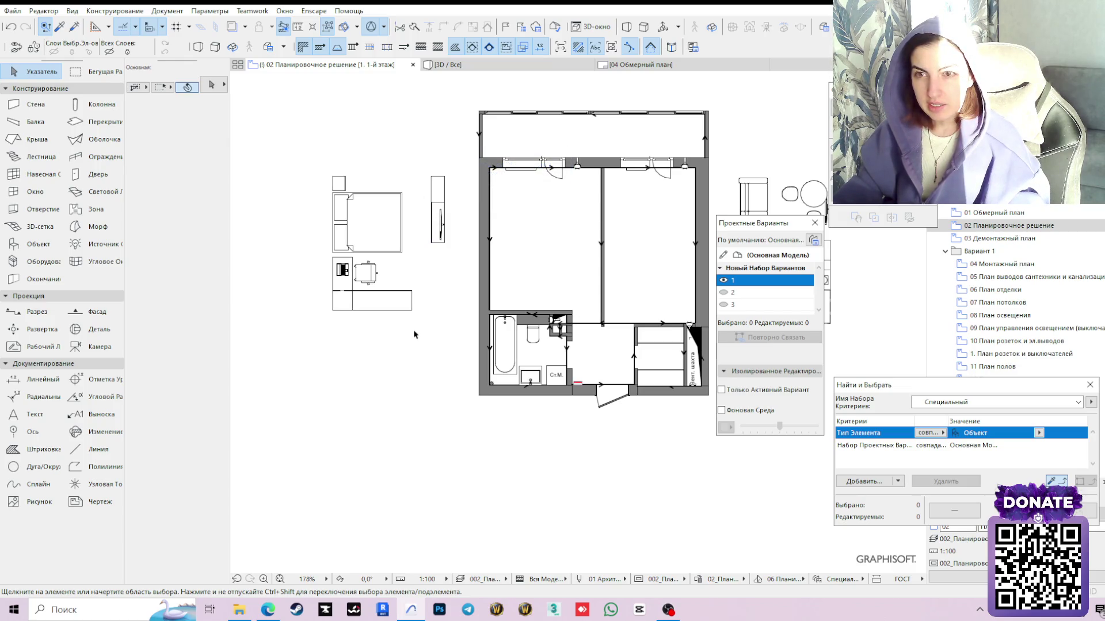
Activate design variant 2 and open the 01 Обмерный план view in the Navigator
{"action": "left_click", "coordinate": [727, 295]}
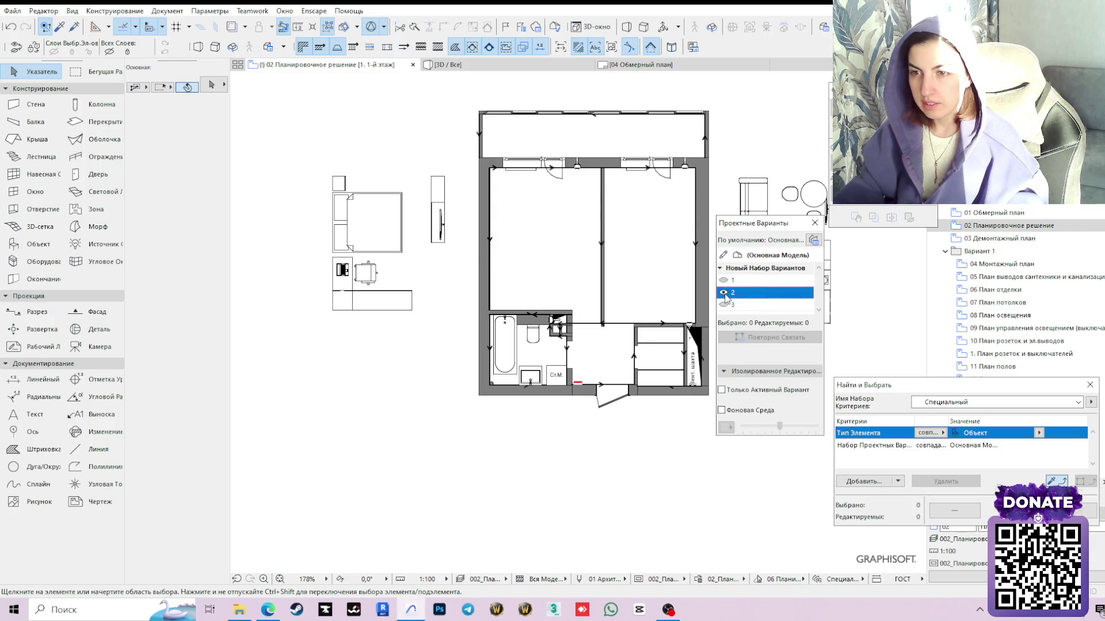
{"action": "left_click", "coordinate": [637, 177]}
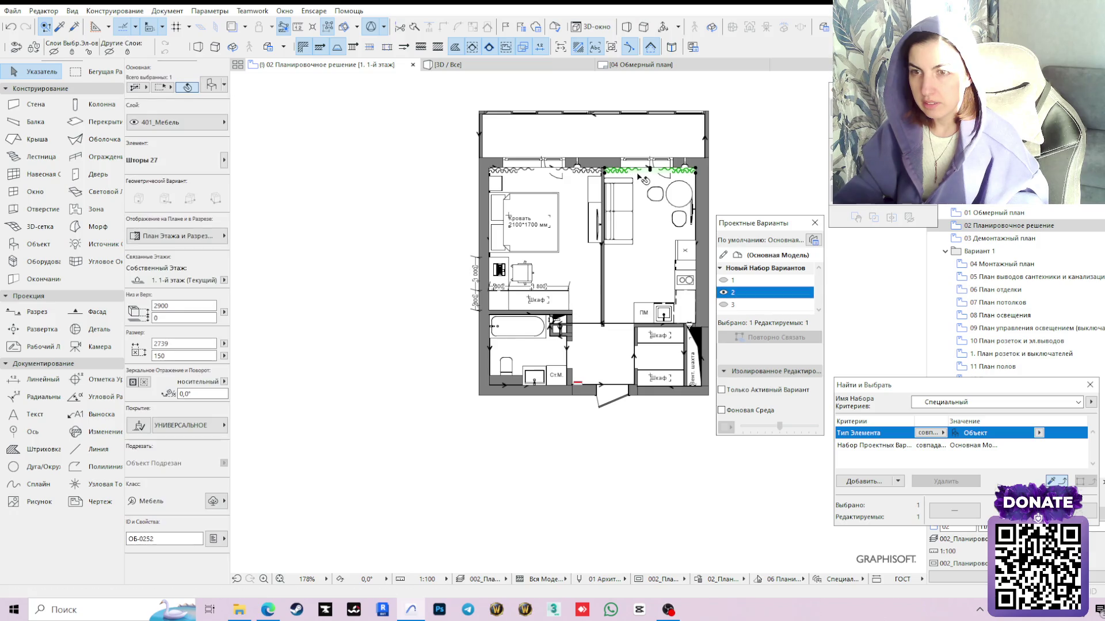
{"action": "scroll", "coordinate": [647, 178], "scroll_direction": "up", "scroll_amount": 2}
{"action": "scroll", "coordinate": [682, 190], "scroll_direction": "up", "scroll_amount": 3}
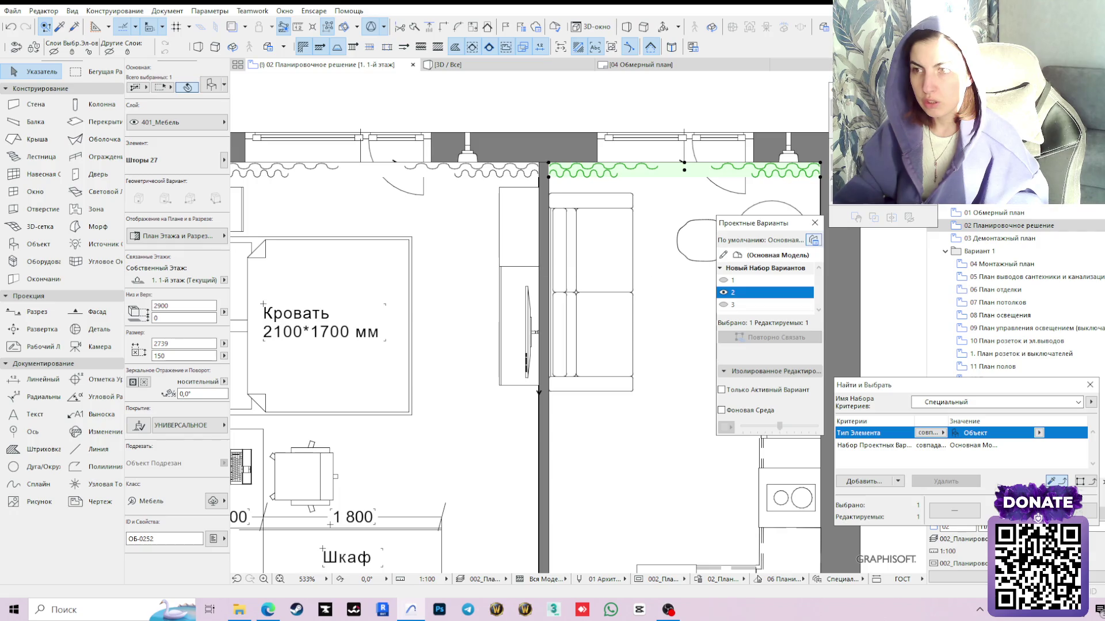
{"action": "left_click", "coordinate": [1010, 213]}
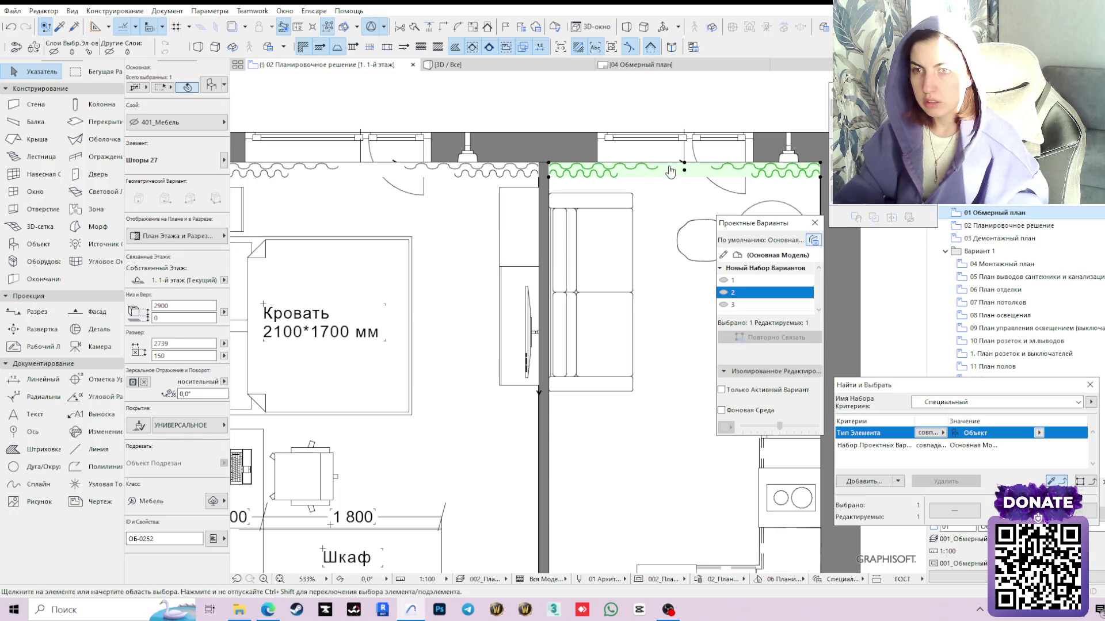
{"action": "scroll", "coordinate": [469, 210], "scroll_direction": "up", "scroll_amount": 5}
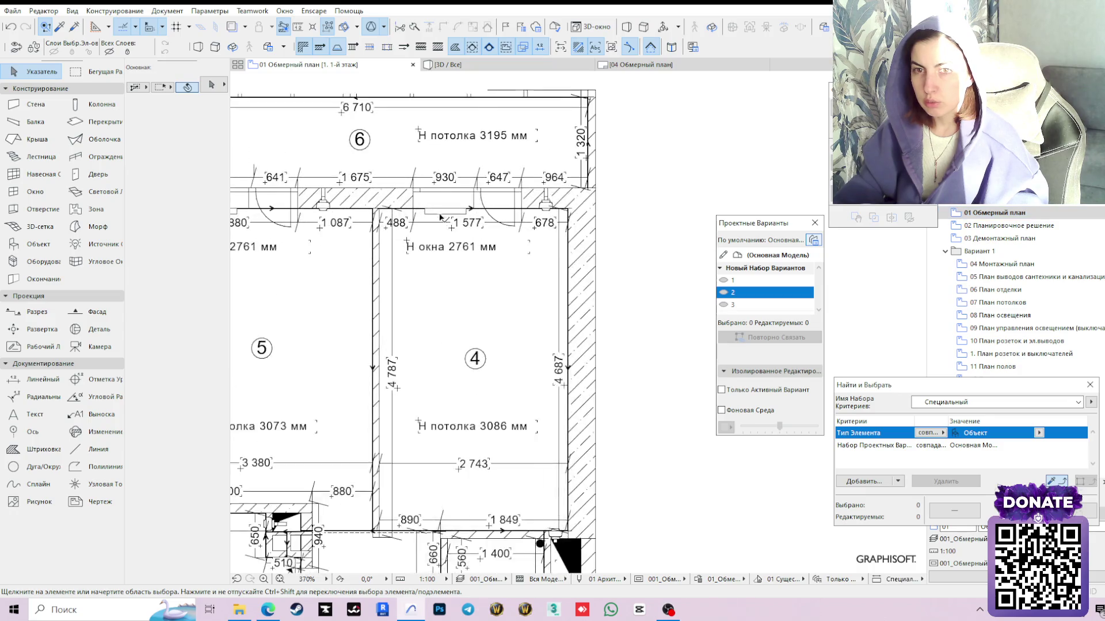
Select both radiators under the windows in the measured plan, then return to 02 Планировочное решение
{"action": "left_click", "coordinate": [460, 212]}
{"action": "middle_click_drag", "start_coordinate": [383, 249], "coordinate": [533, 269]}
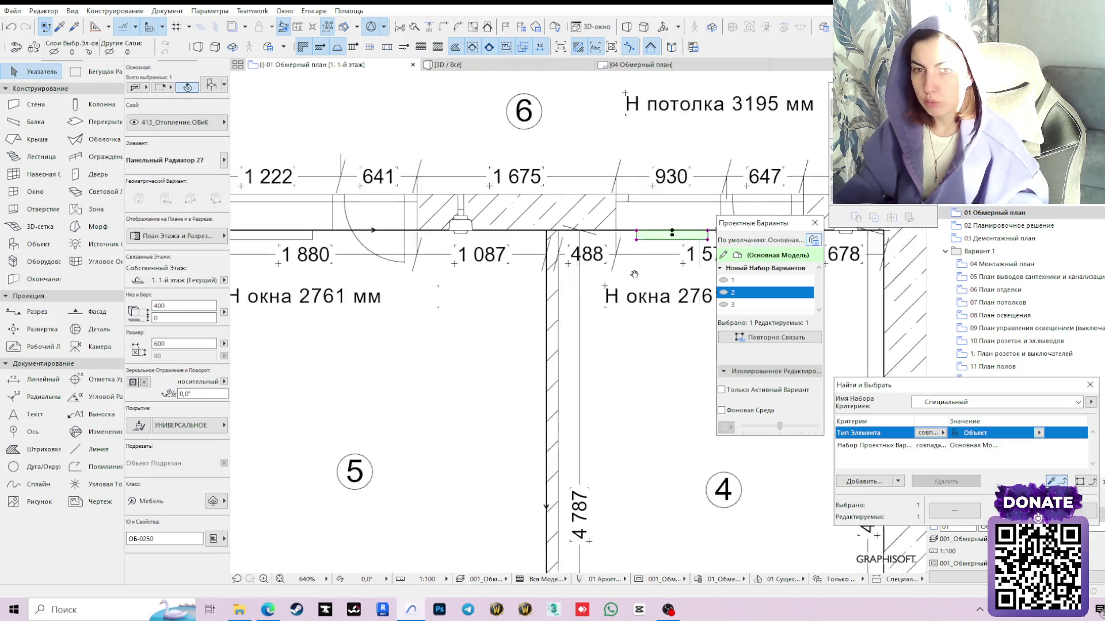
{"action": "left_click", "coordinate": [348, 245]}
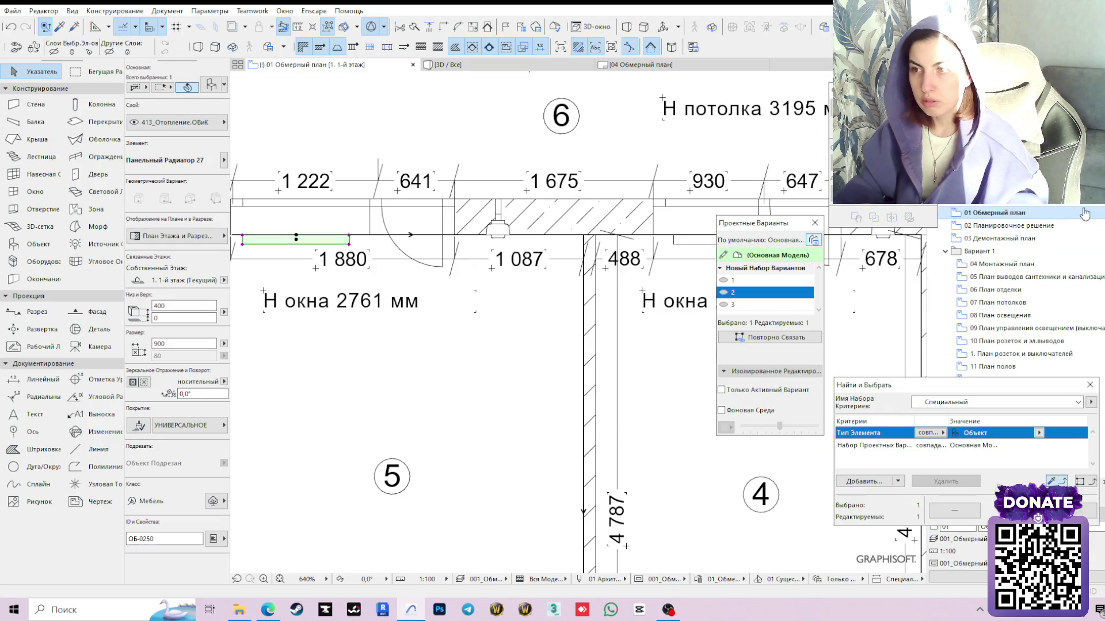
{"action": "left_click", "coordinate": [1016, 225]}
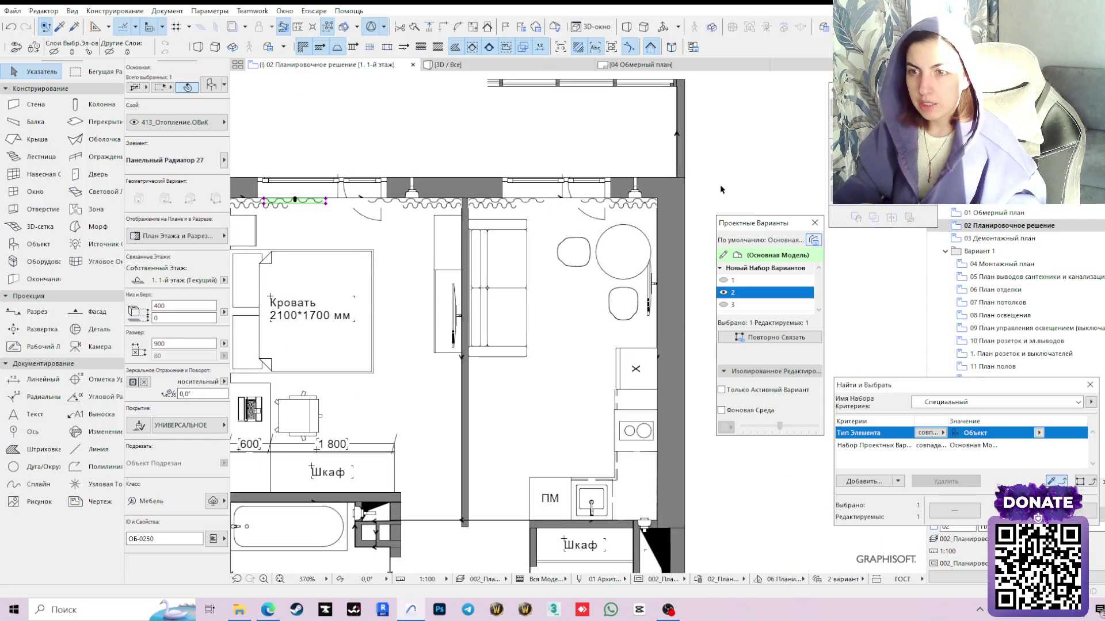
Clear the selection and make design variant 1 the active option for the whole apartment plan
{"action": "left_click", "coordinate": [699, 203]}
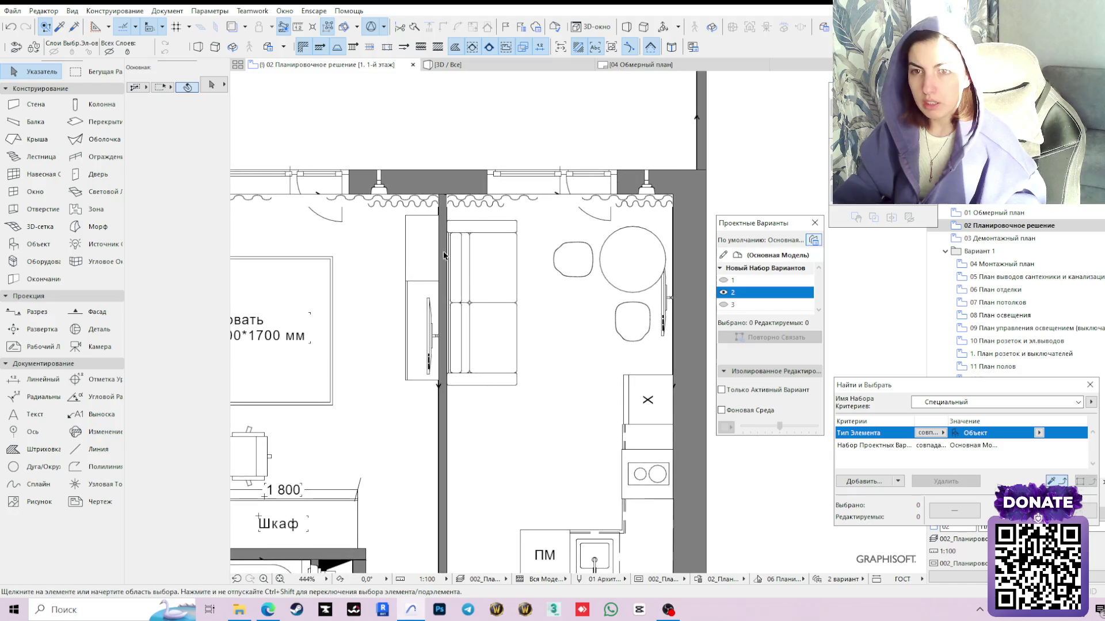
{"action": "scroll", "coordinate": [510, 242], "scroll_direction": "down", "scroll_amount": 2}
{"action": "middle_click_drag", "start_coordinate": [470, 208], "coordinate": [497, 225]}
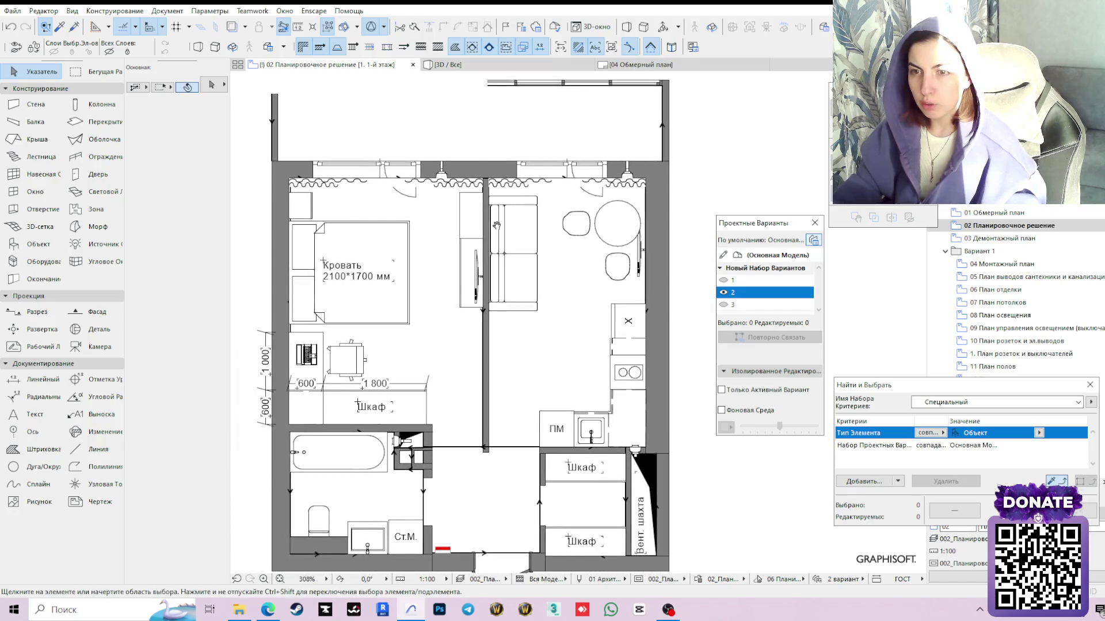
{"action": "left_click", "coordinate": [730, 281]}
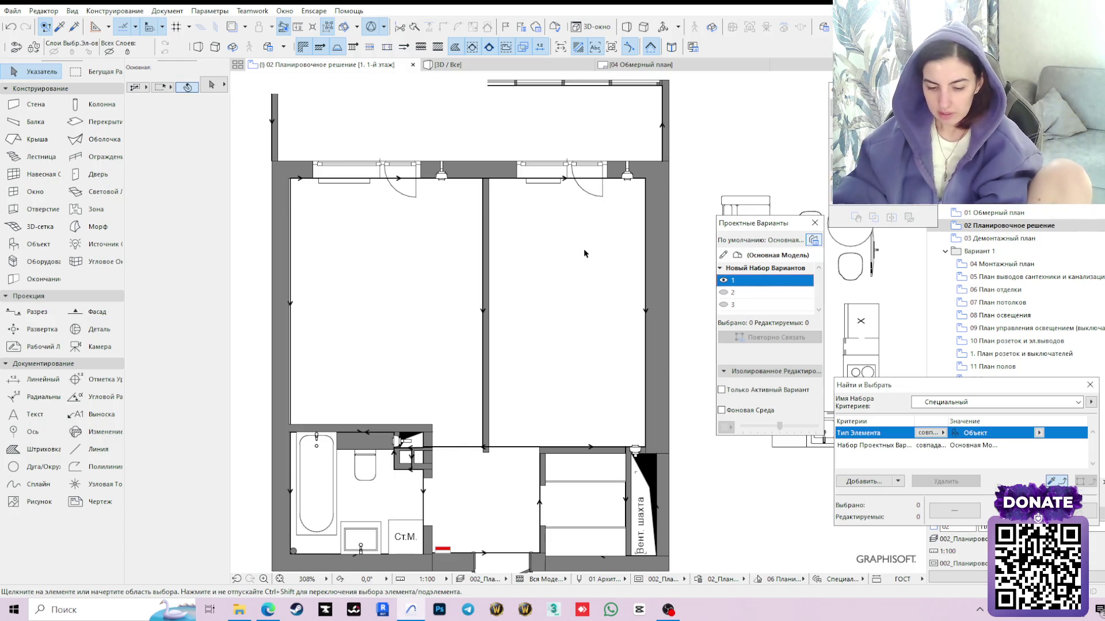
{"action": "scroll", "coordinate": [583, 253], "scroll_direction": "down", "scroll_amount": 2}
{"action": "scroll", "coordinate": [536, 266], "scroll_direction": "down", "scroll_amount": 1}
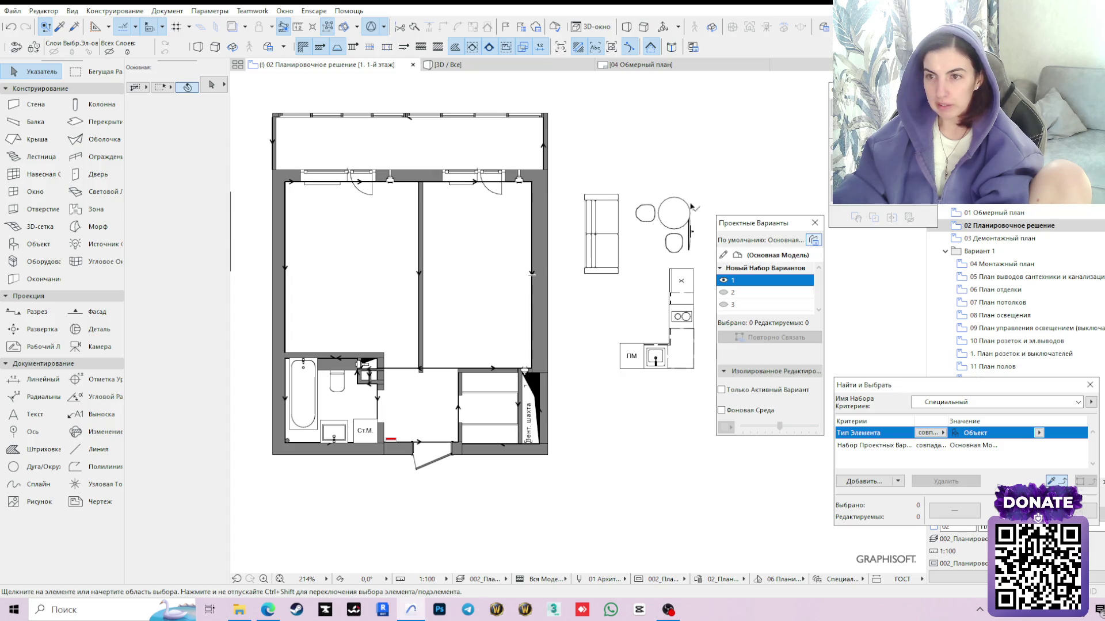
{"action": "scroll", "coordinate": [543, 282], "scroll_direction": "left", "scroll_amount": 3}
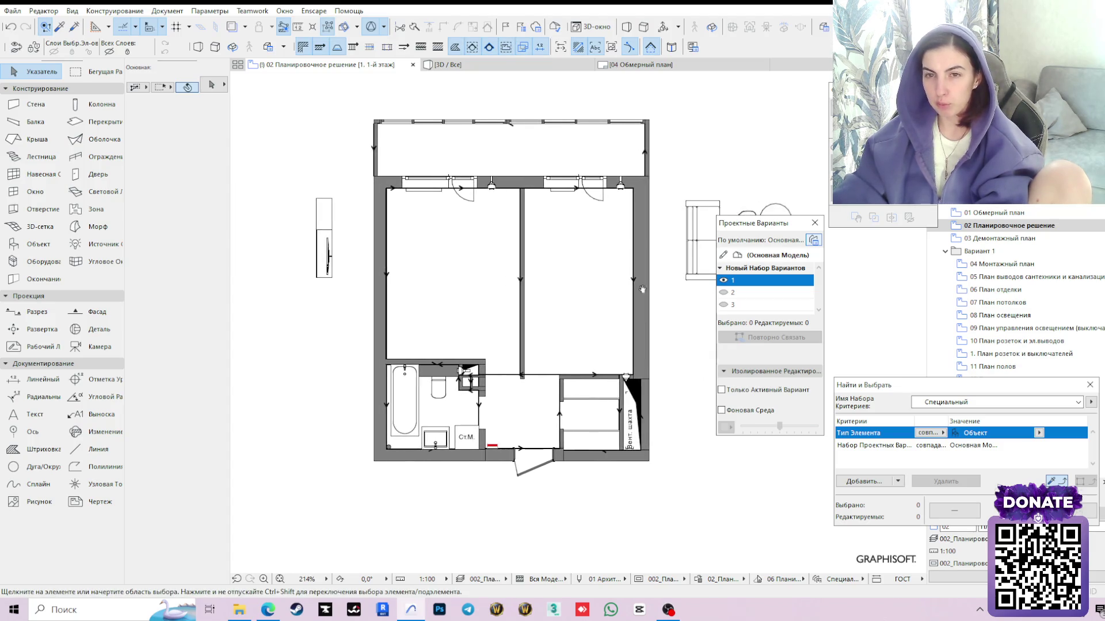
{"action": "scroll", "coordinate": [602, 302], "scroll_direction": "left", "scroll_amount": 3}
{"action": "scroll", "coordinate": [484, 371], "scroll_direction": "left", "scroll_amount": 1}
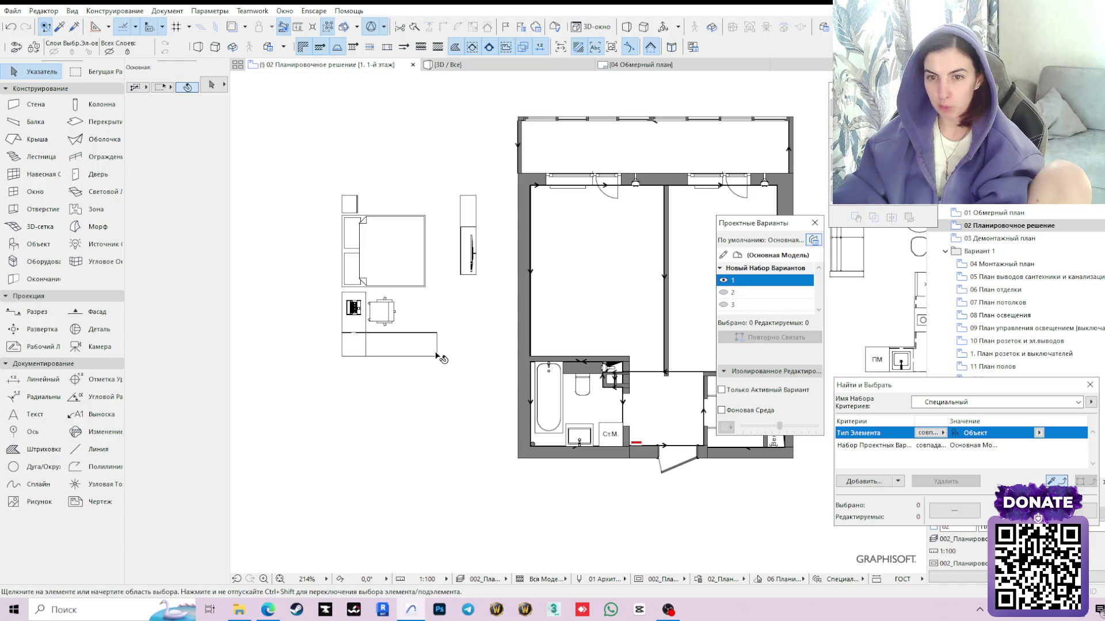
Toggle visibility of variant 1's elements and make design variant 2 the active option
{"action": "middle_click_drag", "start_coordinate": [651, 300], "coordinate": [523, 312]}
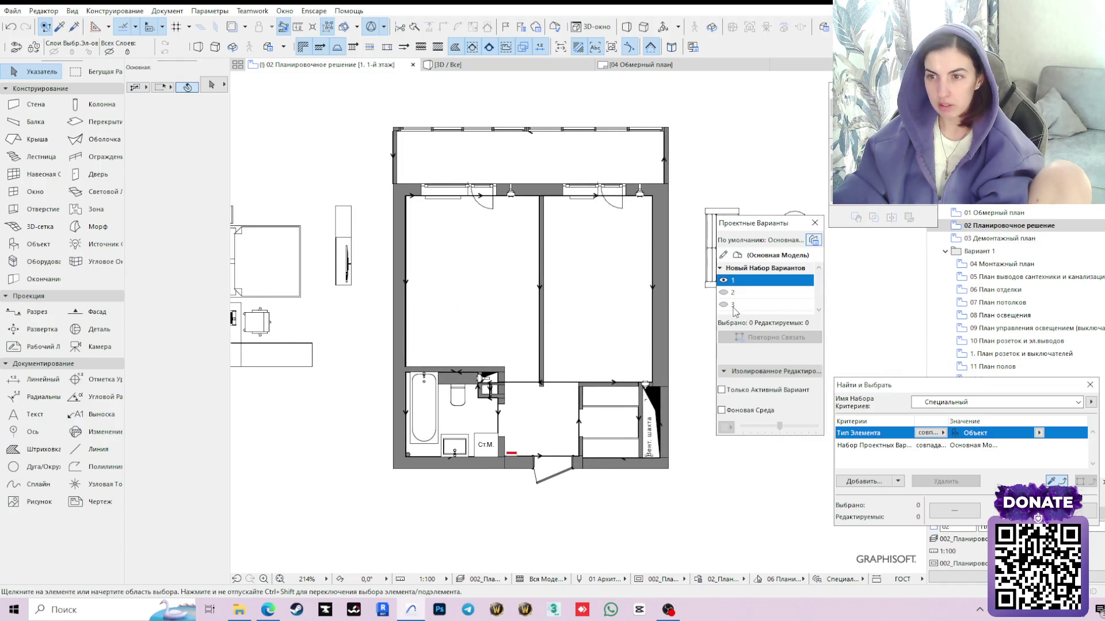
{"action": "left_click", "coordinate": [724, 280]}
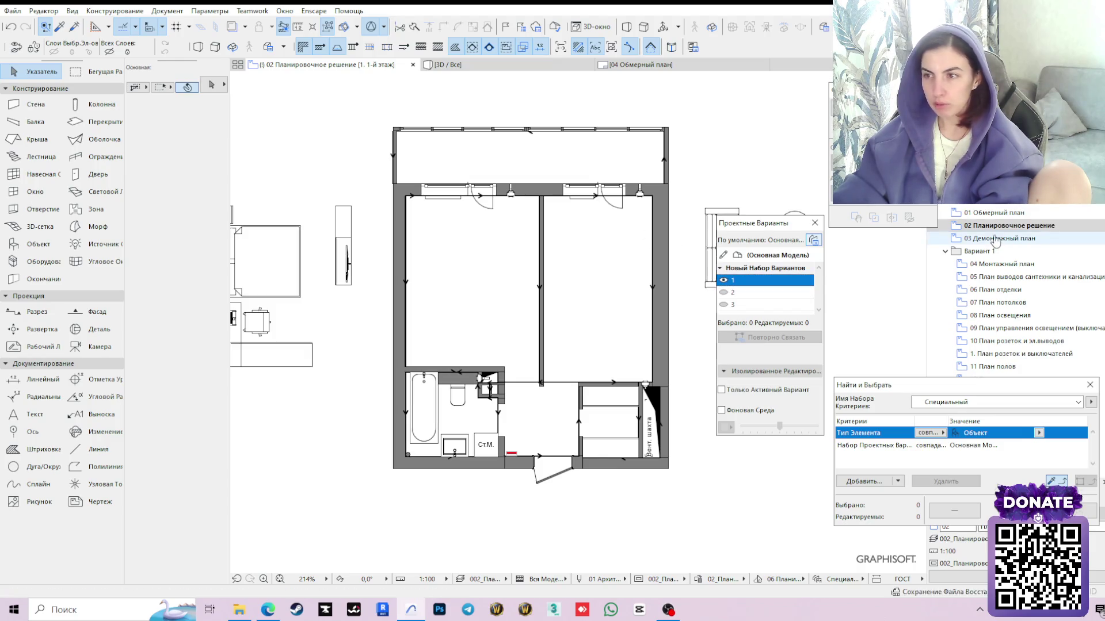
{"action": "left_click", "coordinate": [730, 293]}
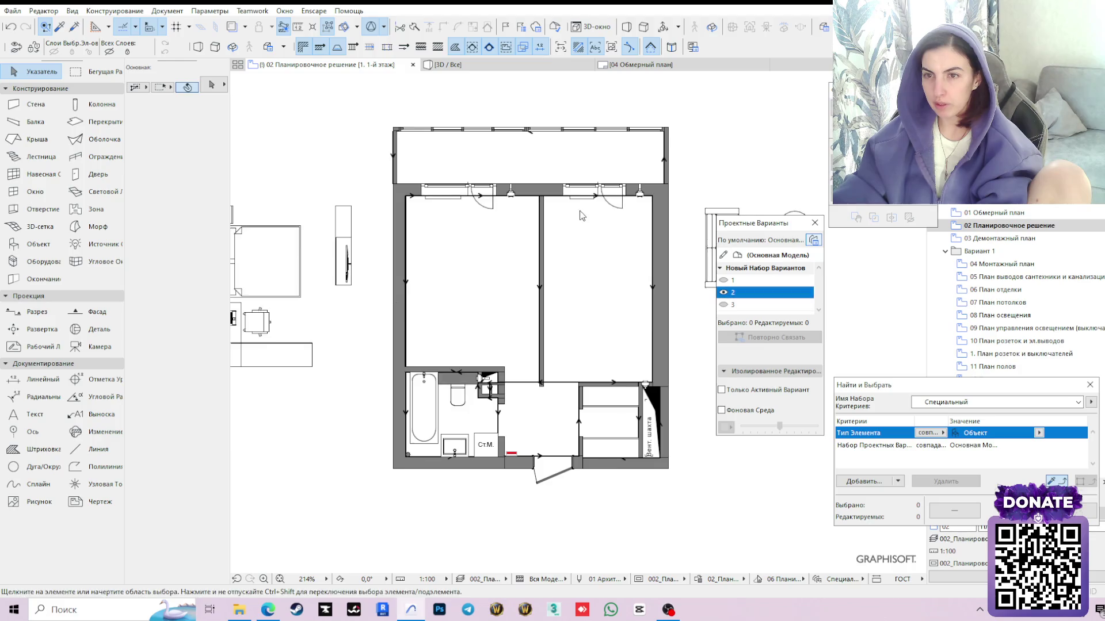
{"action": "scroll", "coordinate": [581, 217], "scroll_direction": "up", "scroll_amount": 3}
Relink both window curtains to the main model and display variant 1 to confirm they remain
{"action": "left_click", "coordinate": [507, 203]}
{"action": "left_click", "coordinate": [425, 202], "text": "shift"}
{"action": "left_click", "coordinate": [766, 259]}
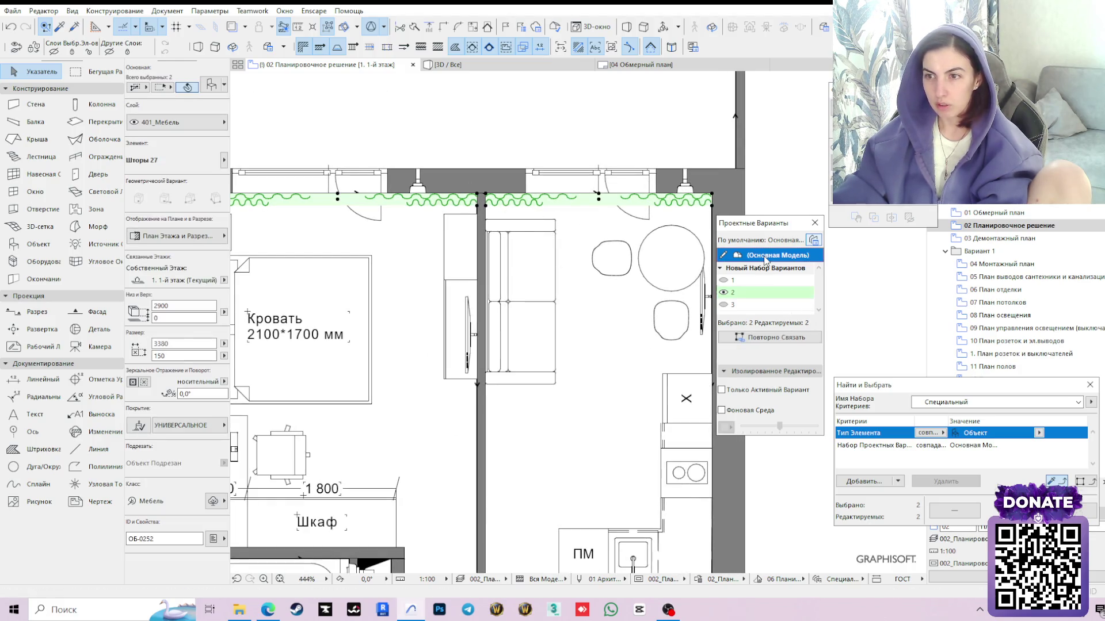
{"action": "left_click", "coordinate": [769, 345]}
{"action": "left_click", "coordinate": [723, 281]}
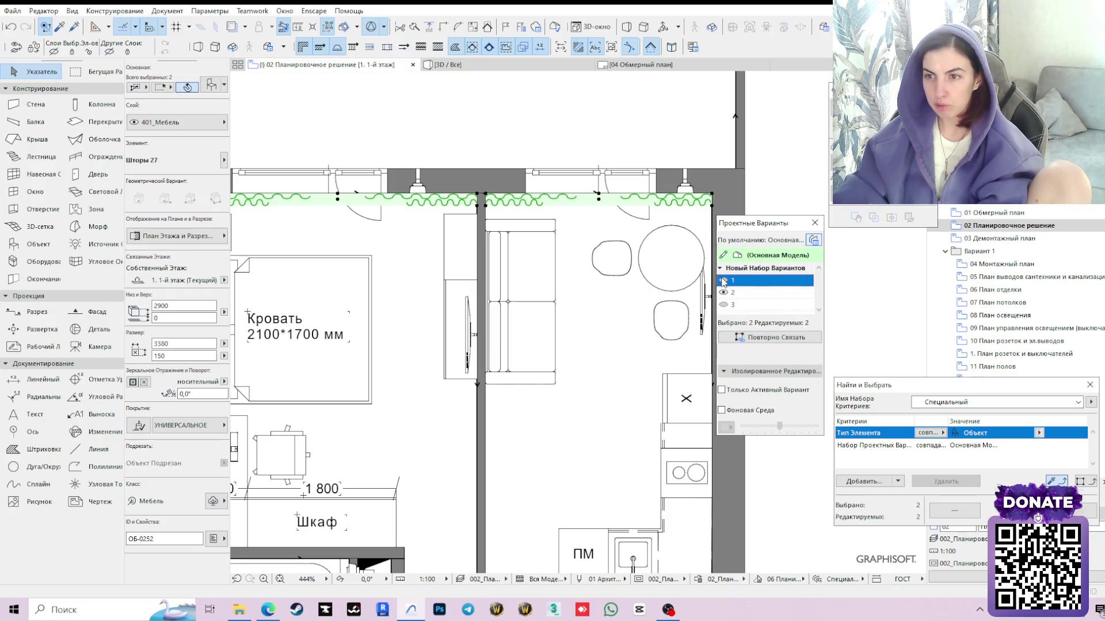
{"action": "left_click", "coordinate": [633, 383]}
{"action": "scroll", "coordinate": [634, 382], "scroll_direction": "down", "scroll_amount": 2}
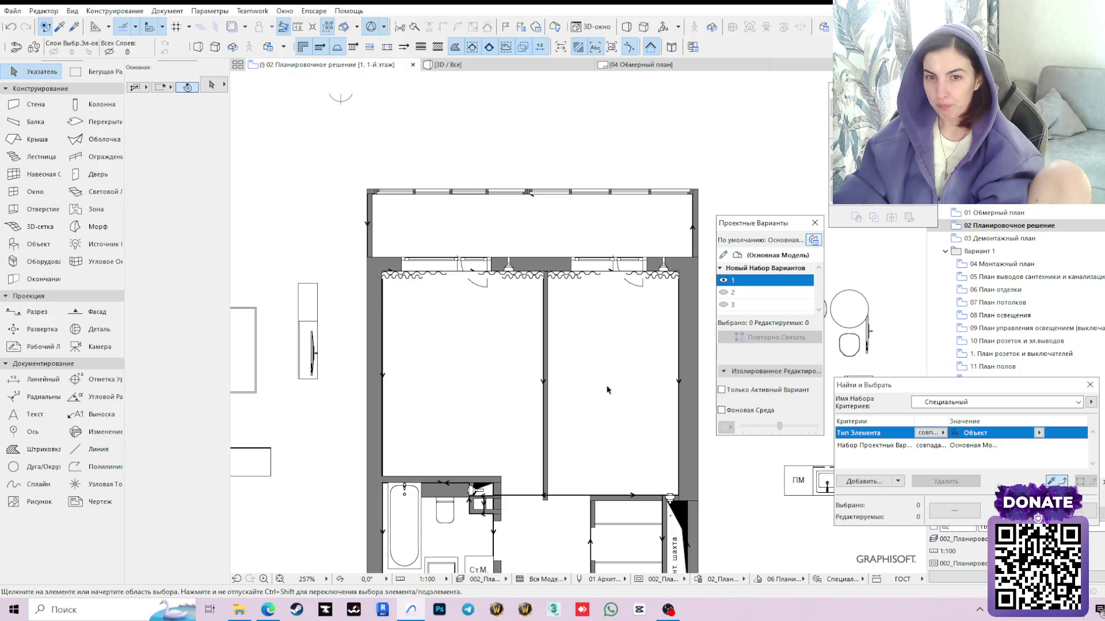
Rotate the double bed a further 90° about its top-left corner, turning it to 180°
{"action": "middle_click_drag", "start_coordinate": [506, 397], "coordinate": [592, 316]}
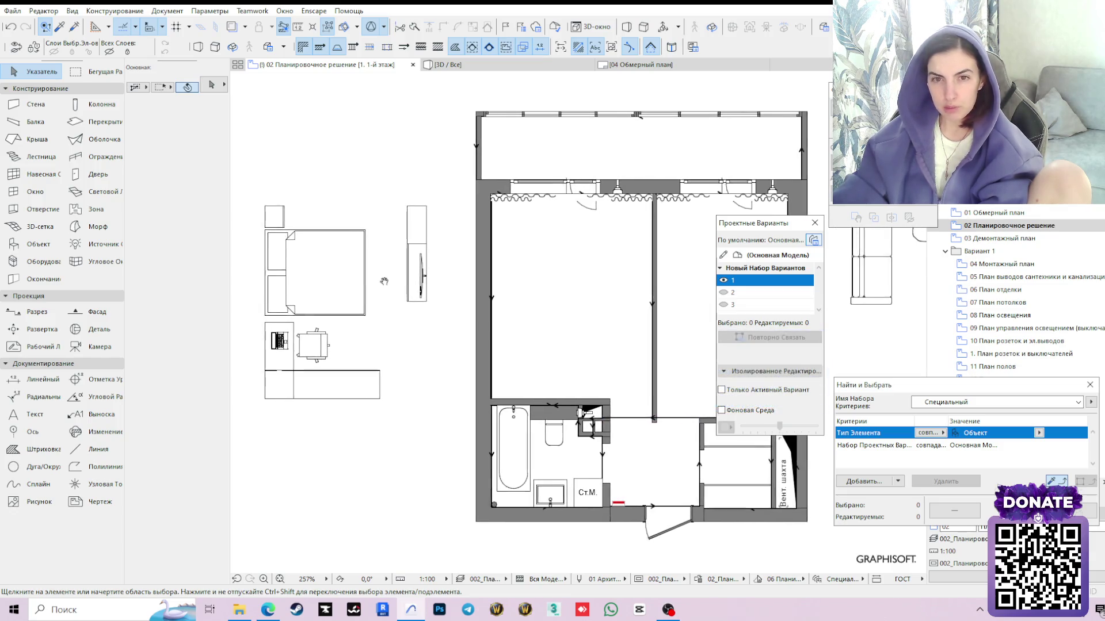
{"action": "middle_click_drag", "start_coordinate": [352, 274], "coordinate": [444, 290]}
{"action": "mouse_move", "coordinate": [546, 329]}
{"action": "middle_mouse_down"}
{"action": "mouse_move", "coordinate": [338, 306]}
{"action": "mouse_move", "coordinate": [400, 324]}
{"action": "middle_mouse_up"}
{"action": "left_click", "coordinate": [333, 281]}
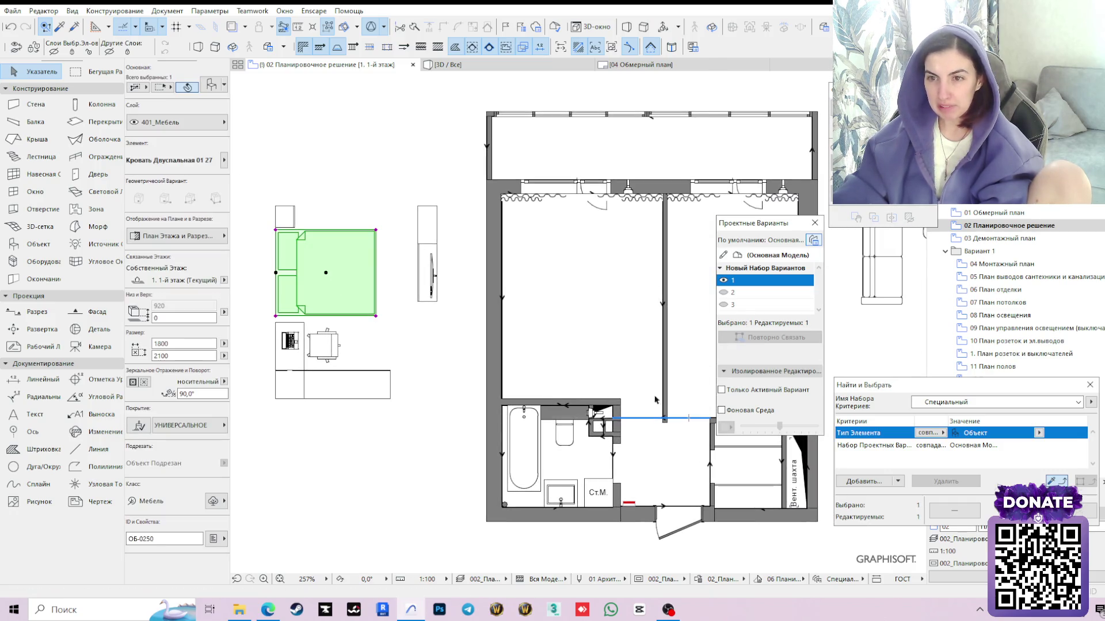
{"action": "left_click", "coordinate": [277, 232]}
{"action": "left_click", "coordinate": [512, 325]}
{"action": "left_click", "coordinate": [277, 231]}
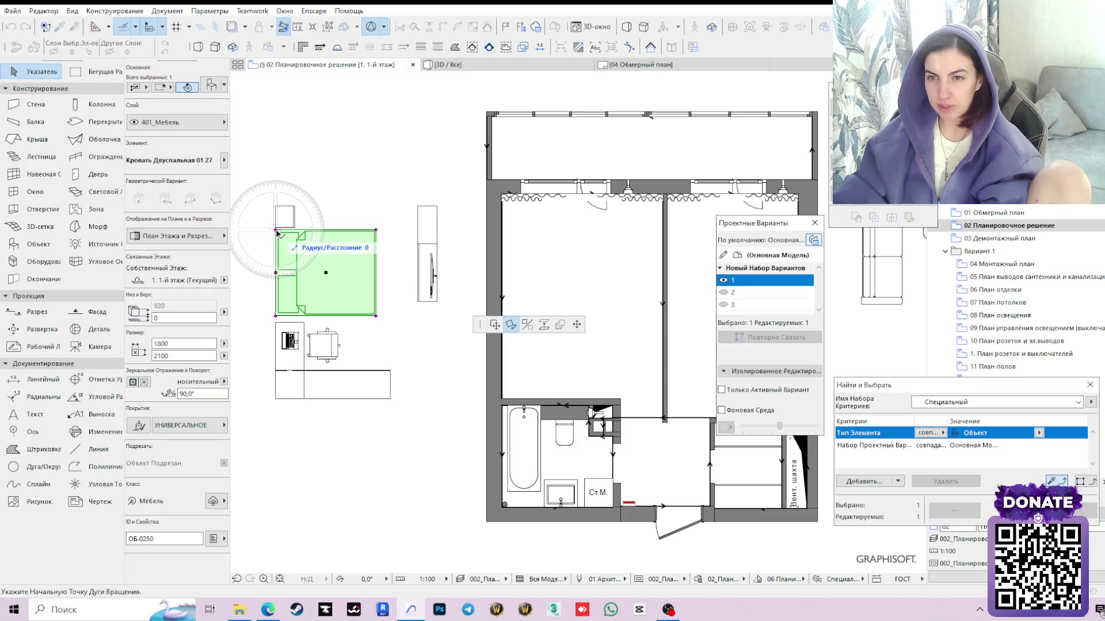
{"action": "left_click", "coordinate": [277, 315]}
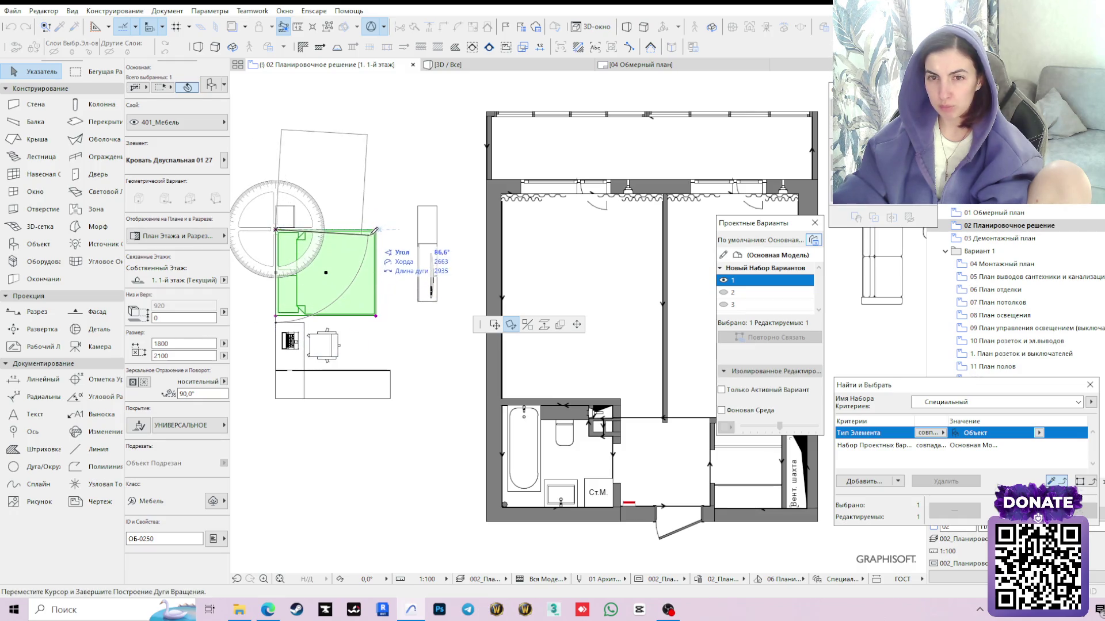
{"action": "scroll", "coordinate": [377, 223], "scroll_direction": "up", "scroll_amount": 2}
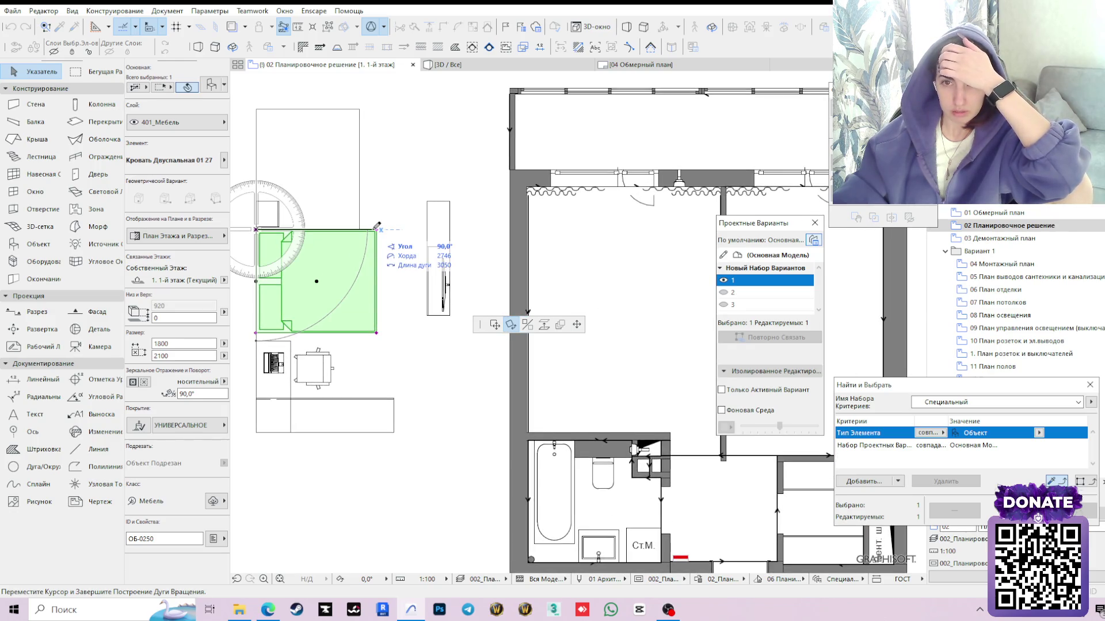
{"action": "left_click", "coordinate": [377, 227]}
{"action": "key", "text": "ctrl+e"}
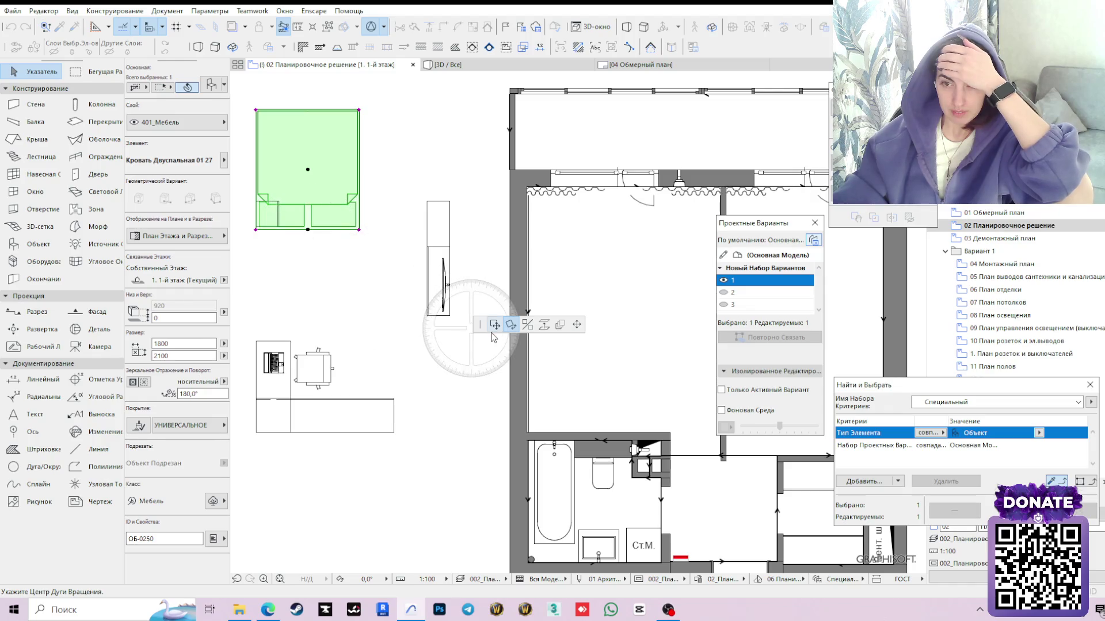
Cancel moving the turned bed and undo the rotation, restoring its 90° position
{"action": "left_click", "coordinate": [495, 325]}
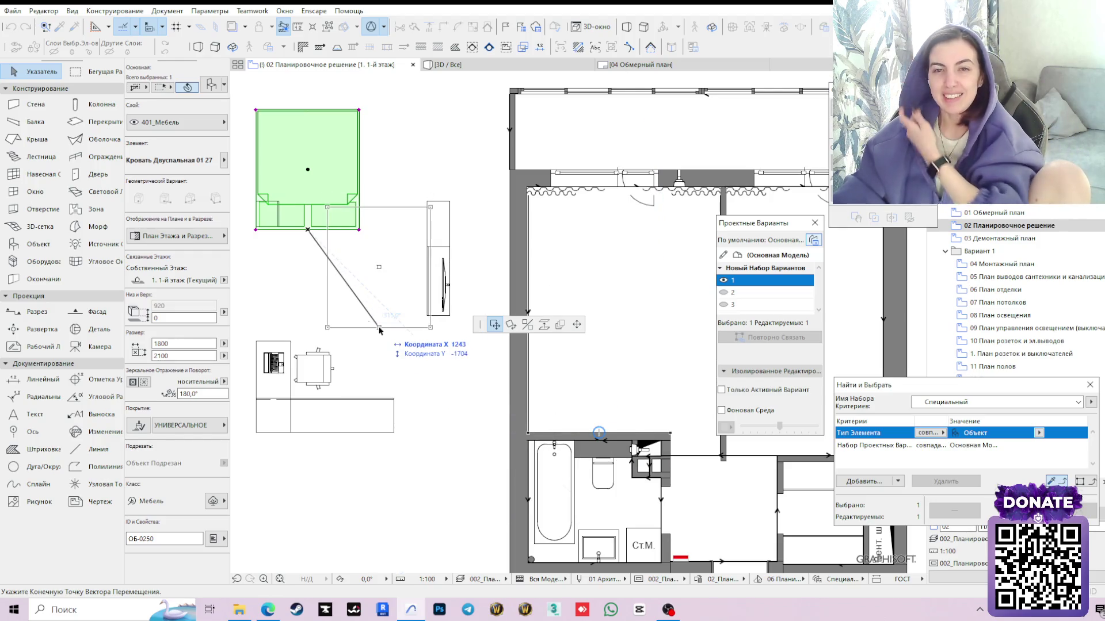
{"action": "key", "text": "Escape"}
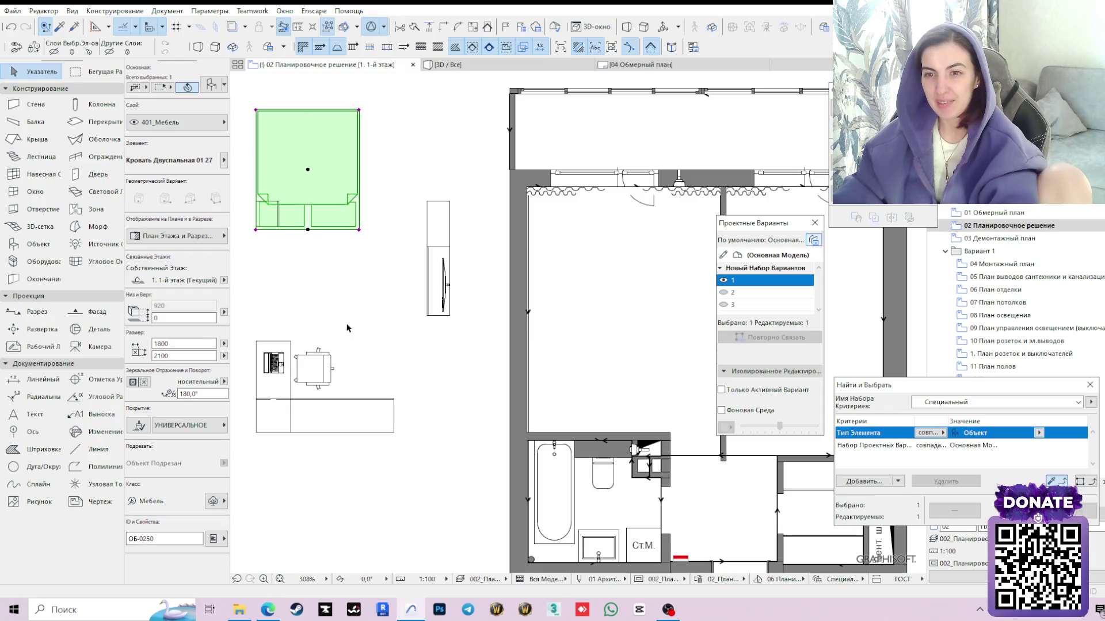
{"action": "scroll", "coordinate": [348, 328], "scroll_direction": "down", "scroll_amount": 3}
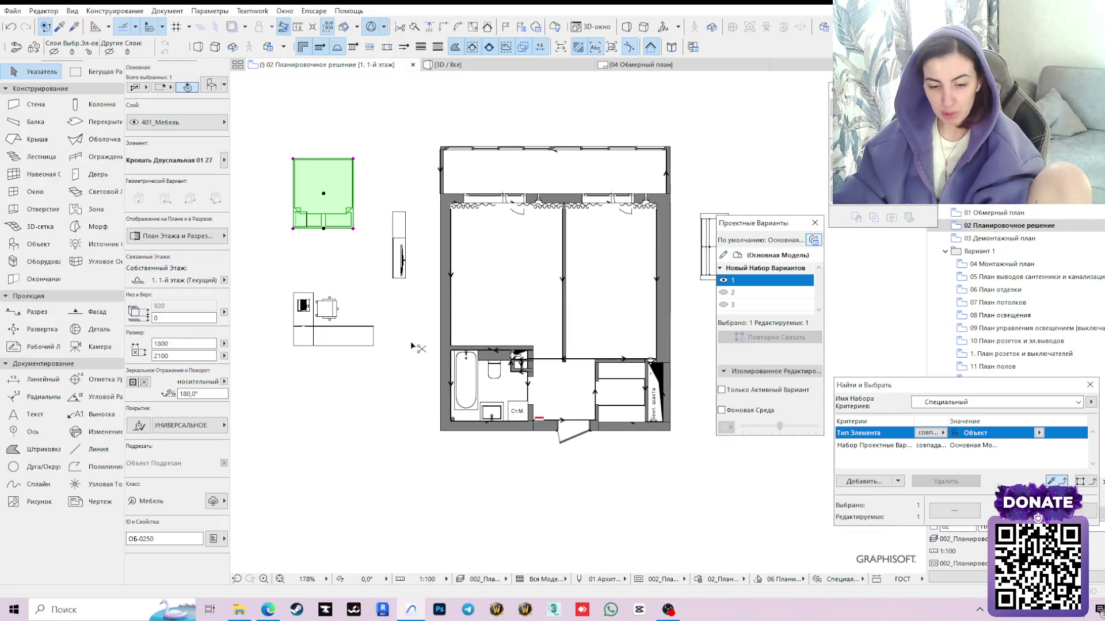
{"action": "key", "text": "ctrl+z"}
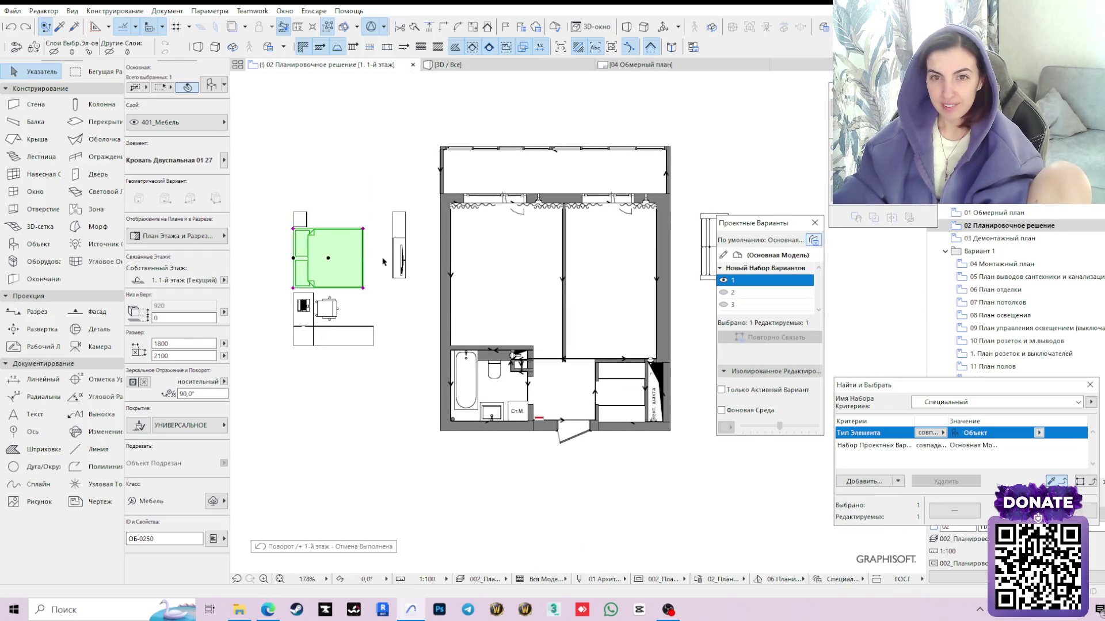
{"action": "scroll", "coordinate": [509, 302], "scroll_direction": "up", "scroll_amount": 2}
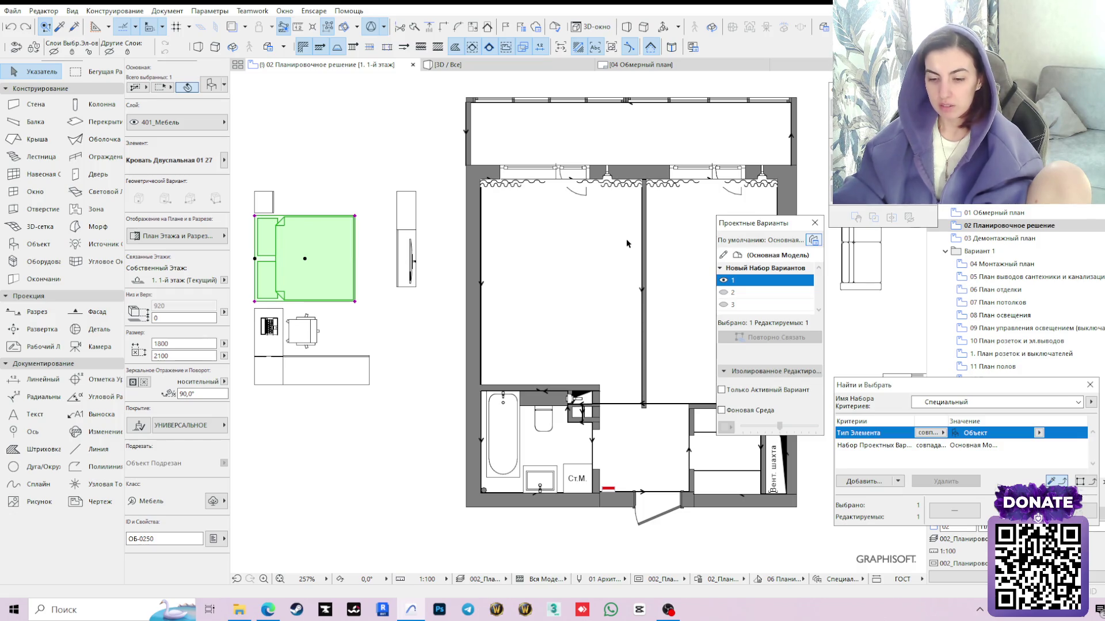
Drag the wardrobe from its corner to stand against the bathroom wall inside the left room
{"action": "key", "text": "XF86AudioLowerVolume"}
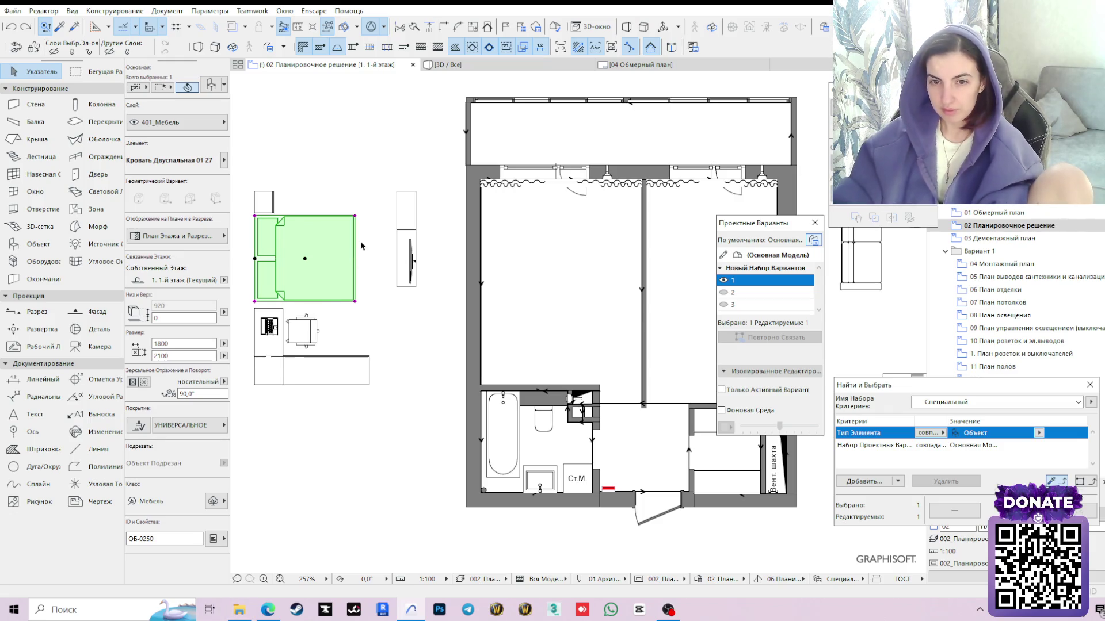
{"action": "left_click", "coordinate": [367, 369]}
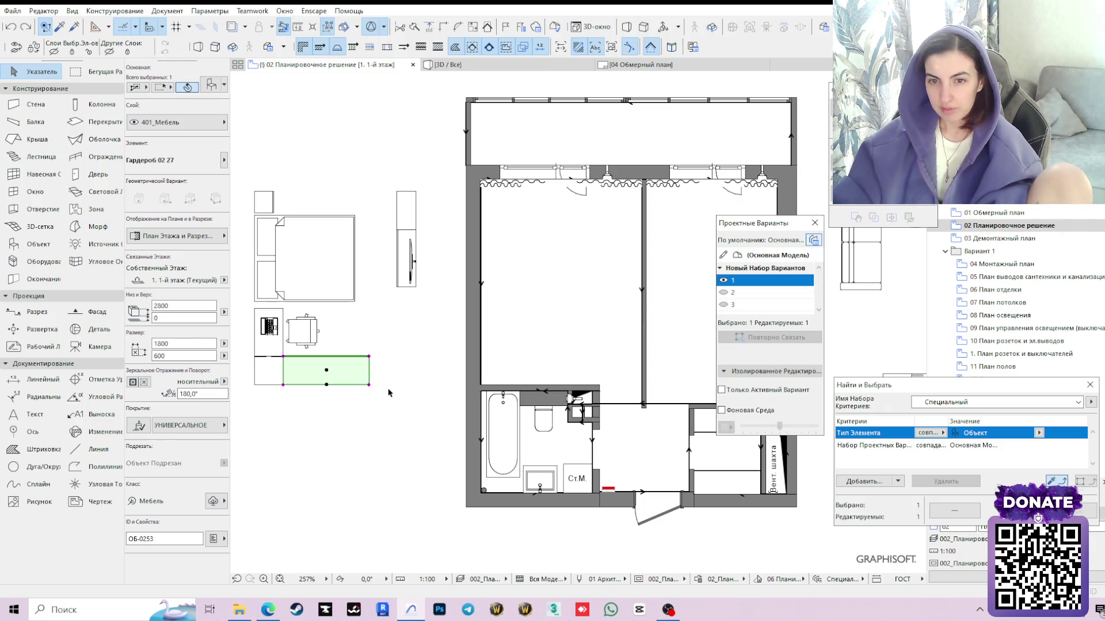
{"action": "left_click", "coordinate": [285, 384]}
{"action": "scroll", "coordinate": [473, 384], "scroll_direction": "up", "scroll_amount": 2}
{"action": "scroll", "coordinate": [473, 384], "scroll_direction": "up", "scroll_amount": 2}
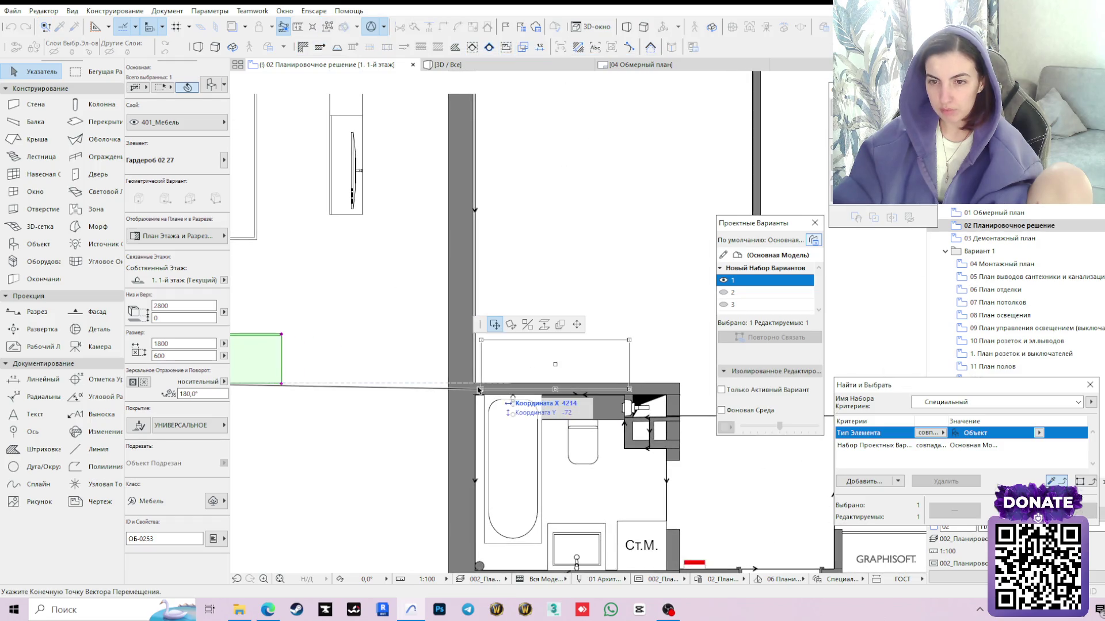
{"action": "left_click", "coordinate": [473, 384]}
{"action": "scroll", "coordinate": [549, 369], "scroll_direction": "down", "scroll_amount": 2}
{"action": "scroll", "coordinate": [549, 368], "scroll_direction": "down", "scroll_amount": 1}
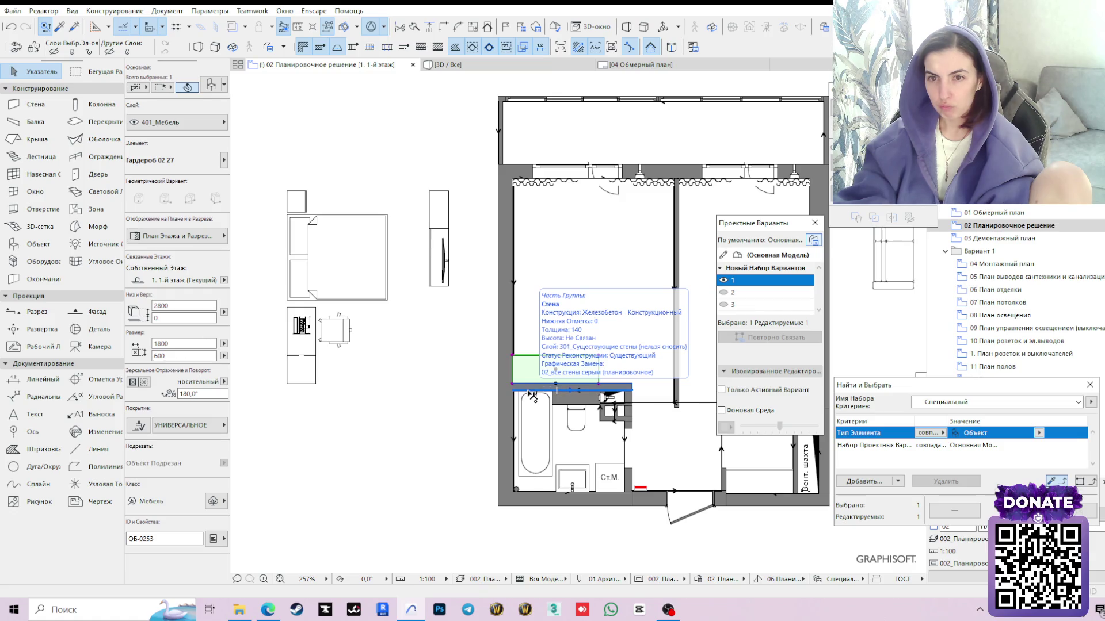
{"action": "scroll", "coordinate": [531, 393], "scroll_direction": "down", "scroll_amount": 1}
{"action": "middle_click_drag", "start_coordinate": [527, 393], "coordinate": [312, 387]}
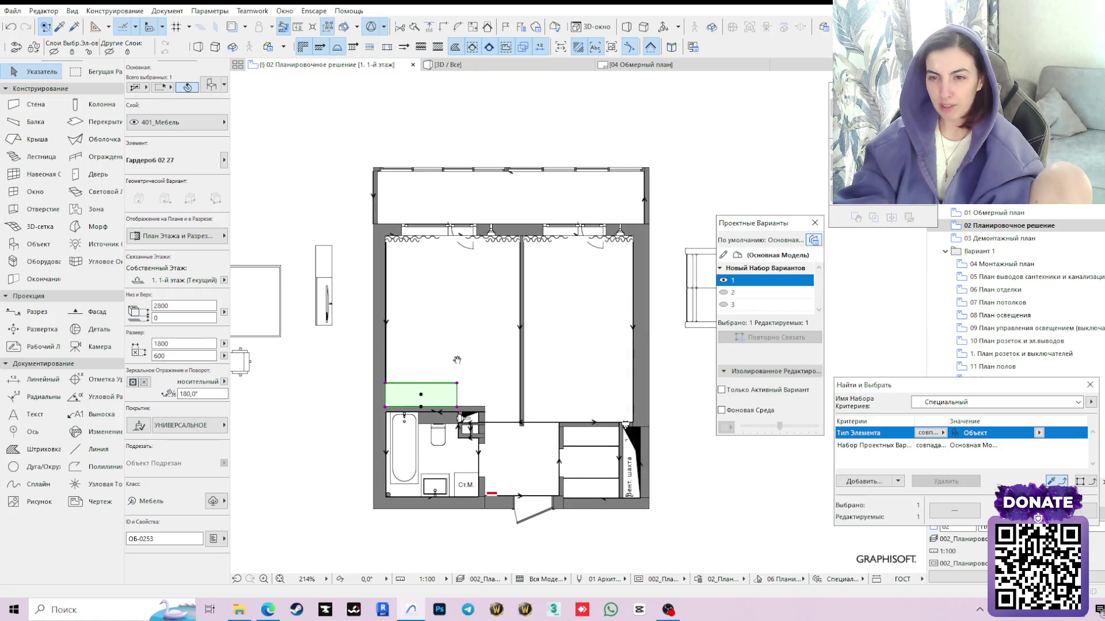
{"action": "left_click", "coordinate": [312, 382]}
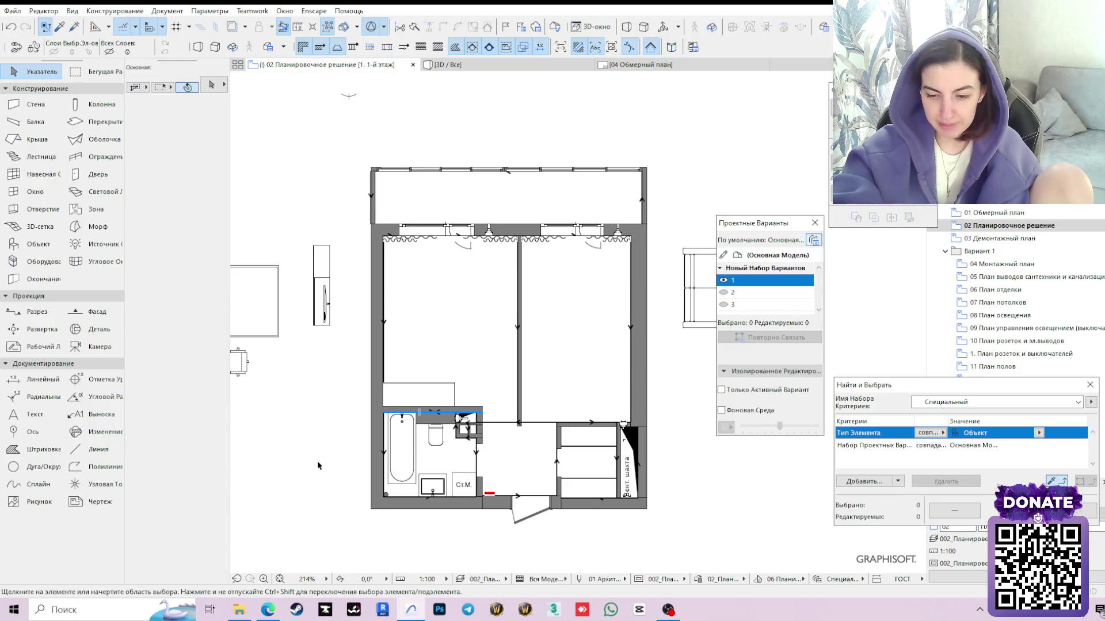
{"action": "key", "text": "XF86AudioLowerVolume"}
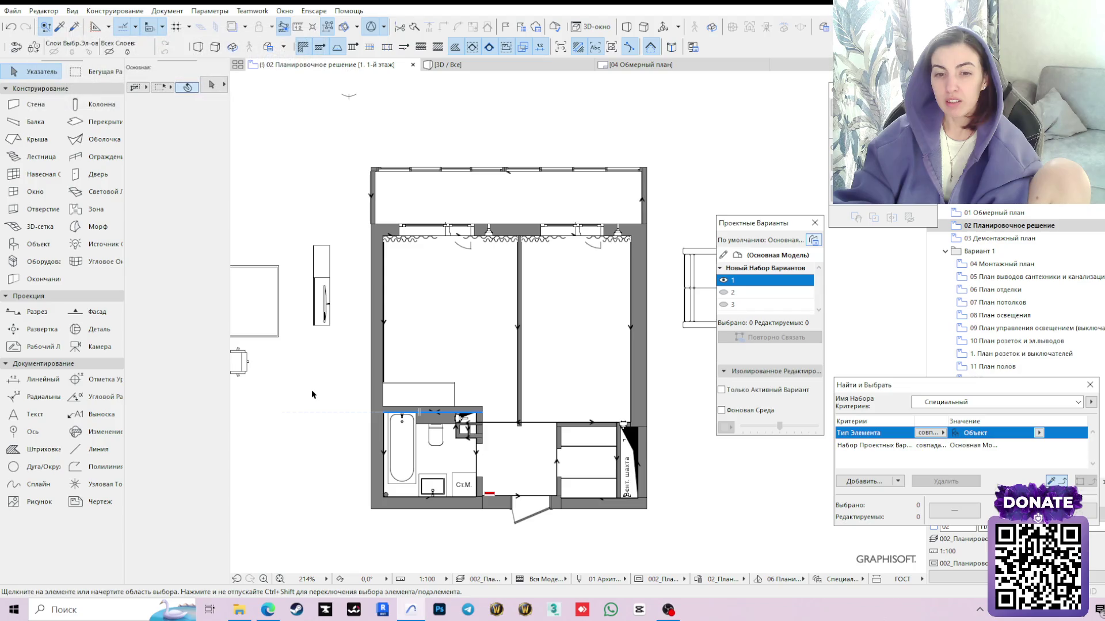
{"action": "left_click", "coordinate": [268, 610]}
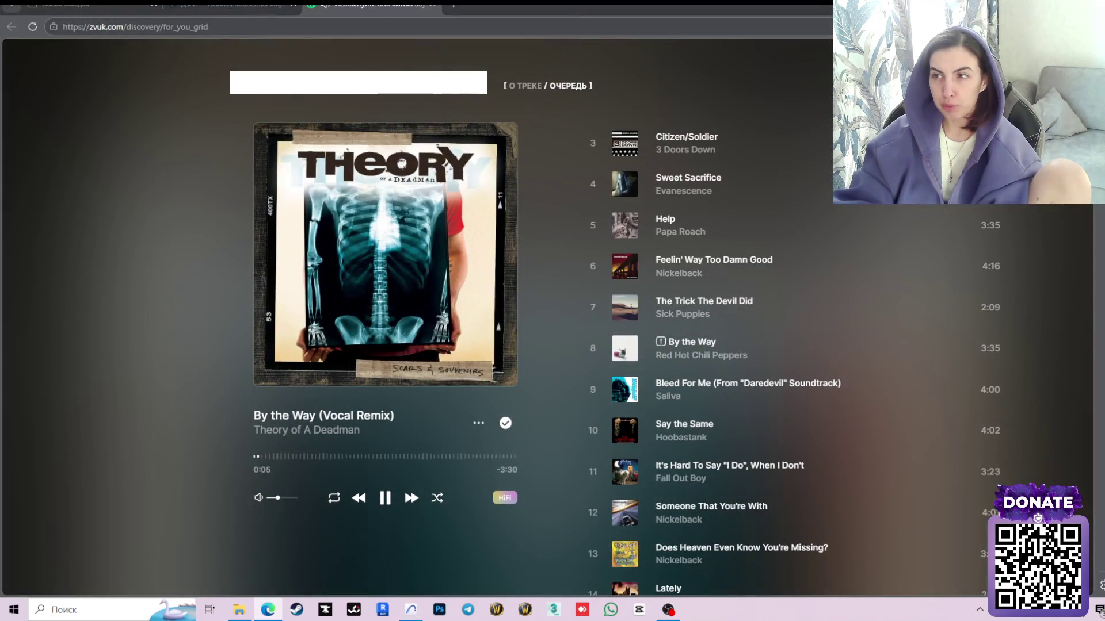
Exit the full-screen Zvuk player, start a different mix and return to the Archicad plan
{"action": "key", "text": "Escape"}
{"action": "left_click", "coordinate": [338, 392]}
{"action": "key", "text": "alt+Tab"}
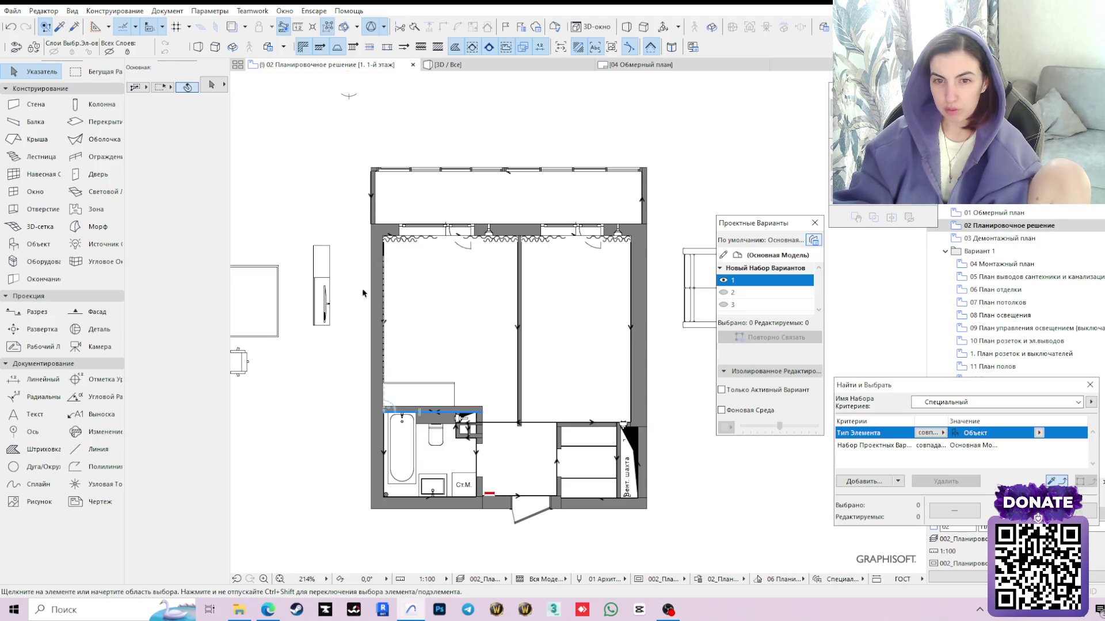
Move the bed and nightstand together to the left wall corner below the window with a 300 offset
{"action": "mouse_move", "coordinate": [295, 367]}
{"action": "middle_mouse_down"}
{"action": "mouse_move", "coordinate": [351, 348]}
{"action": "mouse_move", "coordinate": [386, 355]}
{"action": "middle_mouse_up"}
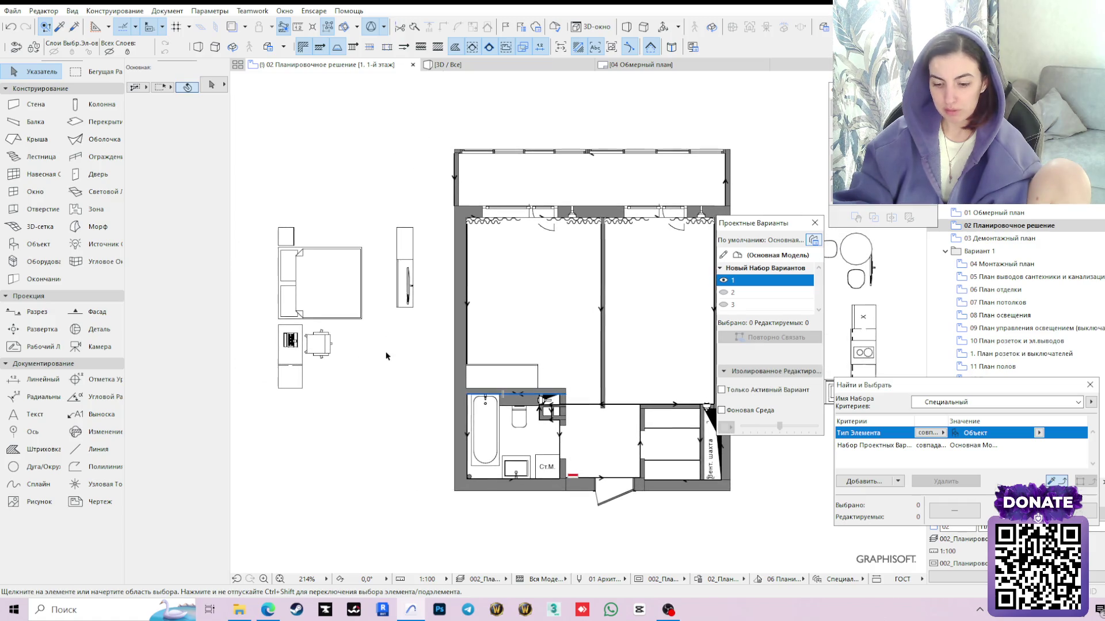
{"action": "scroll", "coordinate": [321, 323], "scroll_direction": "up", "scroll_amount": 2}
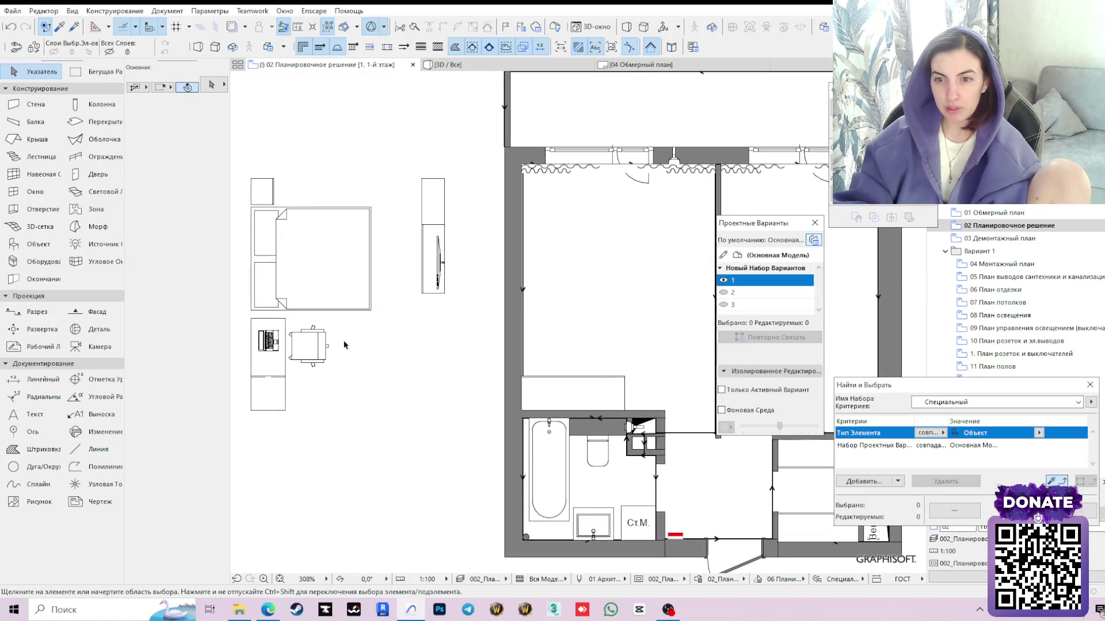
{"action": "left_click", "coordinate": [610, 396]}
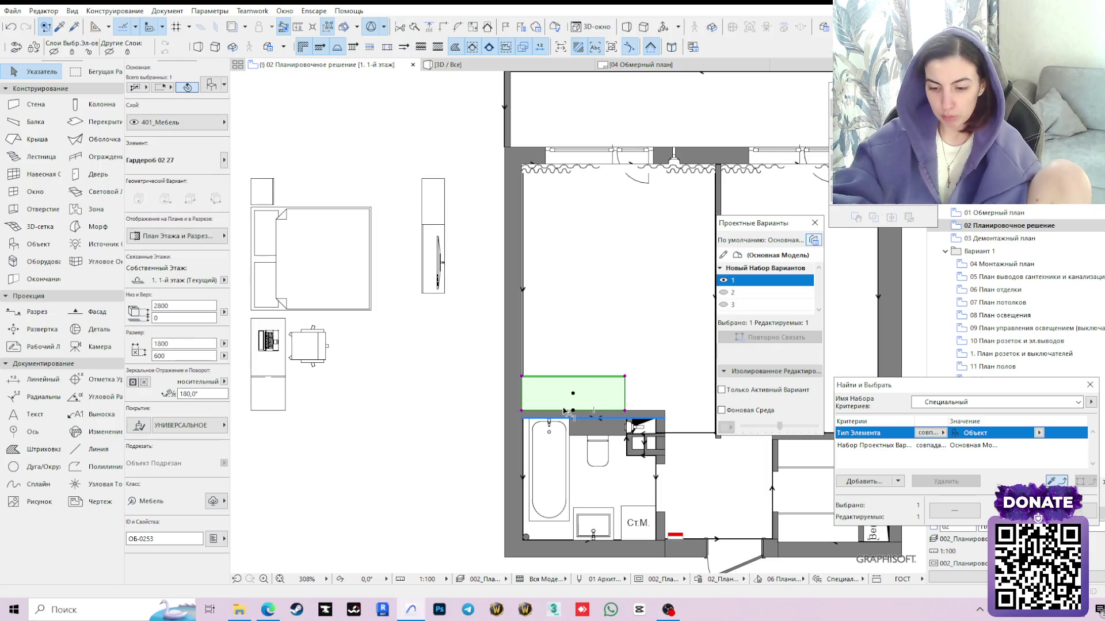
{"action": "key", "text": "XF86AudioLowerVolume"}
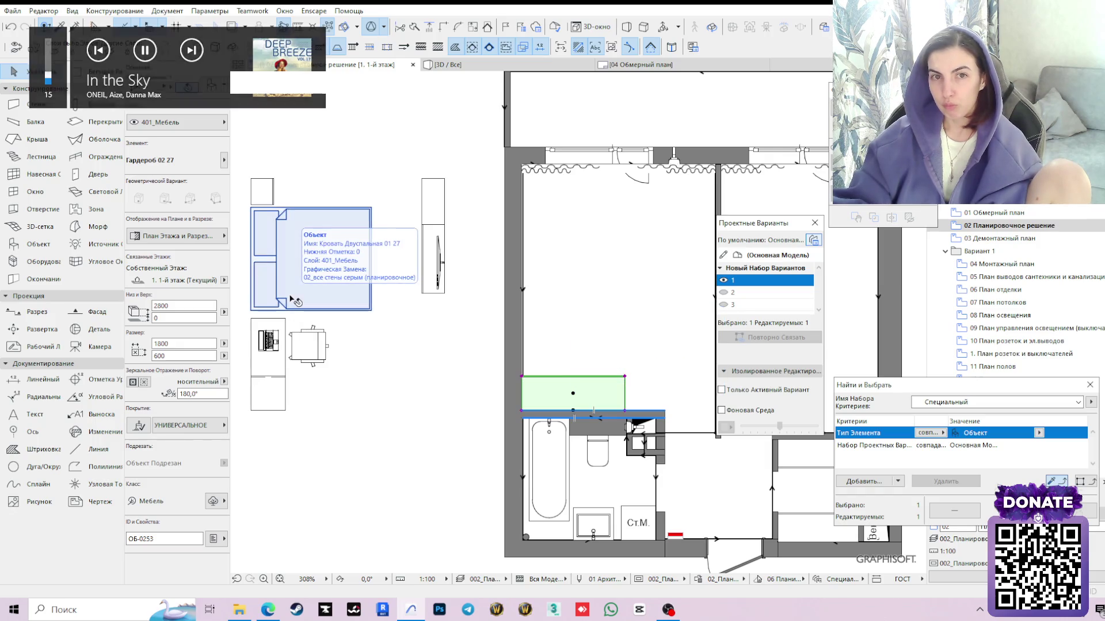
{"action": "scroll", "coordinate": [405, 364], "scroll_direction": "up", "scroll_amount": 2}
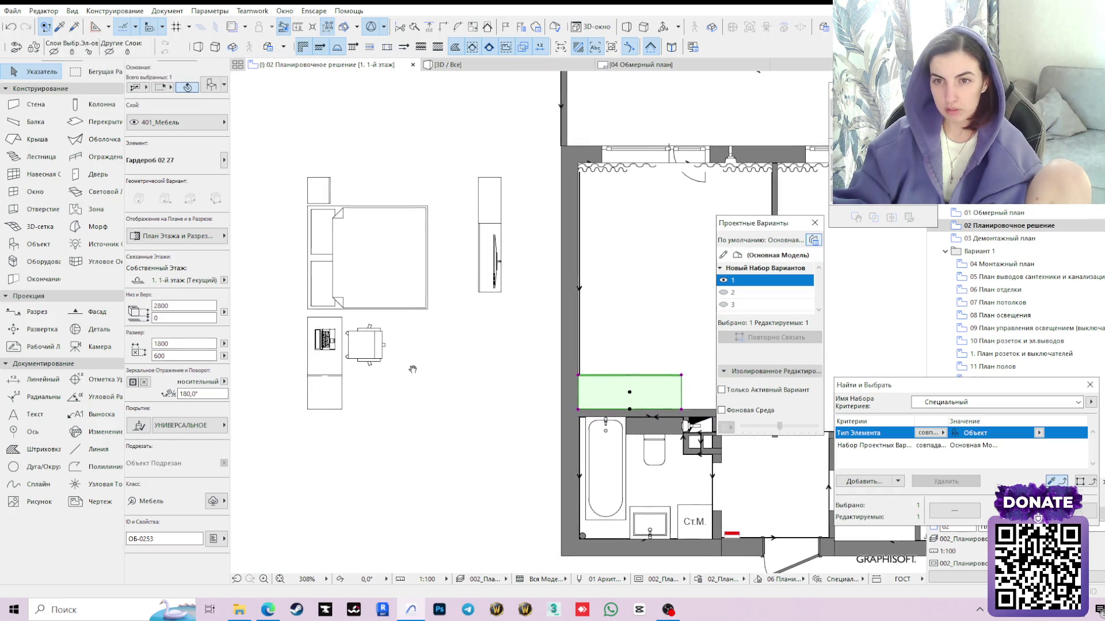
{"action": "scroll", "coordinate": [504, 318], "scroll_direction": "up", "scroll_amount": 2}
{"action": "left_click", "coordinate": [345, 251]}
{"action": "left_click", "coordinate": [293, 173], "text": "shift"}
{"action": "left_click", "coordinate": [273, 158]}
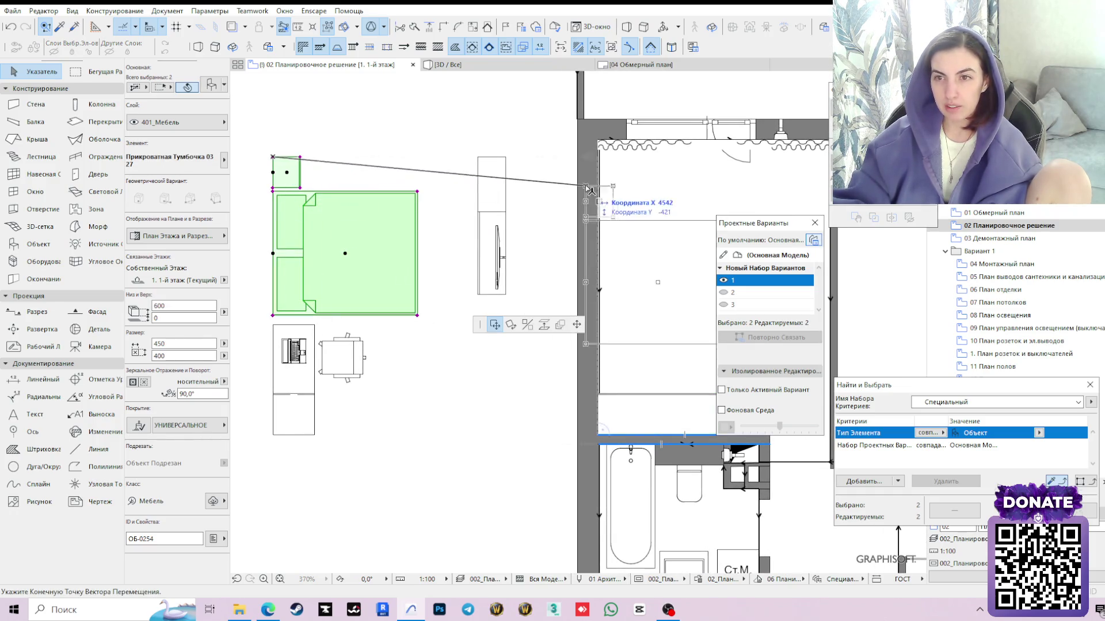
{"action": "scroll", "coordinate": [586, 185], "scroll_direction": "up", "scroll_amount": 2}
{"action": "scroll", "coordinate": [530, 178], "scroll_direction": "up", "scroll_amount": 2}
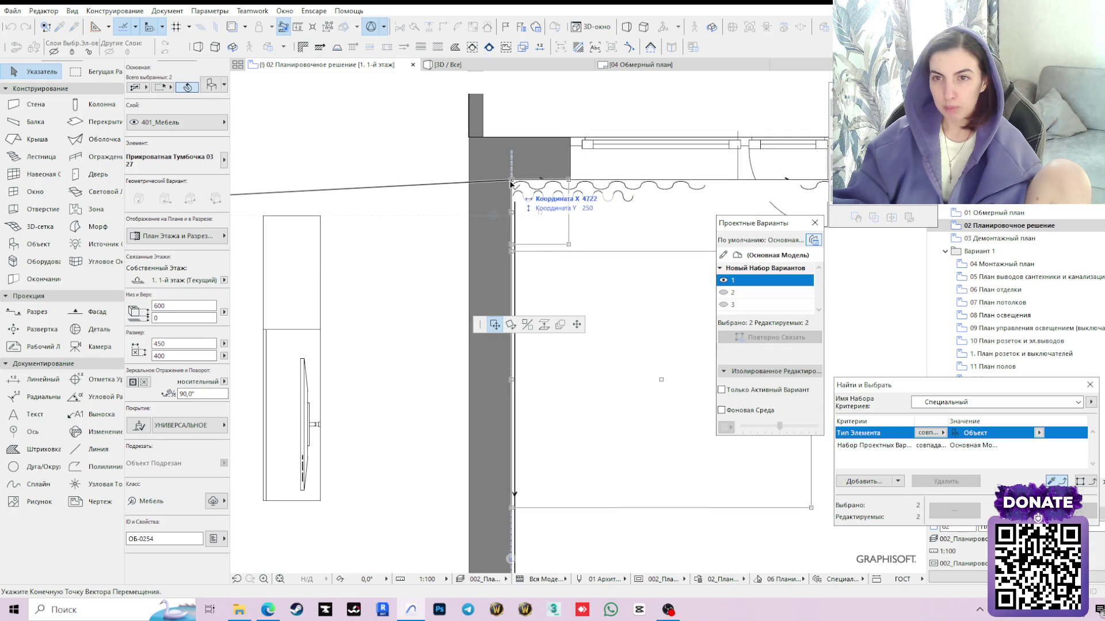
{"action": "left_click", "coordinate": [511, 183]}
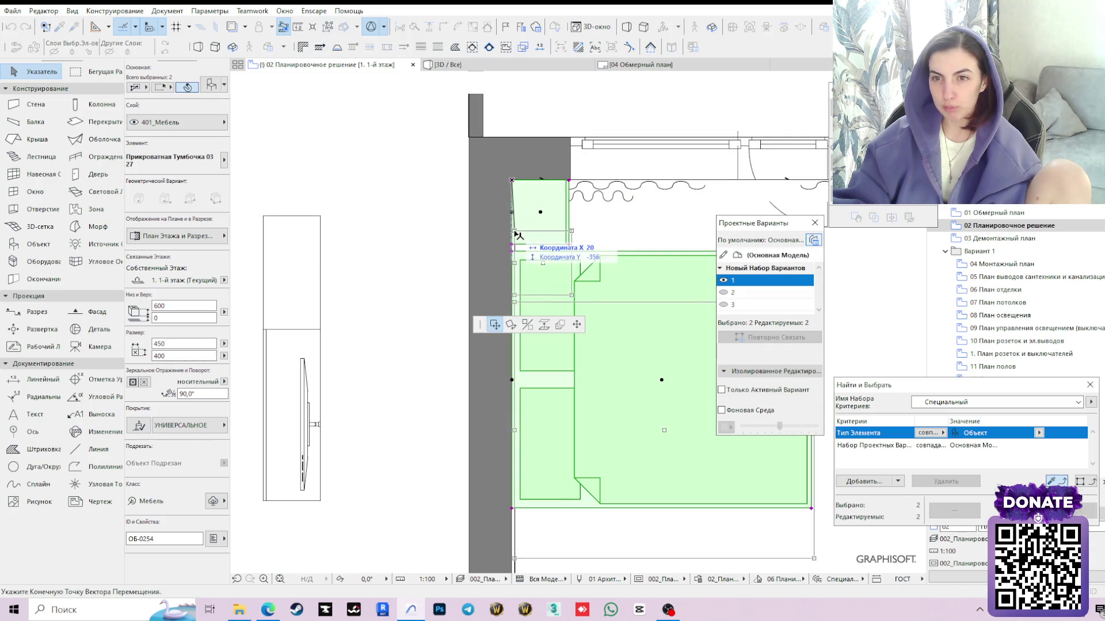
{"action": "type", "text": "3"}
{"action": "key", "text": "Return"}
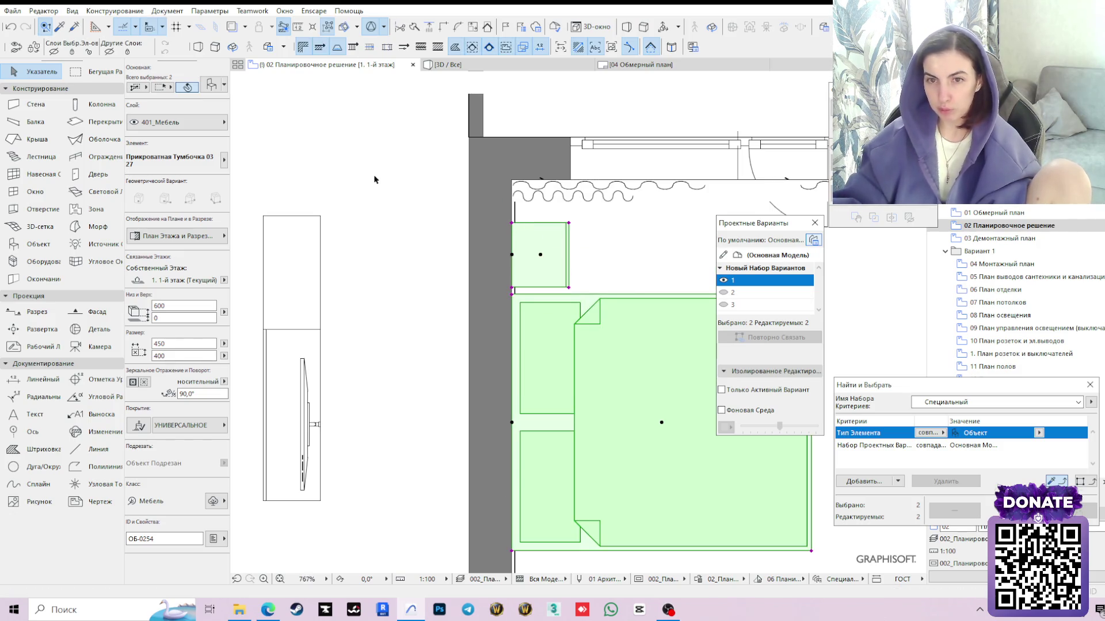
{"action": "scroll", "coordinate": [384, 224], "scroll_direction": "down", "scroll_amount": 2}
{"action": "left_click", "coordinate": [652, 365]}
{"action": "middle_click_drag", "start_coordinate": [604, 318], "coordinate": [554, 264]}
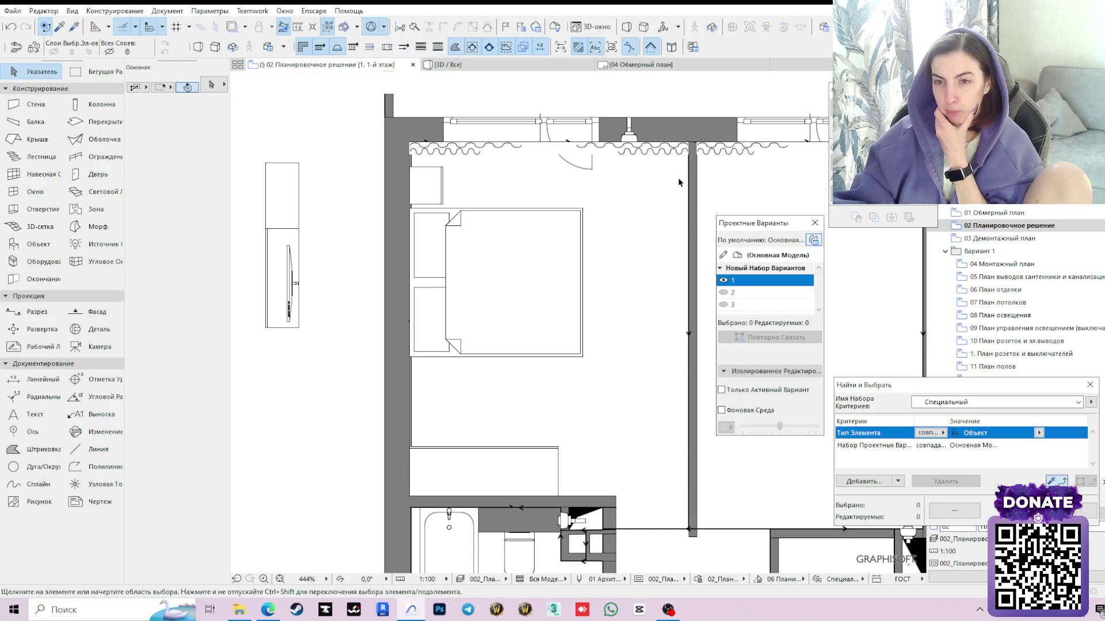
{"action": "scroll", "coordinate": [678, 182], "scroll_direction": "down", "scroll_amount": 3}
Rotate the desk with its laptop by 90° and snap its corner to the wall by the window
{"action": "middle_click_drag", "start_coordinate": [283, 337], "coordinate": [395, 312]}
{"action": "left_click", "coordinate": [394, 312]}
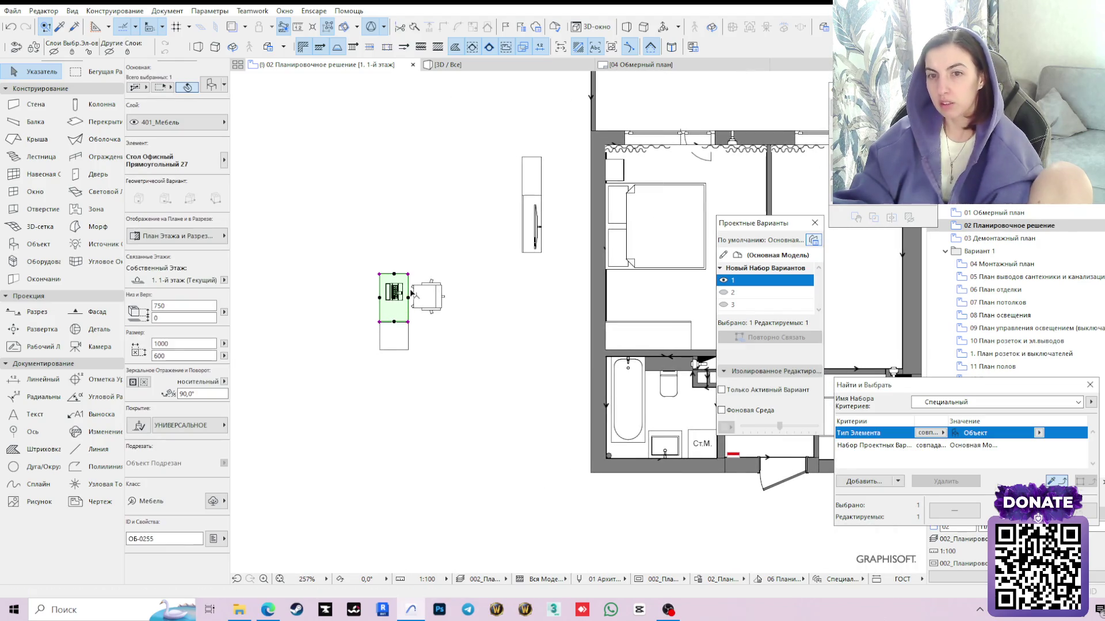
{"action": "left_click", "coordinate": [414, 240]}
{"action": "left_click", "coordinate": [395, 293]}
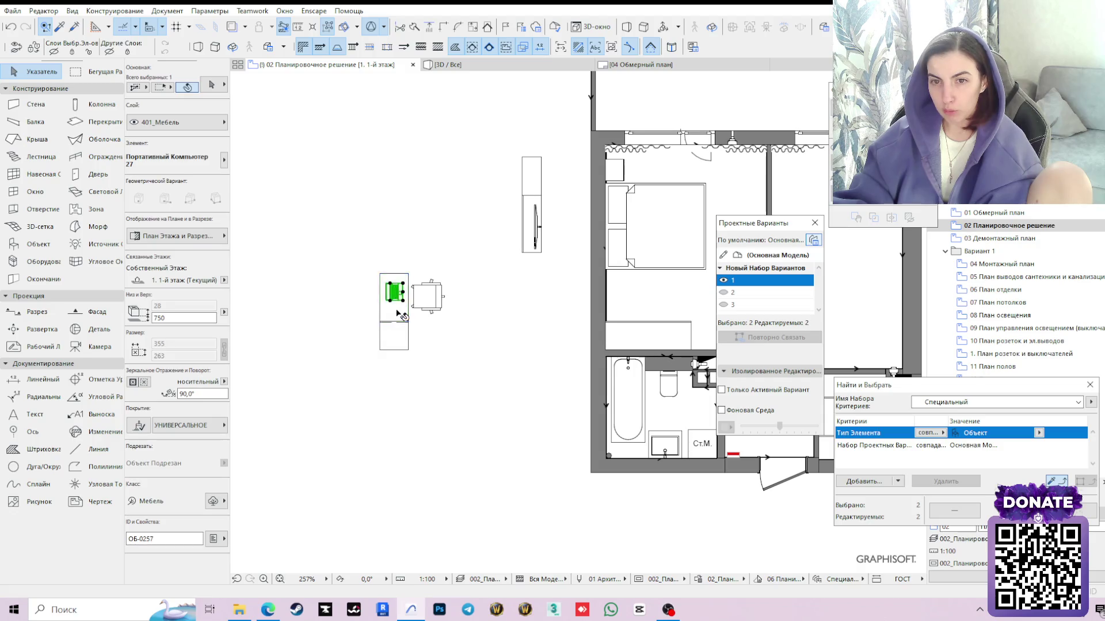
{"action": "left_click", "coordinate": [382, 276]}
{"action": "left_click", "coordinate": [511, 325]}
{"action": "left_click", "coordinate": [381, 276]}
{"action": "left_click", "coordinate": [438, 275]}
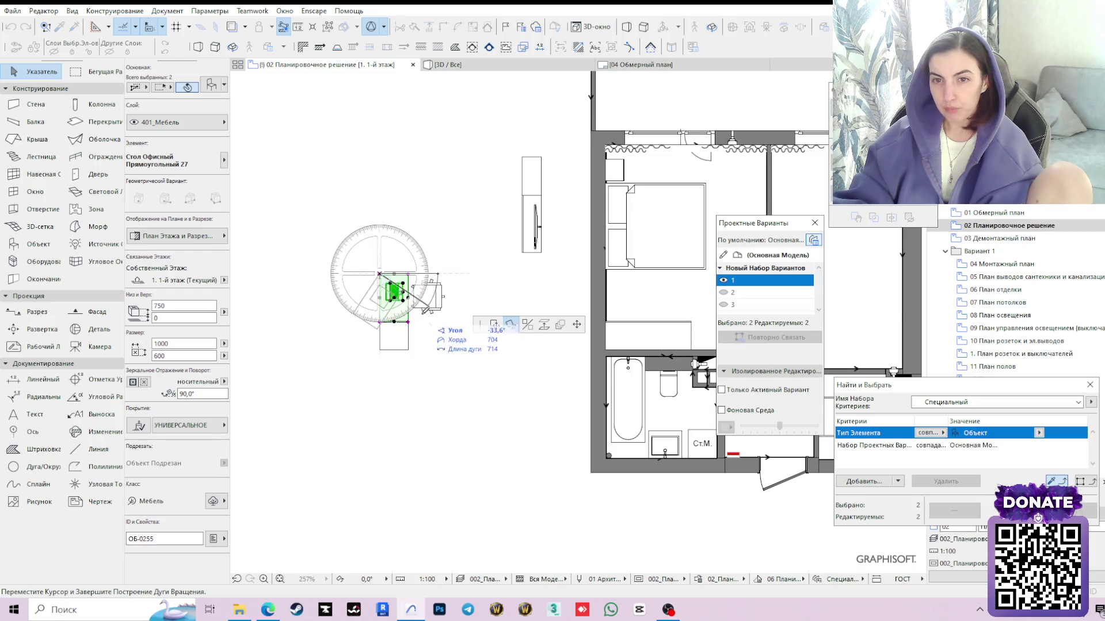
{"action": "left_click", "coordinate": [382, 316]}
{"action": "left_click", "coordinate": [381, 275]}
{"action": "left_click", "coordinate": [493, 324]}
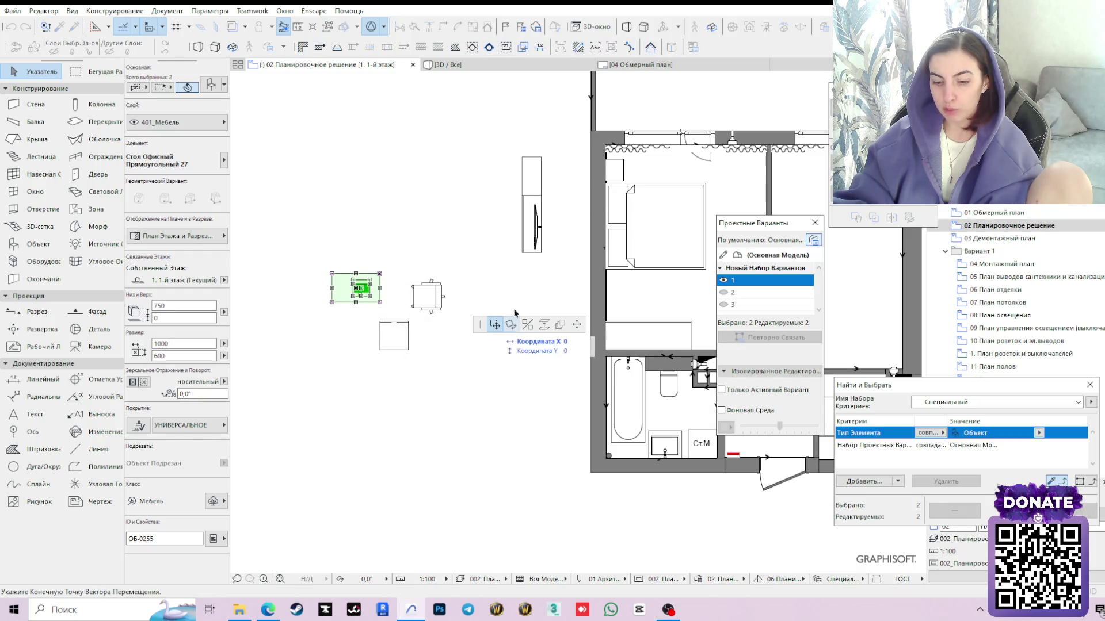
{"action": "scroll", "coordinate": [597, 235], "scroll_direction": "up", "scroll_amount": 2}
{"action": "scroll", "coordinate": [597, 235], "scroll_direction": "up", "scroll_amount": 2}
{"action": "scroll", "coordinate": [598, 236], "scroll_direction": "up", "scroll_amount": 2}
{"action": "scroll", "coordinate": [597, 235], "scroll_direction": "up", "scroll_amount": 2}
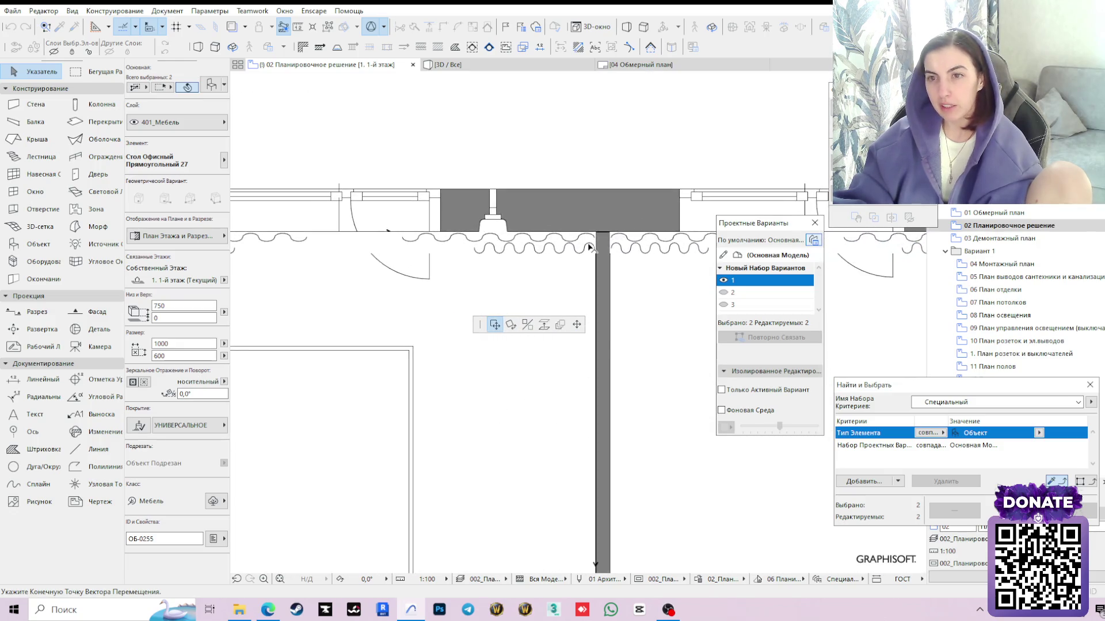
{"action": "left_click", "coordinate": [597, 236]}
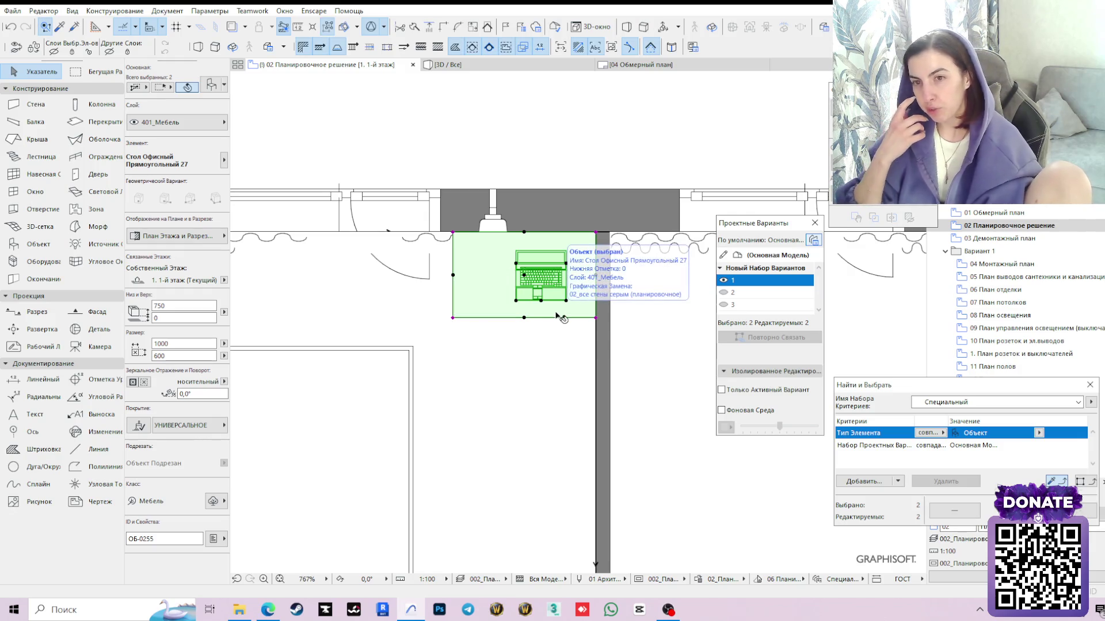
{"action": "scroll", "coordinate": [559, 317], "scroll_direction": "down", "scroll_amount": 2}
Move the bed and bedside table further down the left wall, away from the window
{"action": "middle_click_drag", "start_coordinate": [457, 332], "coordinate": [500, 289]}
{"action": "left_click", "coordinate": [460, 319]}
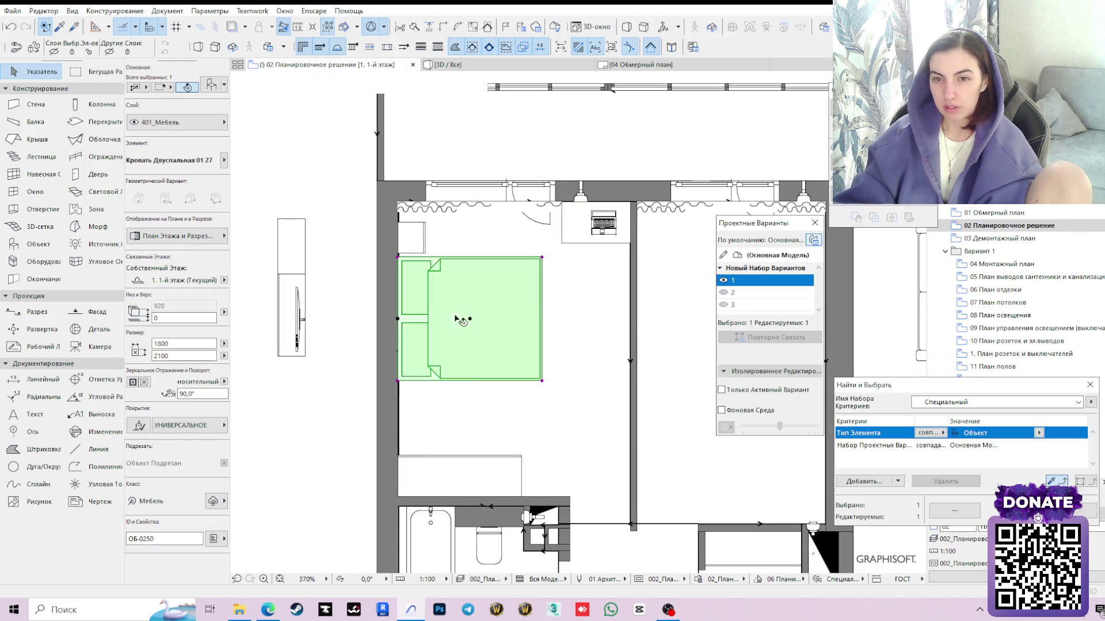
{"action": "left_click", "coordinate": [411, 237]}
{"action": "left_click", "coordinate": [402, 310], "text": "shift"}
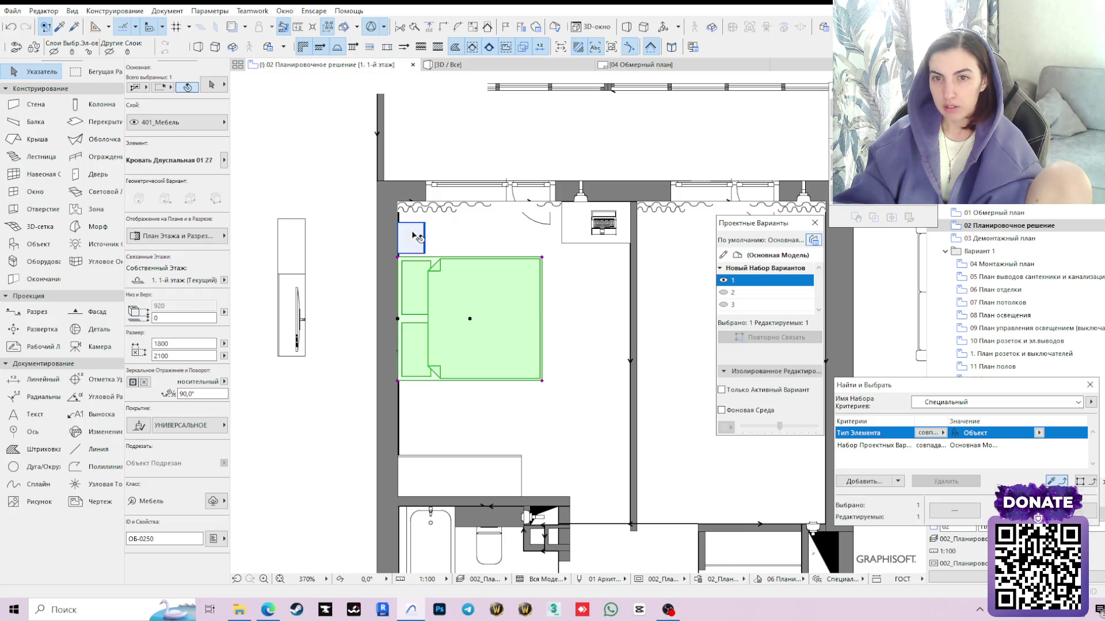
{"action": "left_click", "coordinate": [401, 321]}
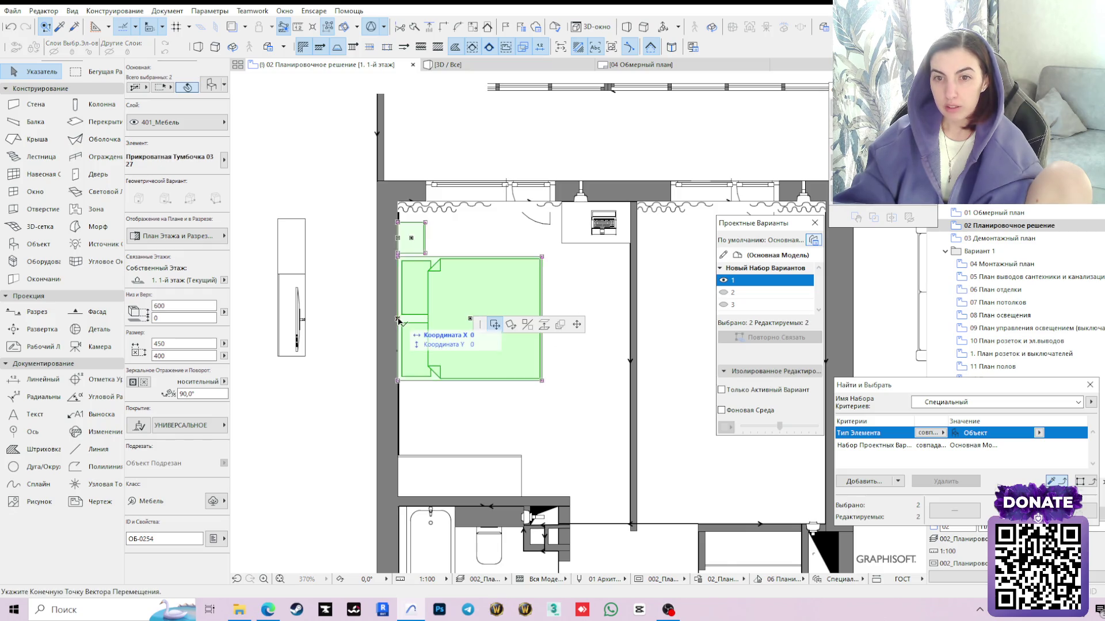
{"action": "left_click", "coordinate": [399, 352]}
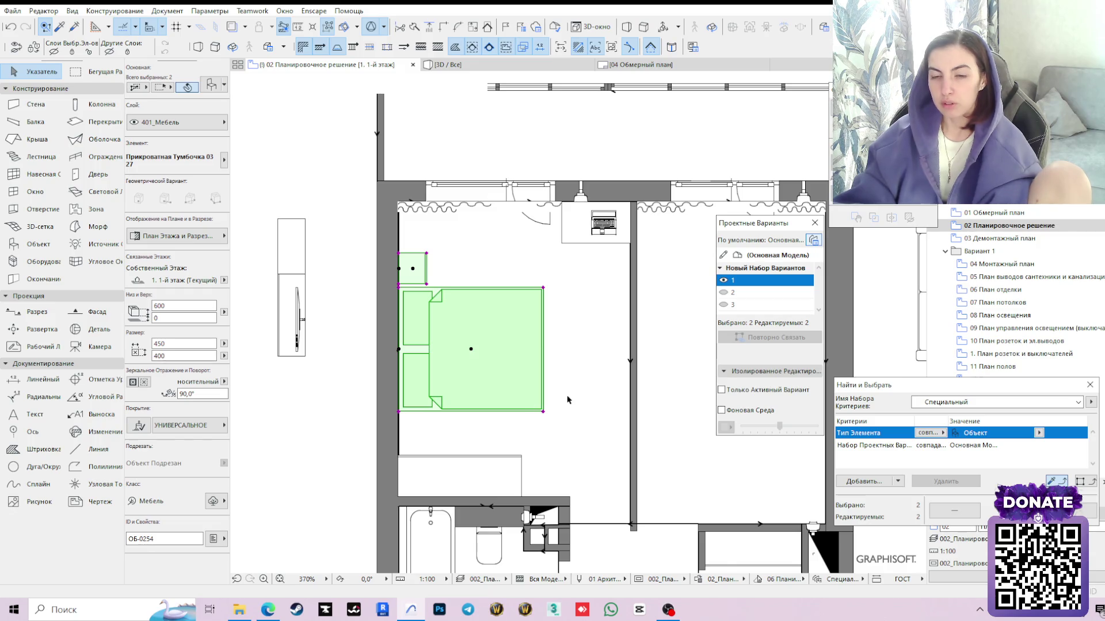
{"action": "left_click", "coordinate": [444, 464]}
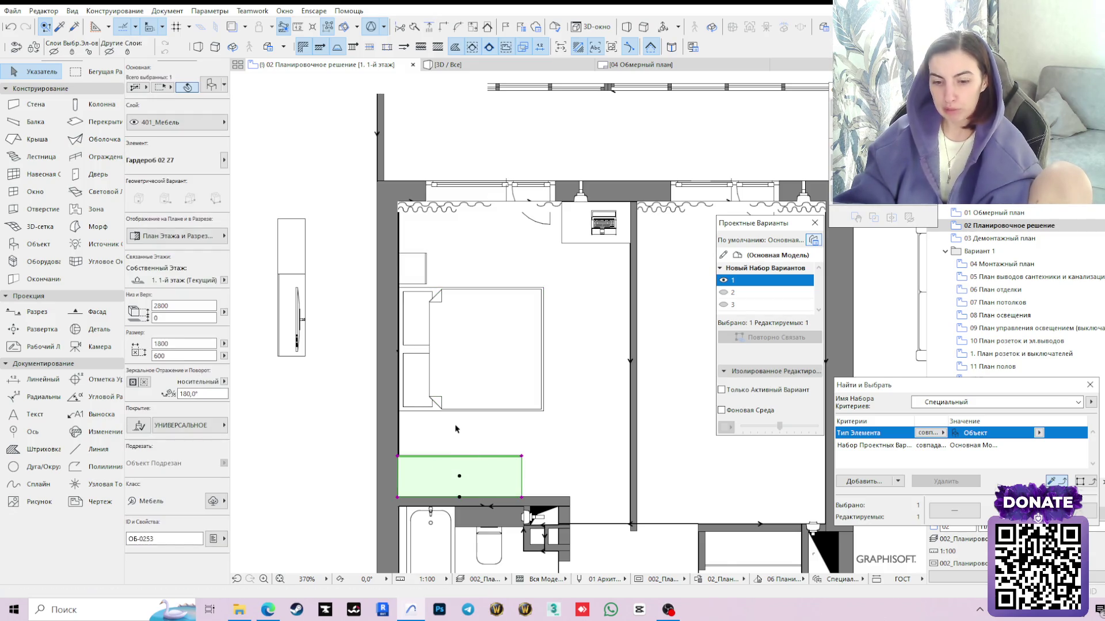
Review the wardrobe's settings dialog without changes and measure the gap at its corner
{"action": "left_click", "coordinate": [210, 86]}
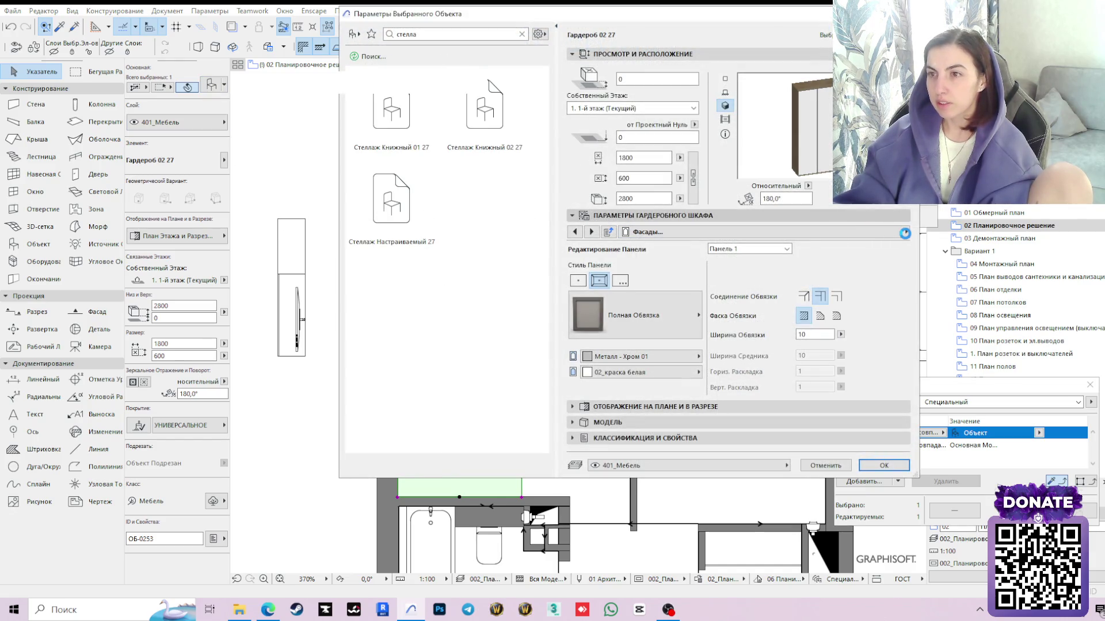
{"action": "left_click", "coordinate": [906, 233]}
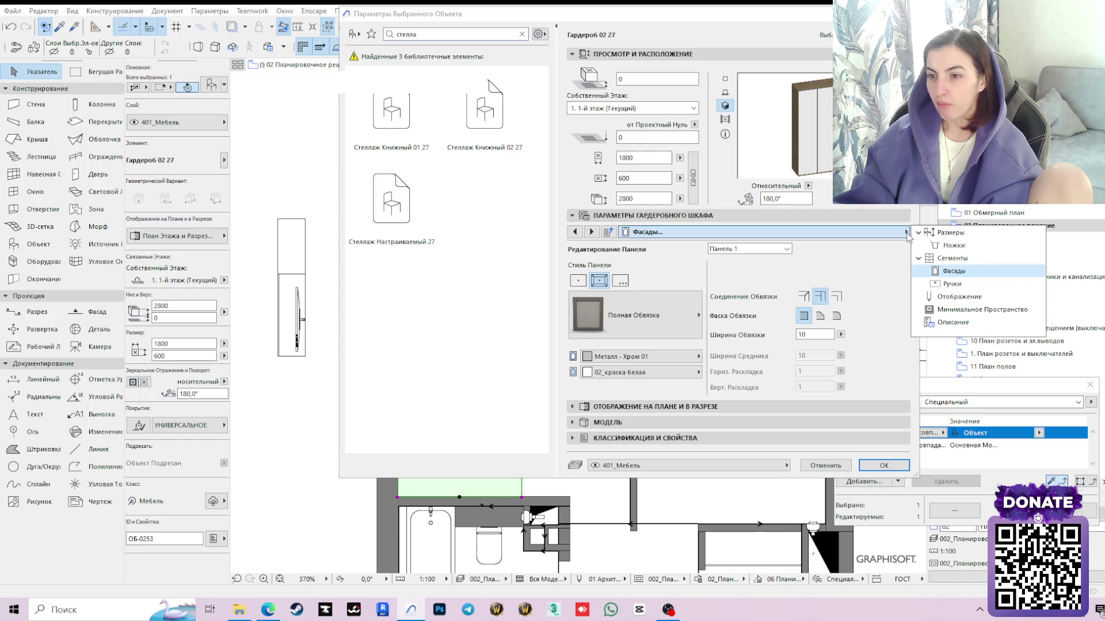
{"action": "left_click", "coordinate": [823, 471]}
{"action": "left_click", "coordinate": [826, 467]}
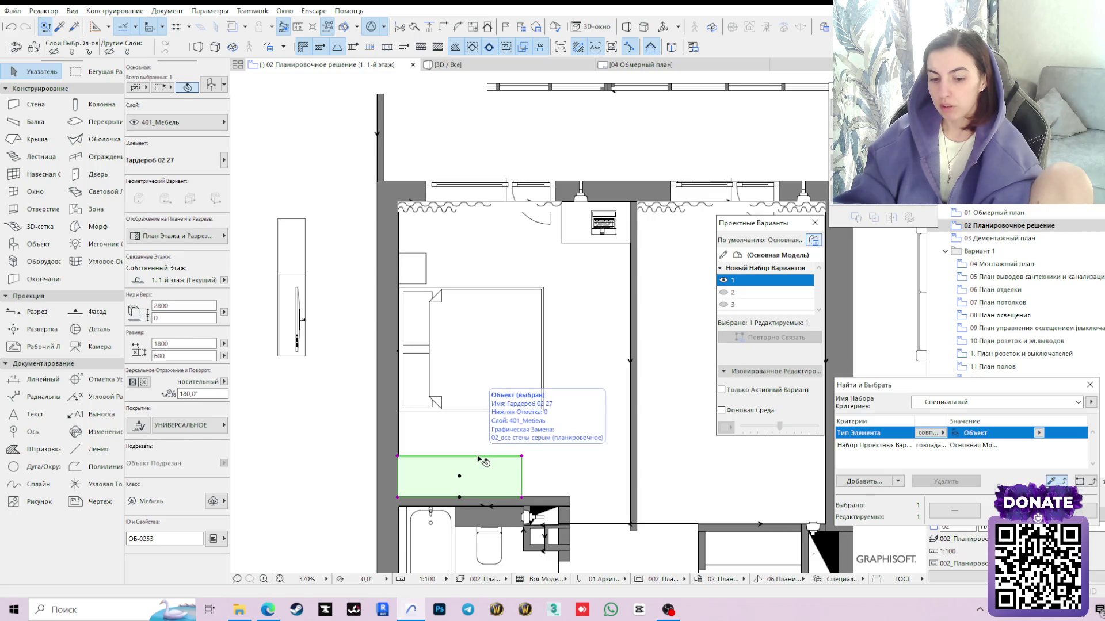
{"action": "key", "text": "m"}
{"action": "left_click", "coordinate": [396, 455]}
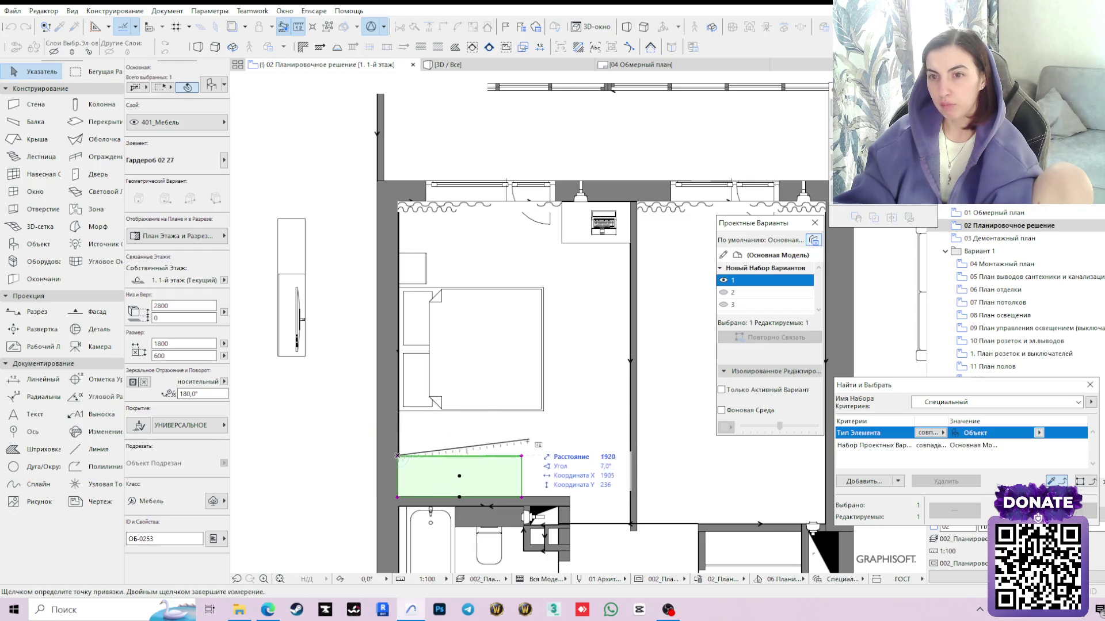
{"action": "key", "text": "Escape"}
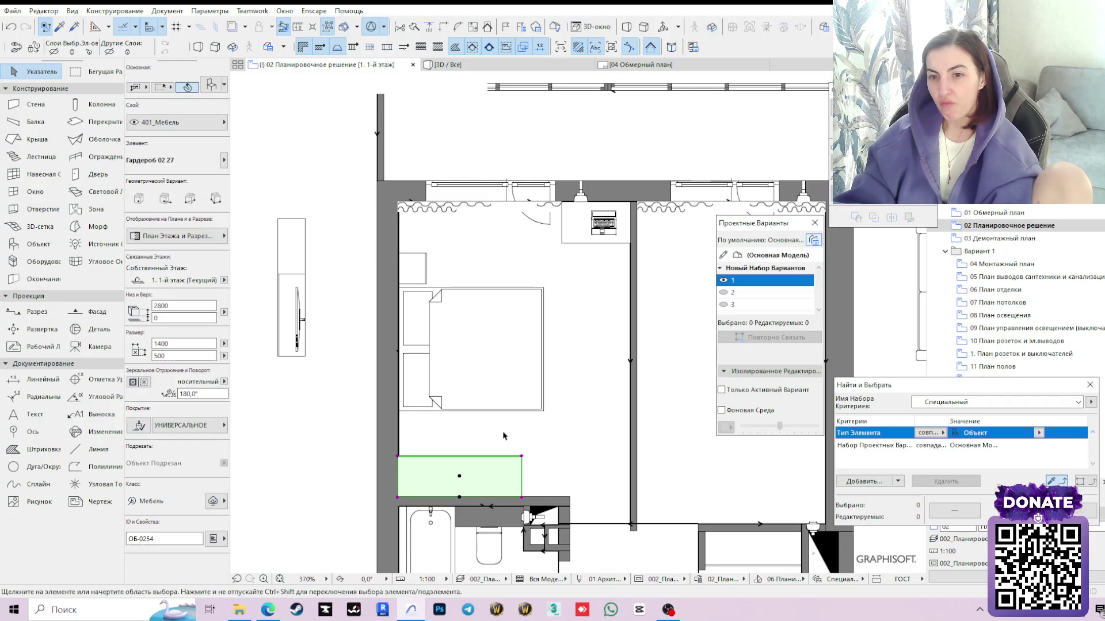
{"action": "key", "text": "Escape"}
Widen the wardrobe below the bed to 2400 and shift it right to start at the left wall
{"action": "left_click", "coordinate": [466, 474]}
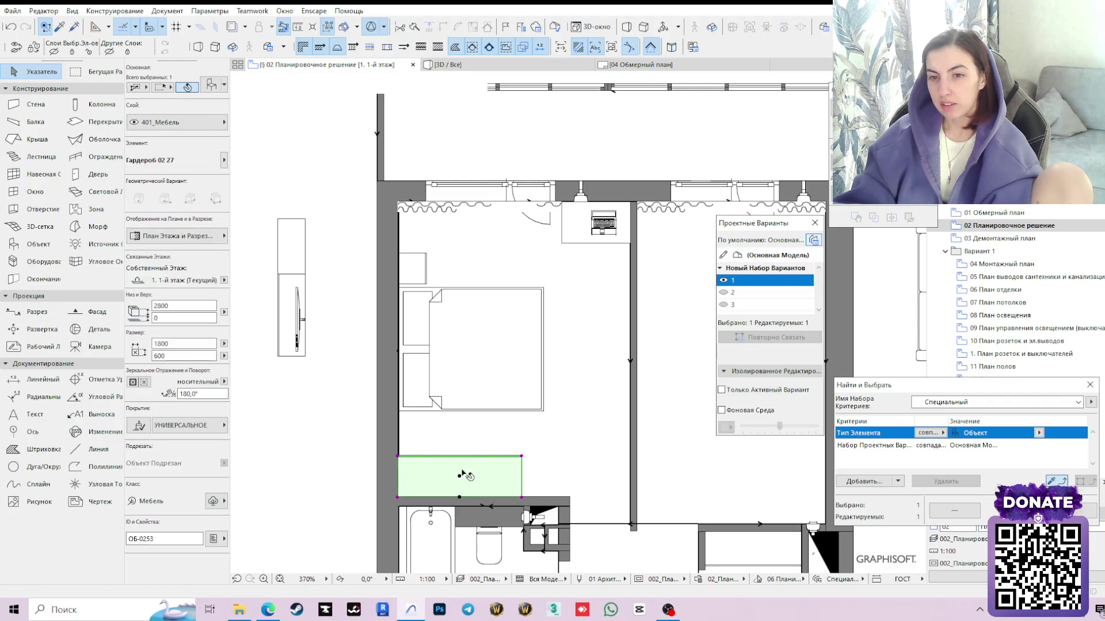
{"action": "type", "text": "2400"}
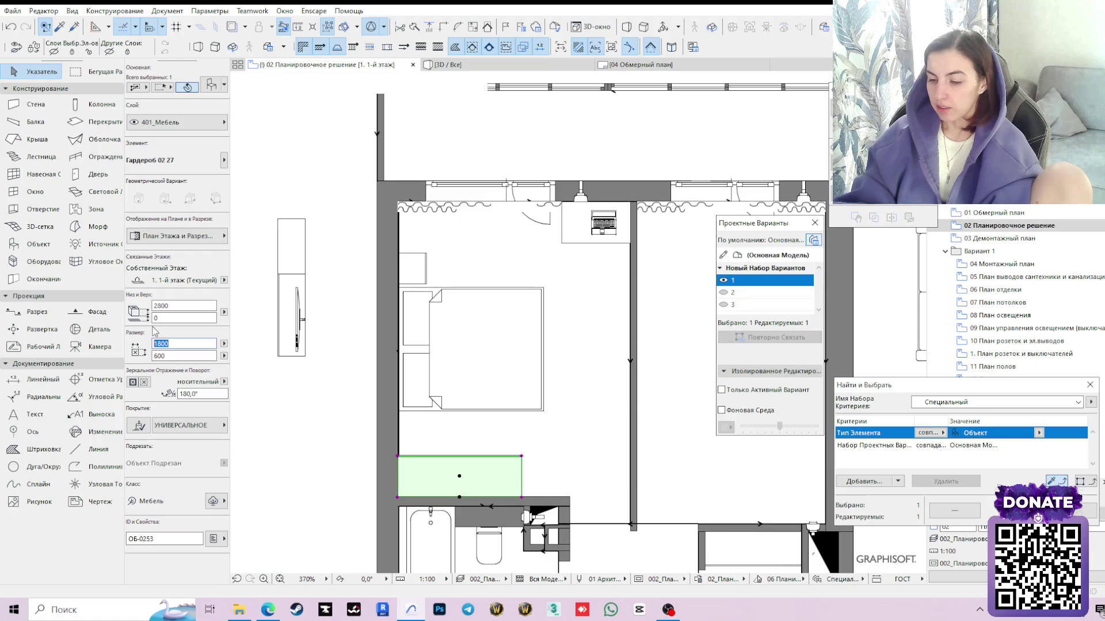
{"action": "key", "text": "Return"}
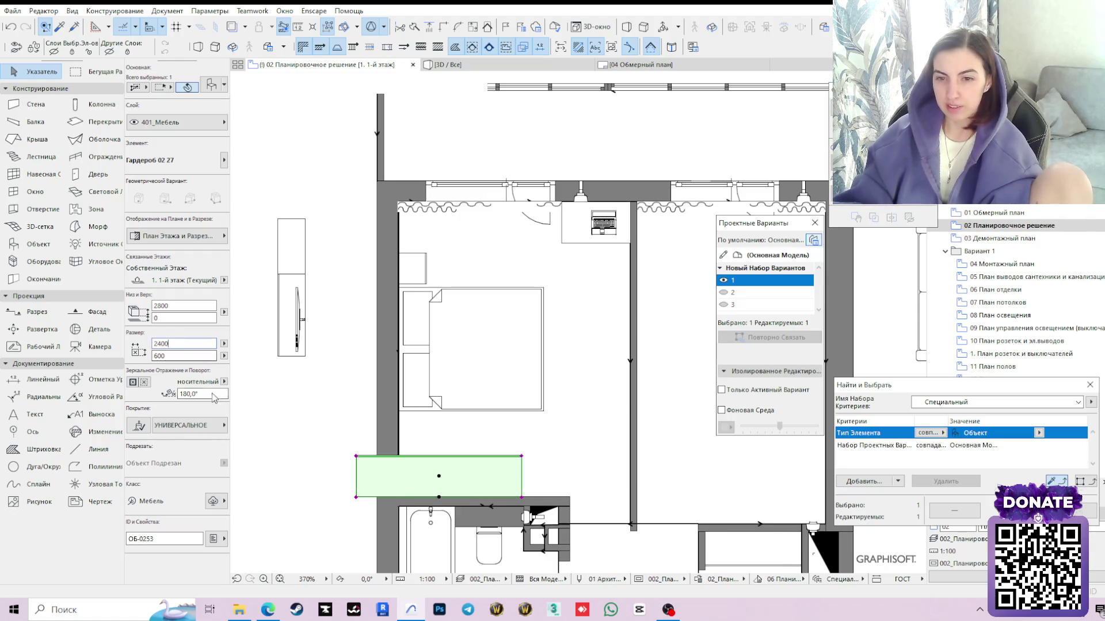
{"action": "left_click", "coordinate": [357, 498]}
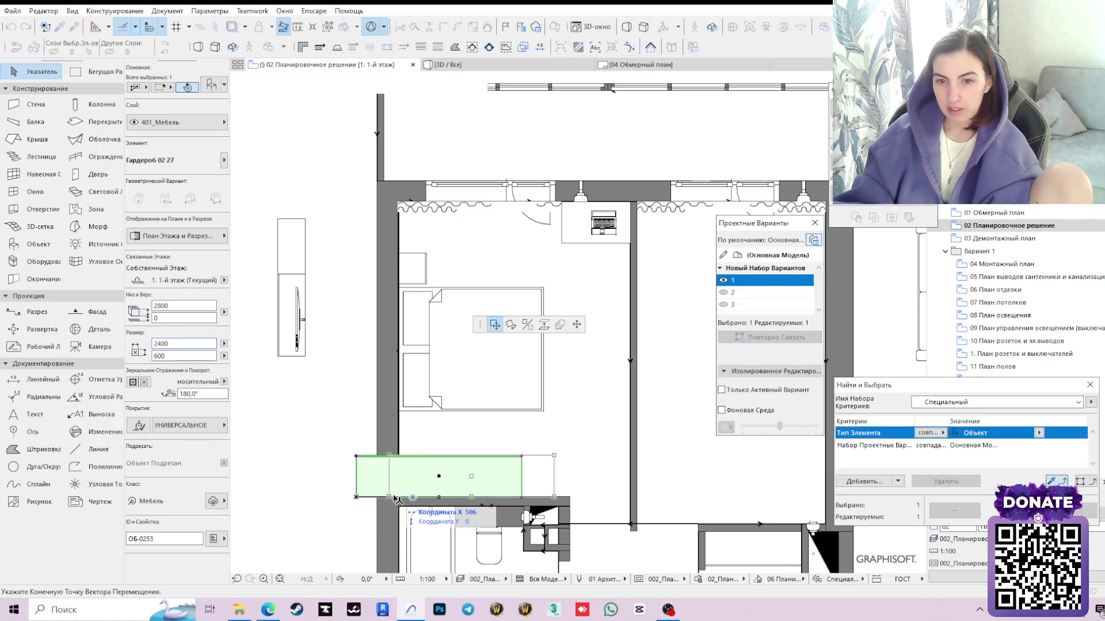
{"action": "left_click", "coordinate": [401, 499]}
{"action": "left_click", "coordinate": [423, 450]}
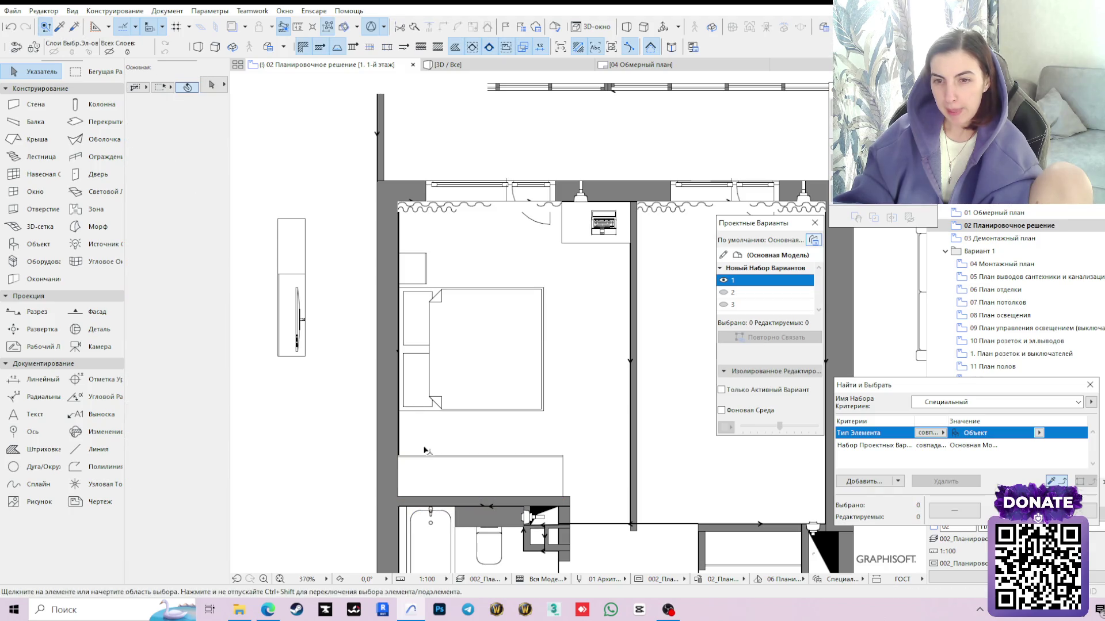
{"action": "middle_click_drag", "start_coordinate": [589, 367], "coordinate": [561, 361]}
{"action": "left_click", "coordinate": [581, 226]}
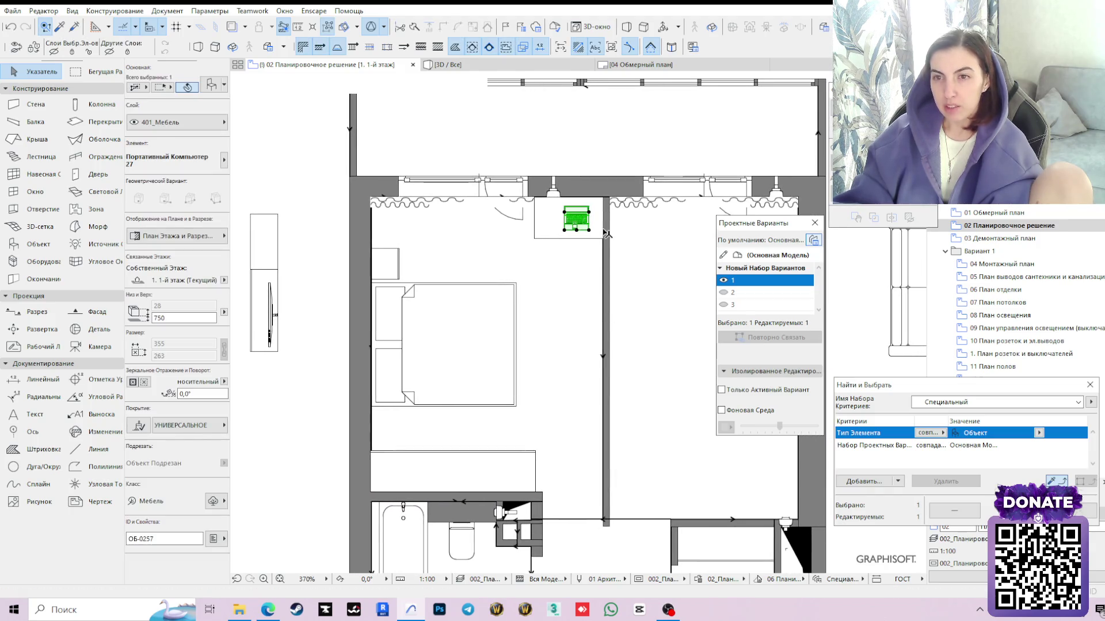
{"action": "scroll", "coordinate": [580, 226], "scroll_direction": "up", "scroll_amount": 3}
{"action": "key", "text": "F3"}
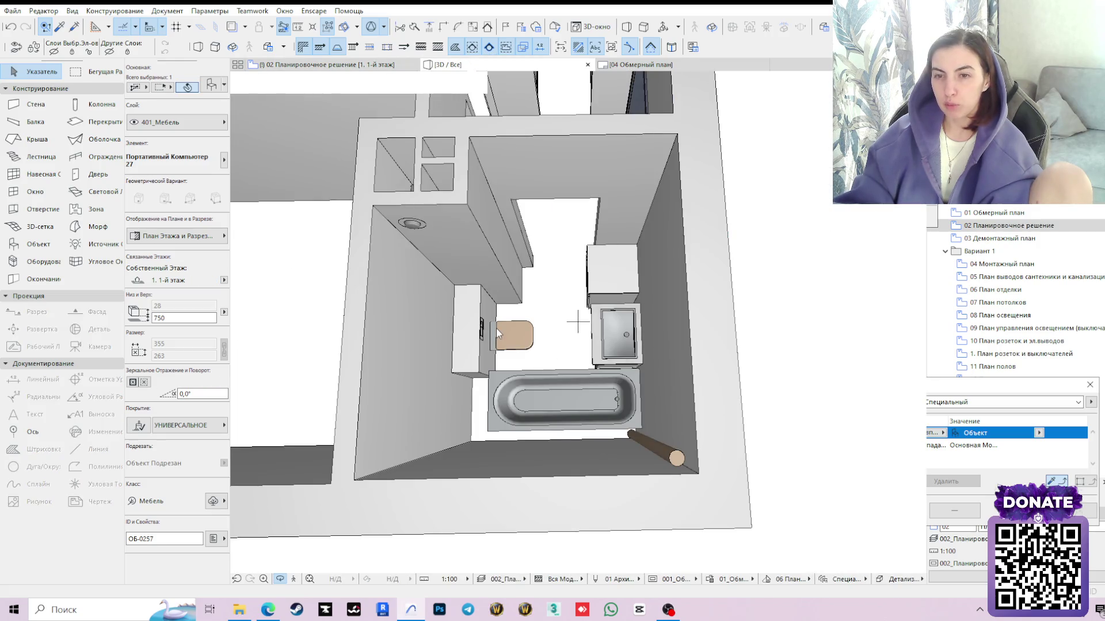
{"action": "middle_click_drag", "start_coordinate": [404, 281], "coordinate": [590, 285], "text": "shift"}
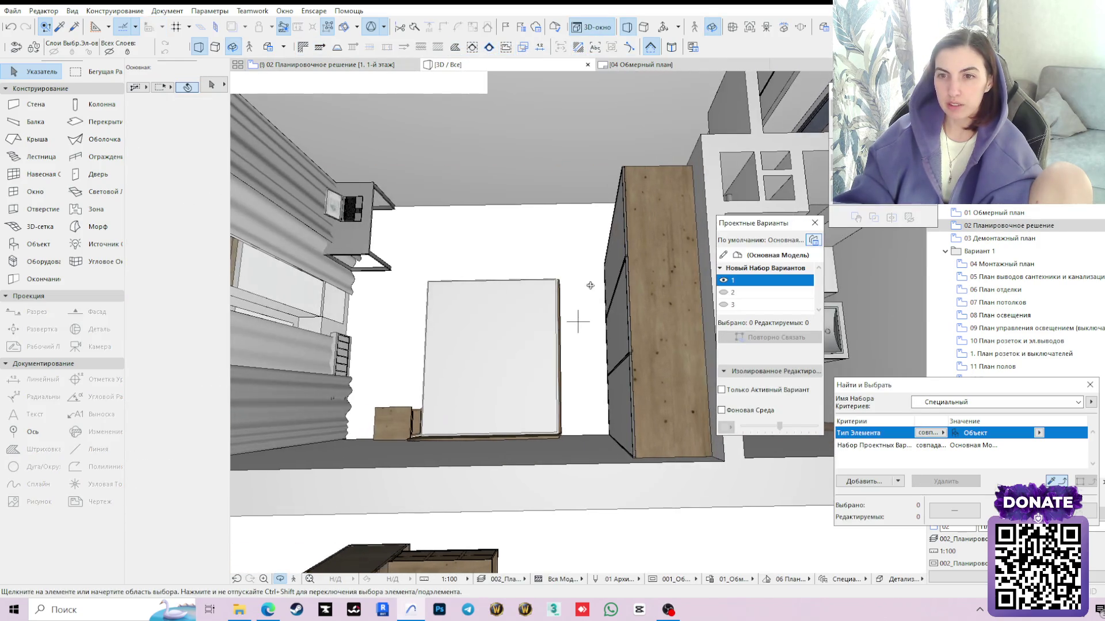
{"action": "mouse_move", "coordinate": [578, 322]}
{"action": "middle_mouse_down", "text": "shift"}
{"action": "mouse_move", "coordinate": [530, 312]}
{"action": "mouse_move", "coordinate": [604, 254]}
{"action": "middle_mouse_up", "text": "shift"}
{"action": "scroll", "coordinate": [578, 322], "scroll_direction": "up", "scroll_amount": 3}
{"action": "scroll", "coordinate": [577, 322], "scroll_direction": "down", "scroll_amount": 3}
{"action": "scroll", "coordinate": [531, 312], "scroll_direction": "down", "scroll_amount": 3}
{"action": "middle_click_drag", "start_coordinate": [562, 296], "coordinate": [562, 295], "text": "shift"}
{"action": "scroll", "coordinate": [469, 375], "scroll_direction": "up", "scroll_amount": 3}
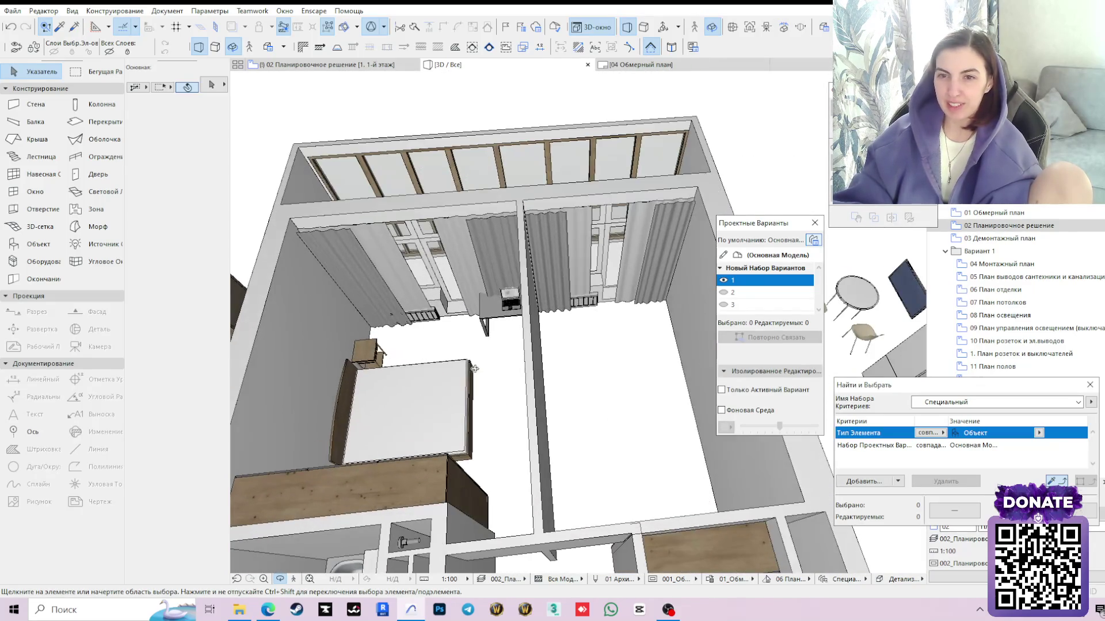
{"action": "middle_click_drag", "start_coordinate": [469, 375], "coordinate": [542, 374], "text": "shift"}
{"action": "scroll", "coordinate": [610, 326], "scroll_direction": "up", "scroll_amount": 3}
{"action": "middle_click_drag", "start_coordinate": [609, 326], "coordinate": [610, 339], "text": "shift"}
{"action": "scroll", "coordinate": [610, 326], "scroll_direction": "up", "scroll_amount": 2}
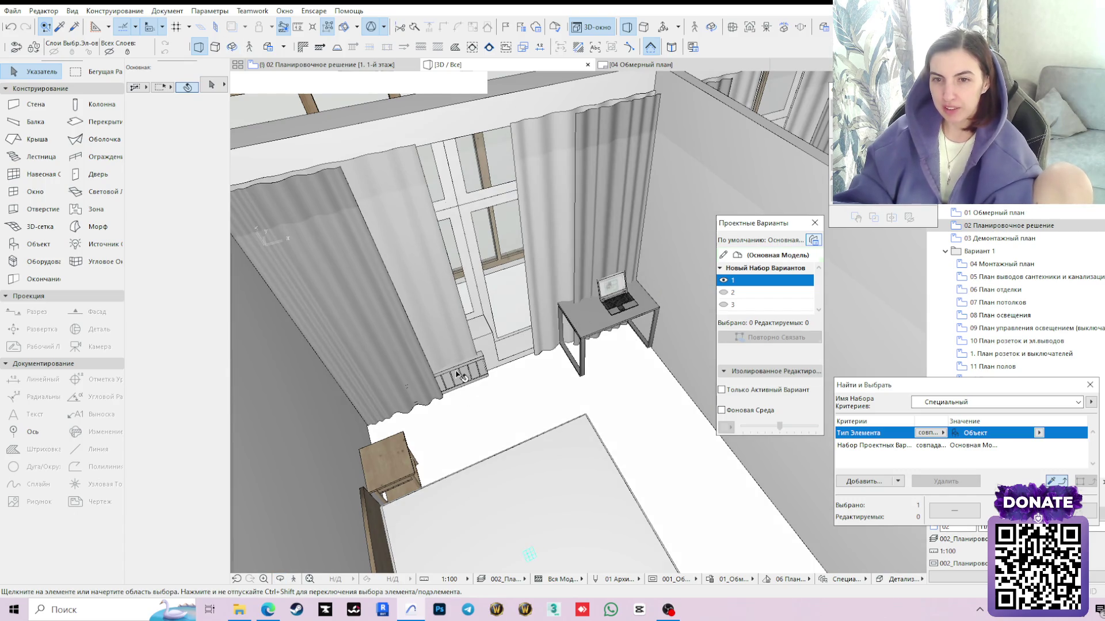
{"action": "left_click", "coordinate": [459, 130]}
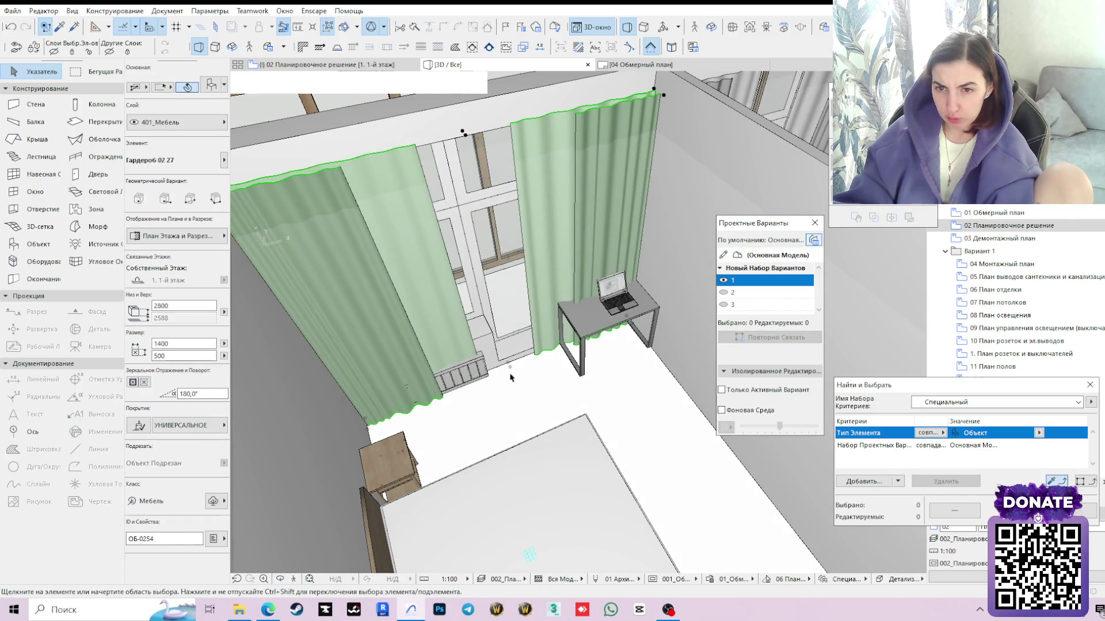
{"action": "left_click", "coordinate": [612, 316]}
{"action": "left_click", "coordinate": [625, 290], "text": "shift"}
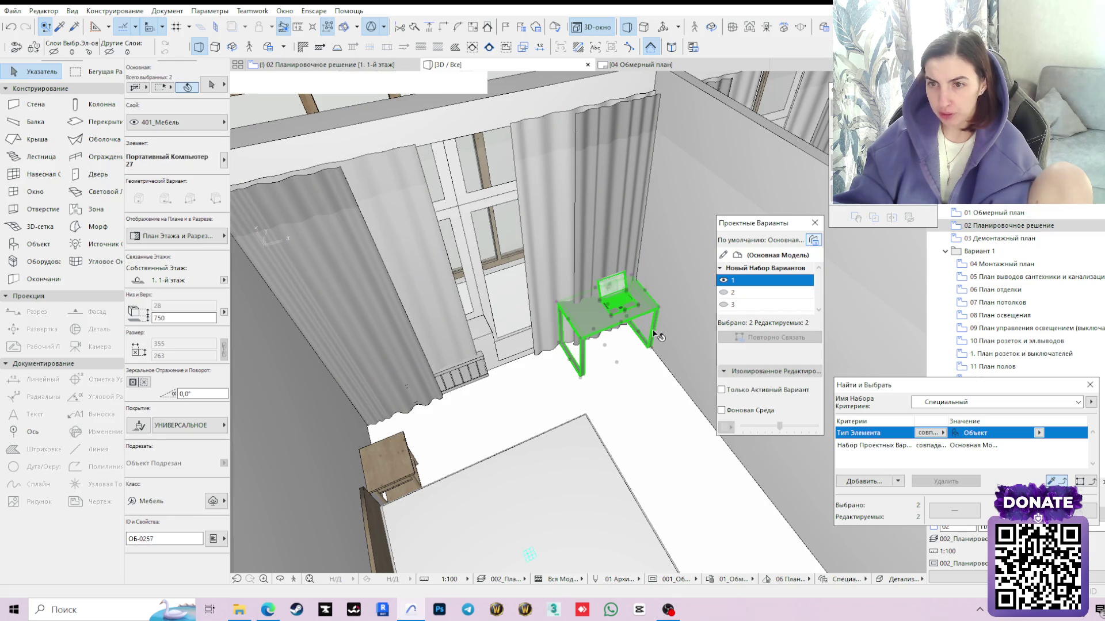
{"action": "mouse_move", "coordinate": [605, 323]}
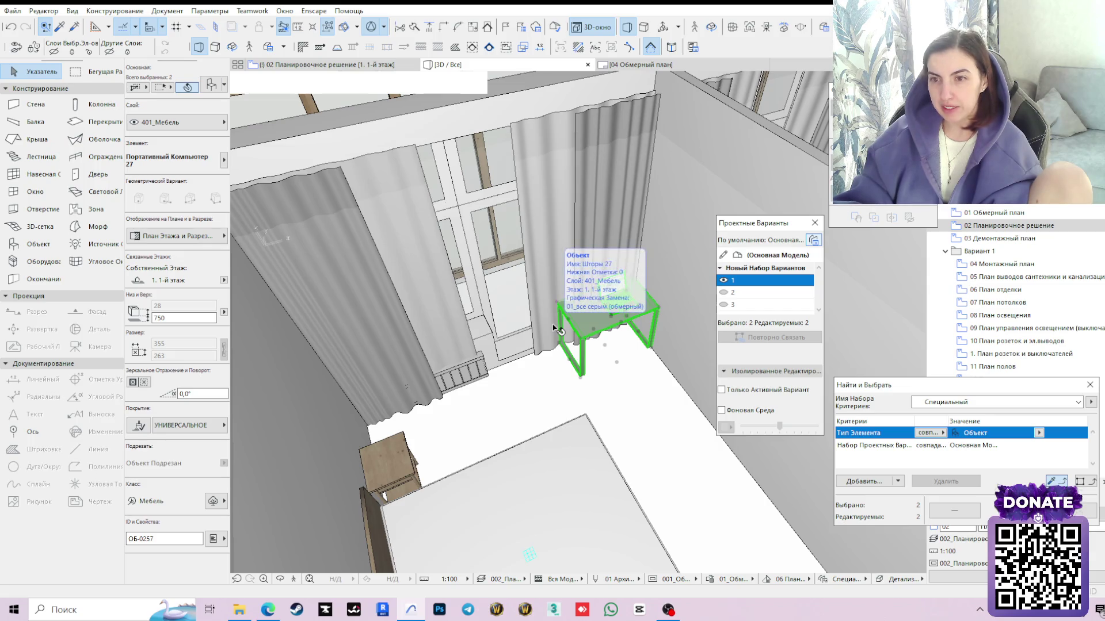
{"action": "key", "text": "Escape"}
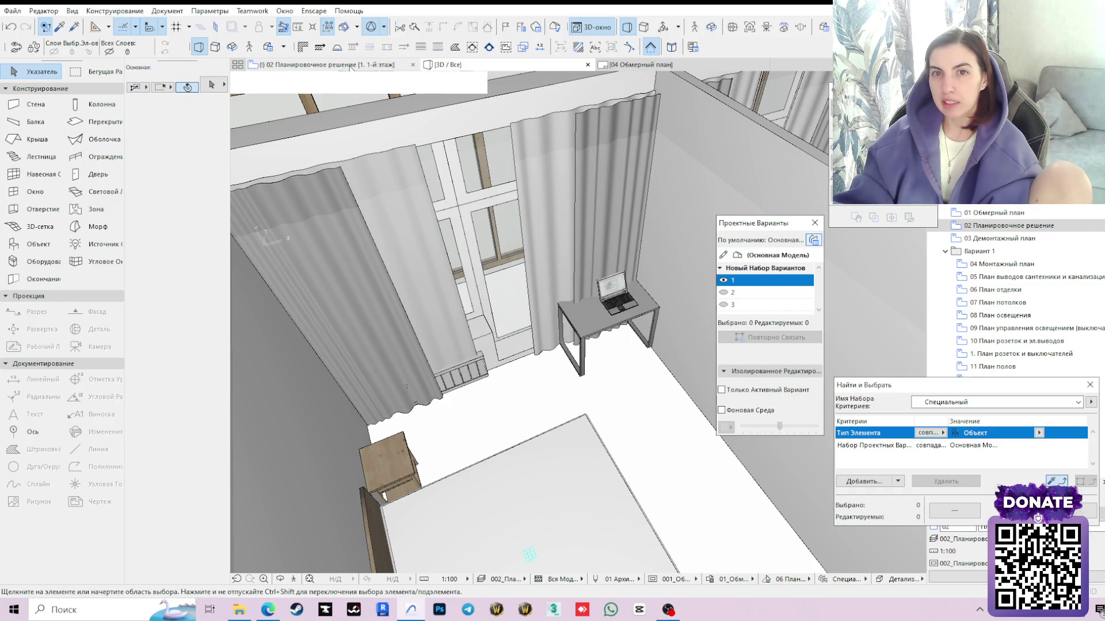
{"action": "left_click", "coordinate": [328, 64]}
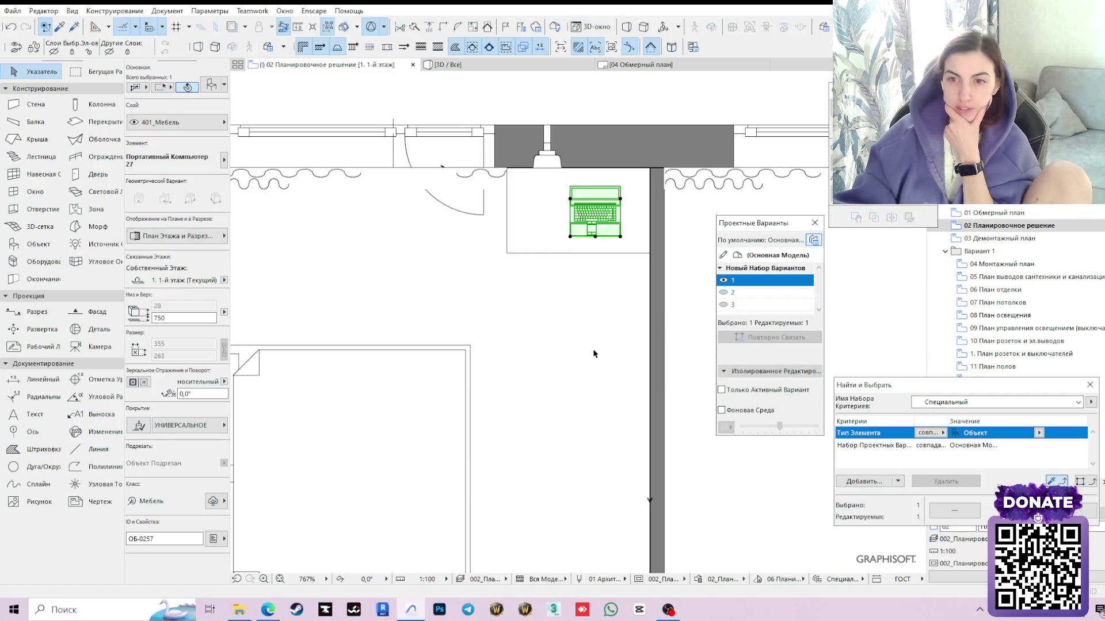
{"action": "scroll", "coordinate": [592, 354], "scroll_direction": "down", "scroll_amount": 2}
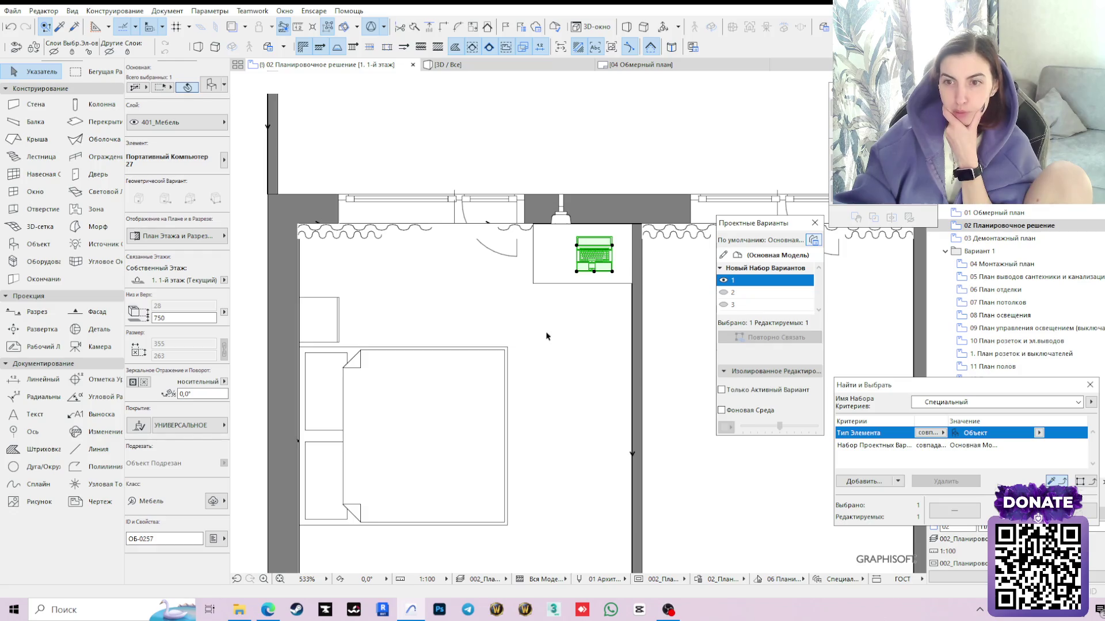
{"action": "scroll", "coordinate": [548, 334], "scroll_direction": "down", "scroll_amount": 2}
{"action": "scroll", "coordinate": [302, 373], "scroll_direction": "down", "scroll_amount": 1}
Move the office chair out of the bedroom to an empty spot left of the floor plan
{"action": "left_click", "coordinate": [272, 388]}
{"action": "left_click_drag", "start_coordinate": [260, 385], "coordinate": [638, 276]}
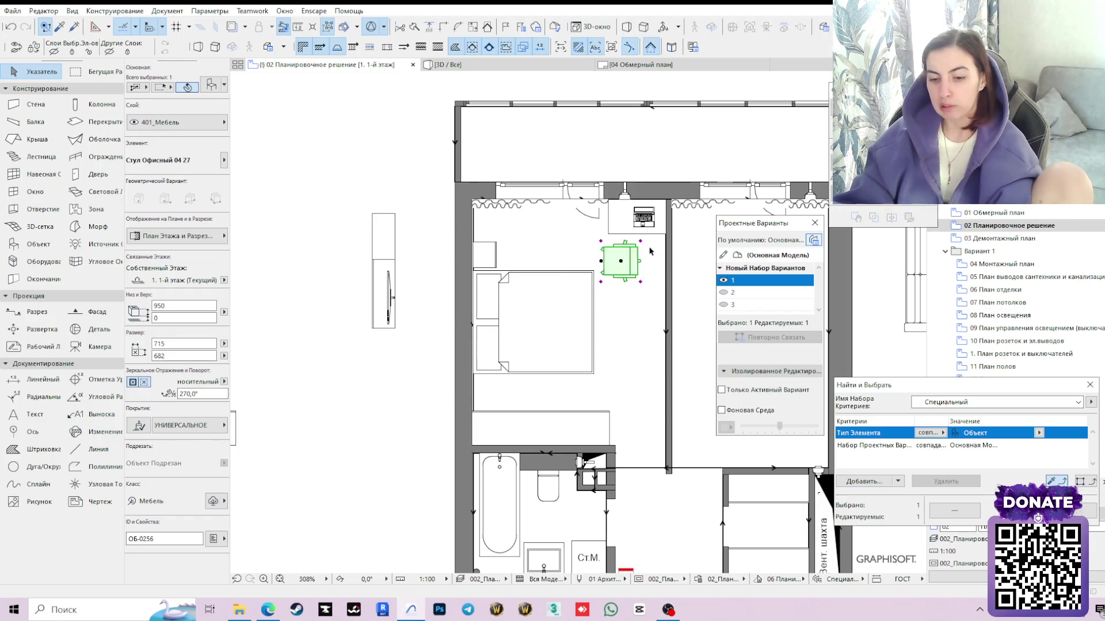
{"action": "key", "text": "m"}
{"action": "left_click", "coordinate": [695, 233]}
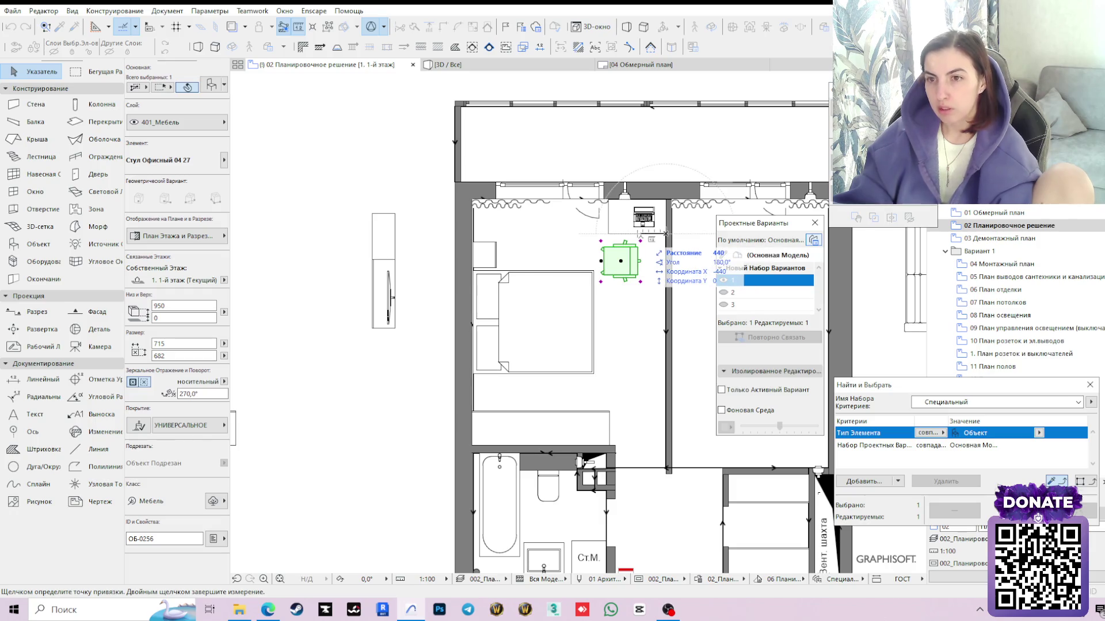
{"action": "key", "text": "Escape"}
{"action": "scroll", "coordinate": [632, 294], "scroll_direction": "down", "scroll_amount": 2}
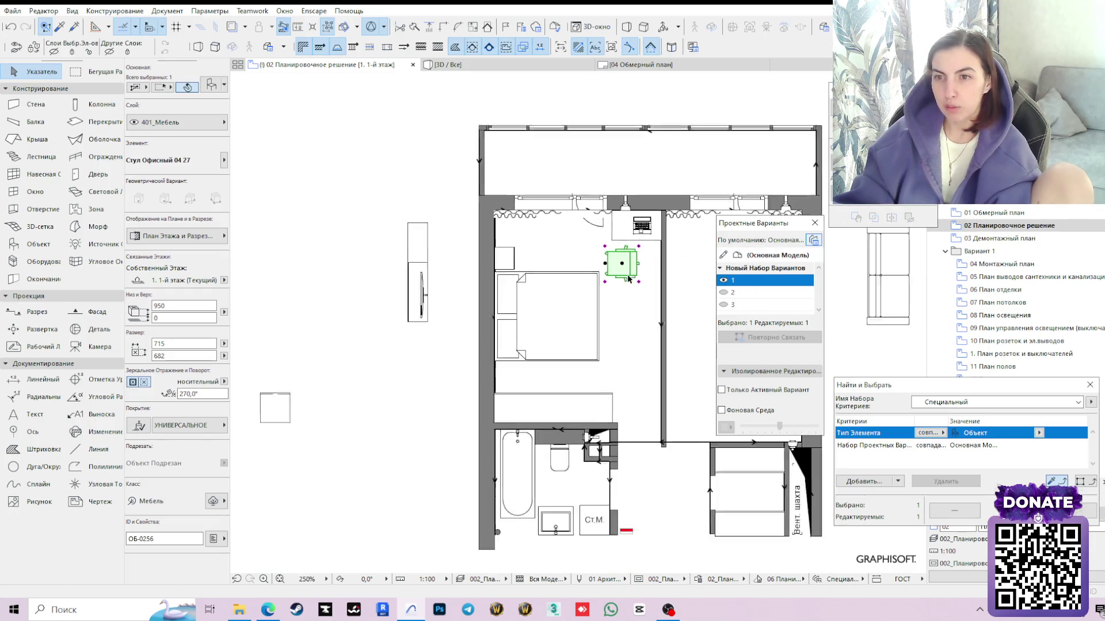
{"action": "left_click_drag", "start_coordinate": [624, 267], "coordinate": [417, 299]}
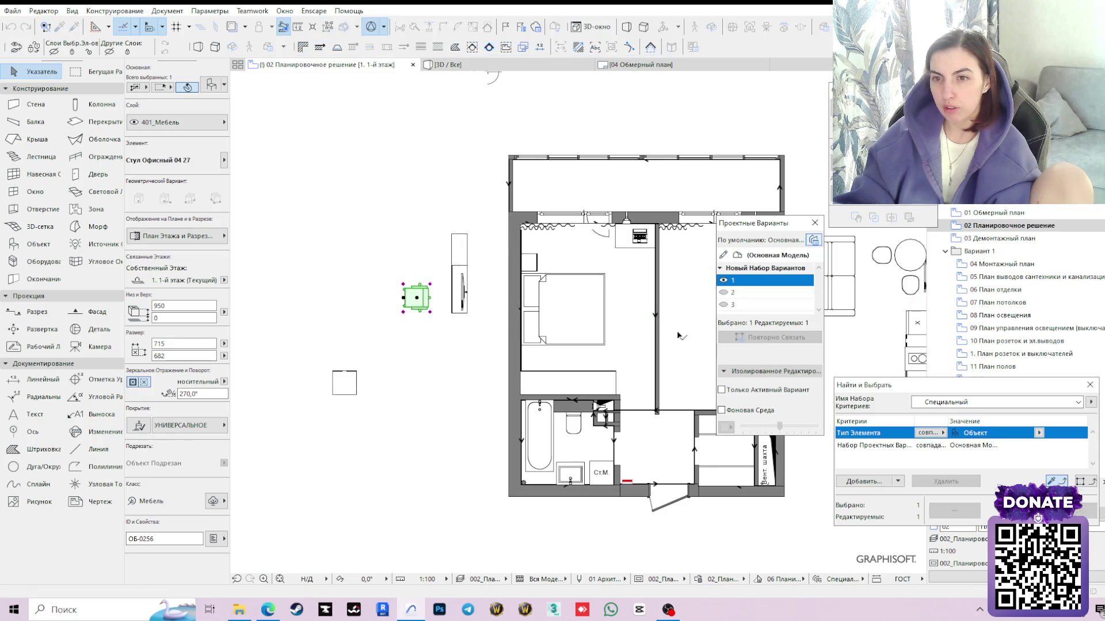
{"action": "scroll", "coordinate": [650, 296], "scroll_direction": "up", "scroll_amount": 2}
{"action": "left_click", "coordinate": [569, 423]}
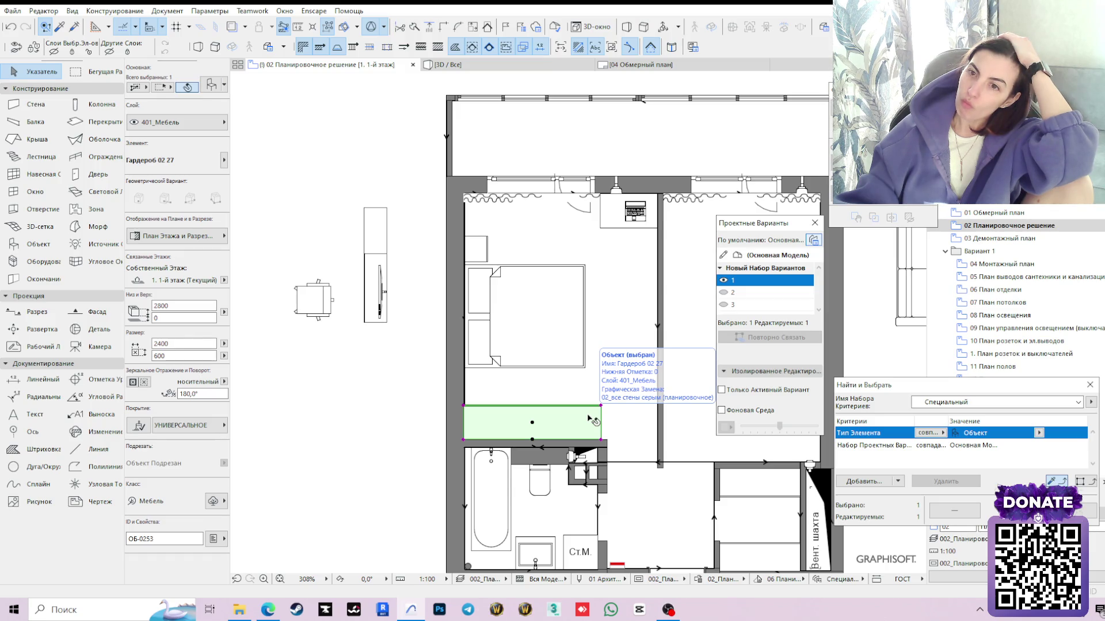
Move the desk and laptop off the plan beside the office chair, then select the wardrobe above the bathroom
{"action": "left_click", "coordinate": [637, 214]}
{"action": "left_click", "coordinate": [631, 213], "text": "shift"}
{"action": "left_click_drag", "start_coordinate": [632, 213], "coordinate": [318, 262]}
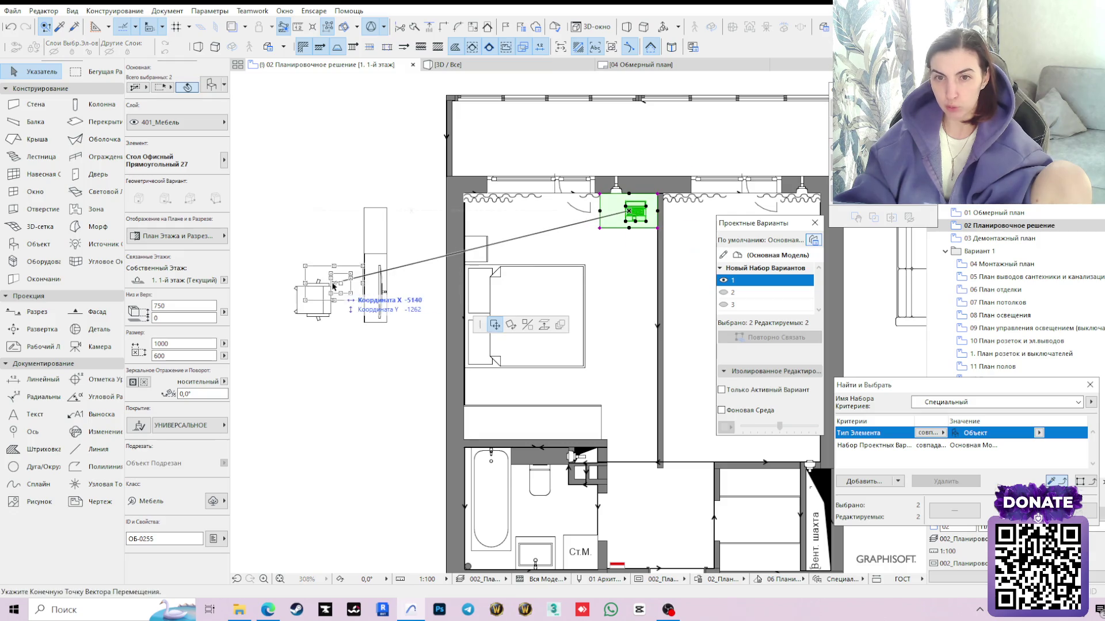
{"action": "left_click", "coordinate": [357, 406]}
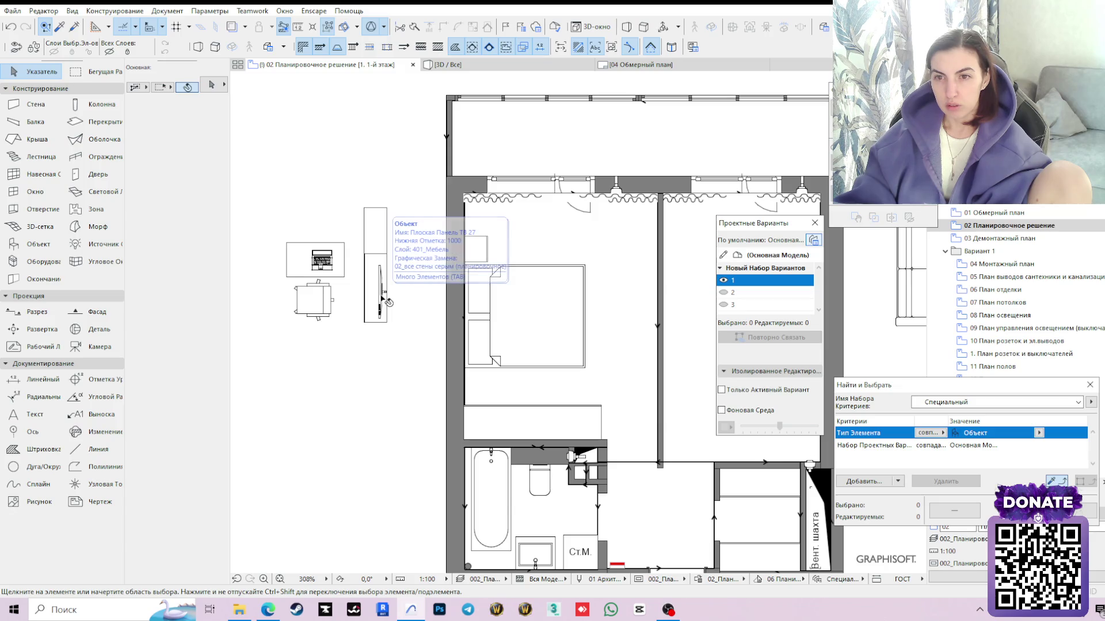
{"action": "left_click", "coordinate": [577, 429]}
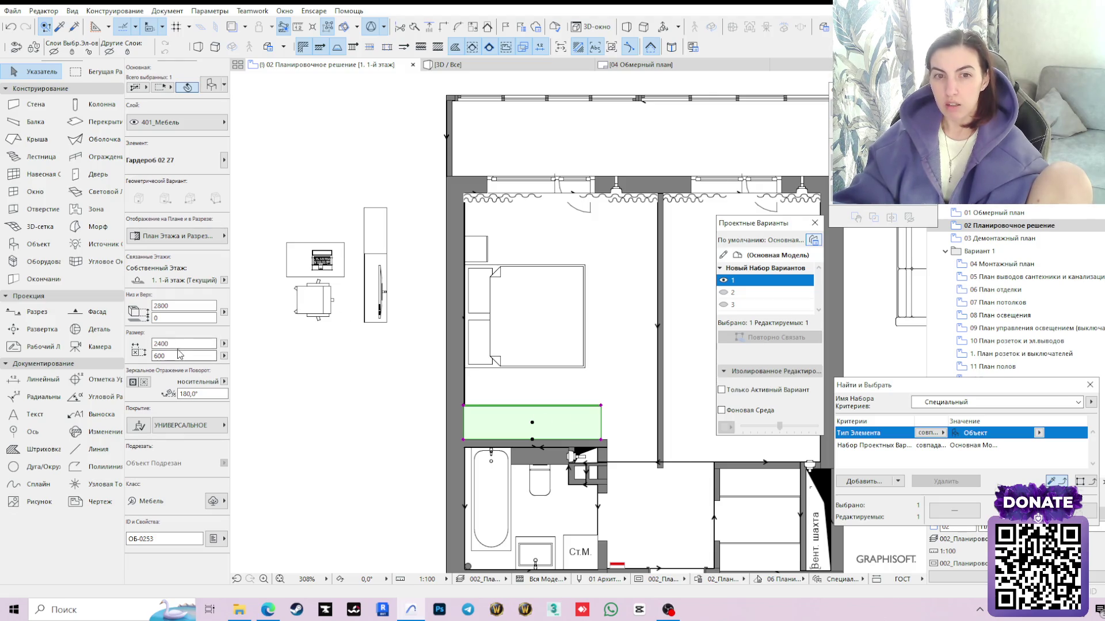
{"action": "type", "text": "1800"}
Widen the wardrobe to 1800, push it against the left wall, then set its width to 1500
{"action": "key", "text": "Return"}
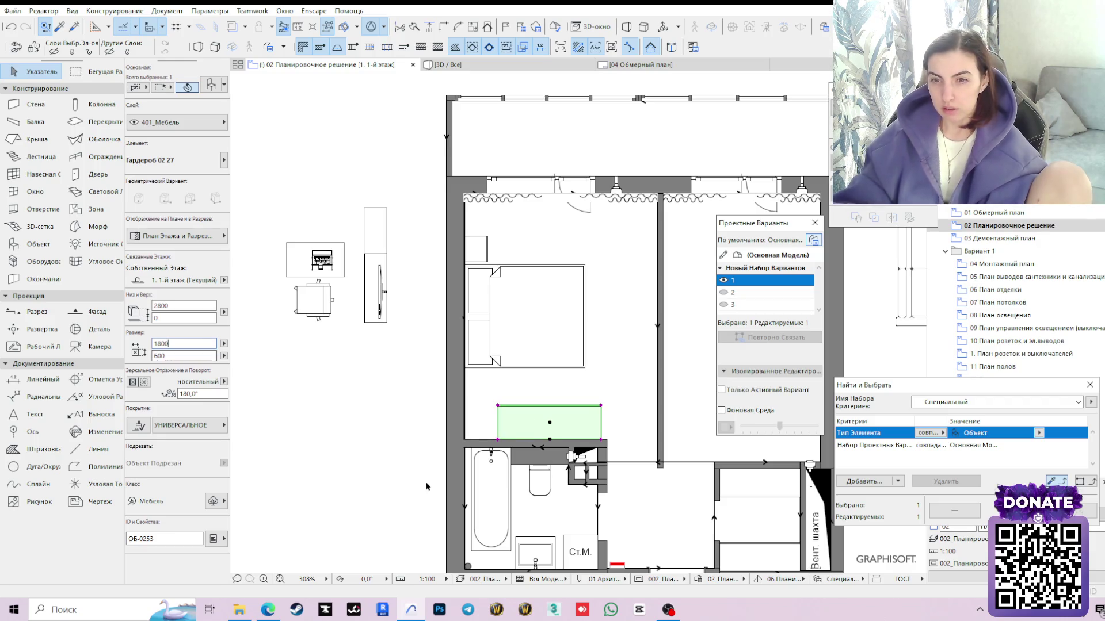
{"action": "scroll", "coordinate": [516, 422], "scroll_direction": "up", "scroll_amount": 2}
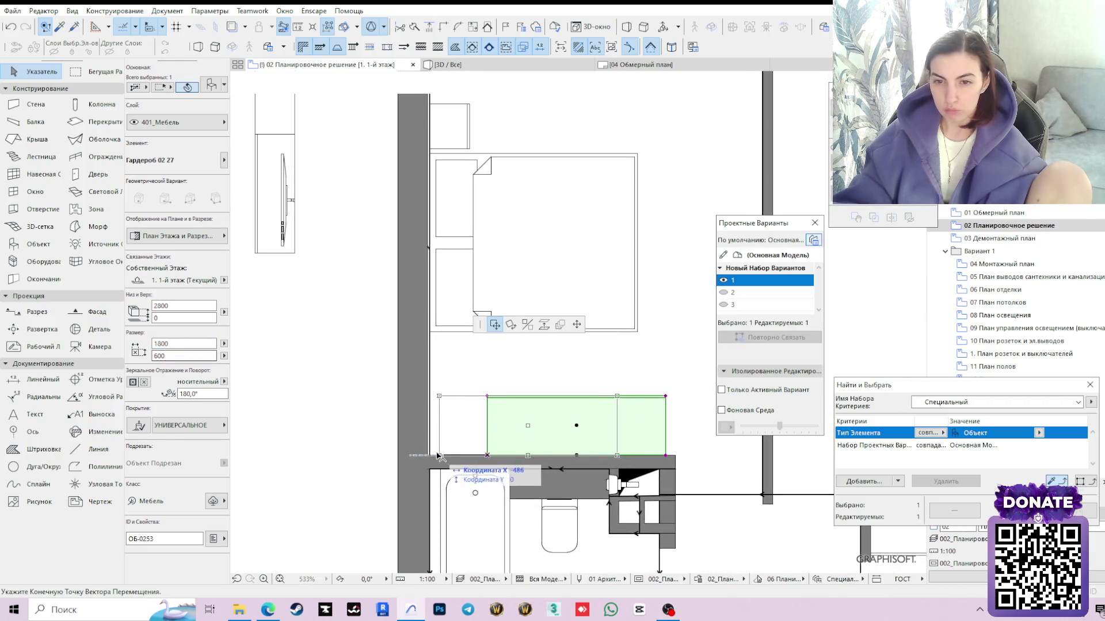
{"action": "left_click_drag", "start_coordinate": [486, 457], "coordinate": [428, 457]}
{"action": "scroll", "coordinate": [517, 393], "scroll_direction": "down", "scroll_amount": 2}
{"action": "scroll", "coordinate": [518, 394], "scroll_direction": "down", "scroll_amount": 1}
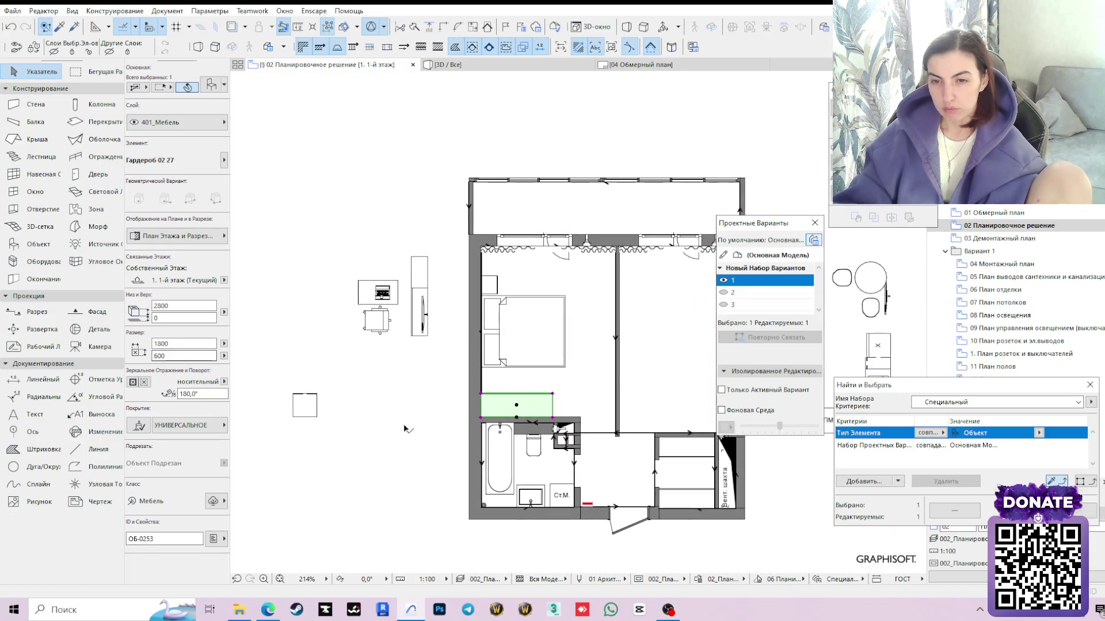
{"action": "type", "text": "15"}
{"action": "key", "text": "Return"}
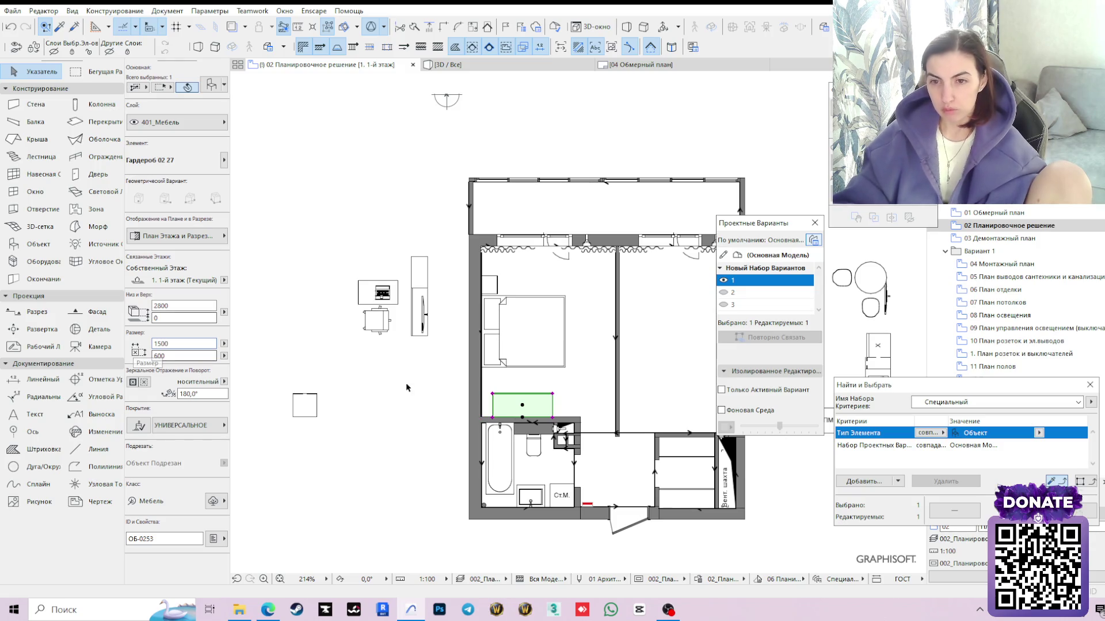
{"action": "scroll", "coordinate": [406, 388], "scroll_direction": "up", "scroll_amount": 2}
{"action": "scroll", "coordinate": [527, 445], "scroll_direction": "up", "scroll_amount": 2}
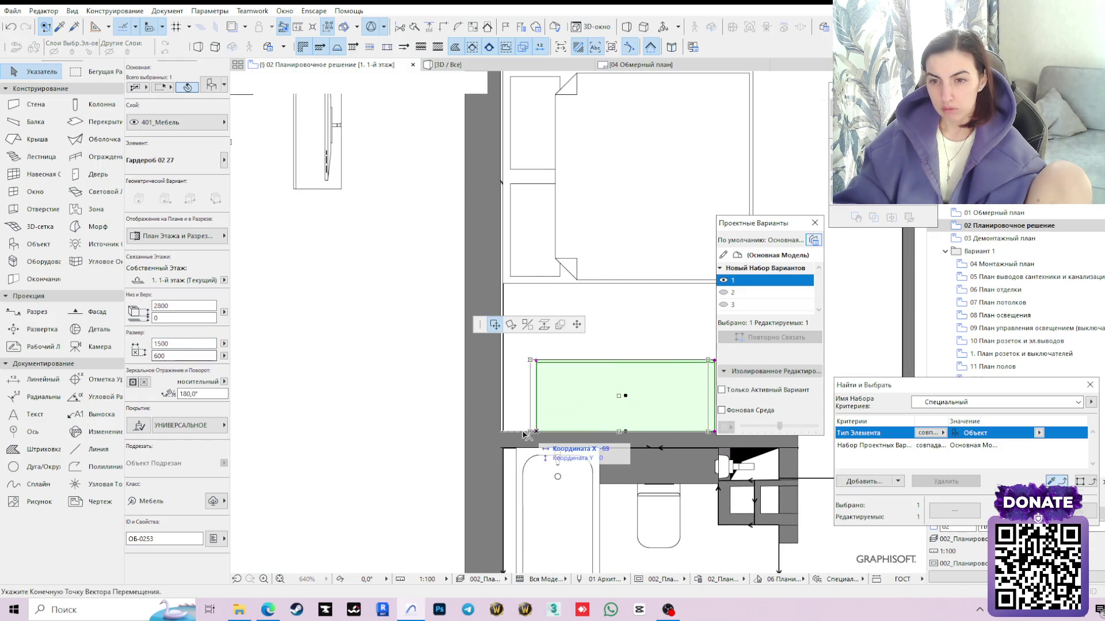
{"action": "scroll", "coordinate": [546, 387], "scroll_direction": "down", "scroll_amount": 2}
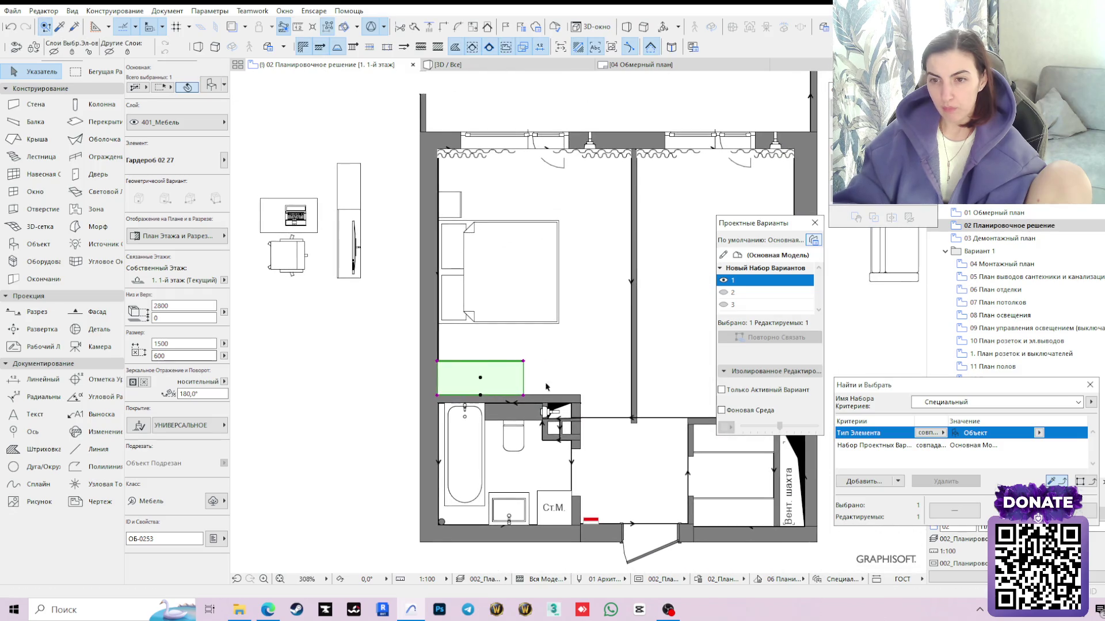
{"action": "middle_click_drag", "start_coordinate": [575, 374], "coordinate": [535, 369]}
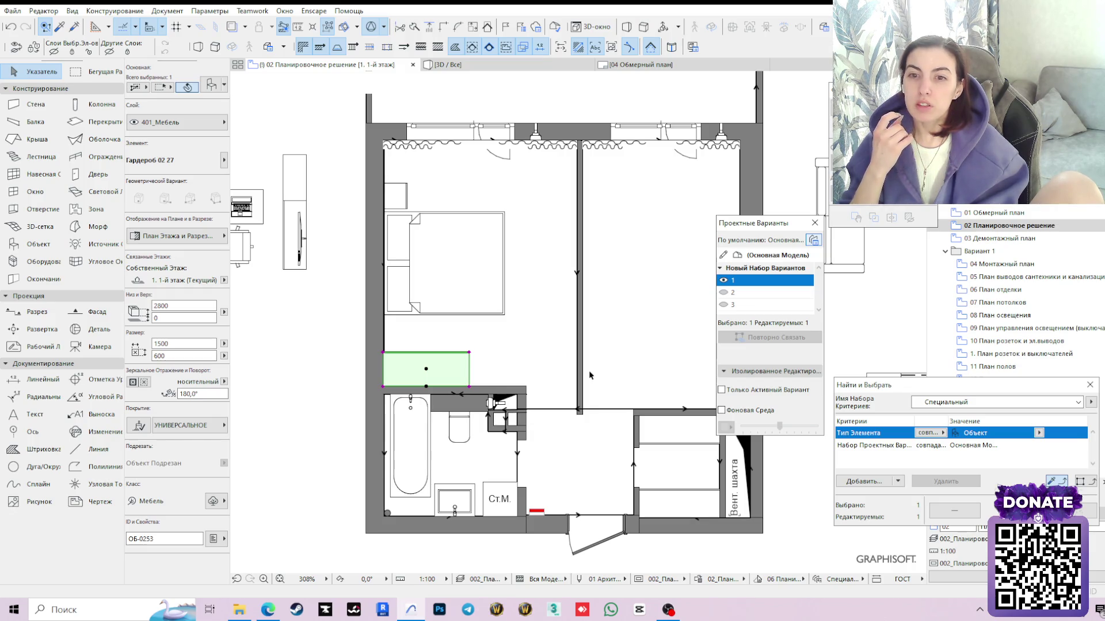
{"action": "scroll", "coordinate": [374, 209], "scroll_direction": "left", "scroll_amount": 3}
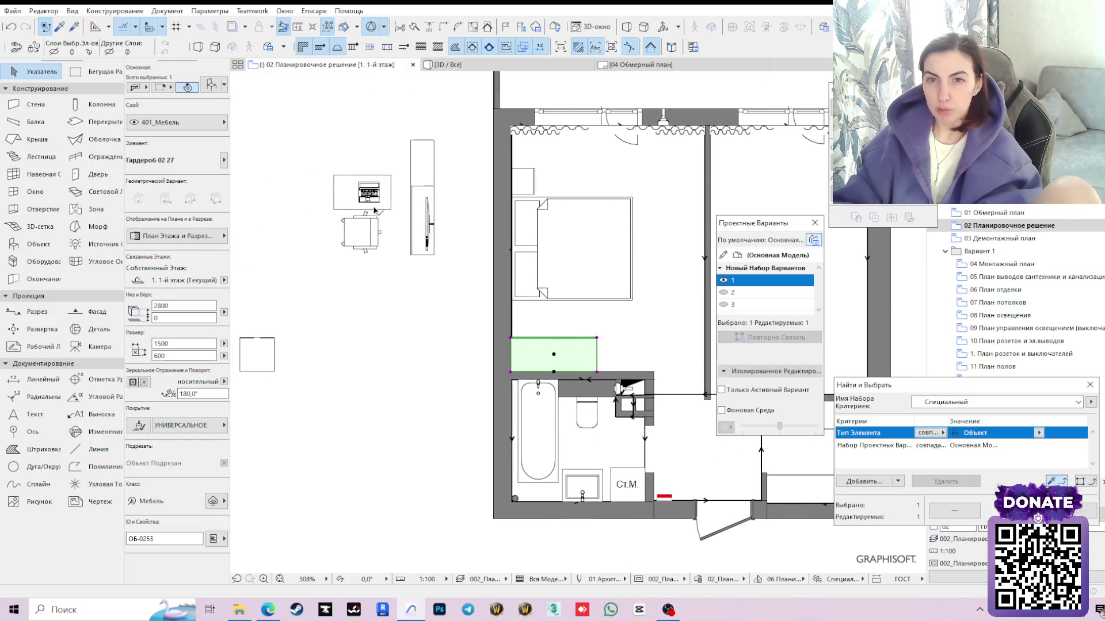
Select the desk and laptop together and rotate them 180° about the desk corner
{"action": "left_click", "coordinate": [372, 226]}
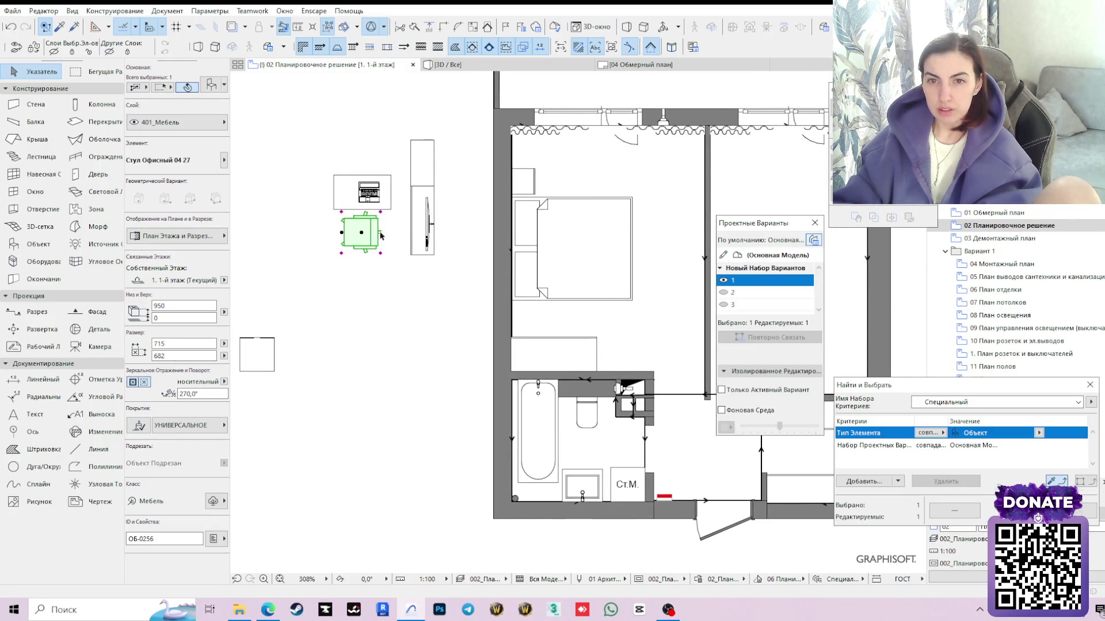
{"action": "left_click", "coordinate": [354, 200]}
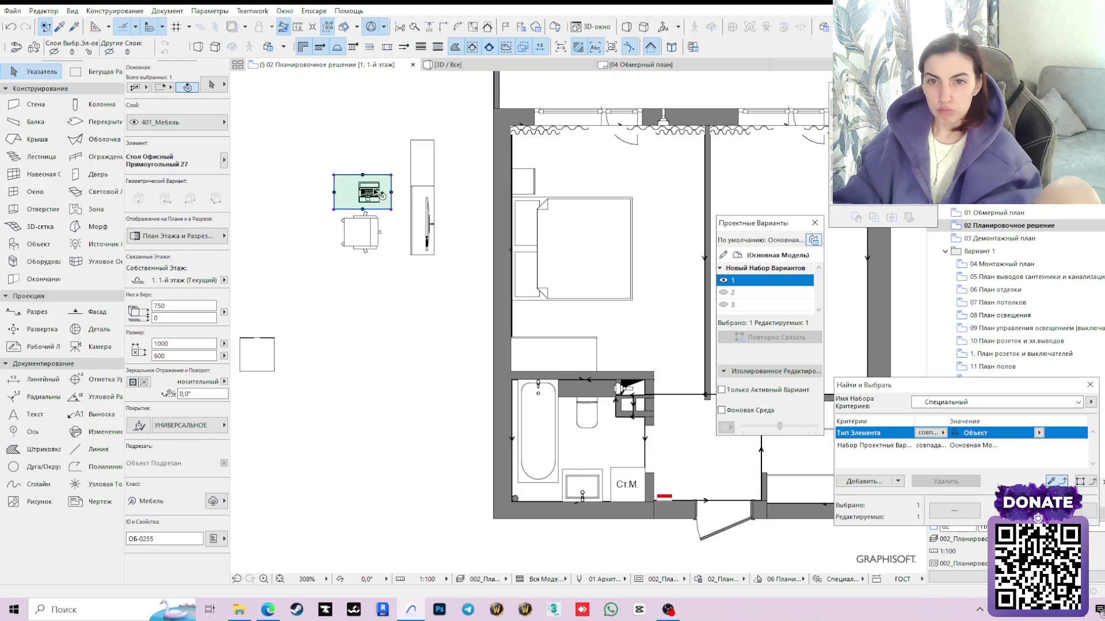
{"action": "left_click", "coordinate": [368, 191]}
{"action": "left_click", "coordinate": [353, 204], "text": "shift"}
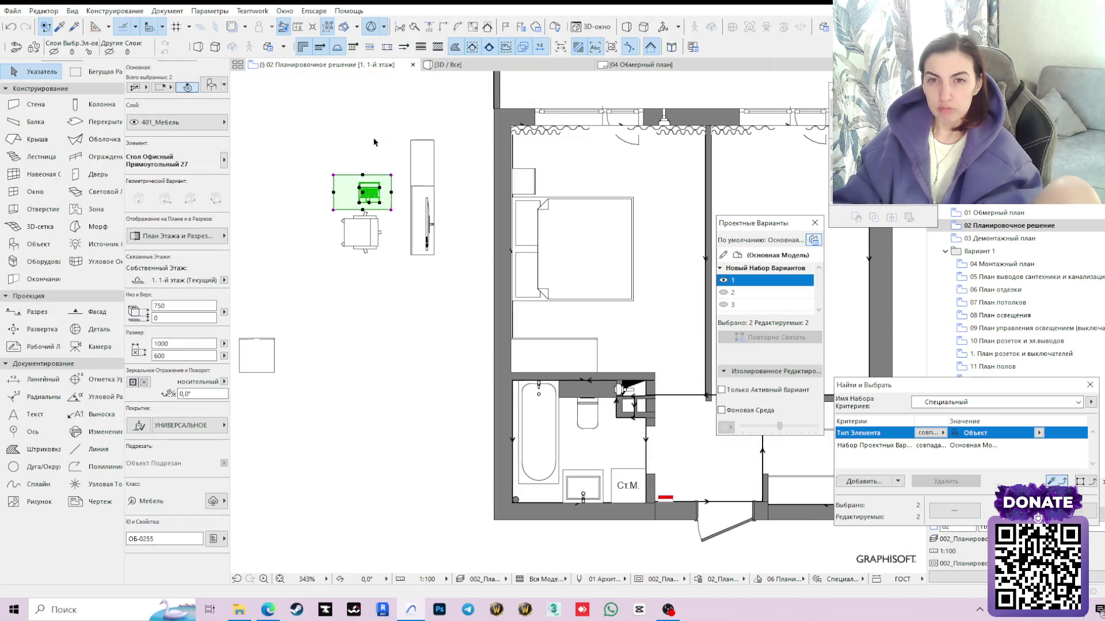
{"action": "scroll", "coordinate": [374, 142], "scroll_direction": "up", "scroll_amount": 2}
{"action": "left_click", "coordinate": [357, 191]}
{"action": "left_click", "coordinate": [511, 325]}
{"action": "left_click", "coordinate": [357, 190]}
{"action": "left_click", "coordinate": [432, 190]}
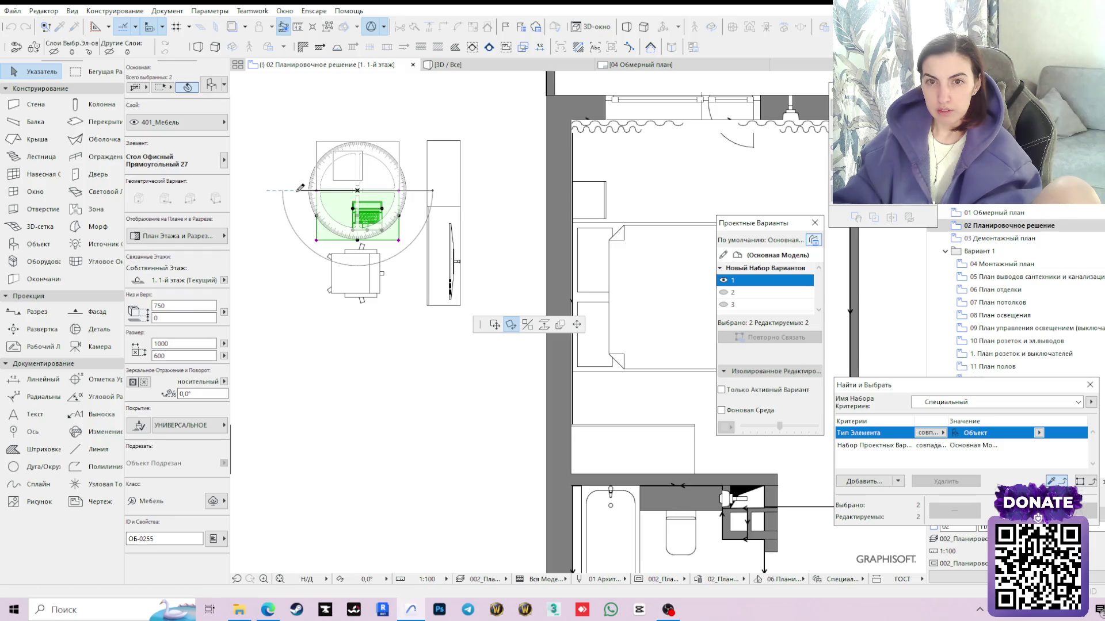
{"action": "left_click", "coordinate": [316, 192]}
Move the rotated desk and laptop into the bedroom beside the wardrobe along the bathroom wall
{"action": "left_click", "coordinate": [315, 191]}
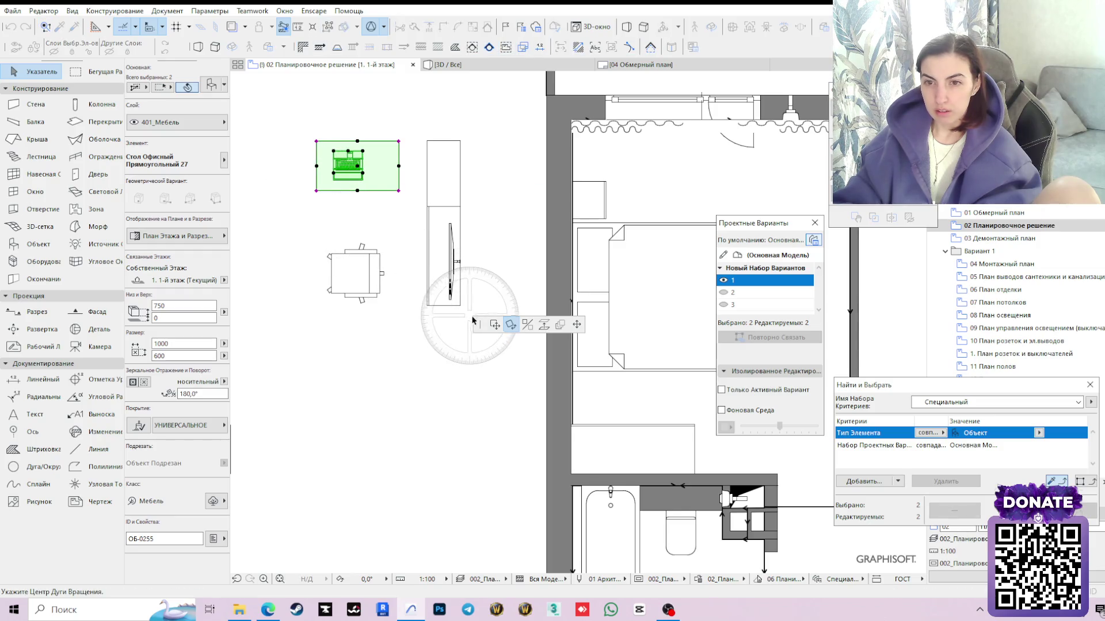
{"action": "left_click", "coordinate": [495, 324]}
{"action": "middle_click_drag", "start_coordinate": [506, 349], "coordinate": [333, 306]}
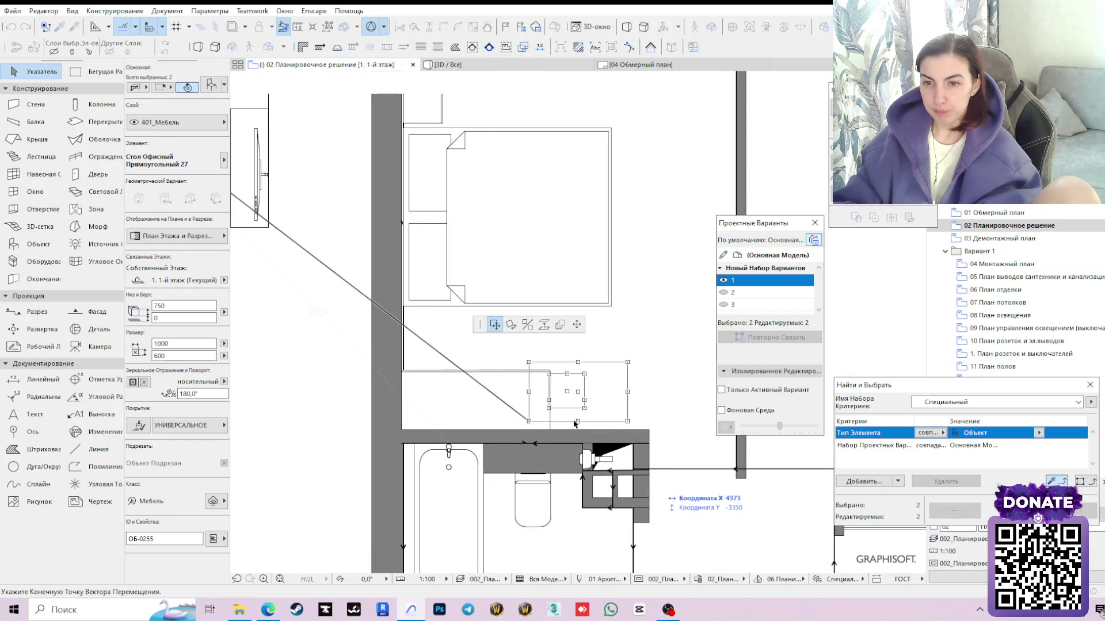
{"action": "left_click", "coordinate": [552, 432]}
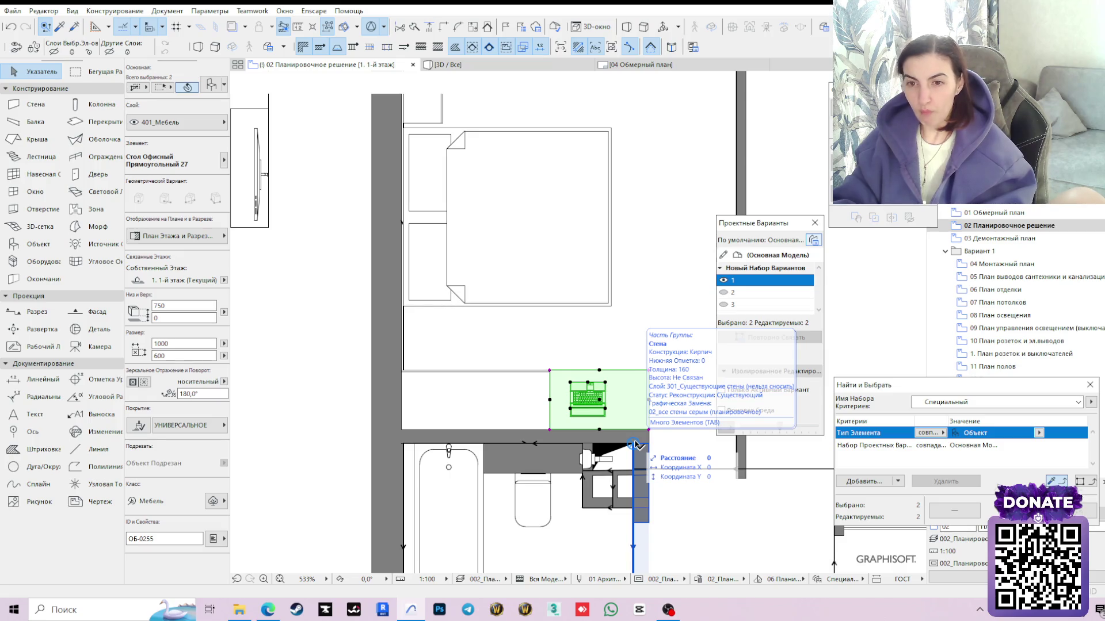
{"action": "left_click", "coordinate": [325, 302]}
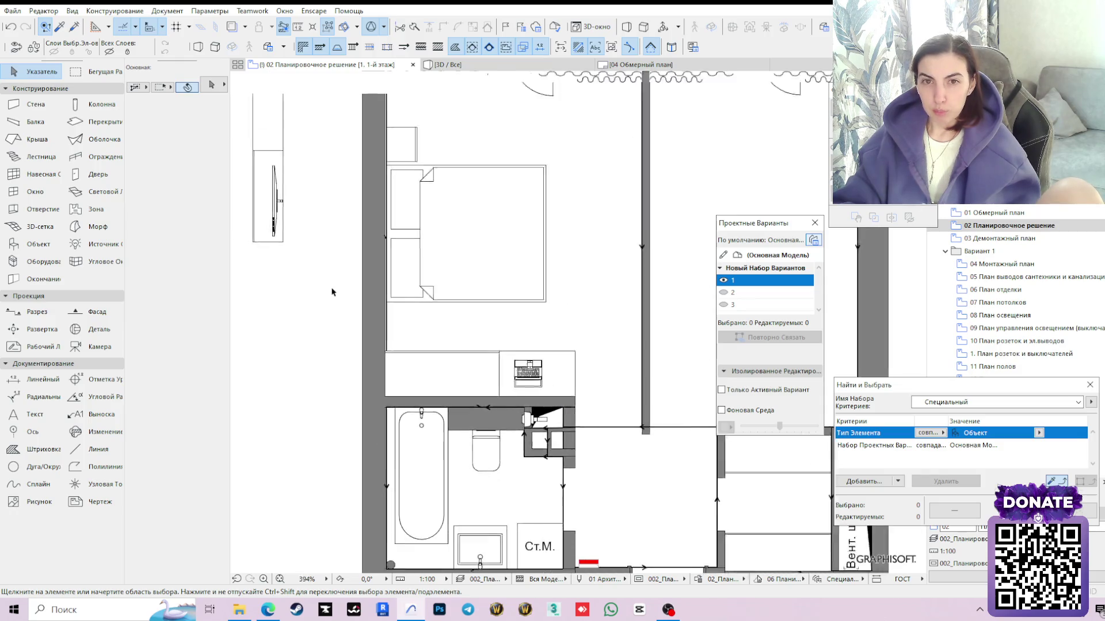
{"action": "scroll", "coordinate": [333, 292], "scroll_direction": "down", "scroll_amount": 2}
{"action": "scroll", "coordinate": [375, 319], "scroll_direction": "down", "scroll_amount": 1}
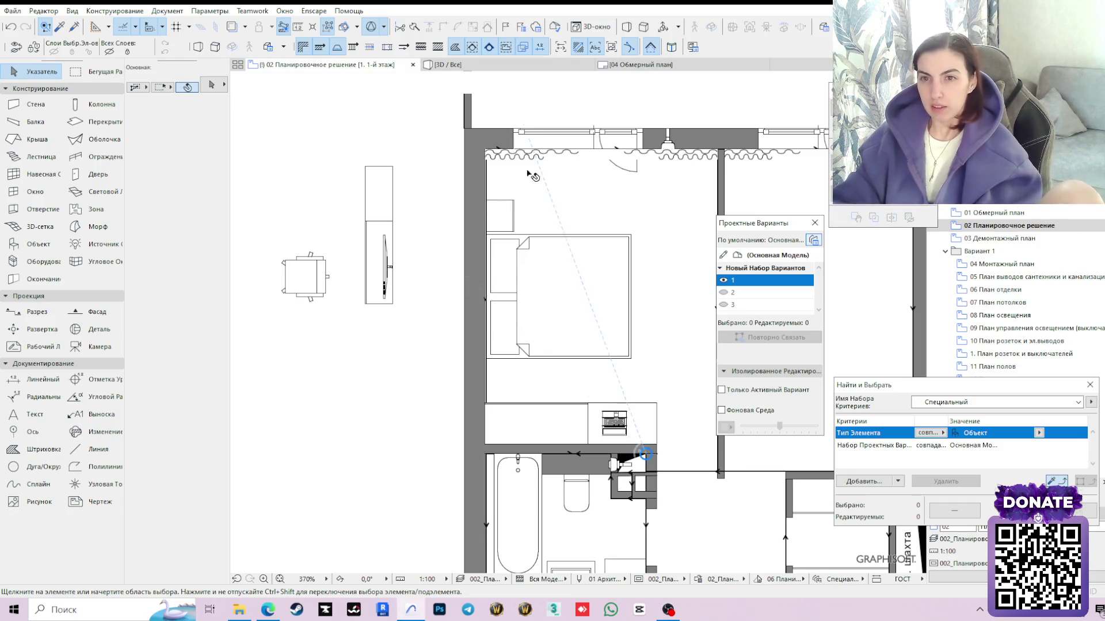
Shift the bed and nightstand upward and then left so they sit on the bedroom's left wall line
{"action": "left_click", "coordinate": [510, 221]}
{"action": "left_click", "coordinate": [527, 302], "text": "shift"}
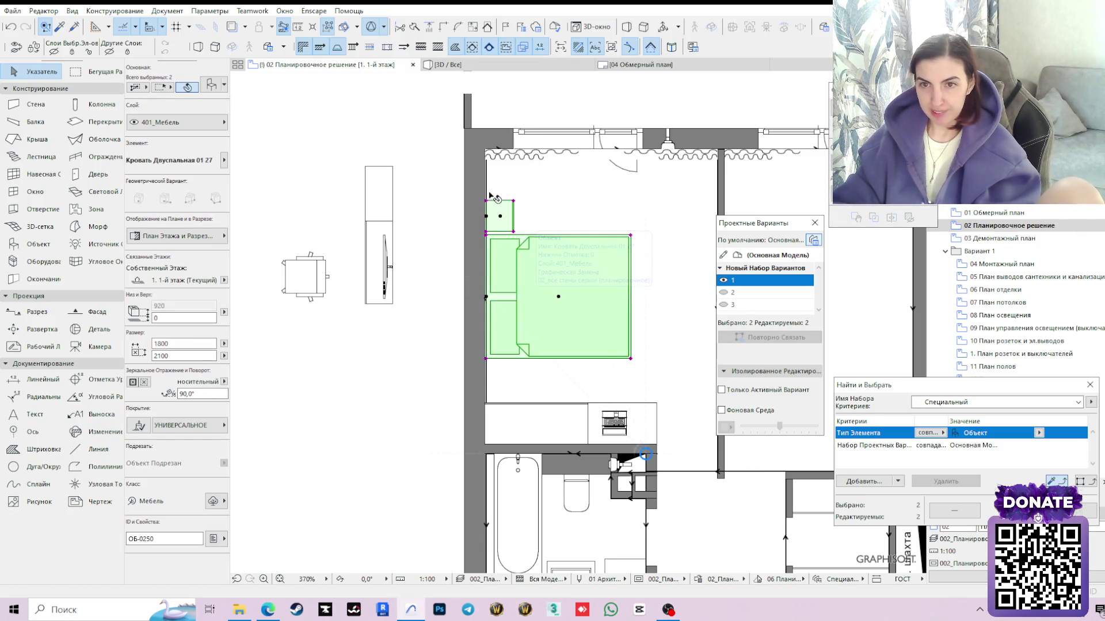
{"action": "left_click", "coordinate": [488, 204]}
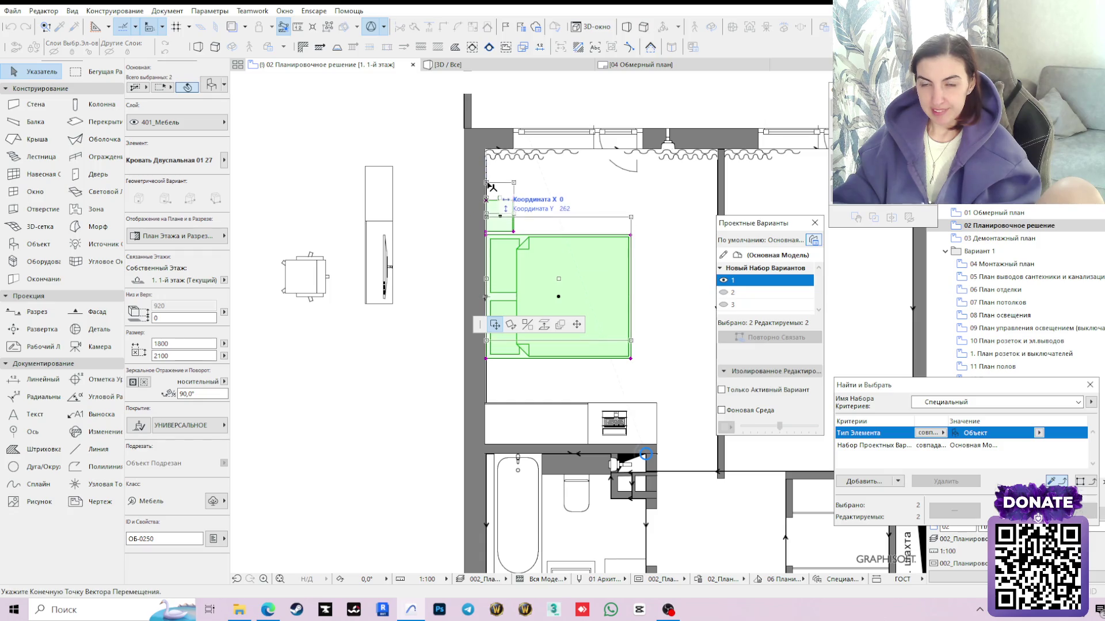
{"action": "left_click", "coordinate": [488, 186]}
{"action": "scroll", "coordinate": [483, 199], "scroll_direction": "up", "scroll_amount": 3}
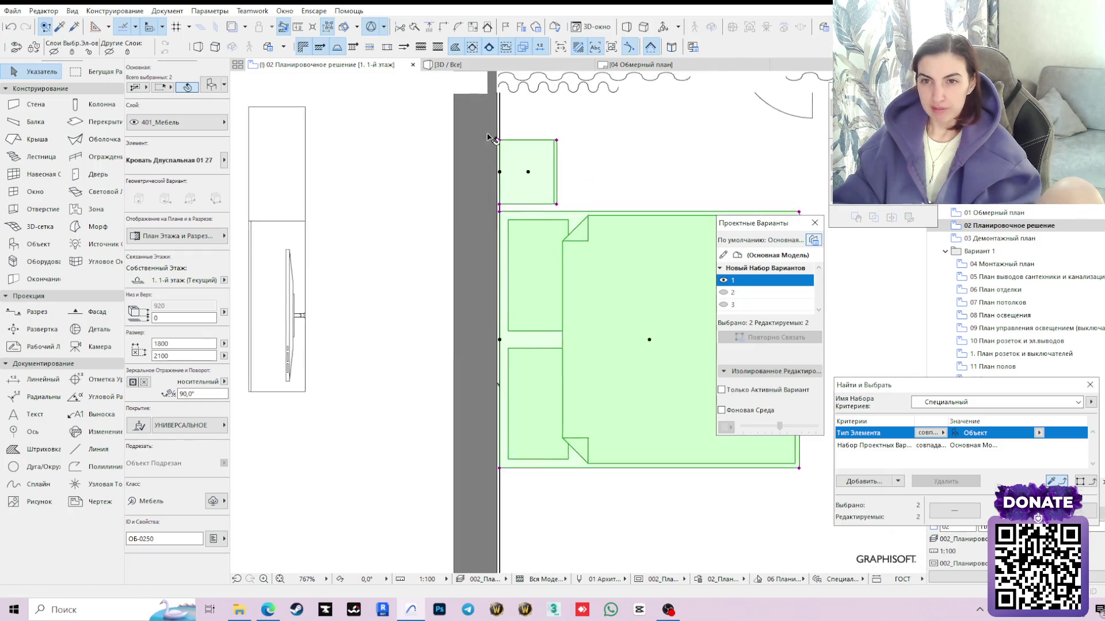
{"action": "scroll", "coordinate": [509, 145], "scroll_direction": "up", "scroll_amount": 3}
{"action": "left_click", "coordinate": [509, 152]}
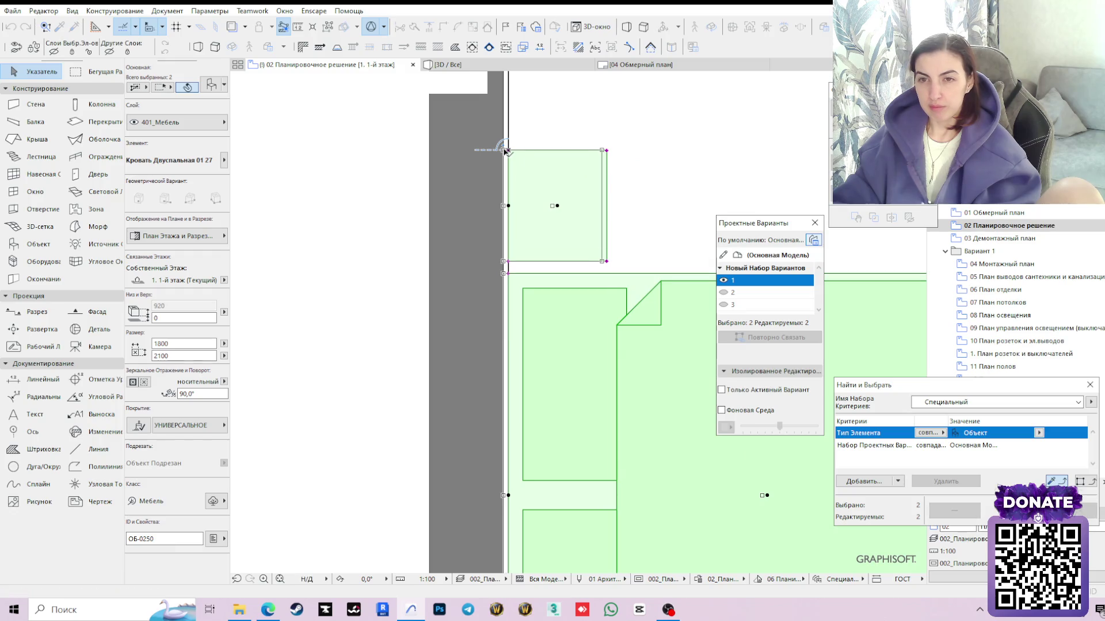
{"action": "left_click", "coordinate": [504, 151]}
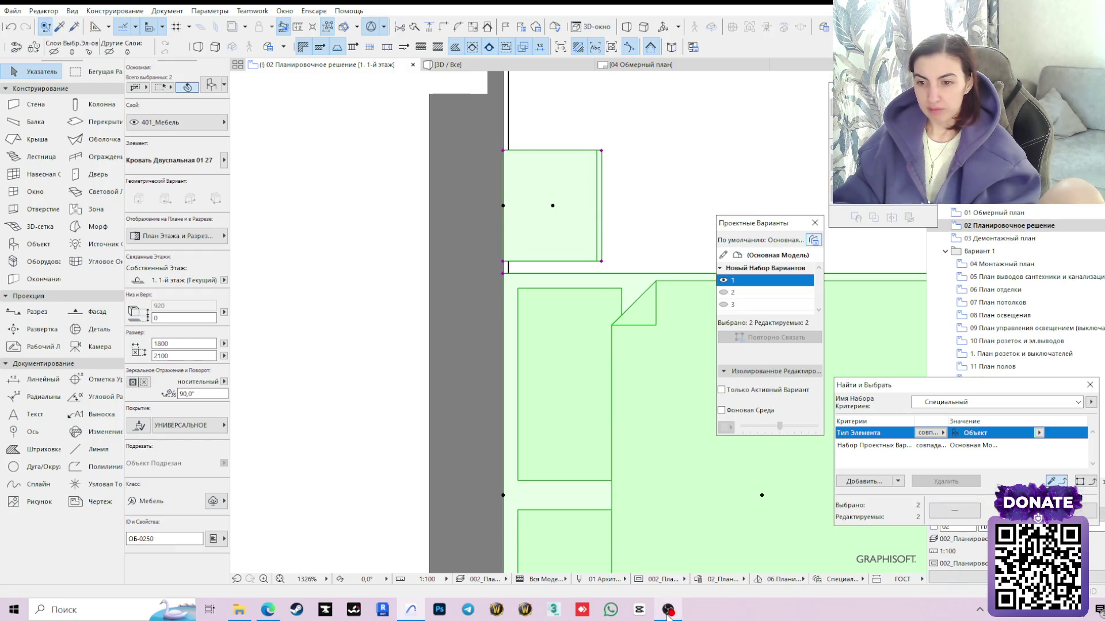
Raise the captured app audio in the streaming software, return to the plan and clear the selection
{"action": "left_click", "coordinate": [668, 611]}
{"action": "left_click_drag", "start_coordinate": [534, 493], "coordinate": [533, 491]}
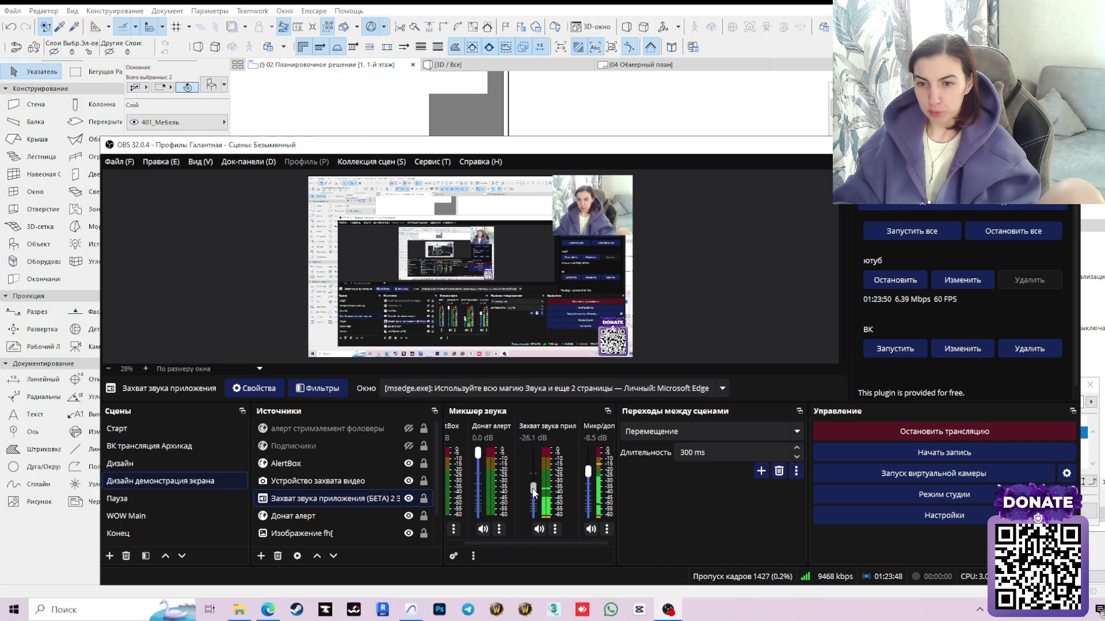
{"action": "key", "text": "alt+Tab"}
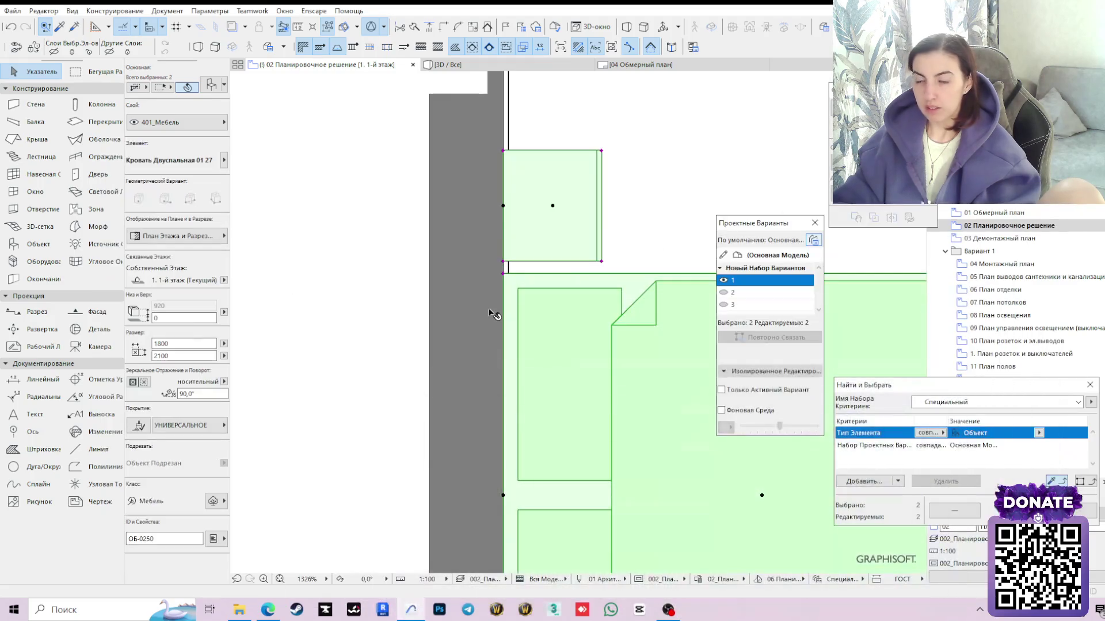
{"action": "key", "text": "Escape"}
{"action": "scroll", "coordinate": [444, 302], "scroll_direction": "down", "scroll_amount": 3}
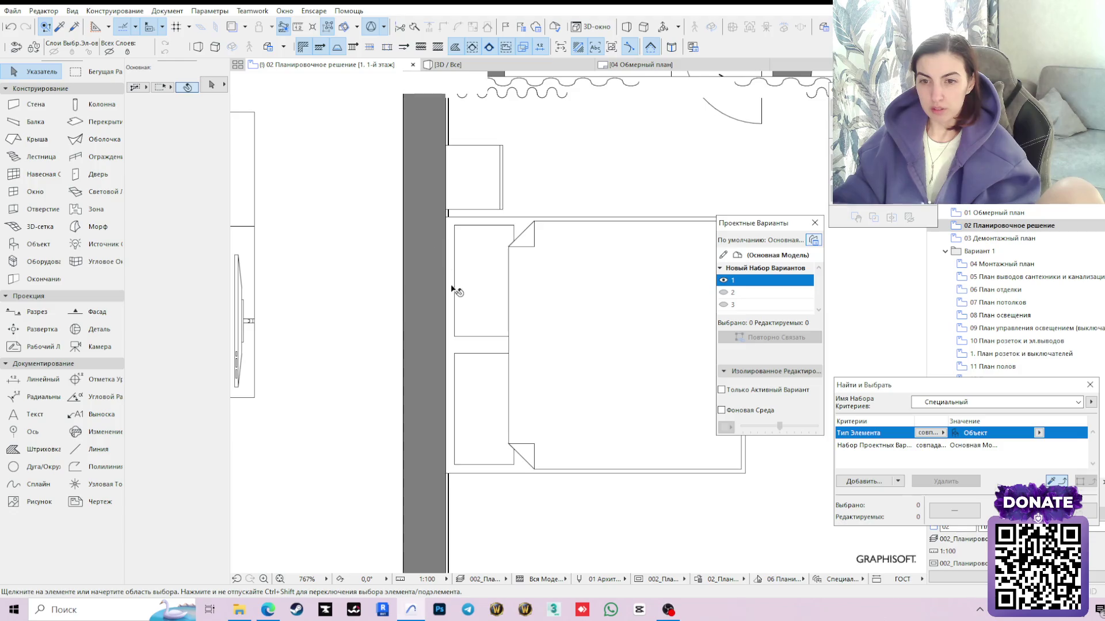
{"action": "scroll", "coordinate": [501, 276], "scroll_direction": "down", "scroll_amount": 2}
{"action": "scroll", "coordinate": [501, 276], "scroll_direction": "down", "scroll_amount": 1}
{"action": "scroll", "coordinate": [492, 285], "scroll_direction": "down", "scroll_amount": 1}
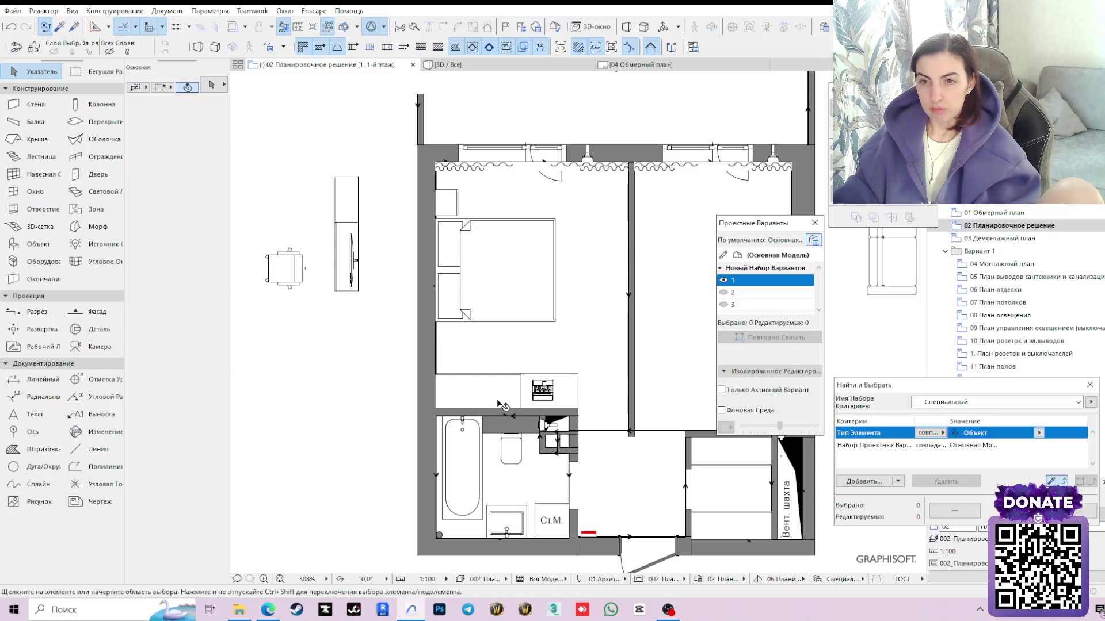
Rotate the office chair 90° about its corner
{"action": "left_click", "coordinate": [499, 405]}
{"action": "left_click", "coordinate": [308, 272]}
{"action": "left_click", "coordinate": [273, 261]}
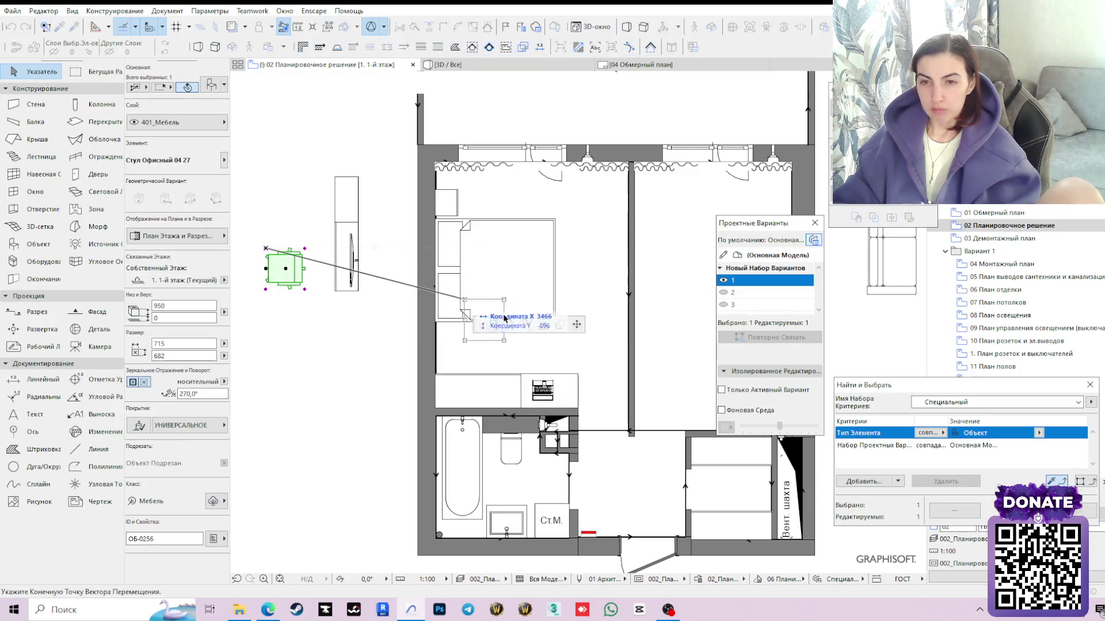
{"action": "left_click", "coordinate": [511, 324]}
{"action": "left_click", "coordinate": [265, 249]}
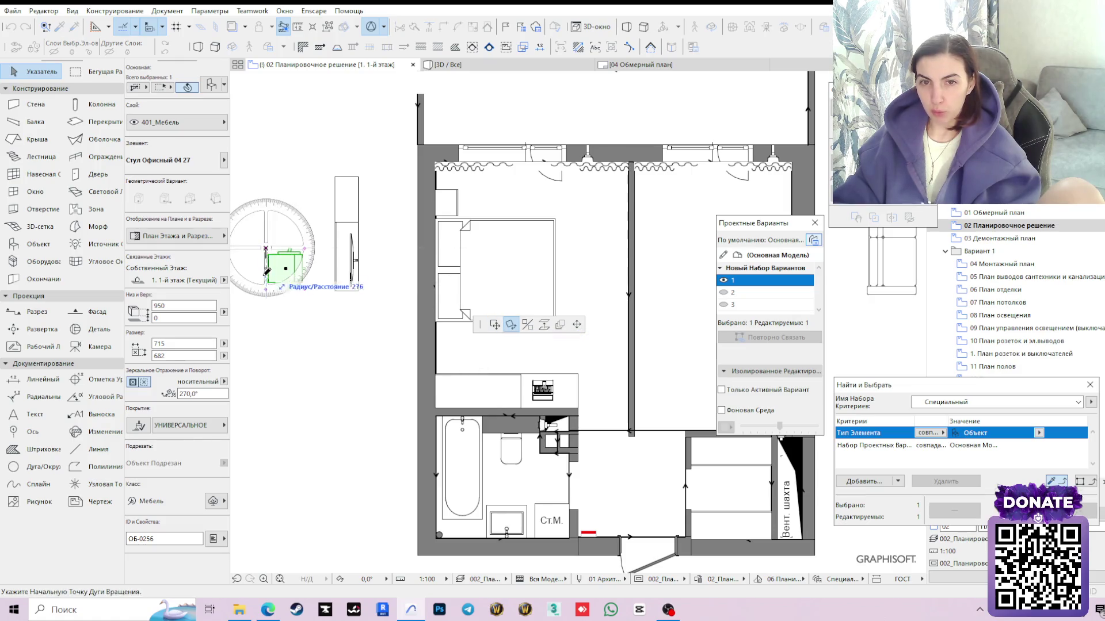
{"action": "left_click", "coordinate": [269, 321]}
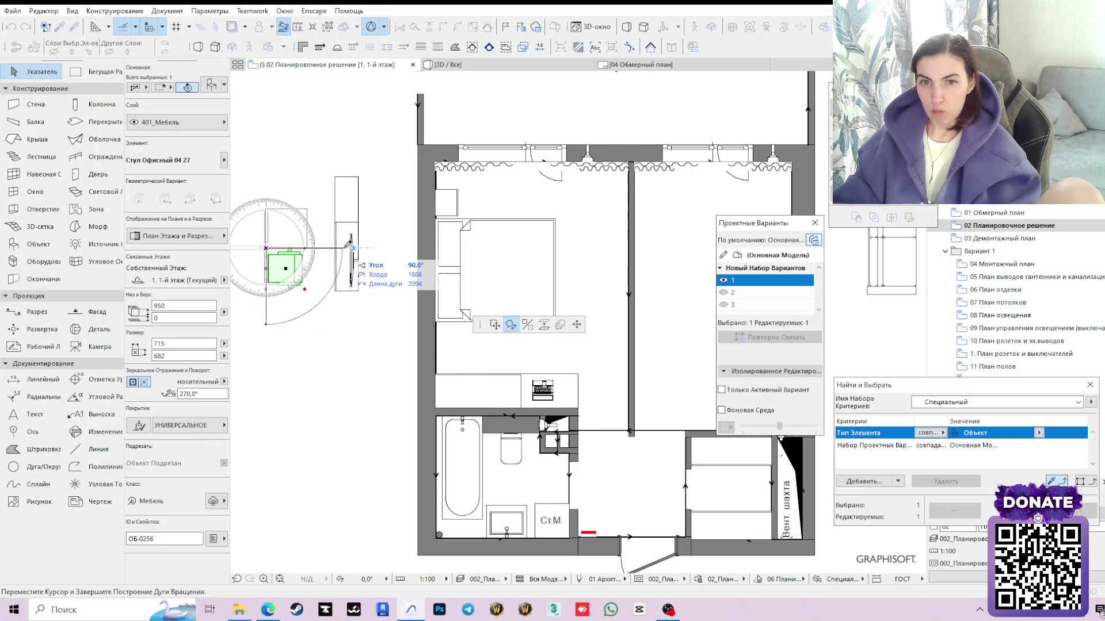
{"action": "left_click", "coordinate": [285, 252]}
Move the turned chair into the bedroom next to the desk and clear the selection
{"action": "left_click", "coordinate": [285, 251]}
{"action": "left_click", "coordinate": [511, 325]}
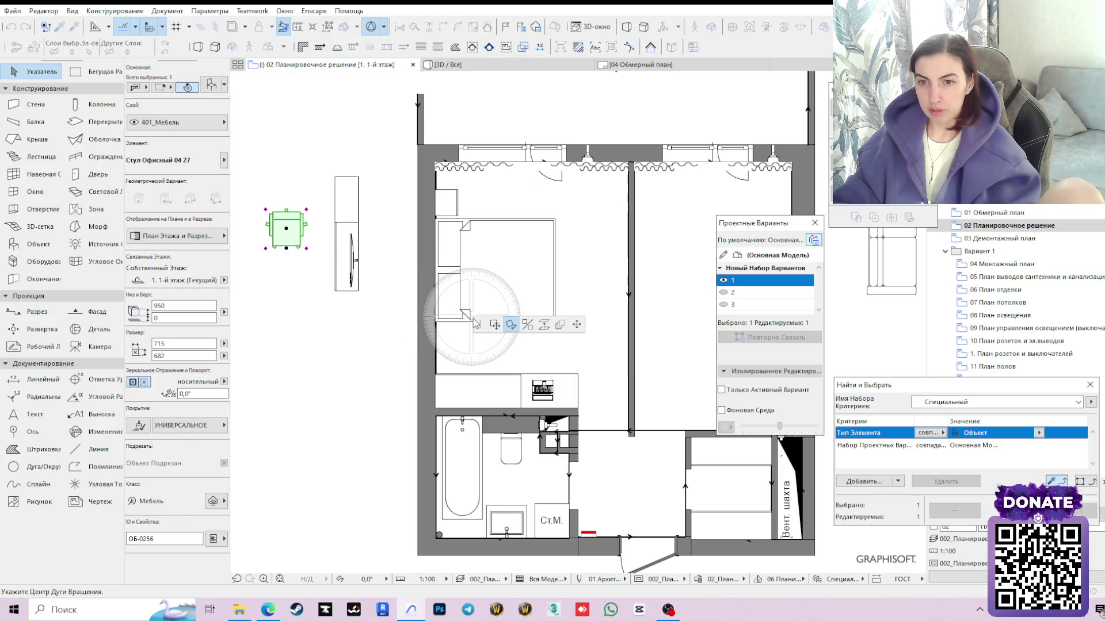
{"action": "left_click", "coordinate": [493, 325]}
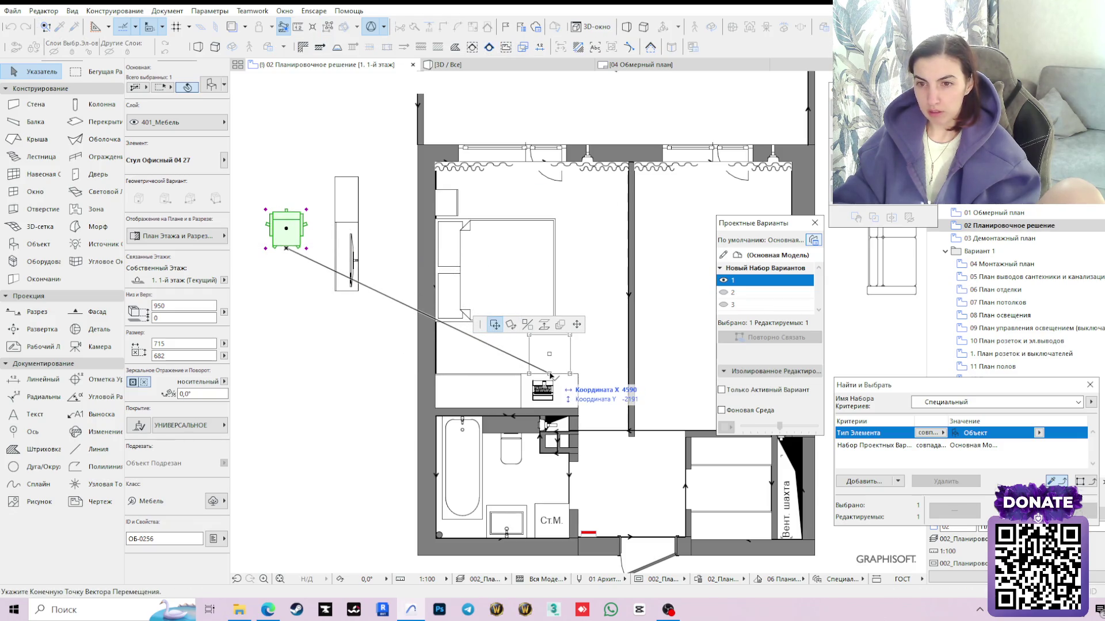
{"action": "left_click", "coordinate": [550, 377]}
{"action": "key", "text": "Escape"}
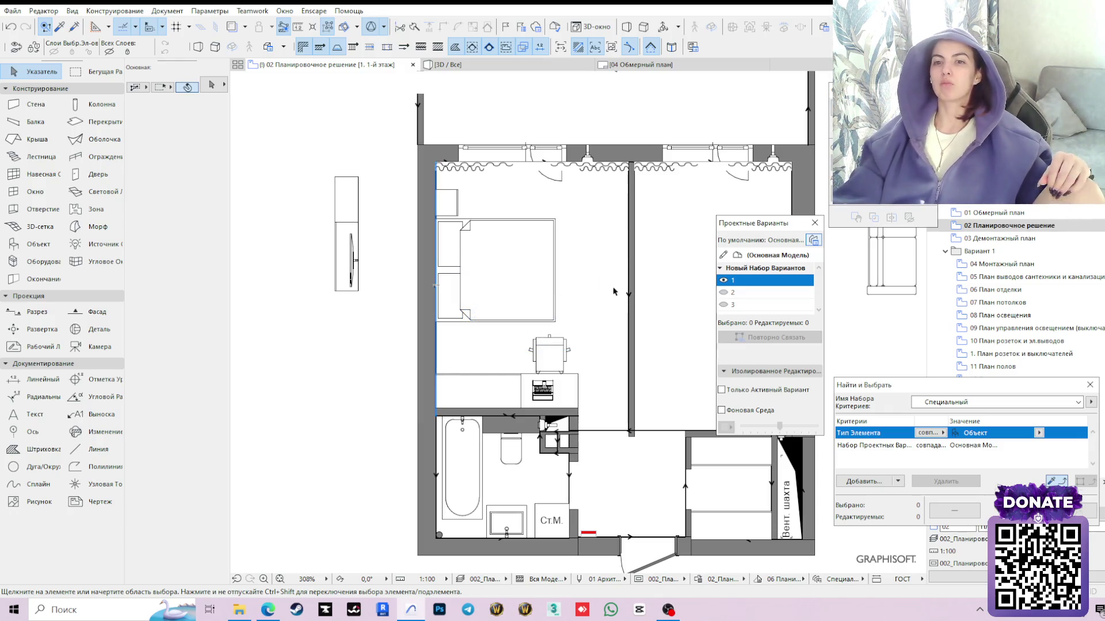
Snap the bed and bedside table to the wall corner, then move them 225 mm higher along the left wall
{"action": "left_click", "coordinate": [499, 275]}
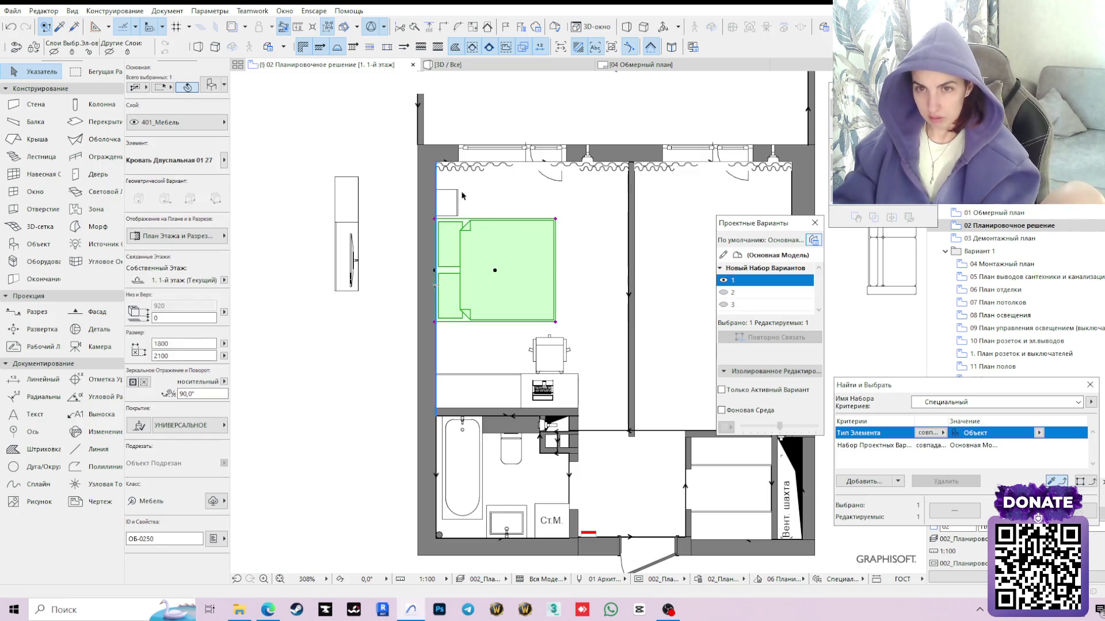
{"action": "left_click", "coordinate": [444, 200], "text": "shift"}
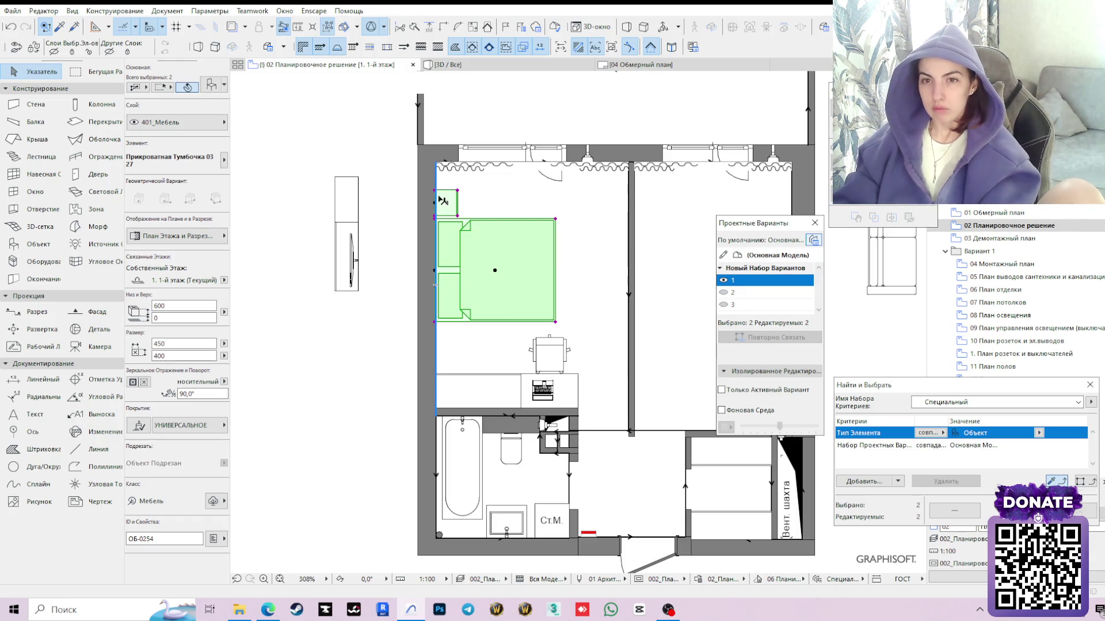
{"action": "scroll", "coordinate": [437, 194], "scroll_direction": "up", "scroll_amount": 5}
{"action": "left_click", "coordinate": [438, 173]}
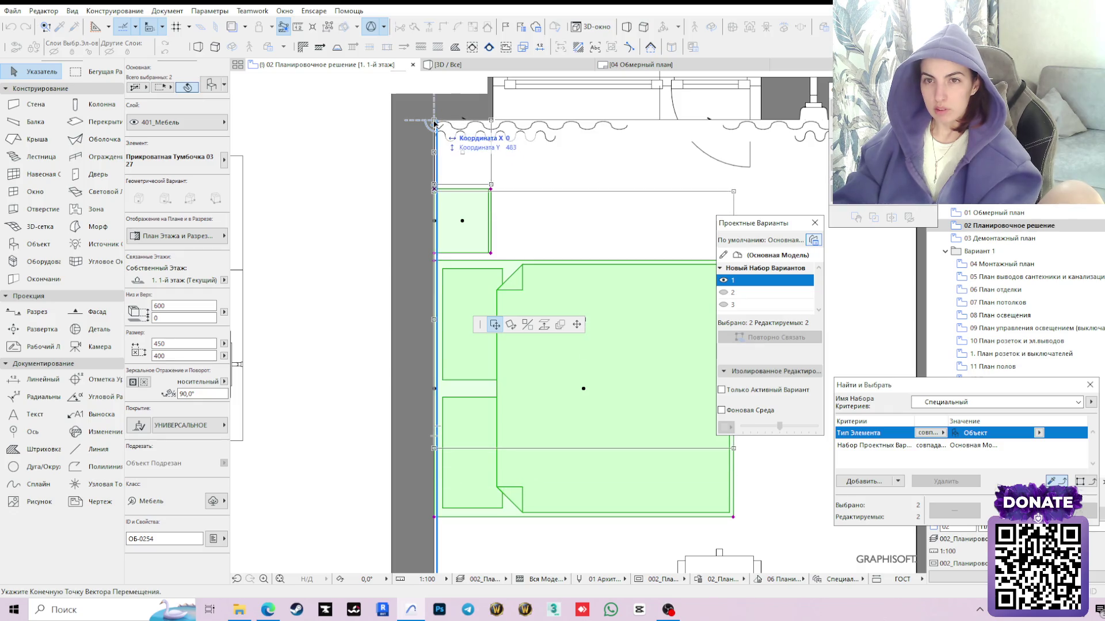
{"action": "left_click", "coordinate": [434, 123]}
{"action": "left_click", "coordinate": [435, 320]}
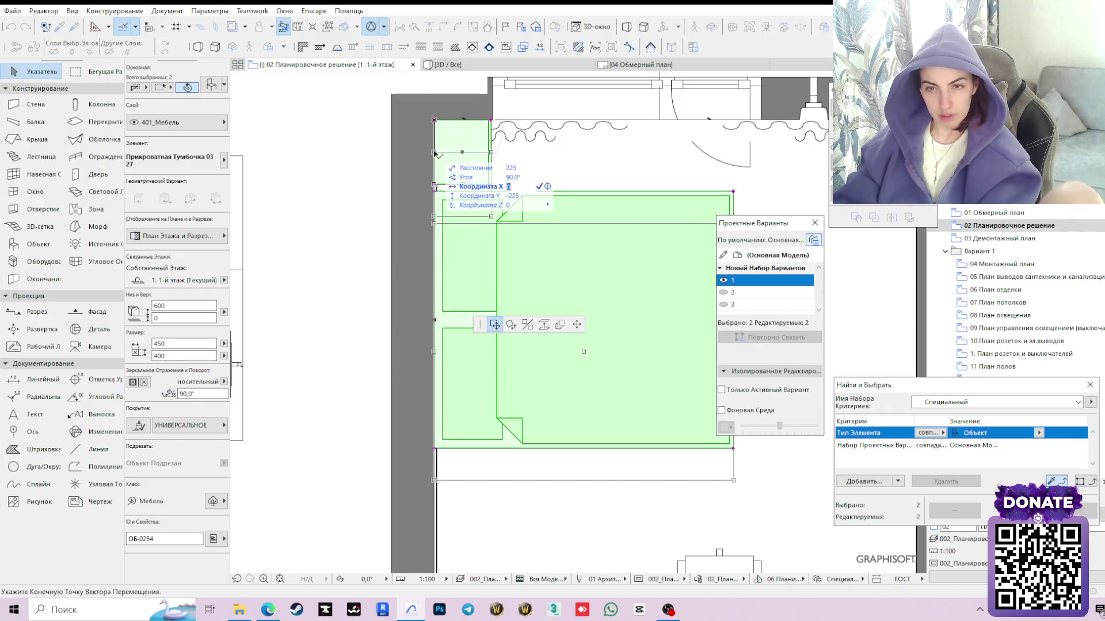
{"action": "key", "text": "Tab"}
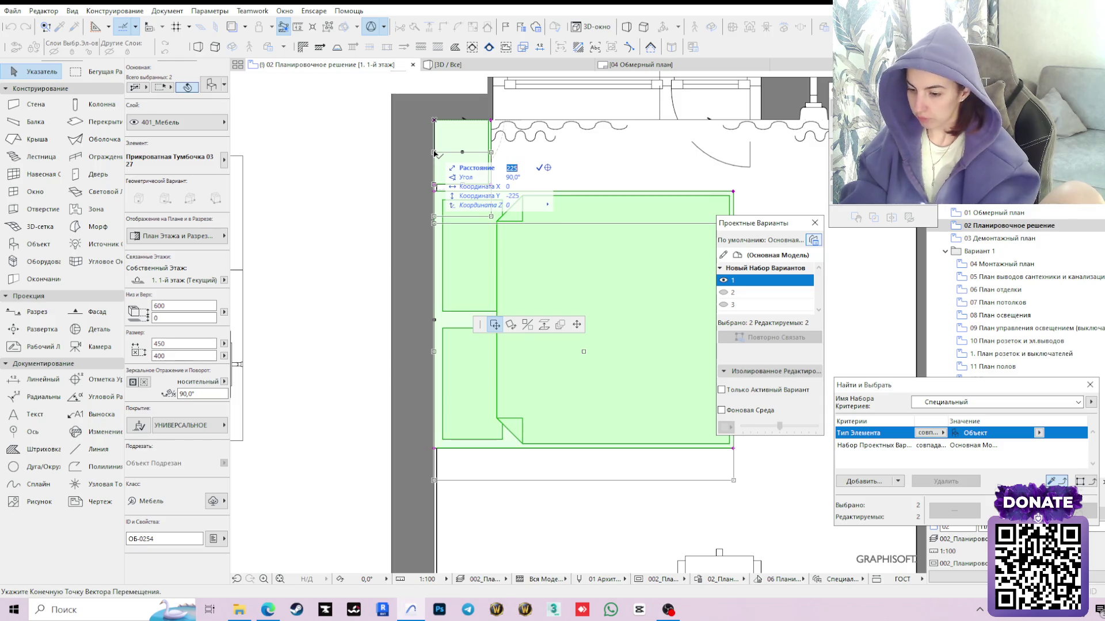
{"action": "type", "text": "300"}
{"action": "key", "text": "Return"}
{"action": "scroll", "coordinate": [585, 318], "scroll_direction": "down", "scroll_amount": 2}
{"action": "scroll", "coordinate": [541, 316], "scroll_direction": "down", "scroll_amount": 2}
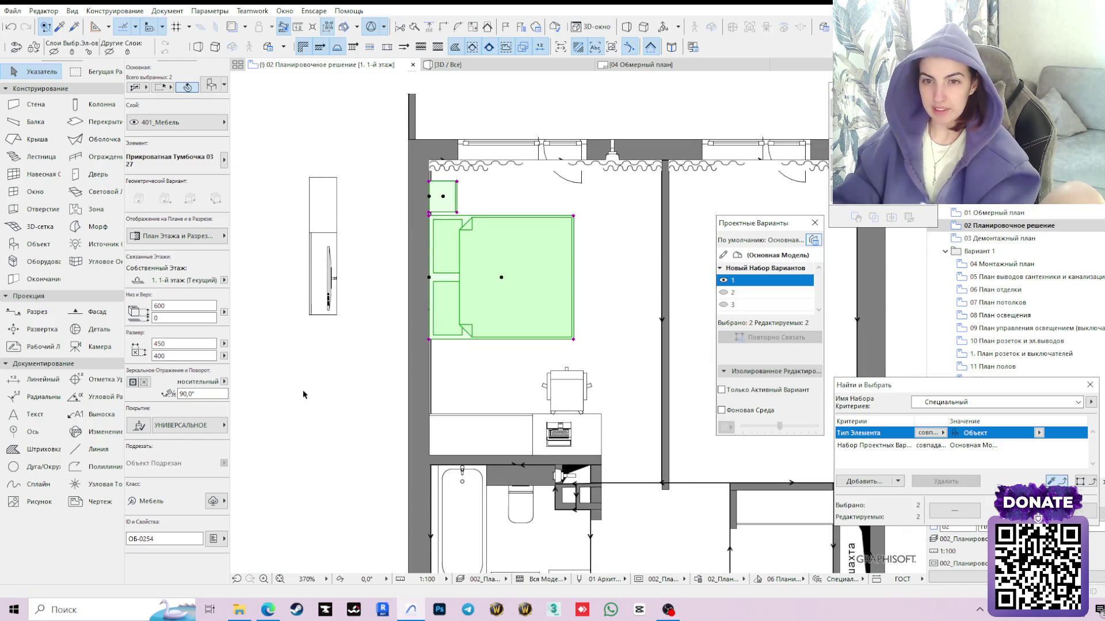
{"action": "left_click", "coordinate": [325, 376]}
Move the office chair to a new spot at the desk
{"action": "left_click", "coordinate": [584, 392]}
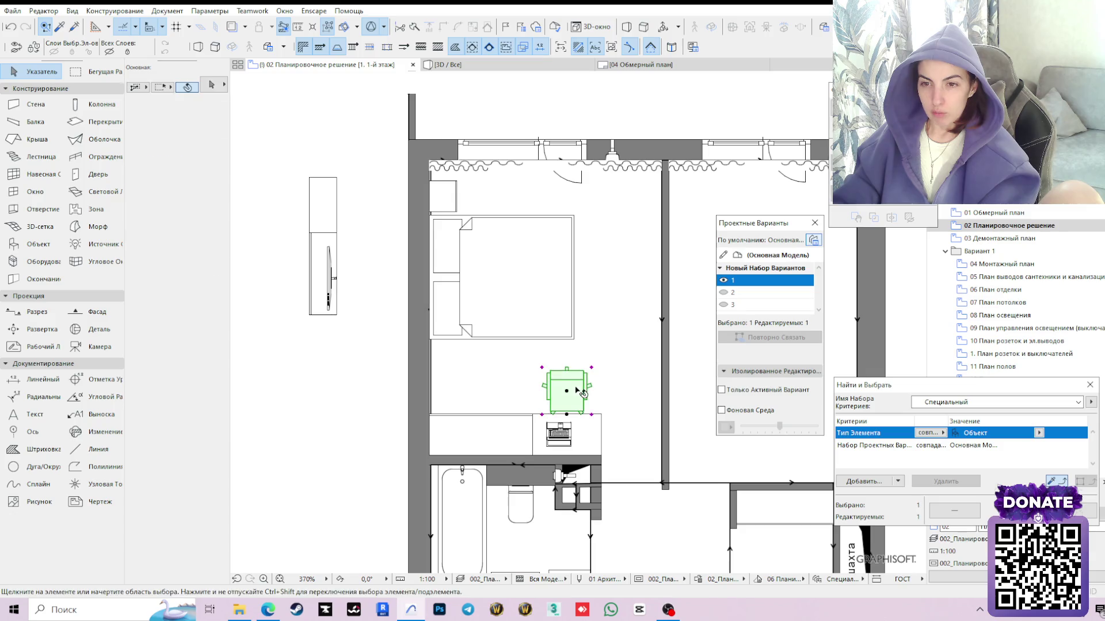
{"action": "left_click", "coordinate": [567, 415]}
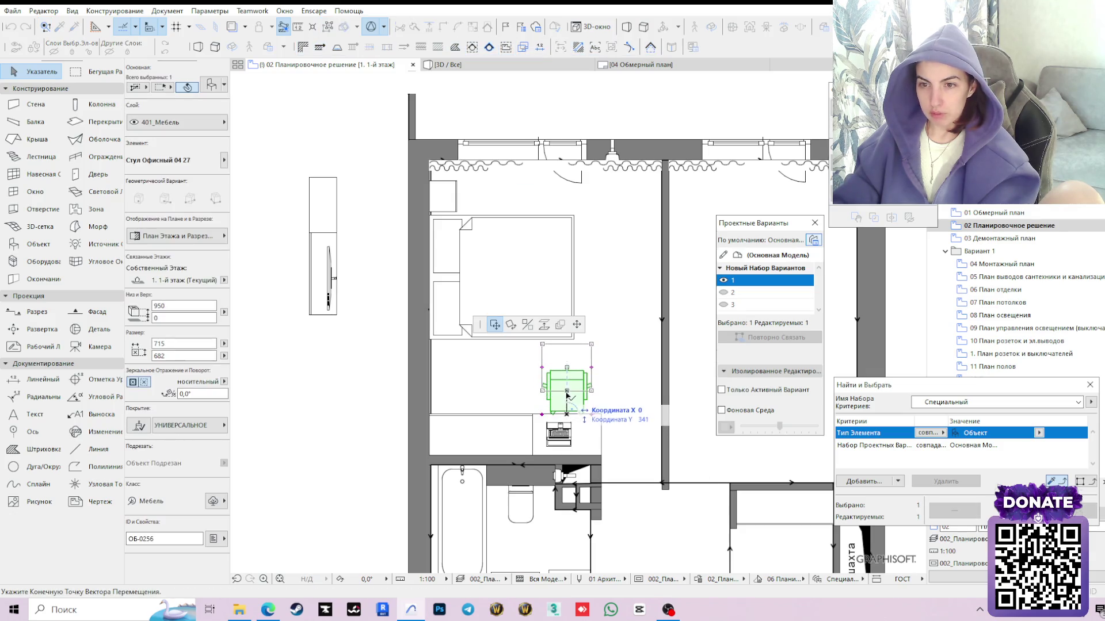
{"action": "left_click", "coordinate": [567, 393]}
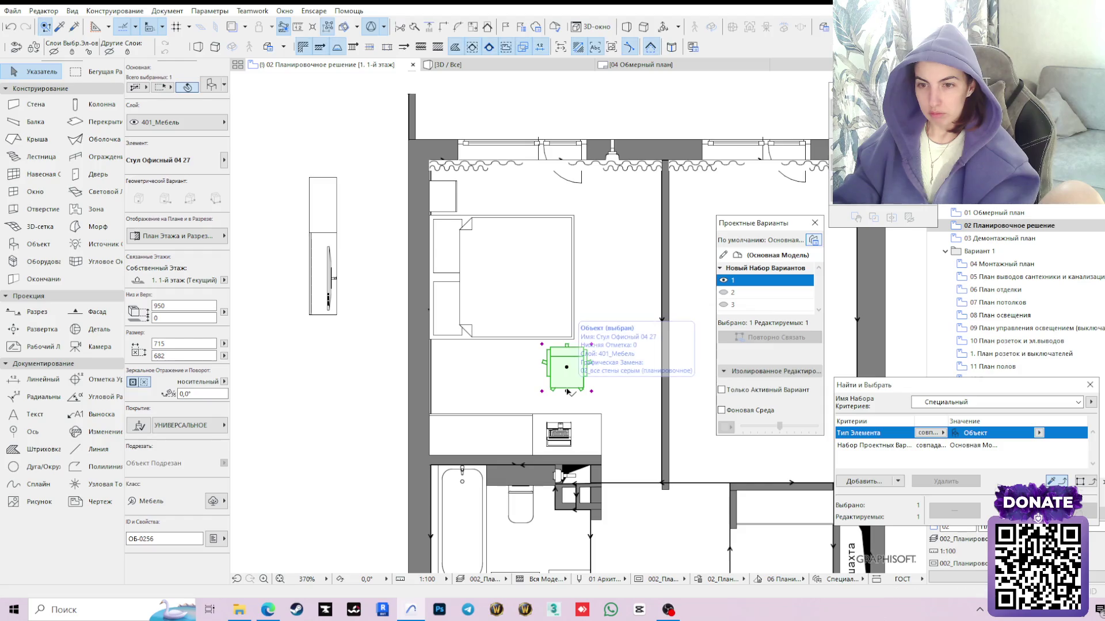
{"action": "left_click", "coordinate": [567, 415]}
Select the desk, deselect it, then select the wardrobe beside the desk
{"action": "left_click", "coordinate": [566, 415]}
{"action": "left_click", "coordinate": [593, 444]}
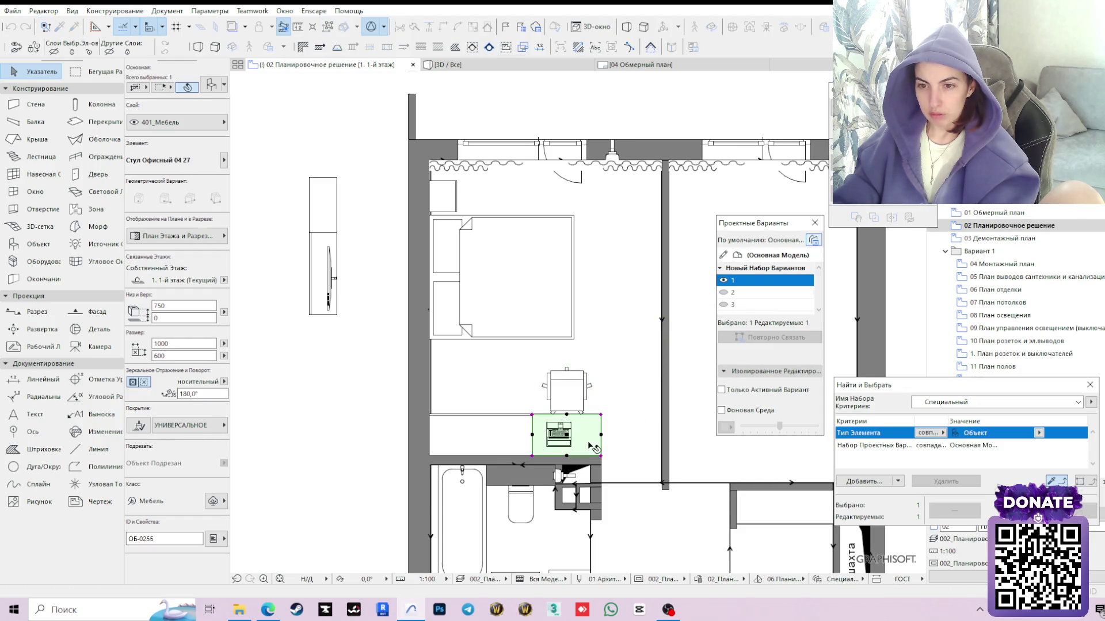
{"action": "scroll", "coordinate": [650, 412], "scroll_direction": "down", "scroll_amount": 1}
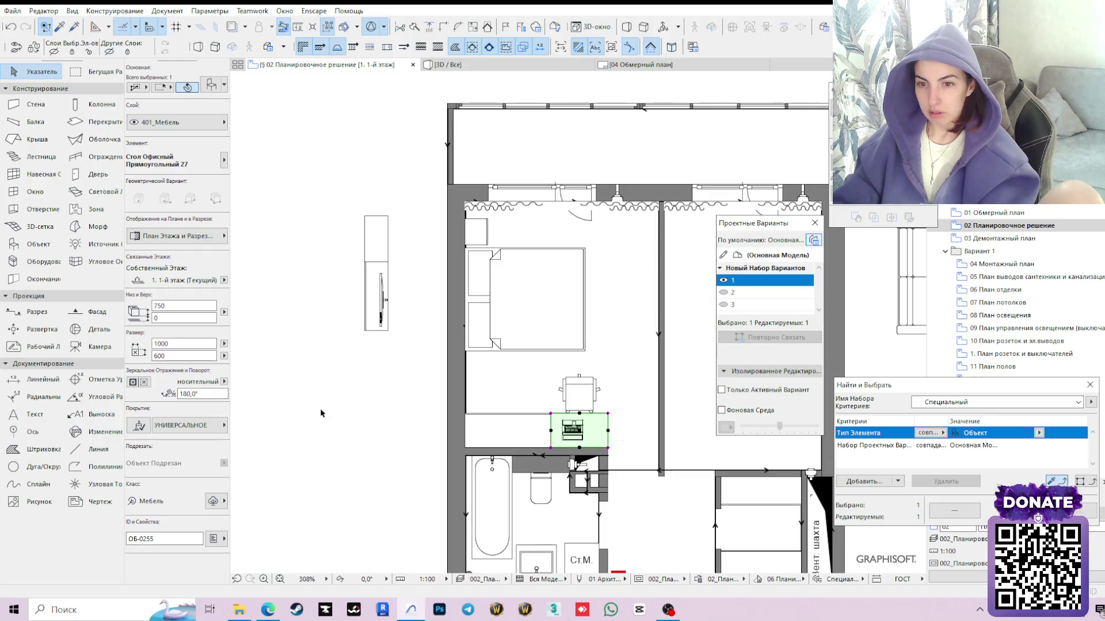
{"action": "left_click", "coordinate": [327, 414]}
{"action": "left_click", "coordinate": [529, 434]}
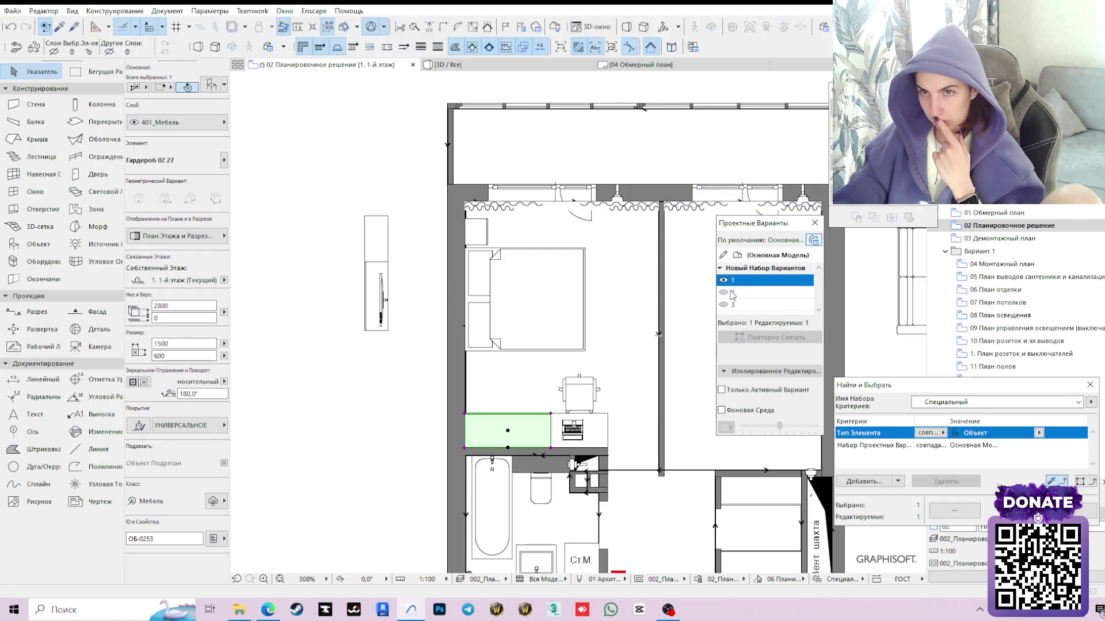
Orbit the 3D model into the bedroom, select the wardrobe and narrow it to 1200 wide
{"action": "left_click", "coordinate": [483, 65]}
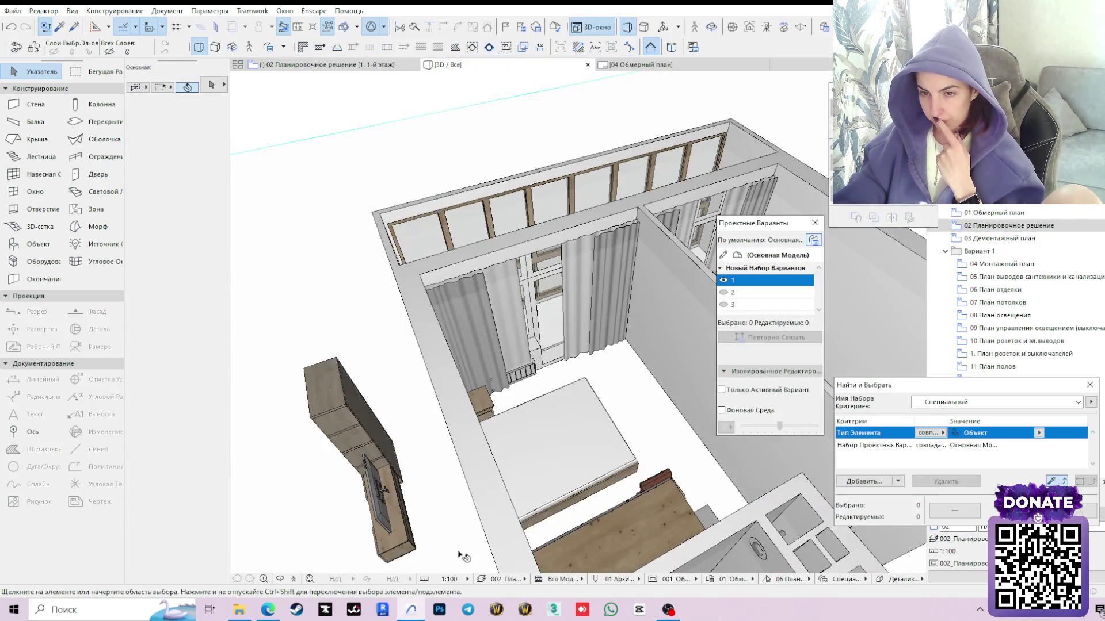
{"action": "left_click", "coordinate": [280, 578]}
{"action": "mouse_move", "coordinate": [320, 537]}
{"action": "left_mouse_down"}
{"action": "mouse_move", "coordinate": [563, 192]}
{"action": "mouse_move", "coordinate": [574, 278]}
{"action": "left_mouse_up"}
{"action": "left_click", "coordinate": [575, 278]}
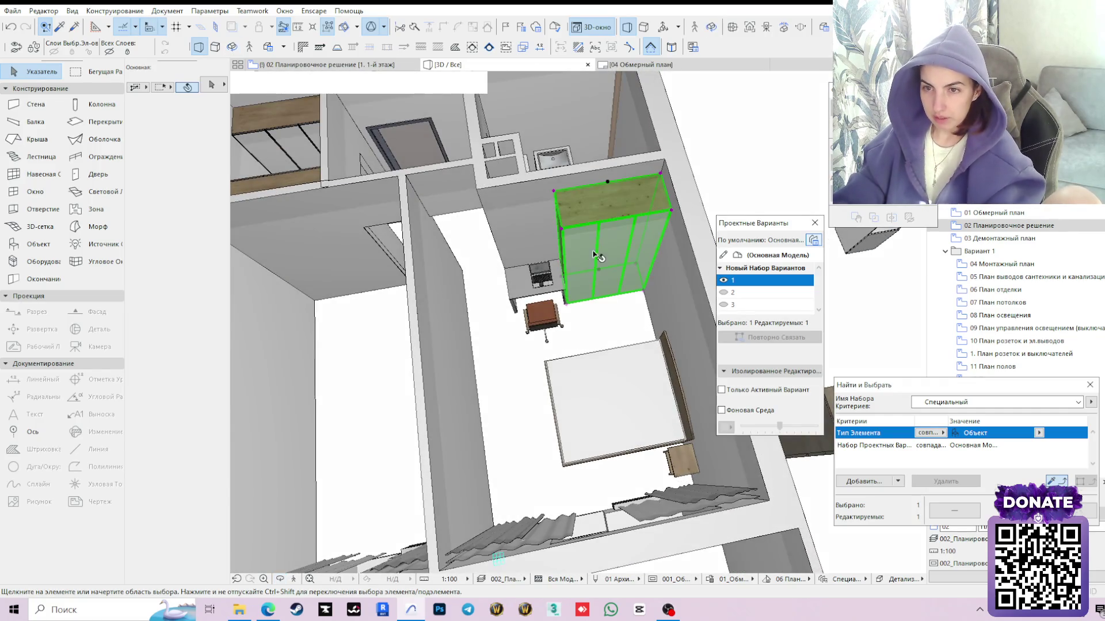
{"action": "type", "text": "1200"}
{"action": "key", "text": "Return"}
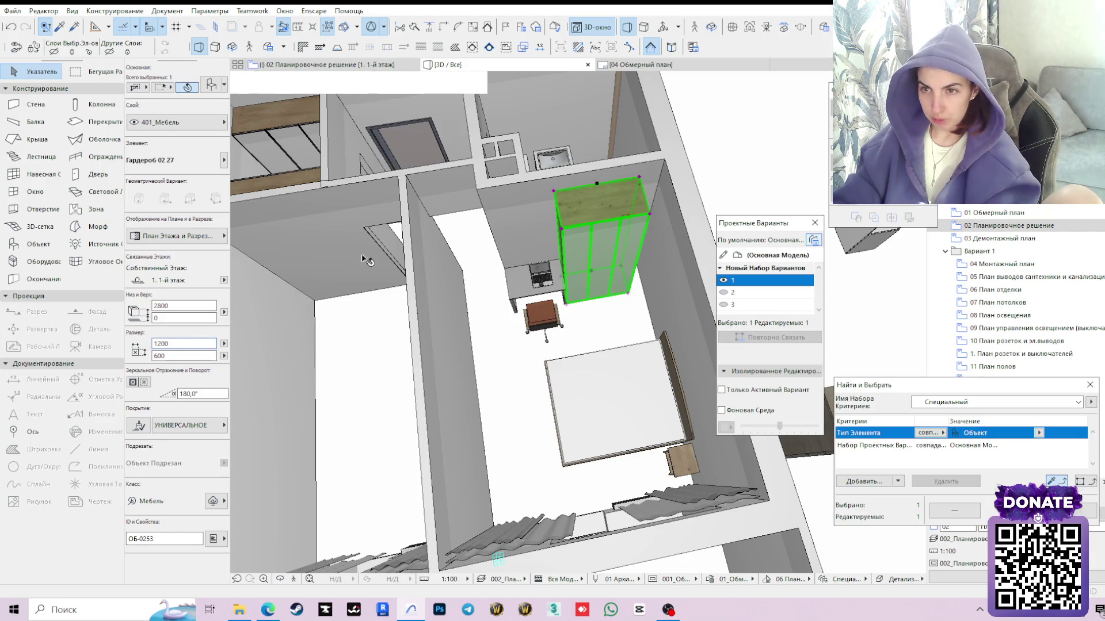
Review the wardrobe's size parameters in Object Settings, close them and return to the floor plan
{"action": "key", "text": "ctrl+t"}
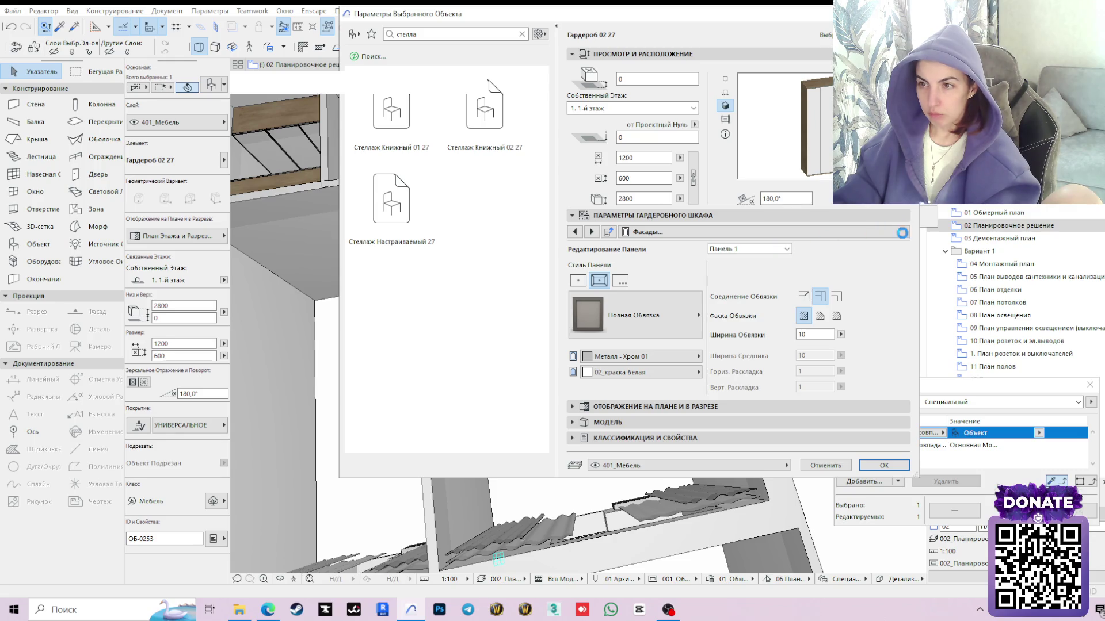
{"action": "left_click", "coordinate": [903, 230]}
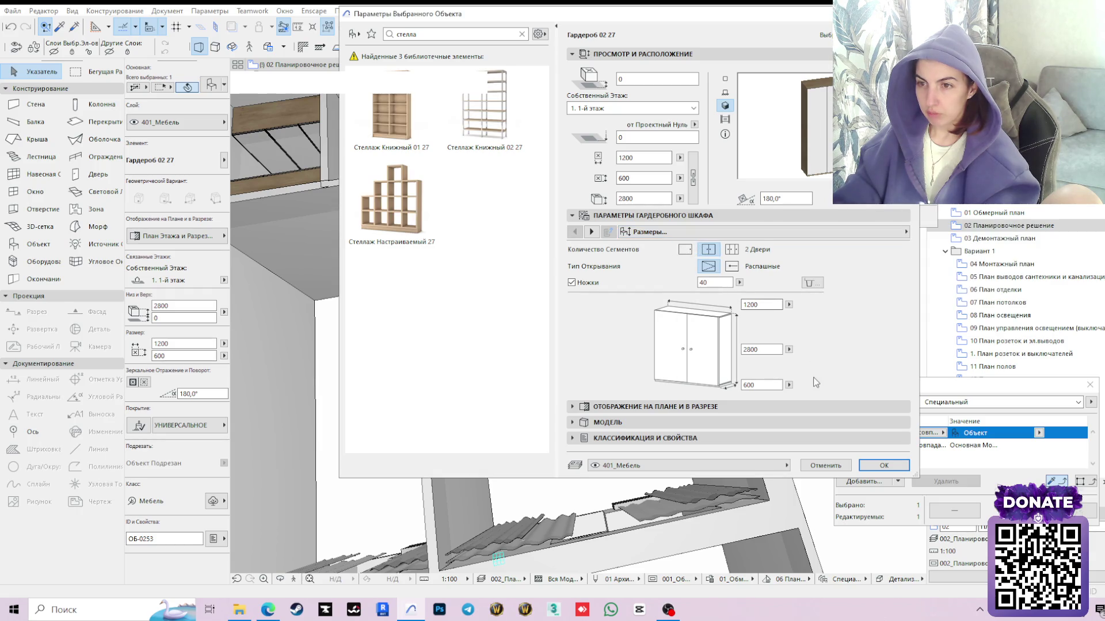
{"action": "left_click", "coordinate": [883, 465]}
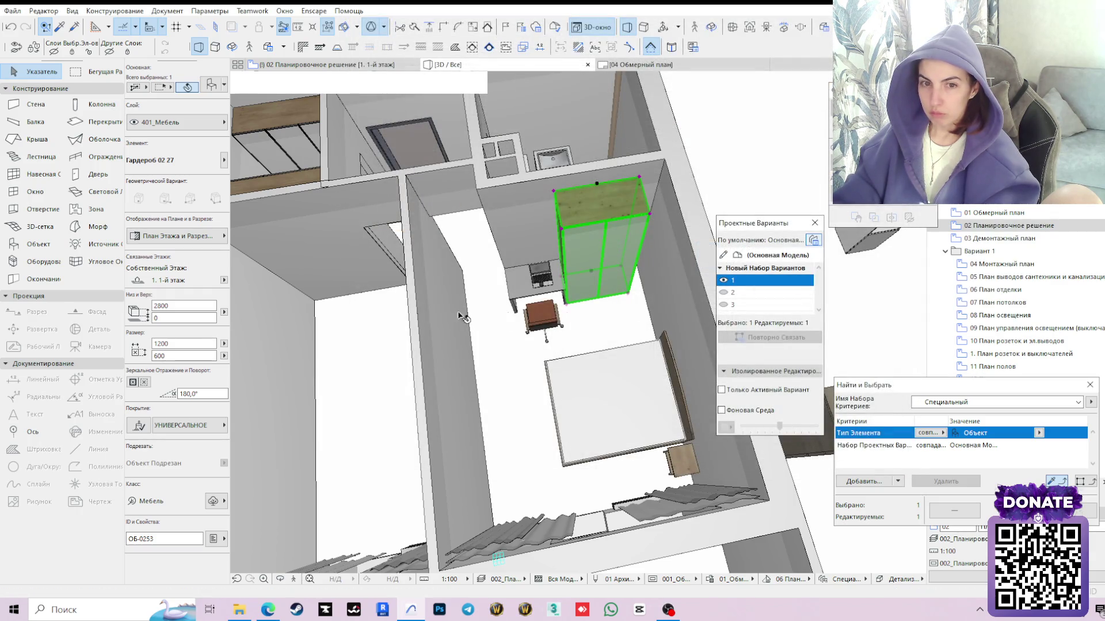
{"action": "left_click", "coordinate": [329, 65]}
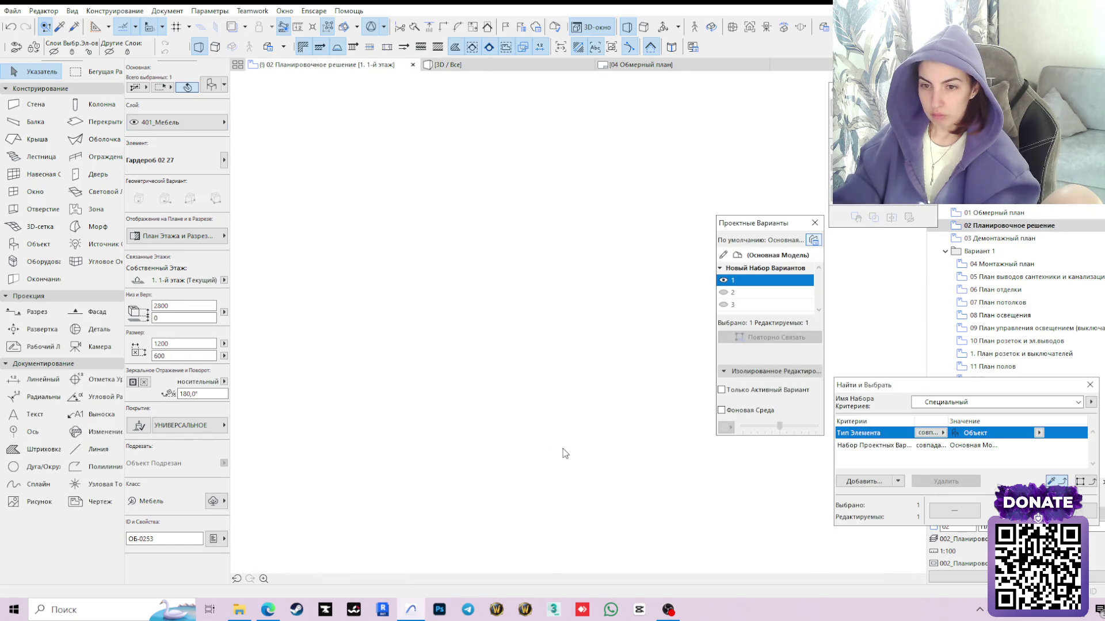
{"action": "scroll", "coordinate": [502, 446], "scroll_direction": "up", "scroll_amount": 2}
Push the narrowed wardrobe left against the wall and select the office desk
{"action": "left_click", "coordinate": [506, 453]}
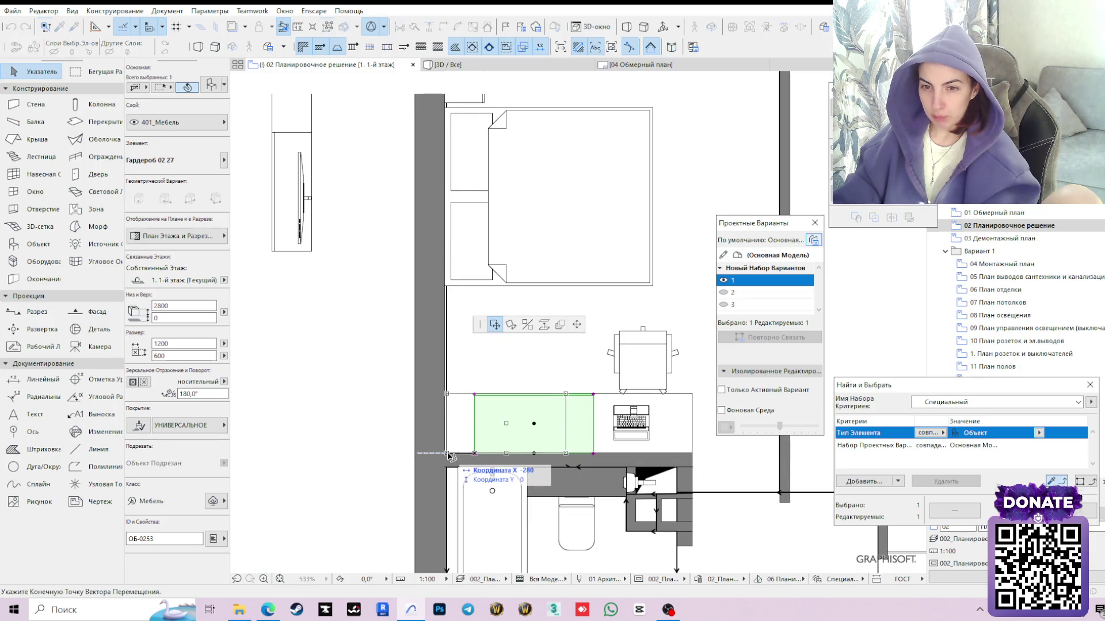
{"action": "left_click", "coordinate": [446, 455]}
{"action": "left_click", "coordinate": [636, 460]}
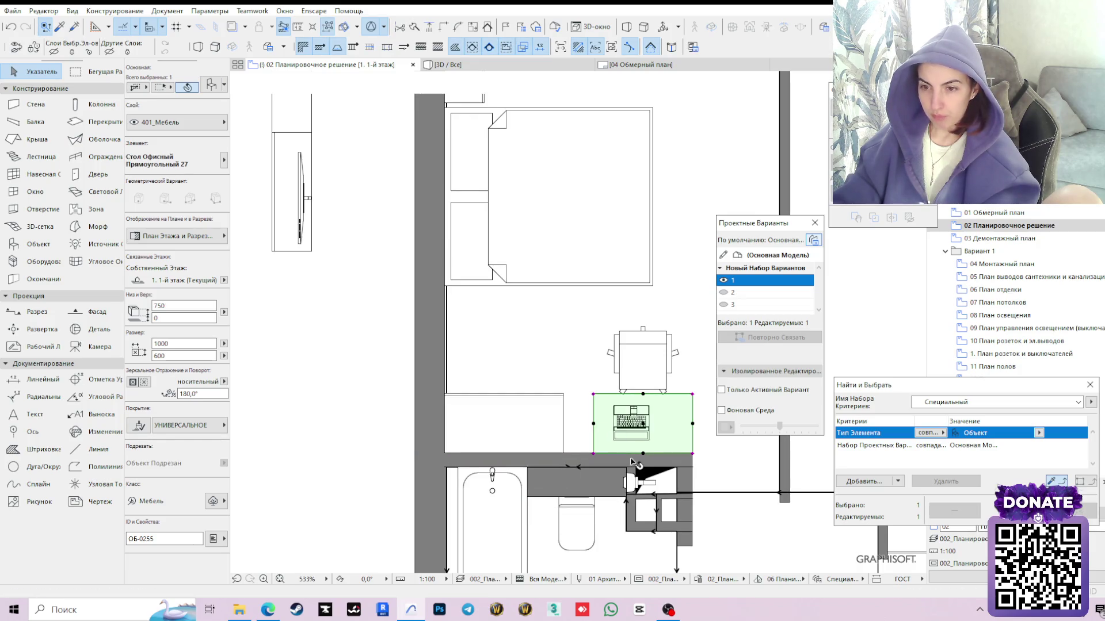
{"action": "scroll", "coordinate": [637, 464], "scroll_direction": "up", "scroll_amount": 1}
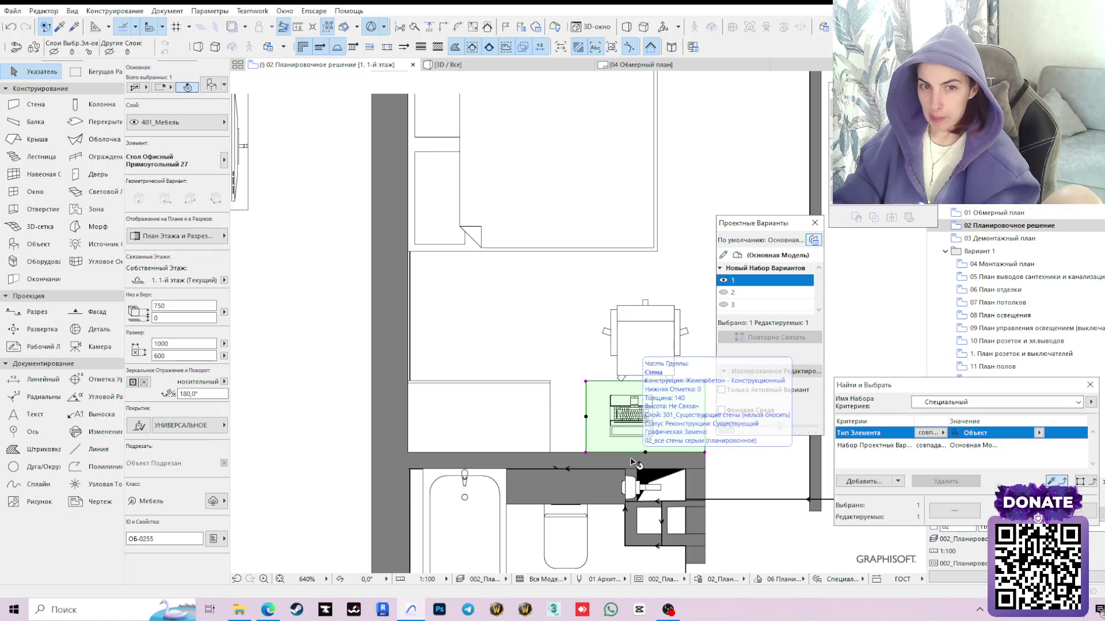
Check the desk in the 3D model, then return to the floor plan
{"action": "left_click", "coordinate": [492, 64]}
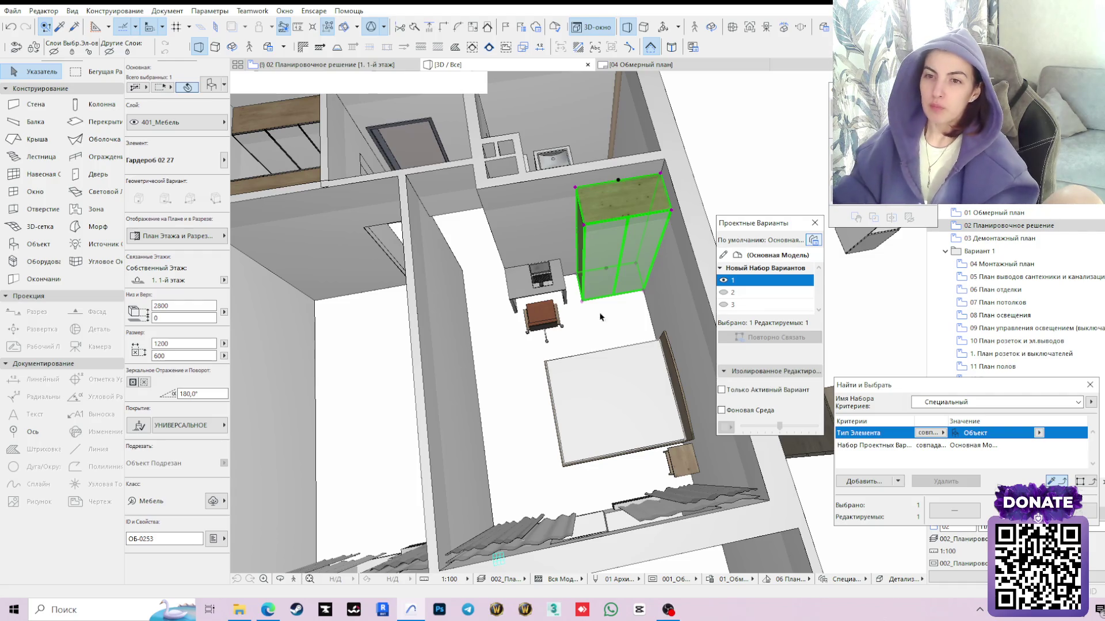
{"action": "left_click", "coordinate": [563, 291]}
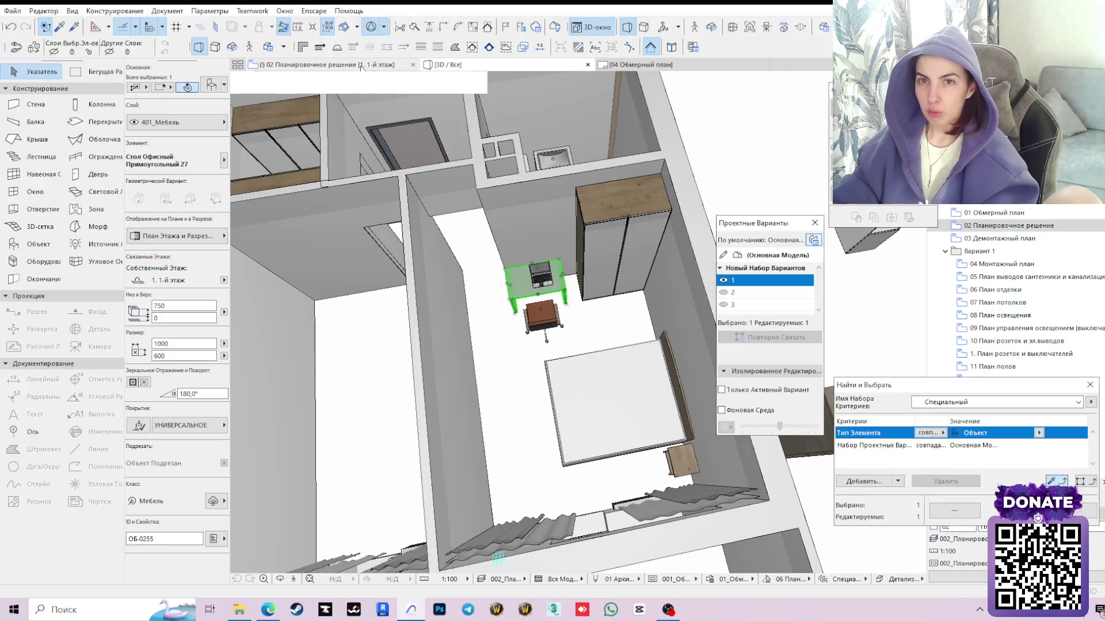
{"action": "left_click", "coordinate": [328, 65]}
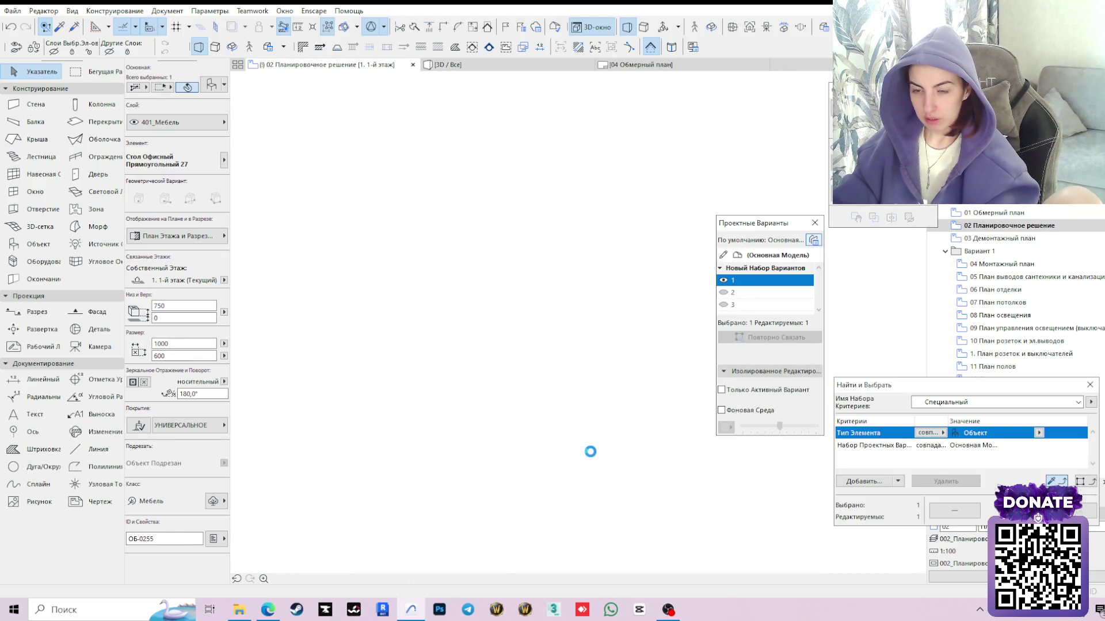
Measure from the desk corner, widen the desk to 1200 and nudge it slightly left
{"action": "key", "text": "m"}
{"action": "left_click", "coordinate": [586, 452]}
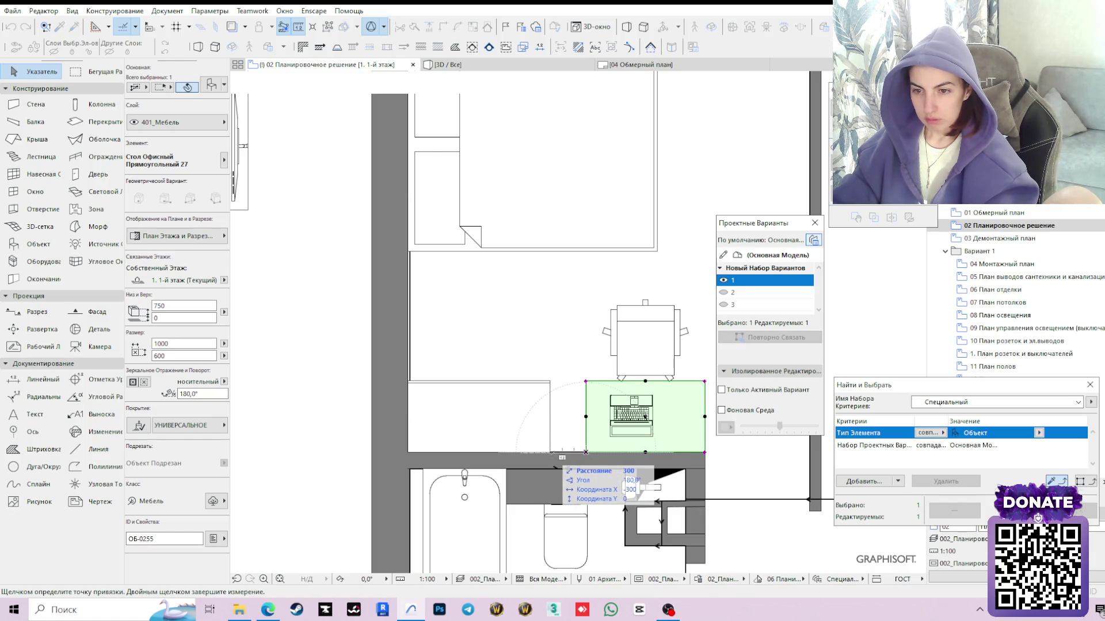
{"action": "key", "text": "Escape"}
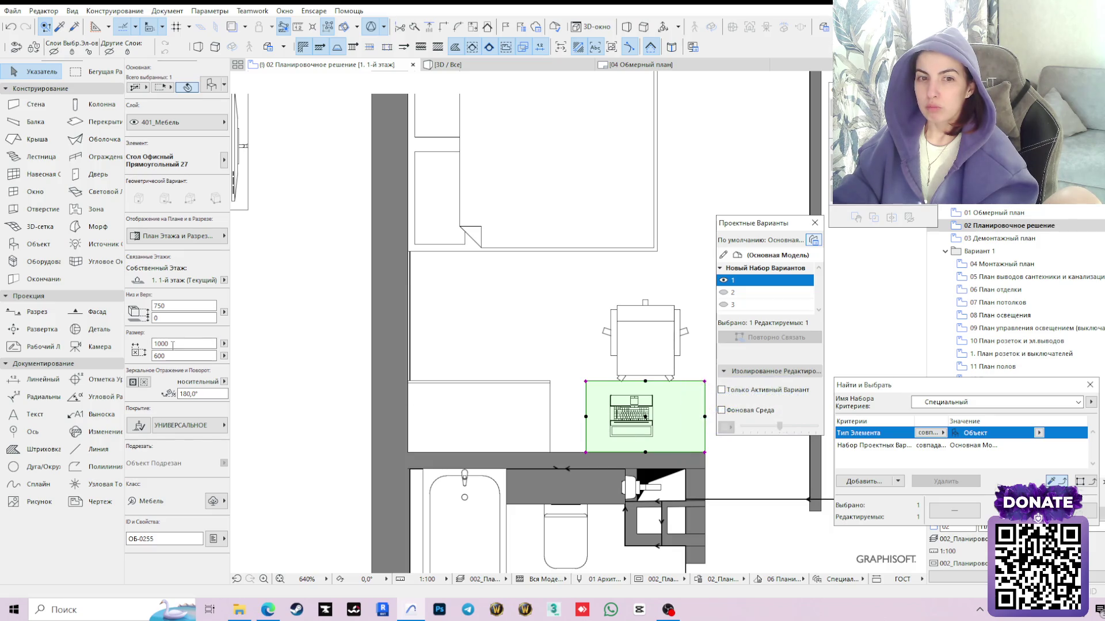
{"action": "type", "text": "12"}
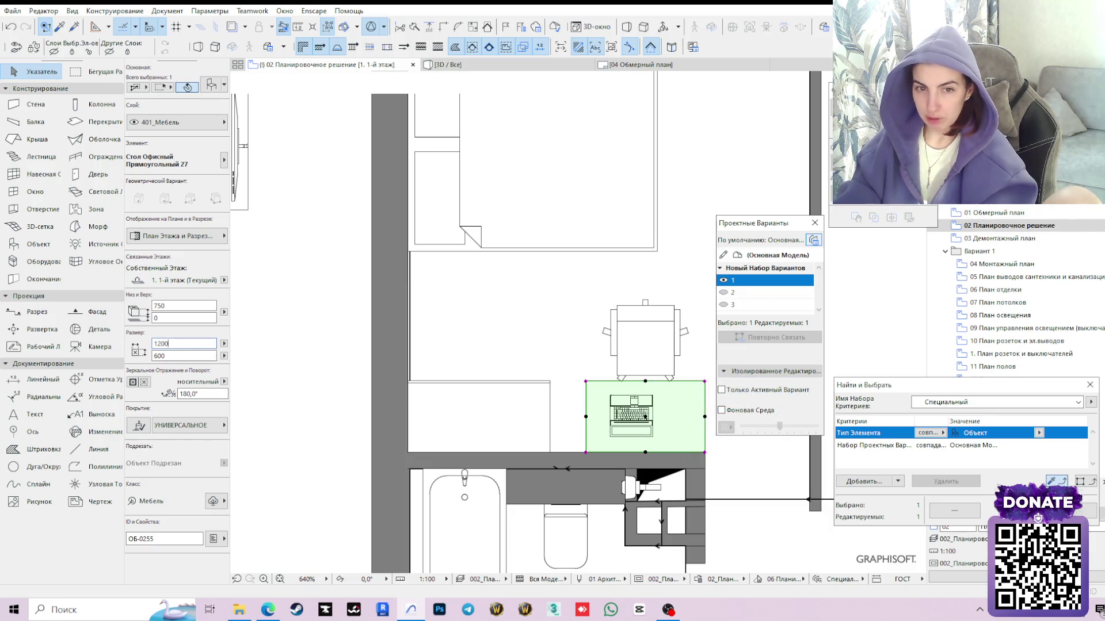
{"action": "key", "text": "Return"}
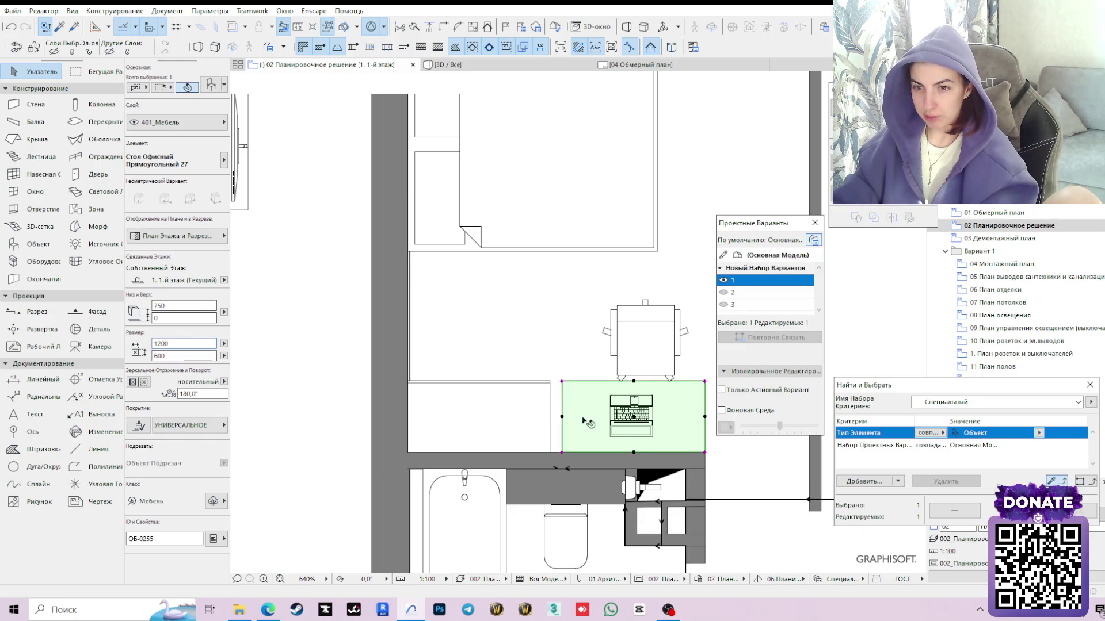
{"action": "left_click", "coordinate": [561, 452]}
{"action": "left_click", "coordinate": [550, 451]}
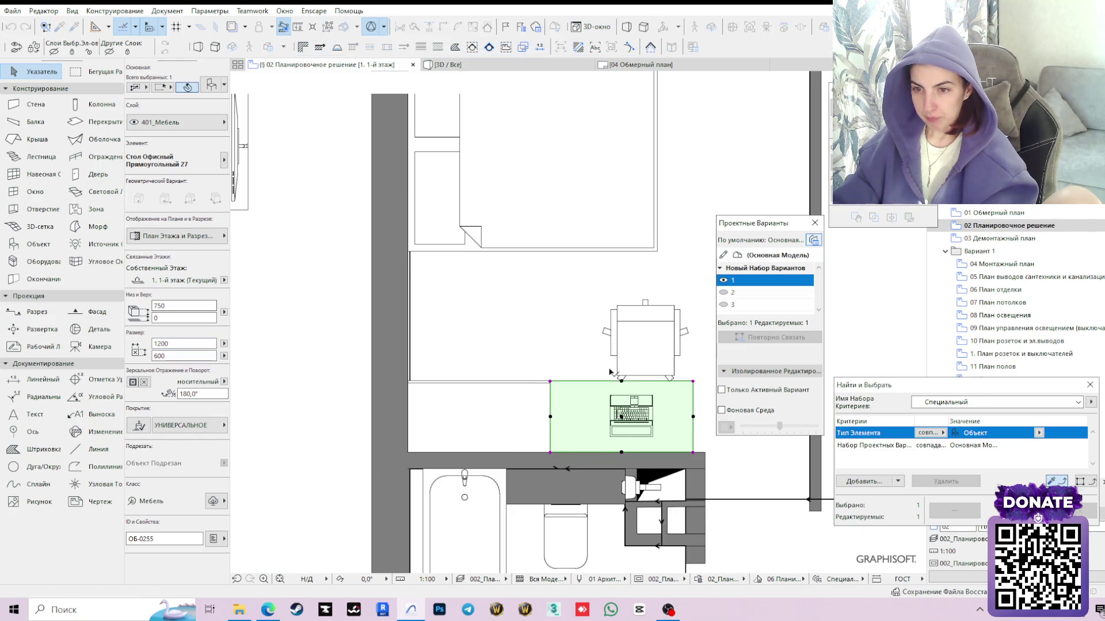
Move the laptop further left on the desk, then select the office chair
{"action": "left_click", "coordinate": [637, 421]}
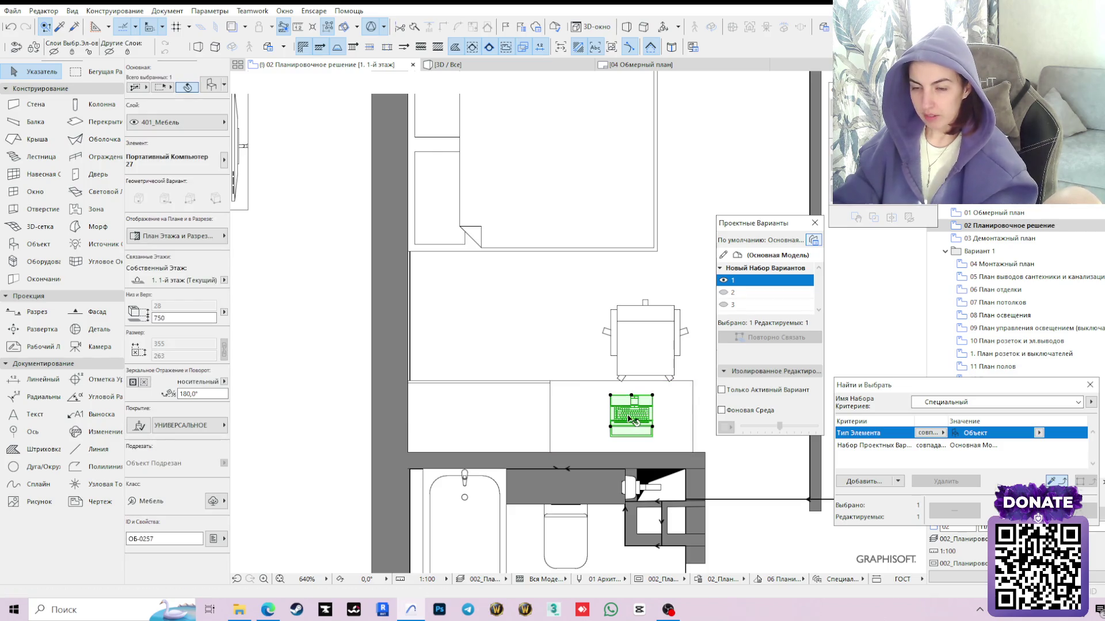
{"action": "left_click", "coordinate": [629, 418]}
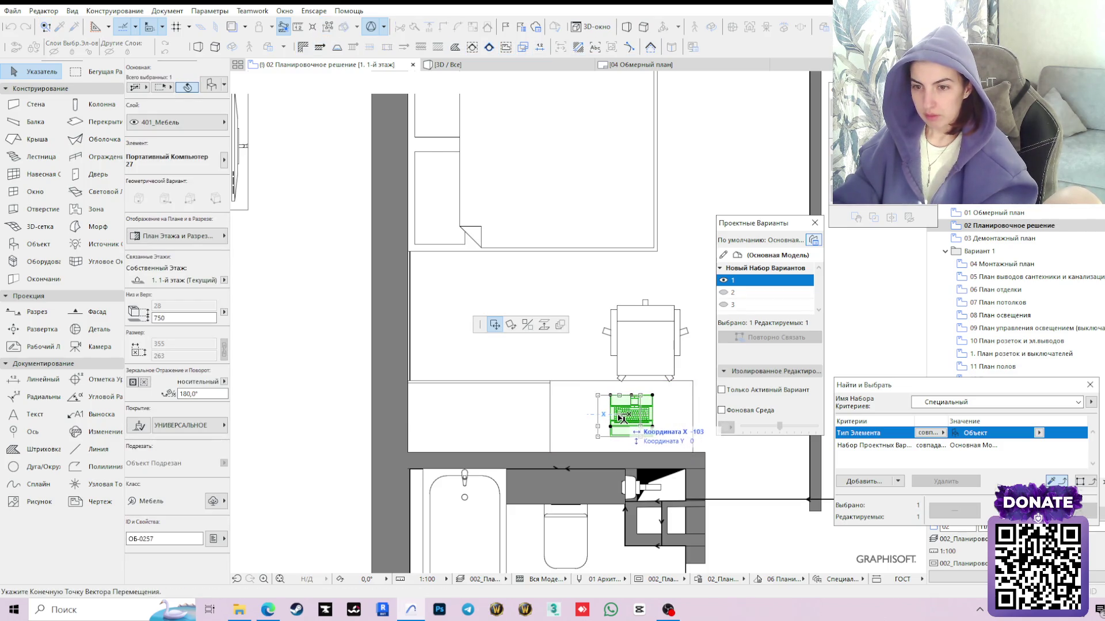
{"action": "left_click", "coordinate": [608, 417]}
{"action": "left_click", "coordinate": [645, 341]}
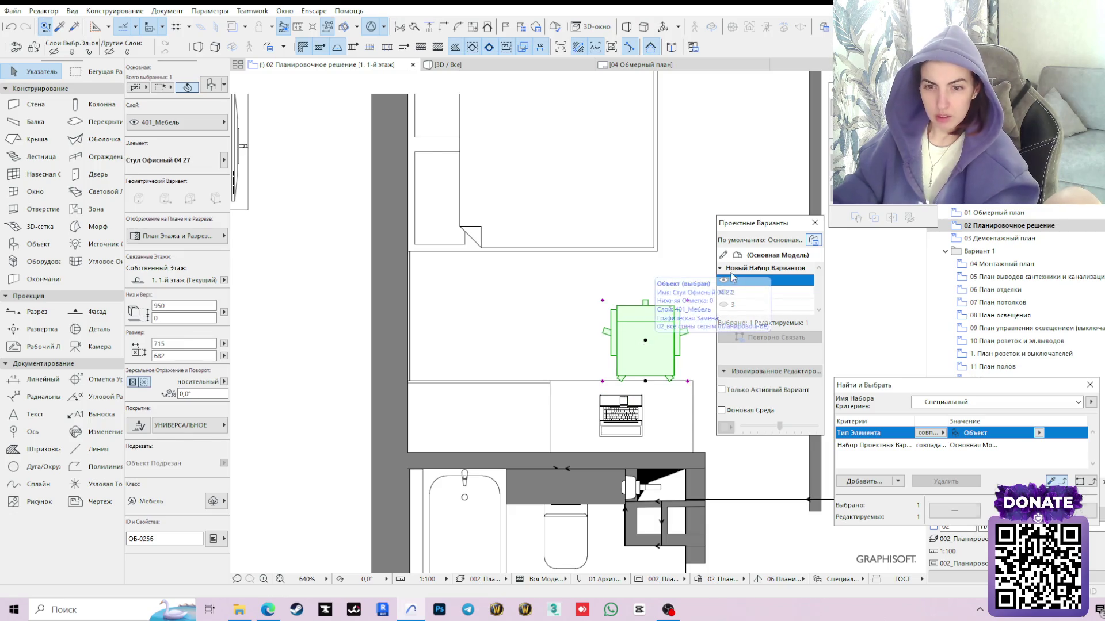
Switch to the music player in the browser and play a different track
{"action": "left_click", "coordinate": [269, 609]}
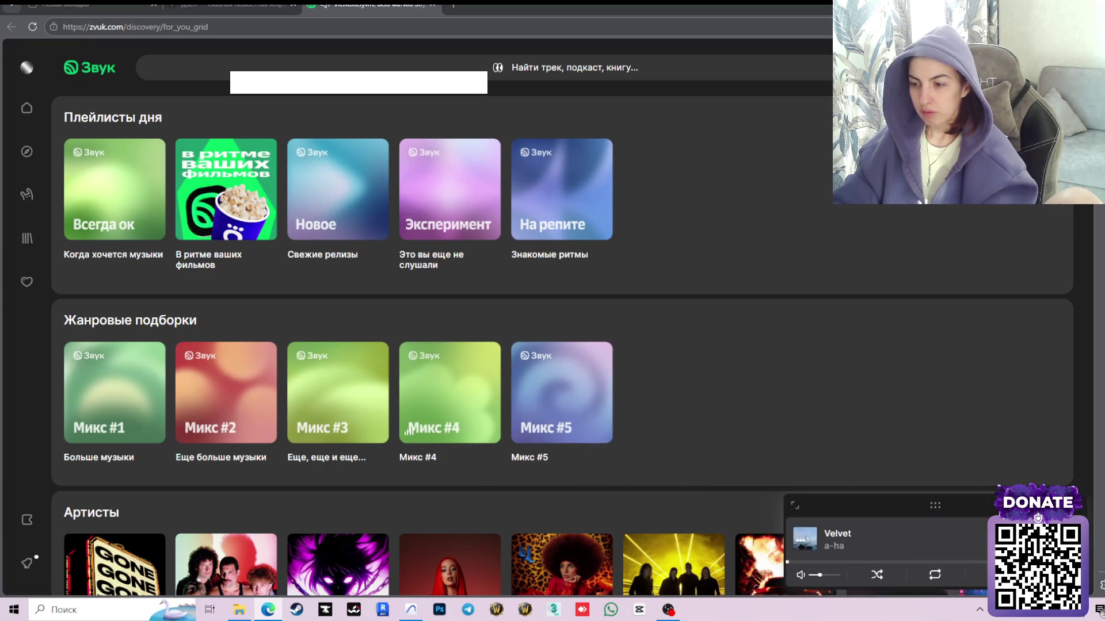
{"action": "left_click", "coordinate": [114, 186]}
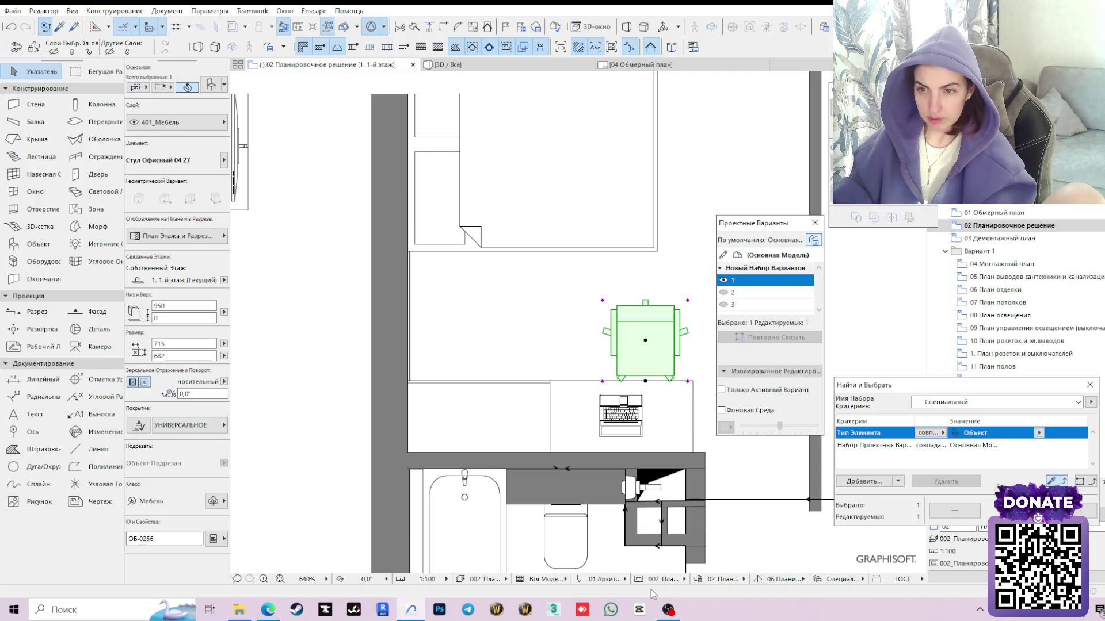
Cancel the chair edit on the plan and switch to the model's 3D view
{"action": "left_click", "coordinate": [648, 382]}
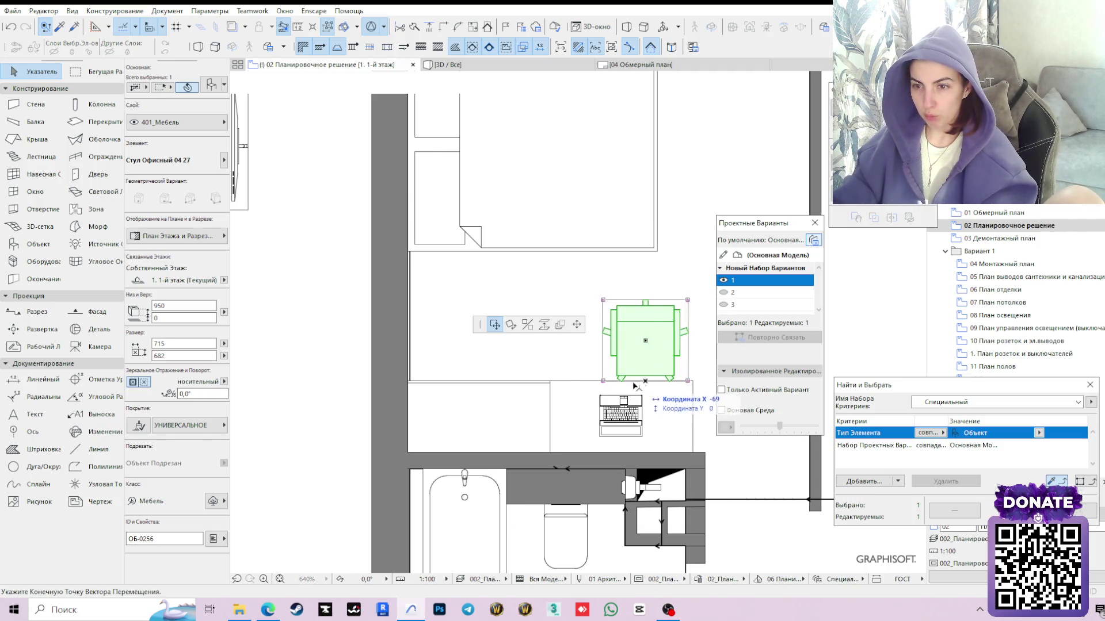
{"action": "left_click", "coordinate": [277, 351]}
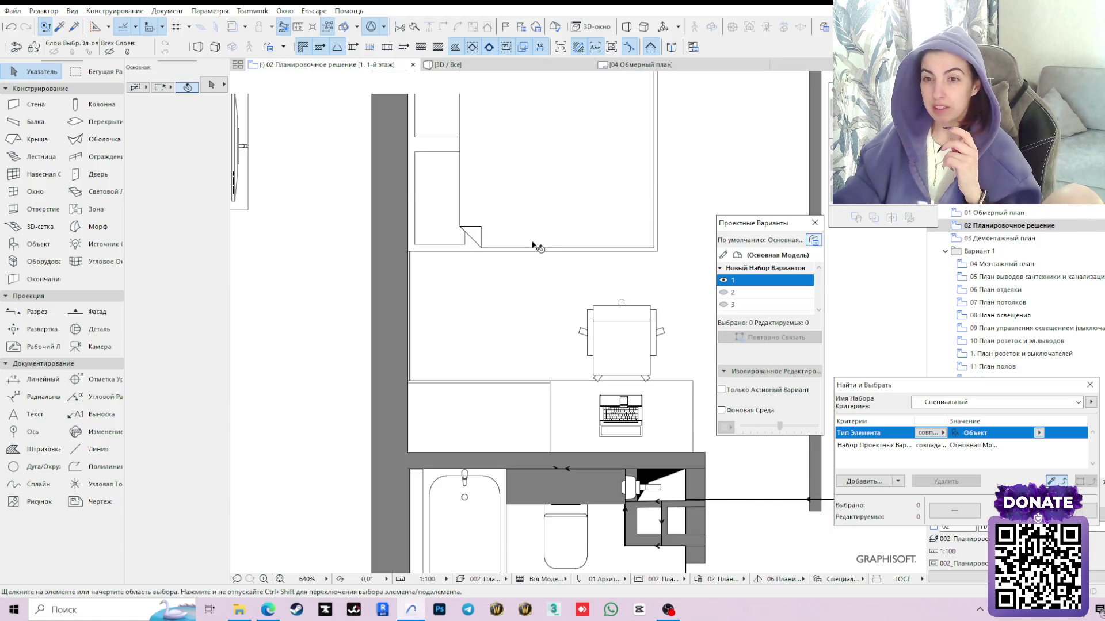
{"action": "scroll", "coordinate": [621, 393], "scroll_direction": "down", "scroll_amount": 2}
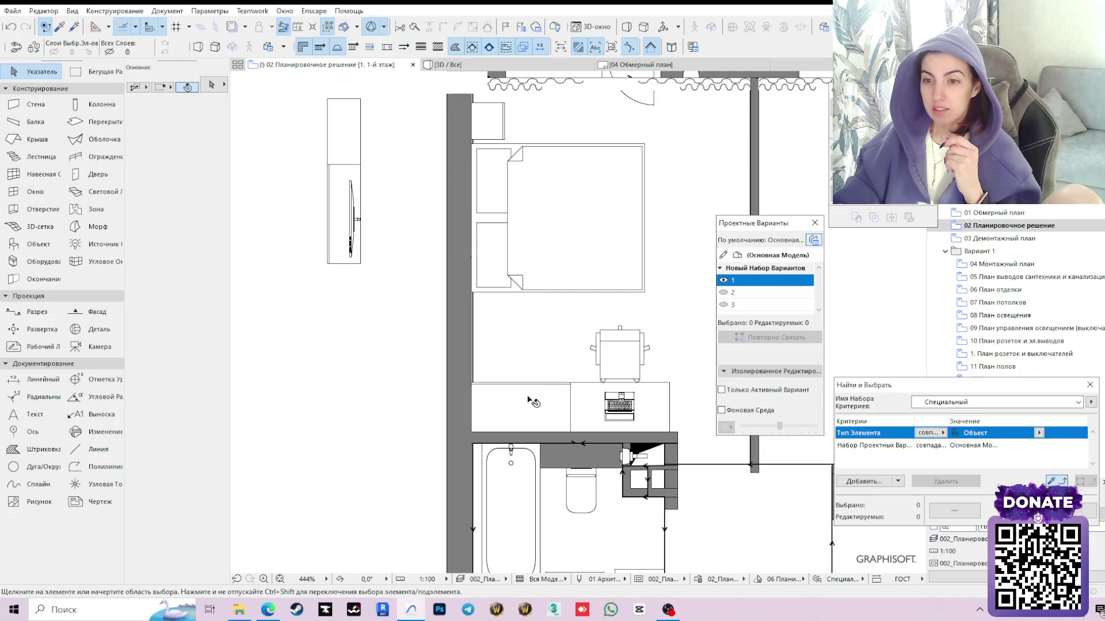
{"action": "left_click", "coordinate": [574, 66]}
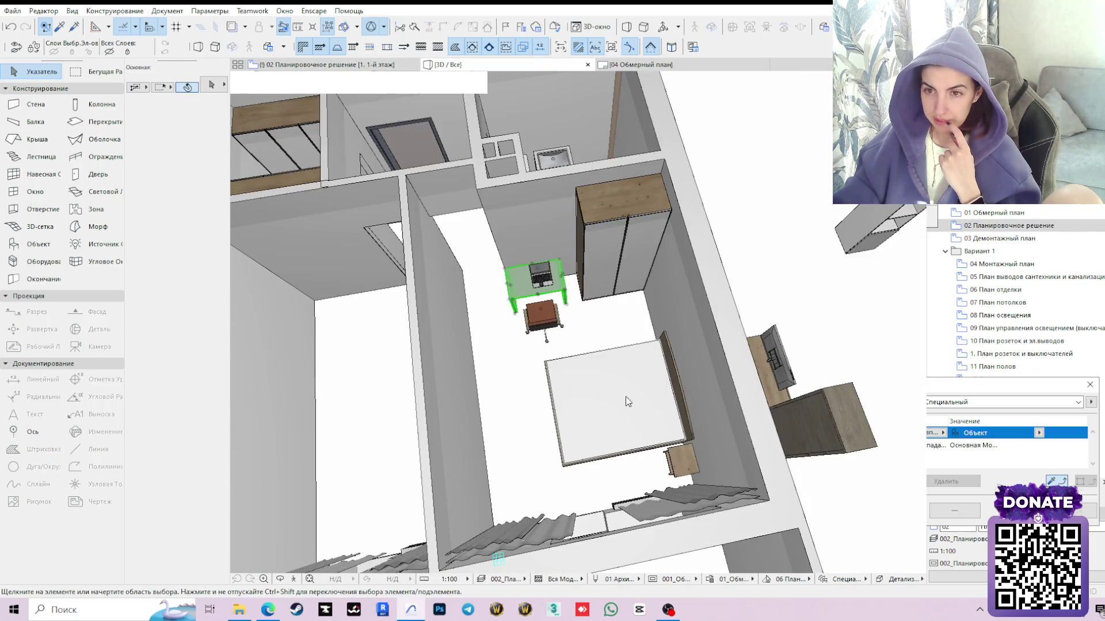
{"action": "middle_click_drag", "start_coordinate": [631, 407], "coordinate": [568, 338], "text": "shift"}
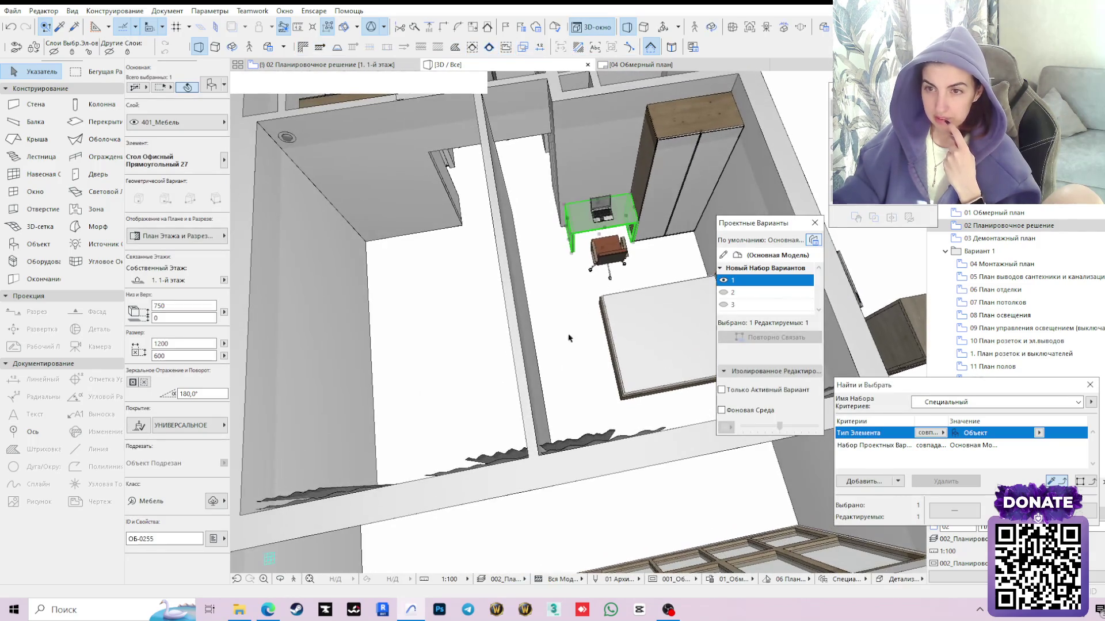
{"action": "left_click", "coordinate": [279, 579]}
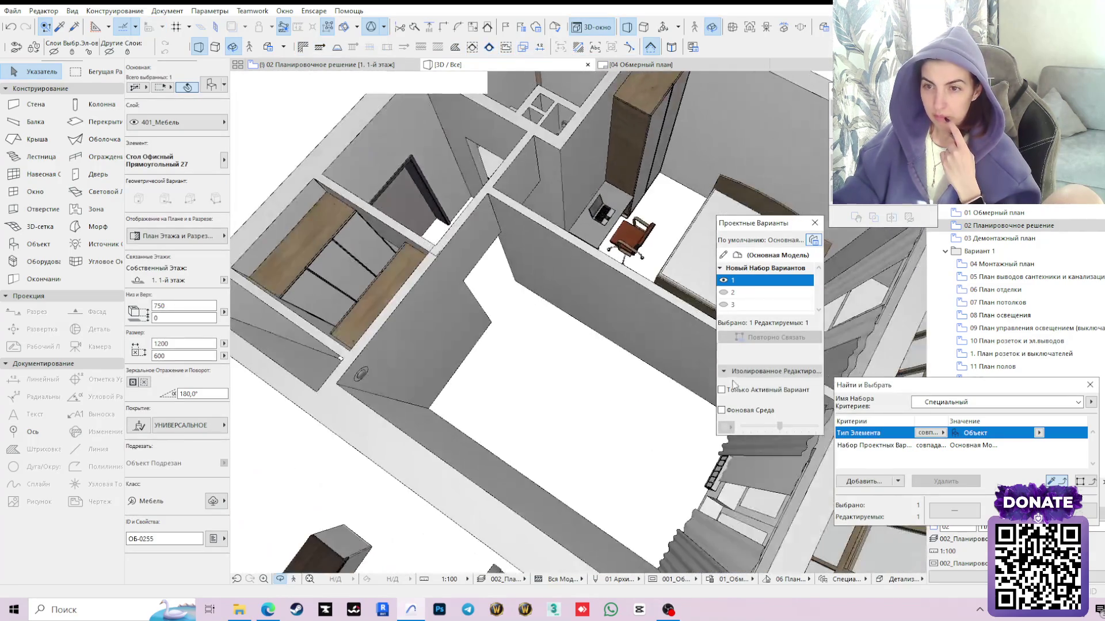
{"action": "left_click_drag", "start_coordinate": [407, 432], "coordinate": [578, 322]}
{"action": "mouse_move", "coordinate": [408, 373]}
{"action": "left_mouse_down"}
{"action": "mouse_move", "coordinate": [493, 388]}
{"action": "mouse_move", "coordinate": [599, 347]}
{"action": "mouse_move", "coordinate": [538, 329]}
{"action": "mouse_move", "coordinate": [409, 366]}
{"action": "mouse_move", "coordinate": [451, 388]}
{"action": "mouse_move", "coordinate": [474, 362]}
{"action": "mouse_move", "coordinate": [510, 355]}
{"action": "mouse_move", "coordinate": [451, 364]}
{"action": "left_mouse_up"}
{"action": "scroll", "coordinate": [410, 366], "scroll_direction": "down", "scroll_amount": 2}
{"action": "scroll", "coordinate": [511, 355], "scroll_direction": "up", "scroll_amount": 2}
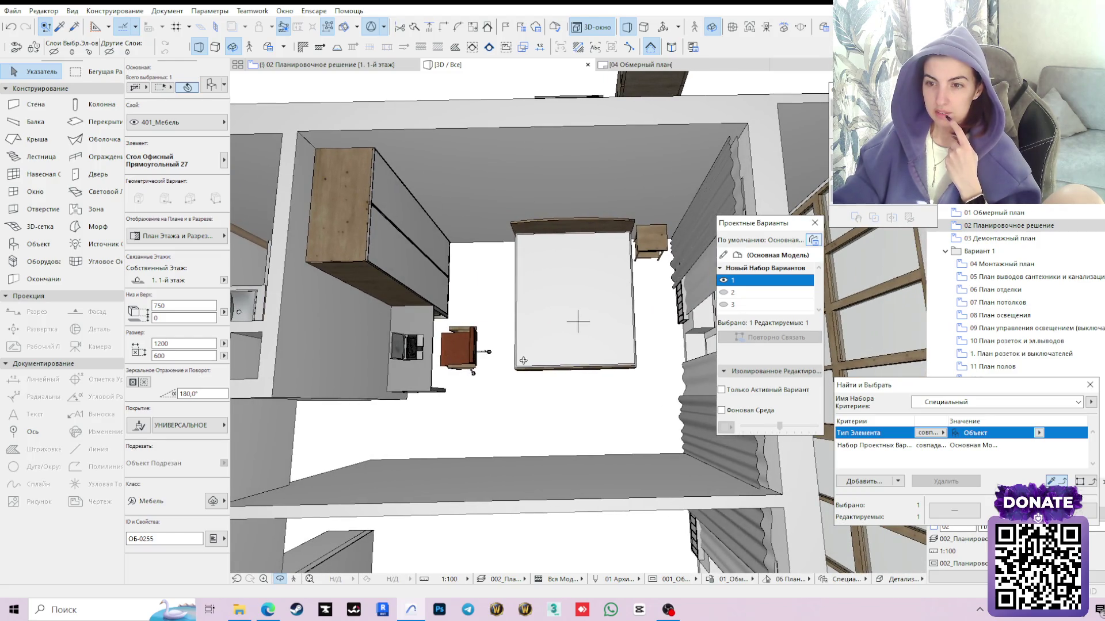
{"action": "left_click_drag", "start_coordinate": [520, 381], "coordinate": [521, 349]}
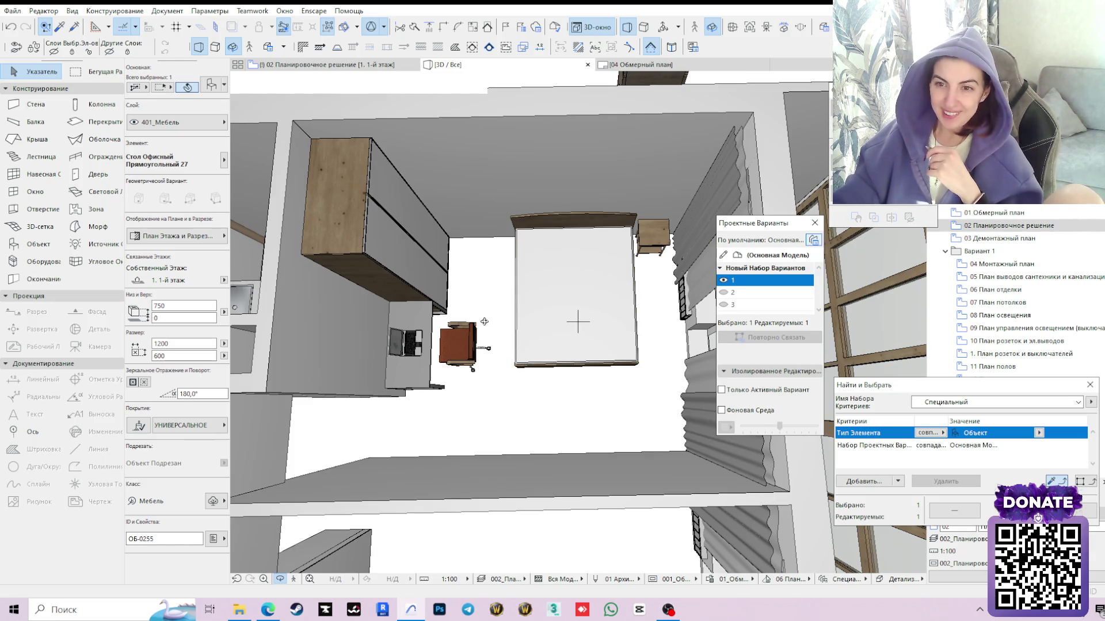
{"action": "scroll", "coordinate": [484, 322], "scroll_direction": "down", "scroll_amount": 1}
{"action": "scroll", "coordinate": [501, 337], "scroll_direction": "down", "scroll_amount": 1}
{"action": "scroll", "coordinate": [517, 348], "scroll_direction": "down", "scroll_amount": 1}
{"action": "scroll", "coordinate": [516, 349], "scroll_direction": "up", "scroll_amount": 1}
{"action": "scroll", "coordinate": [514, 348], "scroll_direction": "up", "scroll_amount": 1}
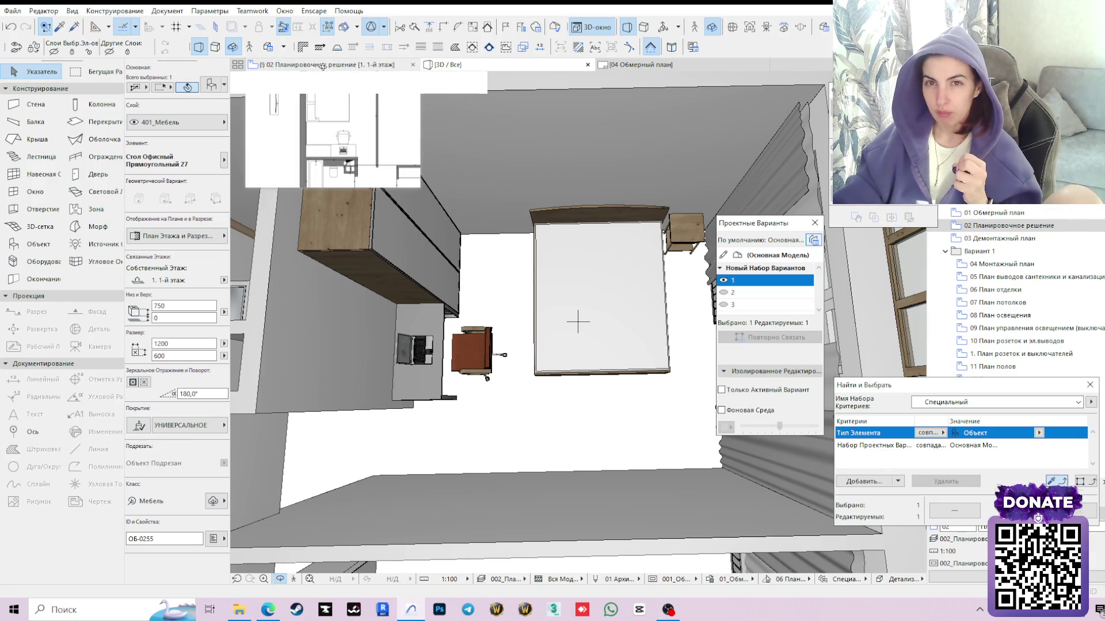
{"action": "left_click", "coordinate": [321, 67]}
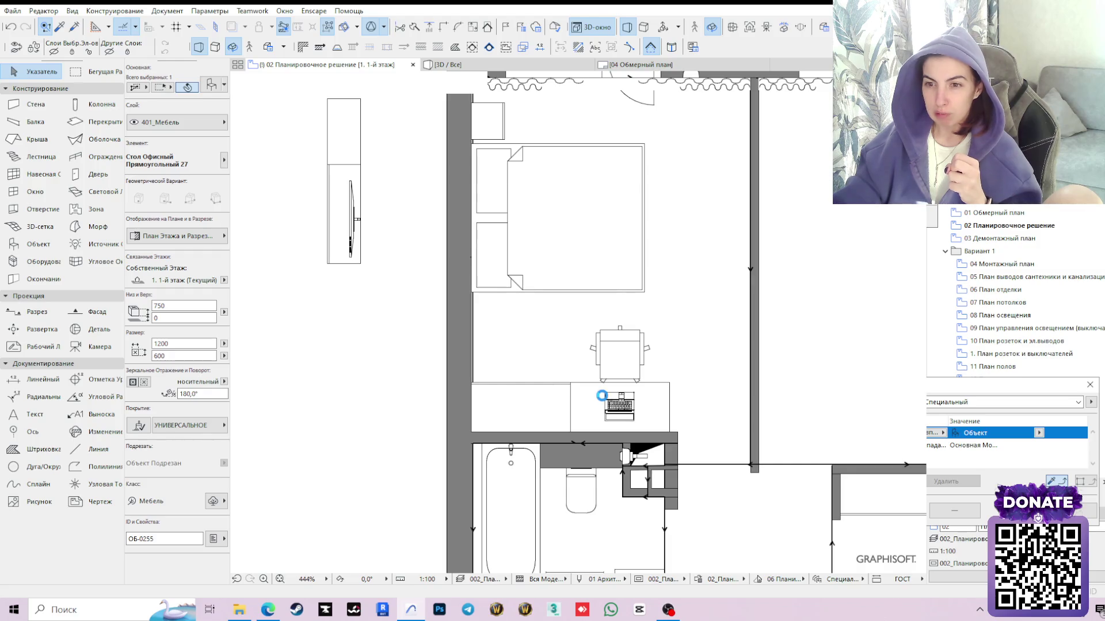
{"action": "scroll", "coordinate": [601, 397], "scroll_direction": "down", "scroll_amount": 1}
{"action": "scroll", "coordinate": [602, 396], "scroll_direction": "down", "scroll_amount": 2}
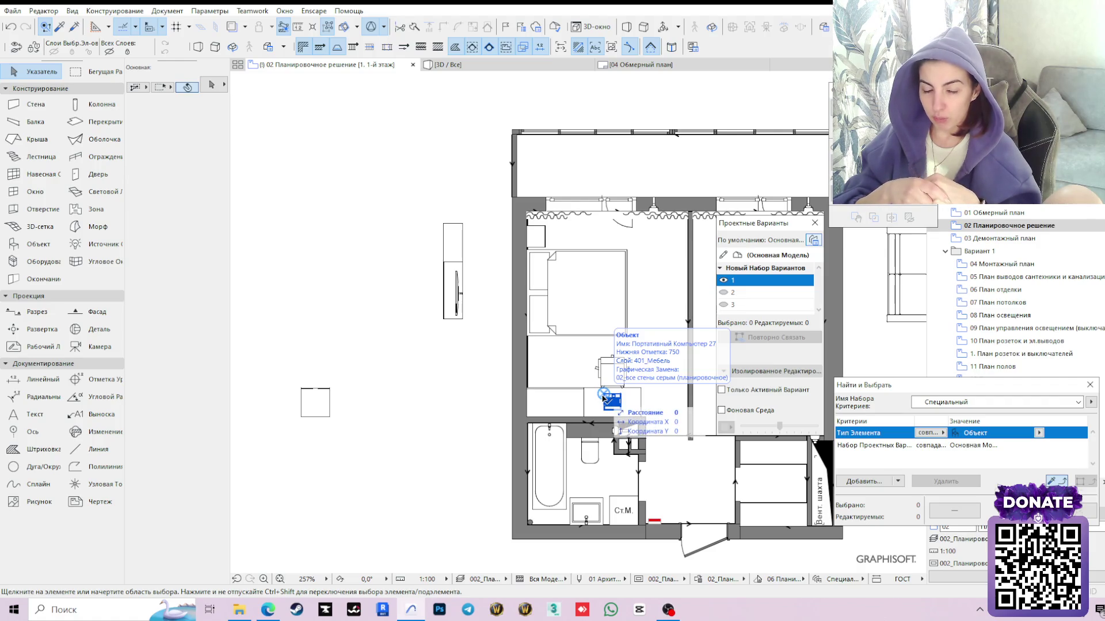
Pick up the existing wardrobe and place a new 1200 × 600 wardrobe left of the plan
{"action": "left_click", "coordinate": [435, 368]}
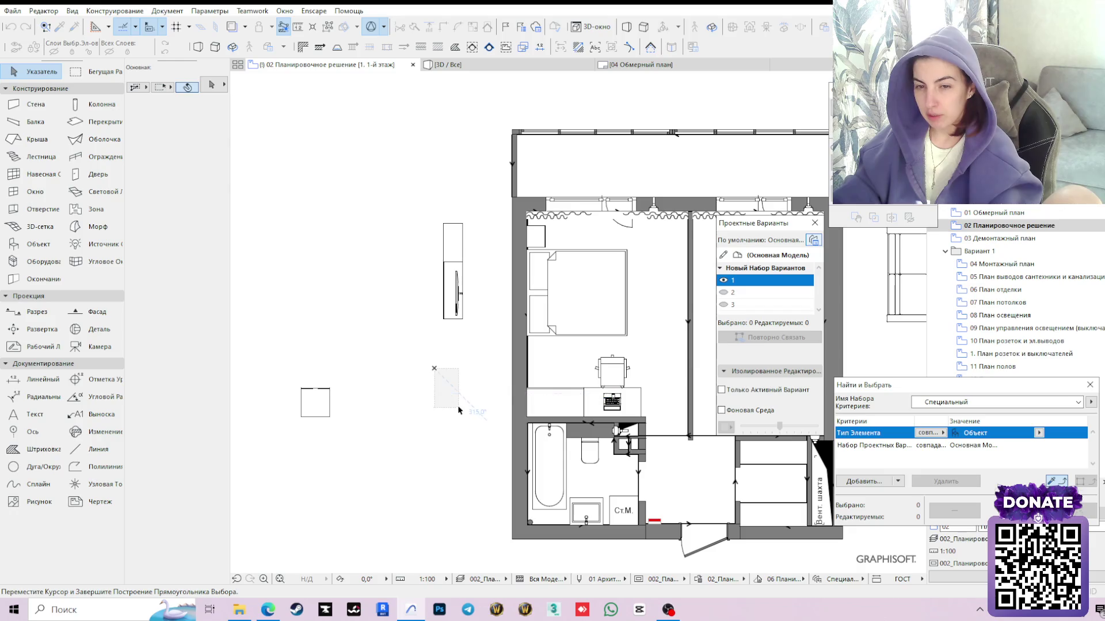
{"action": "left_click", "coordinate": [445, 379]}
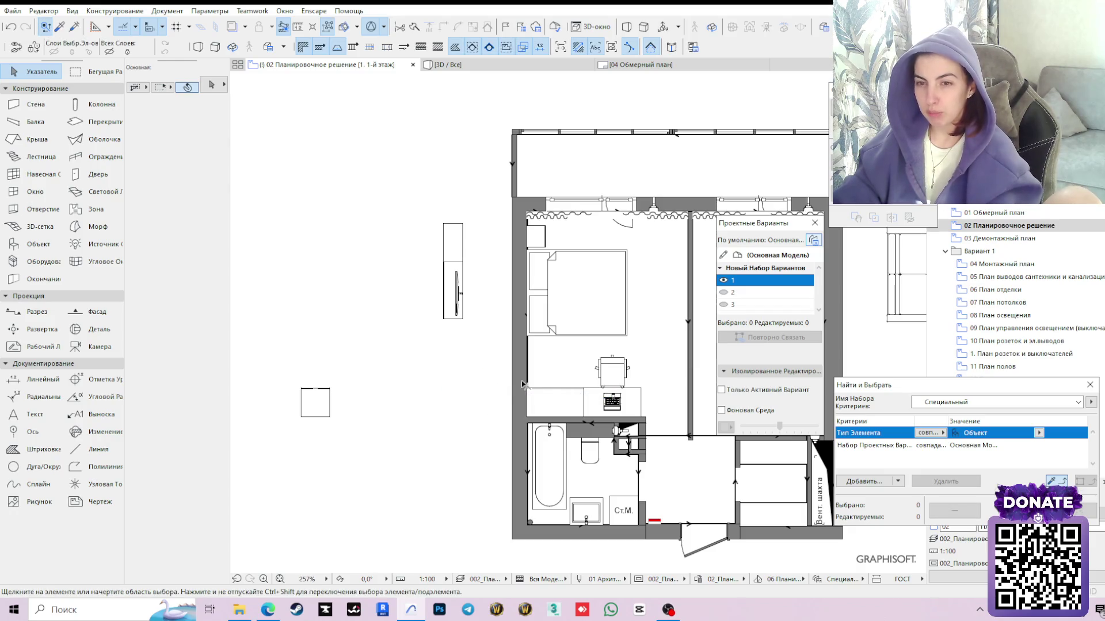
{"action": "left_click", "coordinate": [555, 394]}
{"action": "key", "text": "Delete"}
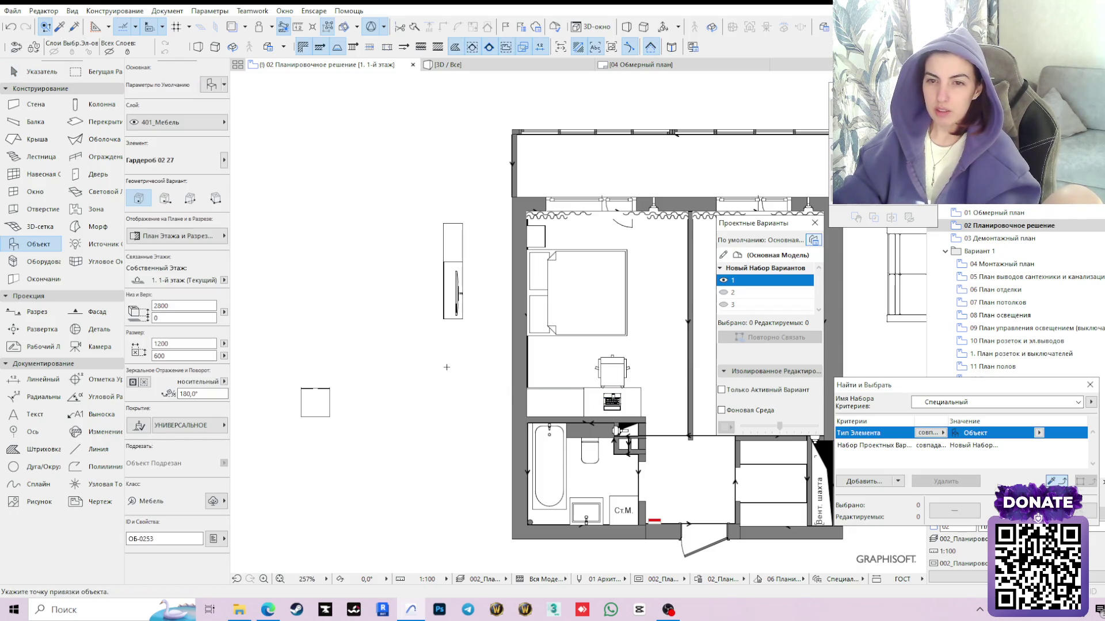
{"action": "left_click", "coordinate": [447, 396]}
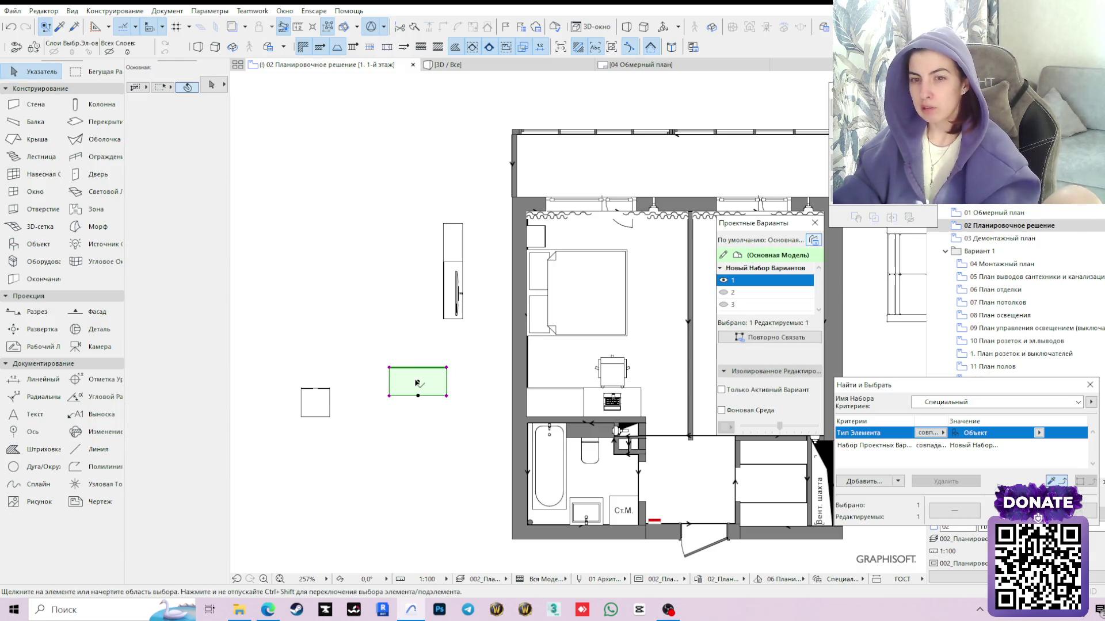
{"action": "scroll", "coordinate": [405, 397], "scroll_direction": "up", "scroll_amount": 3}
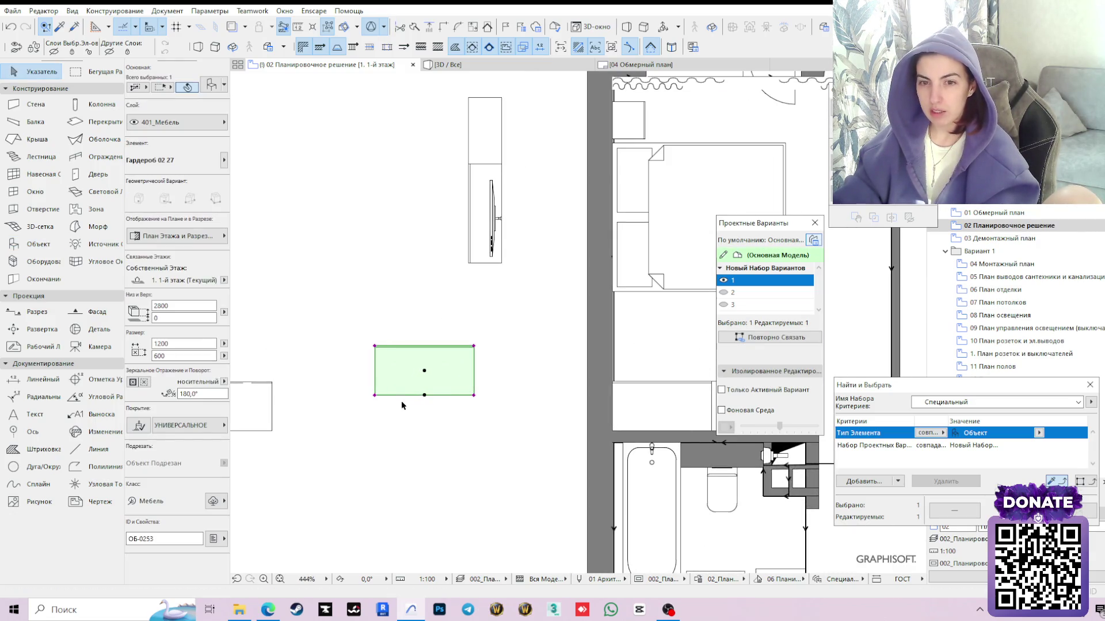
Rotate the new wardrobe by 90 degrees about its corner
{"action": "left_click", "coordinate": [374, 397]}
{"action": "left_click", "coordinate": [511, 325]}
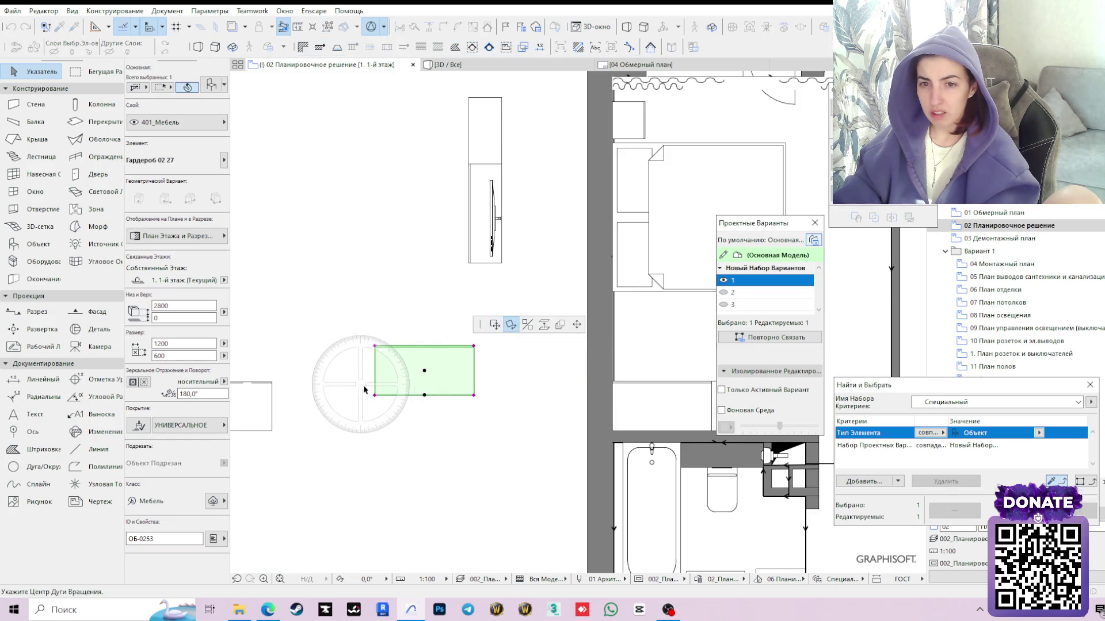
{"action": "left_click", "coordinate": [375, 397]}
{"action": "left_click", "coordinate": [508, 396]}
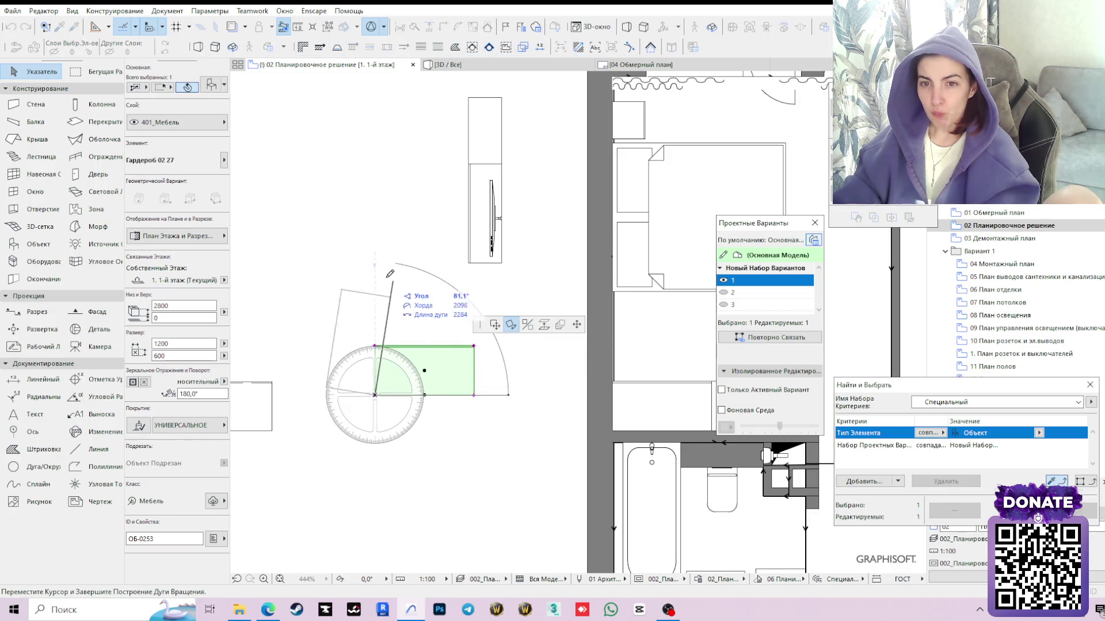
{"action": "left_click", "coordinate": [376, 270]}
Resize the wardrobe width to 1000 mm and select it for moving
{"action": "double_click", "coordinate": [177, 344]}
{"action": "type", "text": "1"}
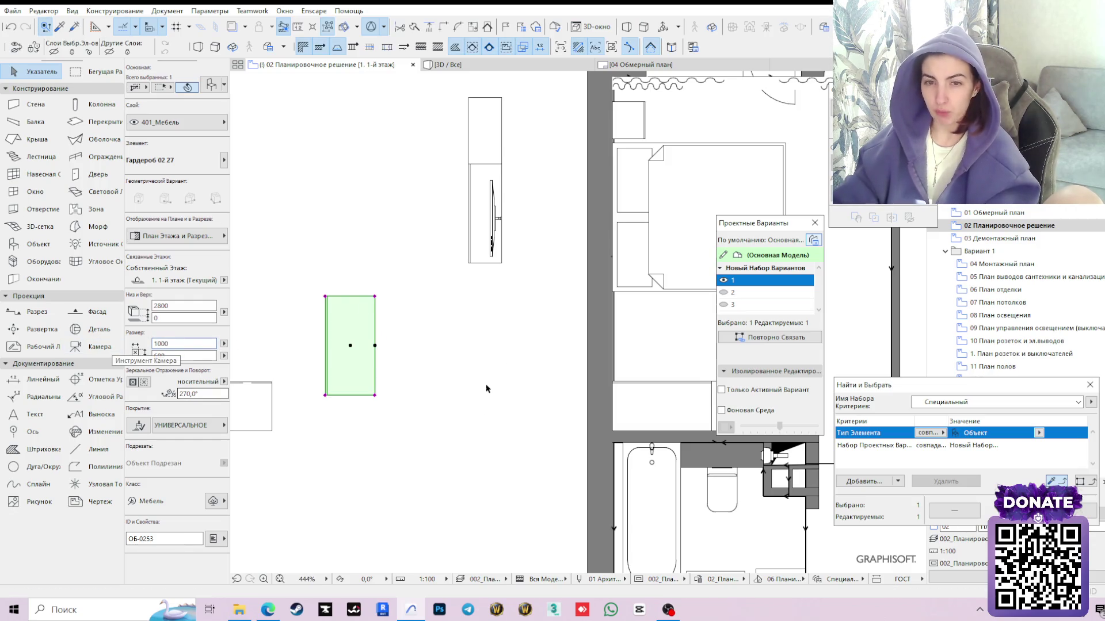
{"action": "left_click", "coordinate": [486, 388]}
{"action": "left_click", "coordinate": [376, 298]}
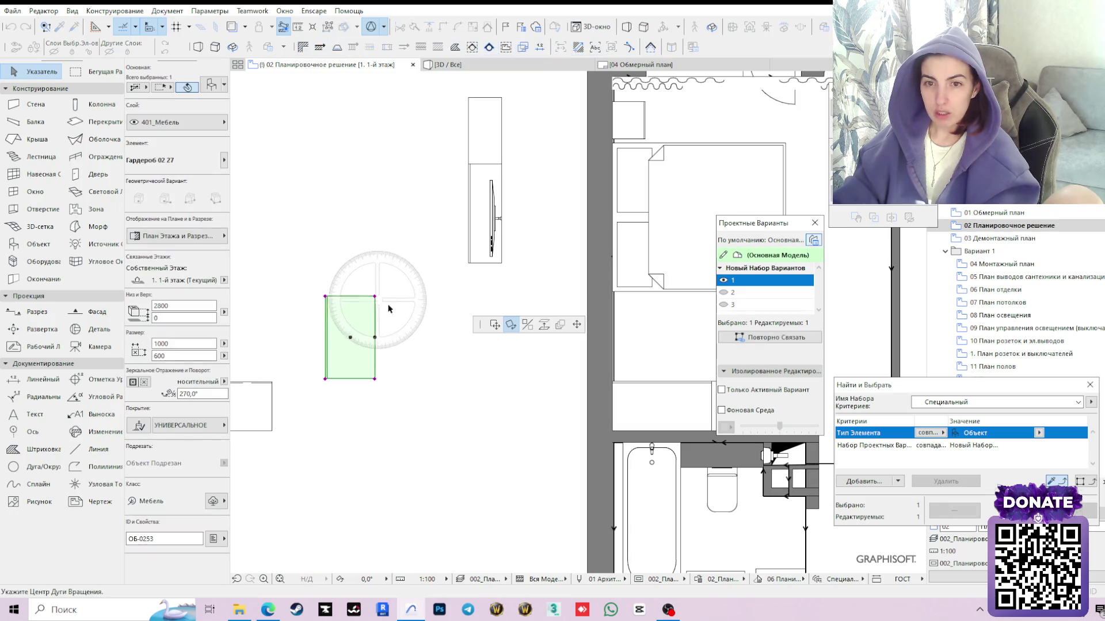
{"action": "scroll", "coordinate": [548, 222], "scroll_direction": "down", "scroll_amount": 2}
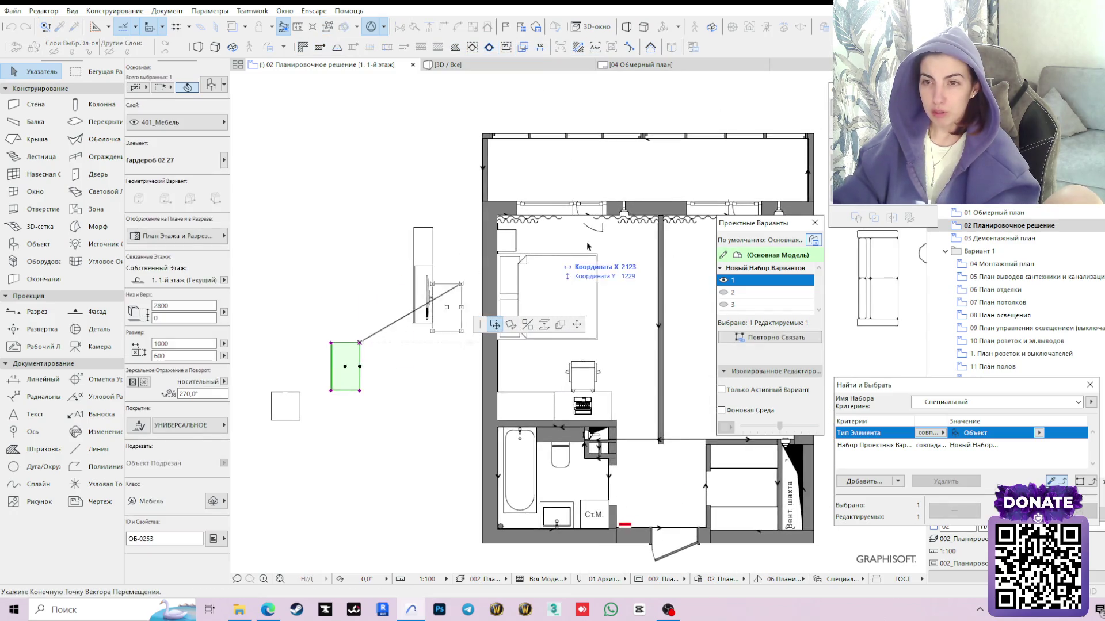
{"action": "scroll", "coordinate": [579, 259], "scroll_direction": "up", "scroll_amount": 5}
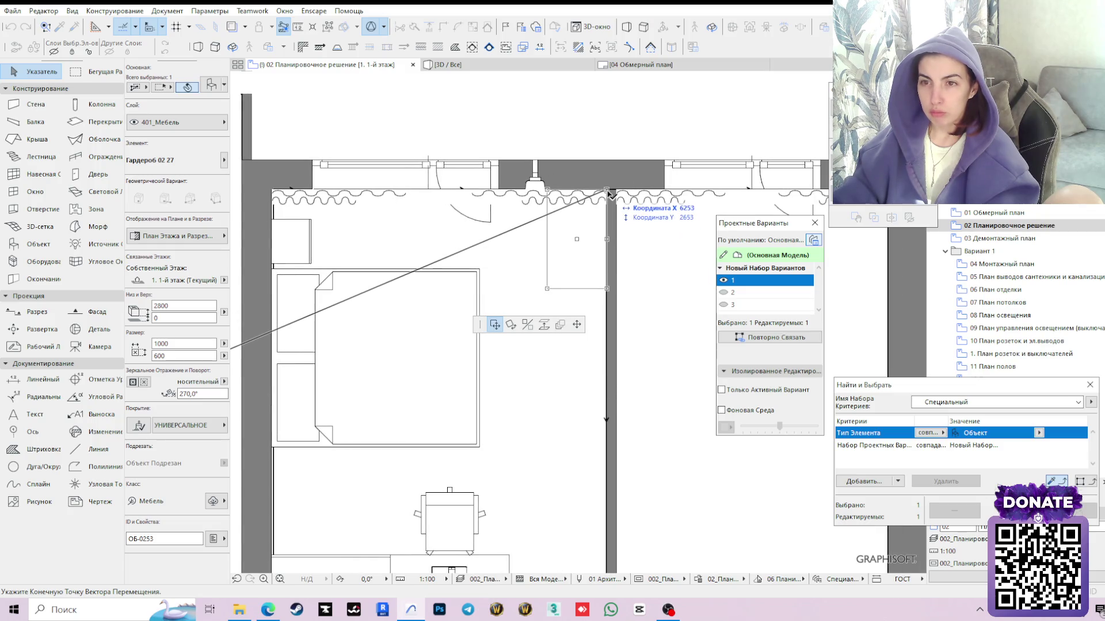
Move the wardrobe into the bedroom's upper-right corner against the wall below the window
{"action": "left_click", "coordinate": [608, 195]}
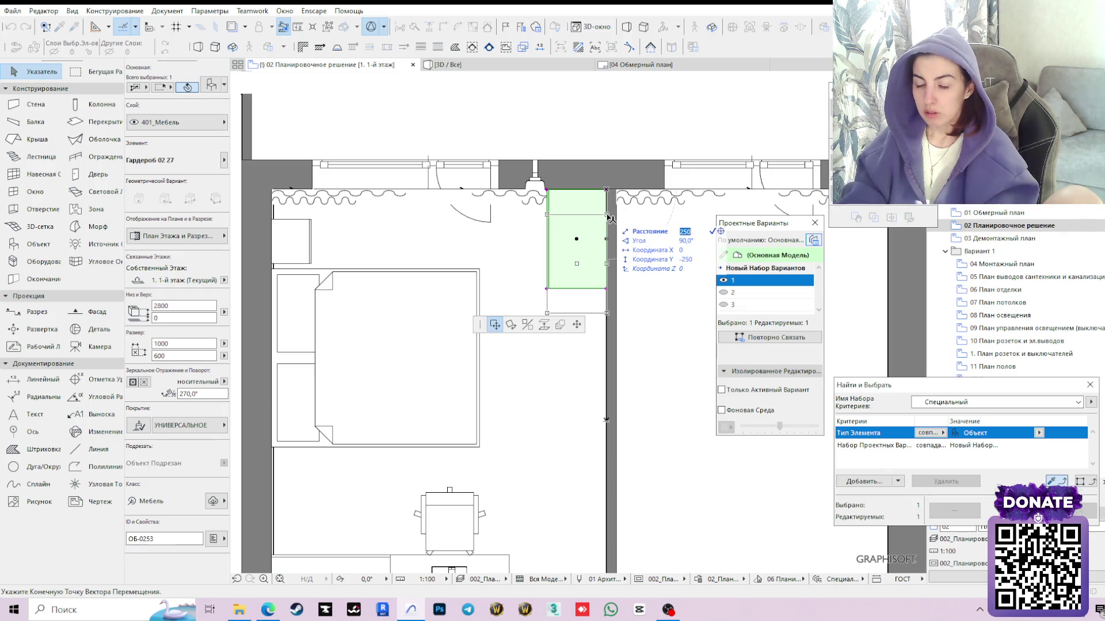
{"action": "left_click", "coordinate": [608, 217]}
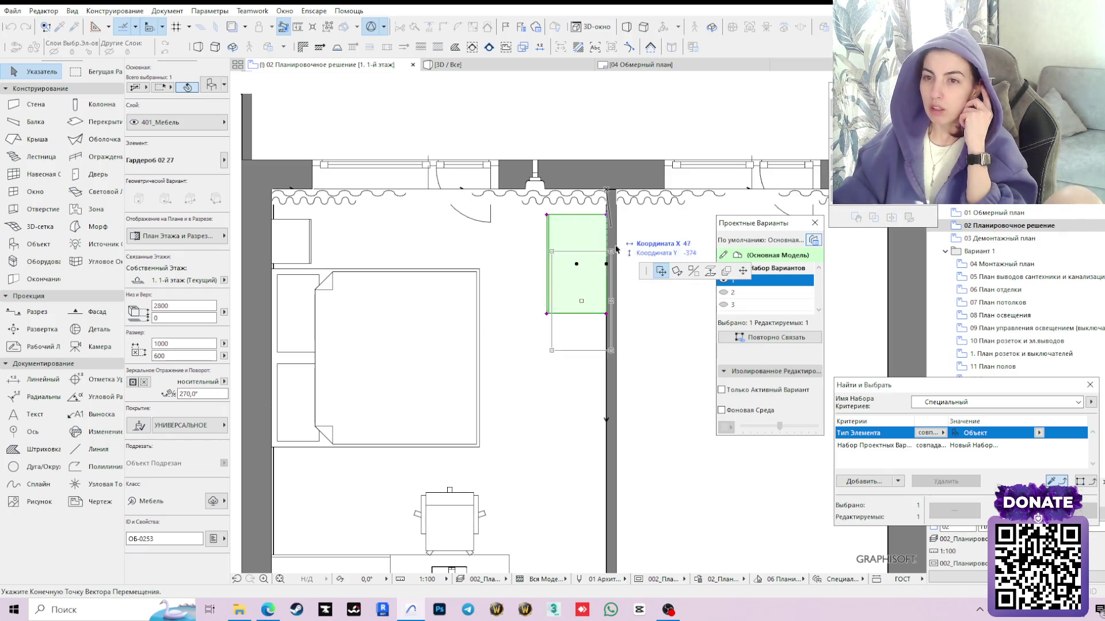
{"action": "left_click", "coordinate": [608, 215]}
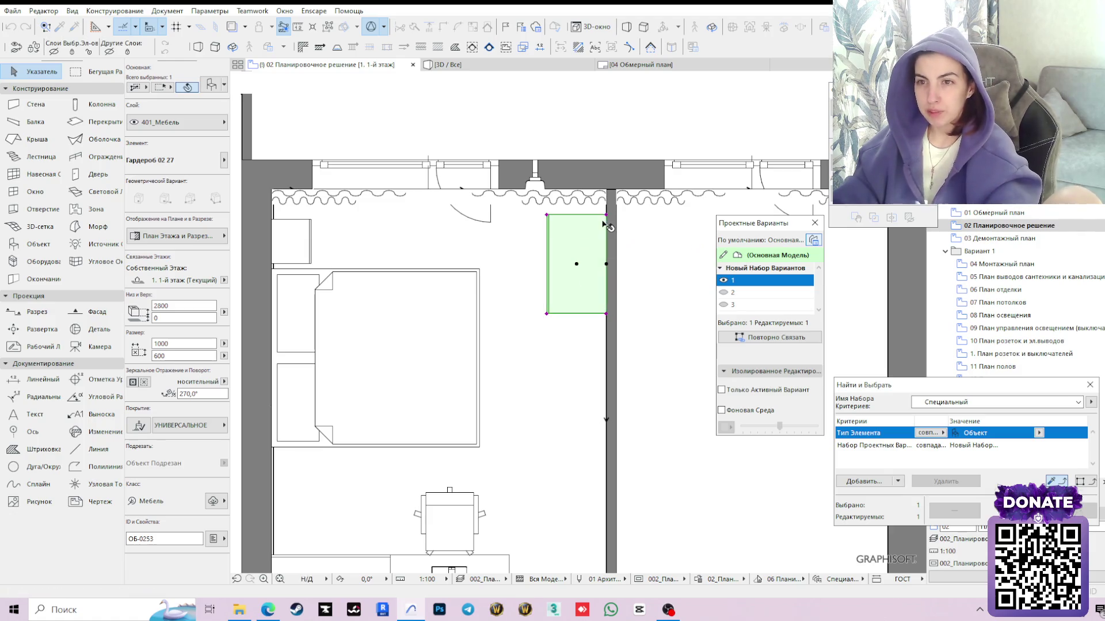
{"action": "left_click", "coordinate": [527, 386]}
{"action": "scroll", "coordinate": [527, 386], "scroll_direction": "down", "scroll_amount": 3}
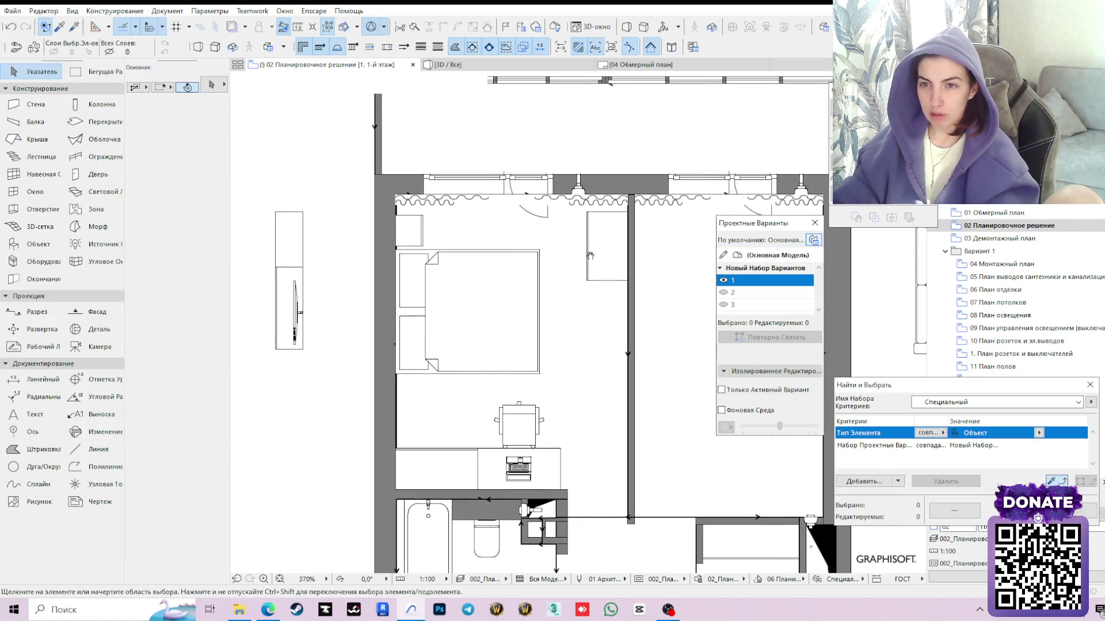
Switch to the 3D view and orbit to a top-down angle over the bedroom
{"action": "left_click", "coordinate": [607, 247]}
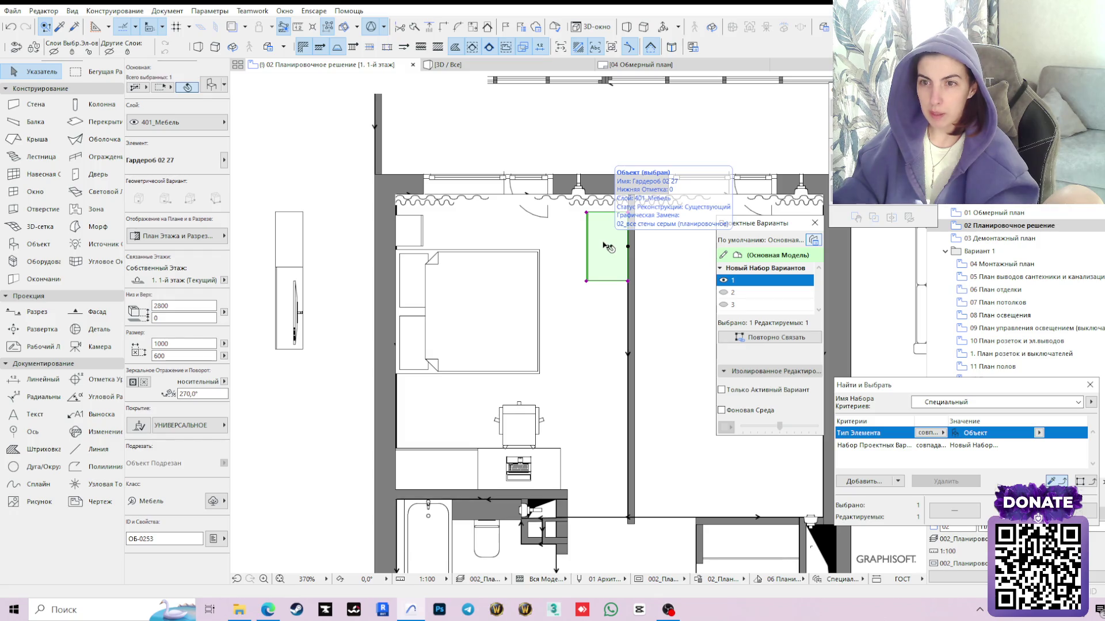
{"action": "left_click", "coordinate": [509, 67]}
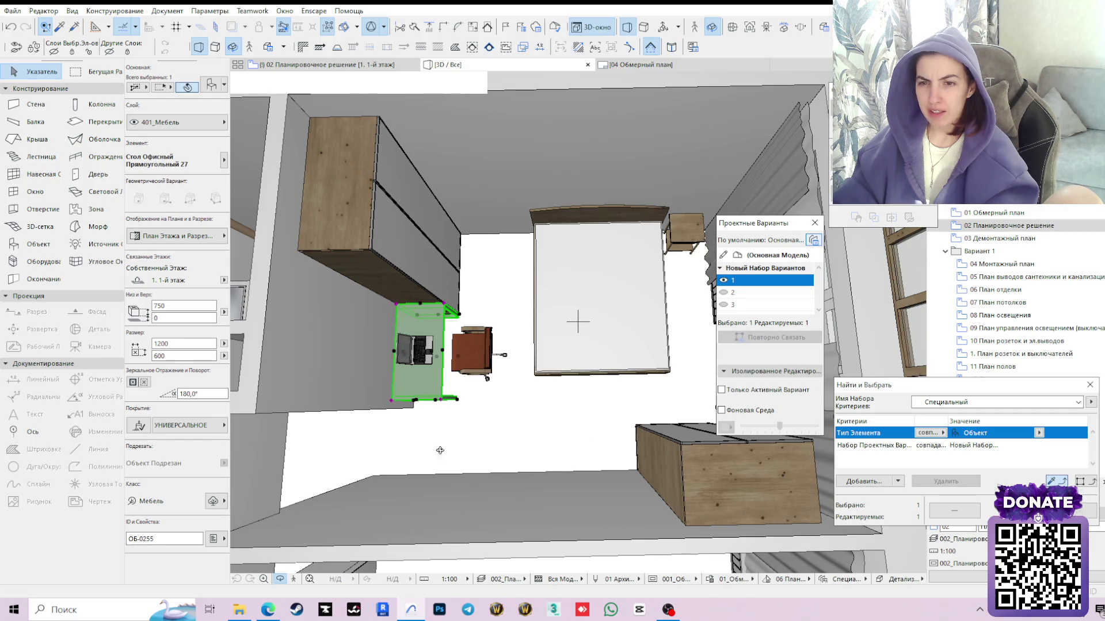
{"action": "middle_click_drag", "start_coordinate": [439, 450], "coordinate": [671, 305], "text": "shift"}
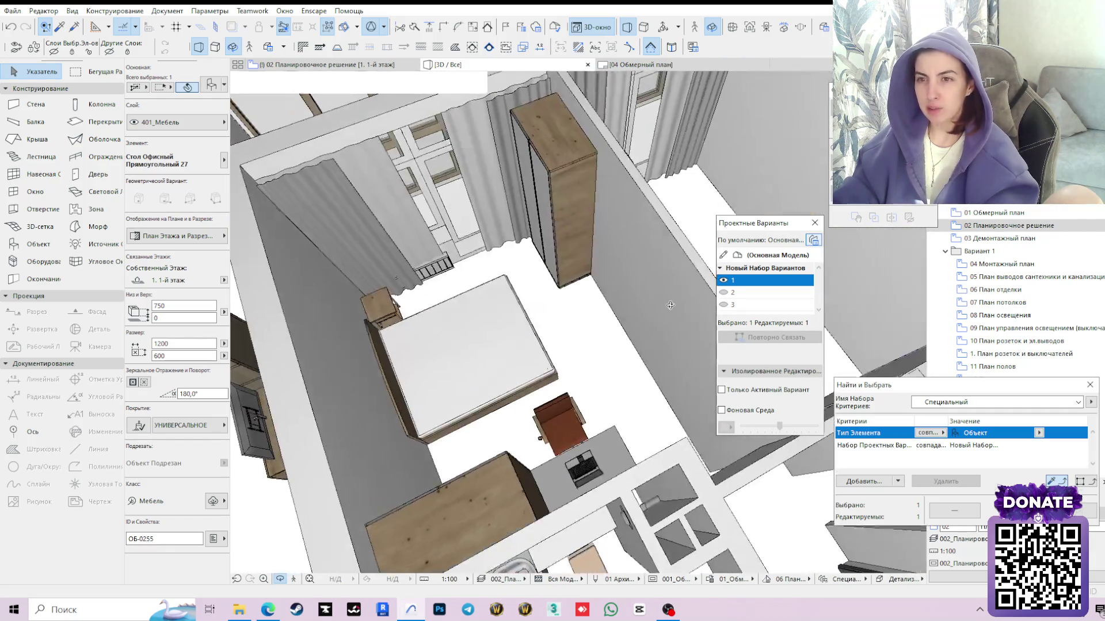
{"action": "scroll", "coordinate": [671, 304], "scroll_direction": "up", "scroll_amount": 2}
{"action": "middle_click_drag", "start_coordinate": [671, 305], "coordinate": [556, 349], "text": "shift"}
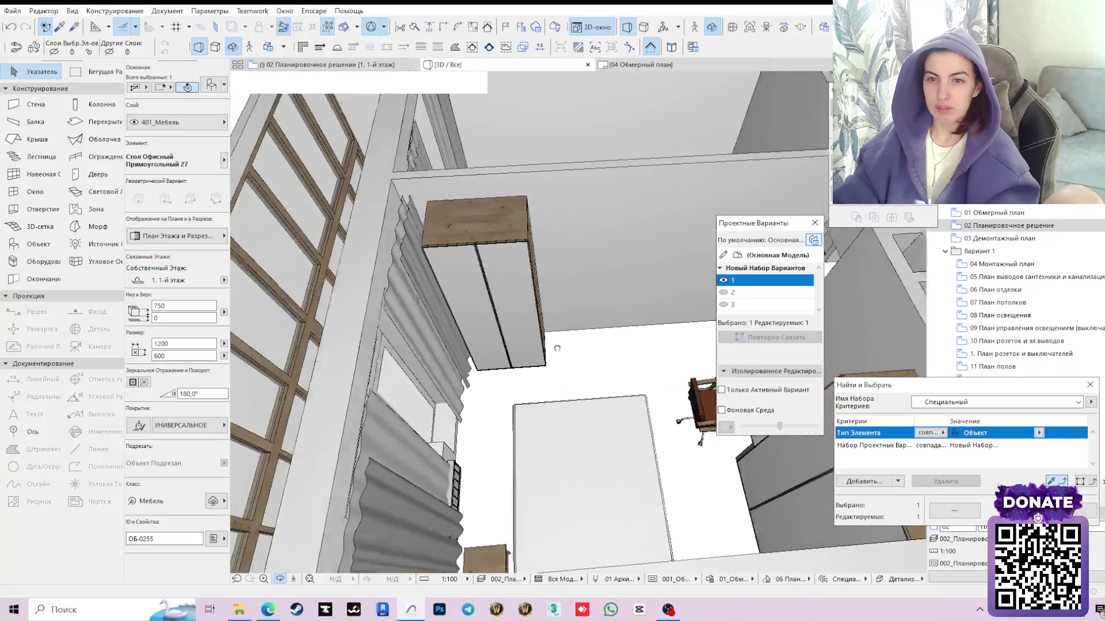
{"action": "middle_click_drag", "start_coordinate": [487, 375], "coordinate": [488, 396], "text": "shift"}
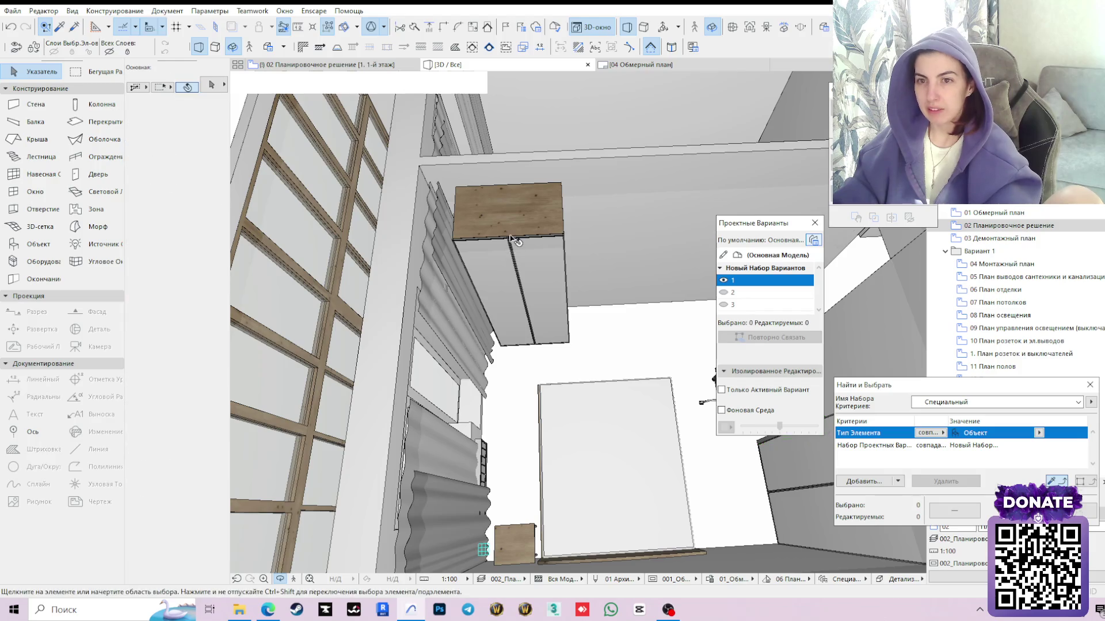
Delete the wardrobe by the window wall in 3D and switch to design variant 2
{"action": "left_click", "coordinate": [544, 294]}
{"action": "middle_click_drag", "start_coordinate": [485, 344], "coordinate": [439, 286], "text": "shift"}
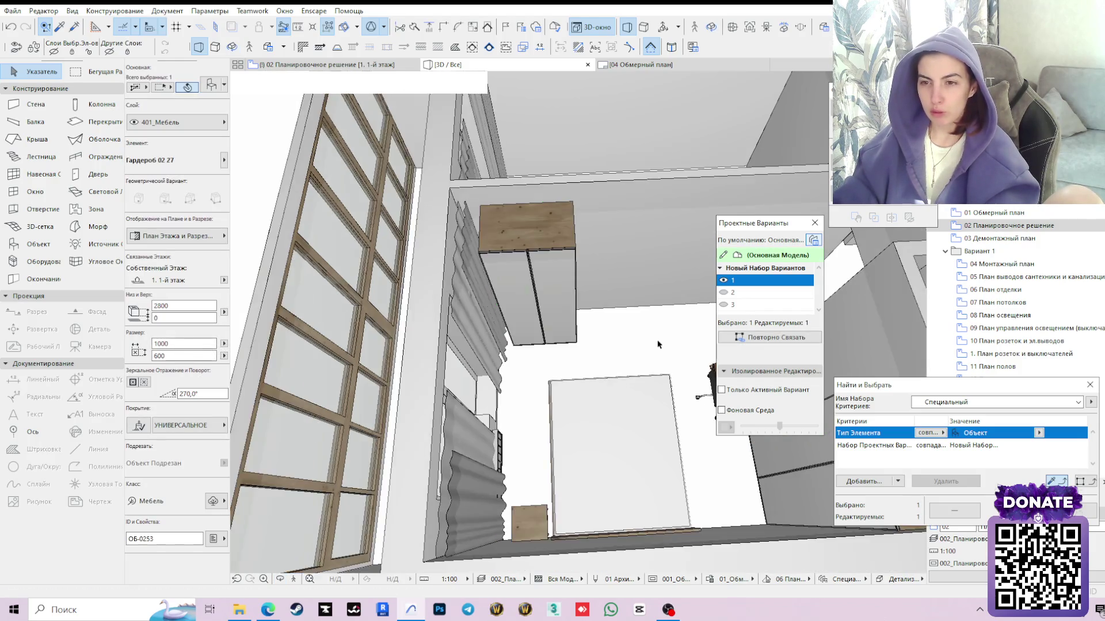
{"action": "left_click", "coordinate": [436, 259]}
{"action": "key", "text": "Escape"}
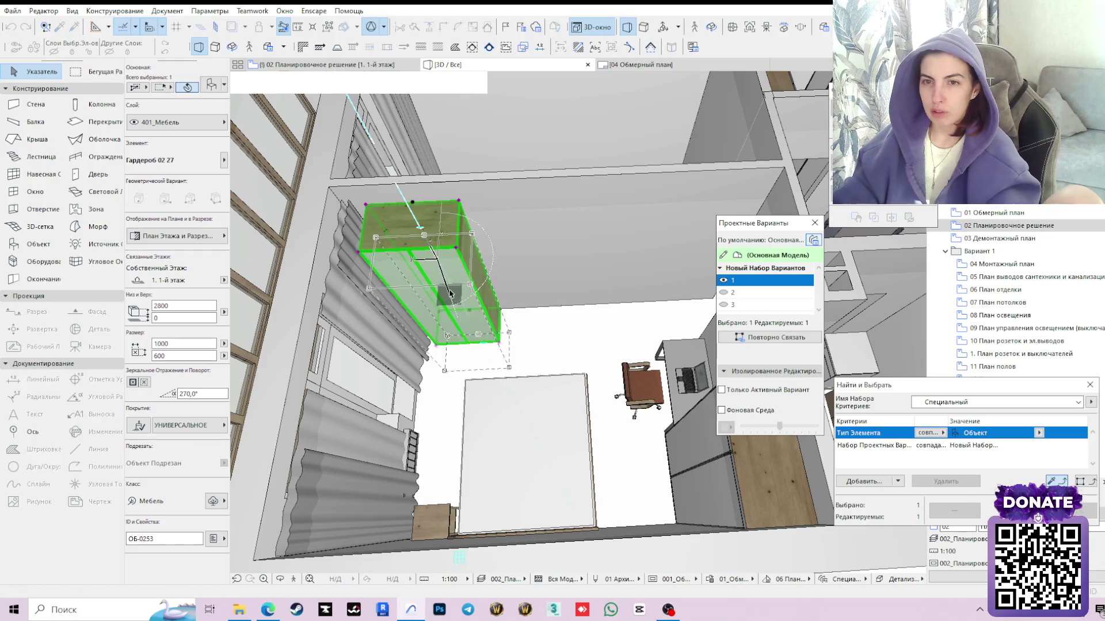
{"action": "key", "text": "Delete"}
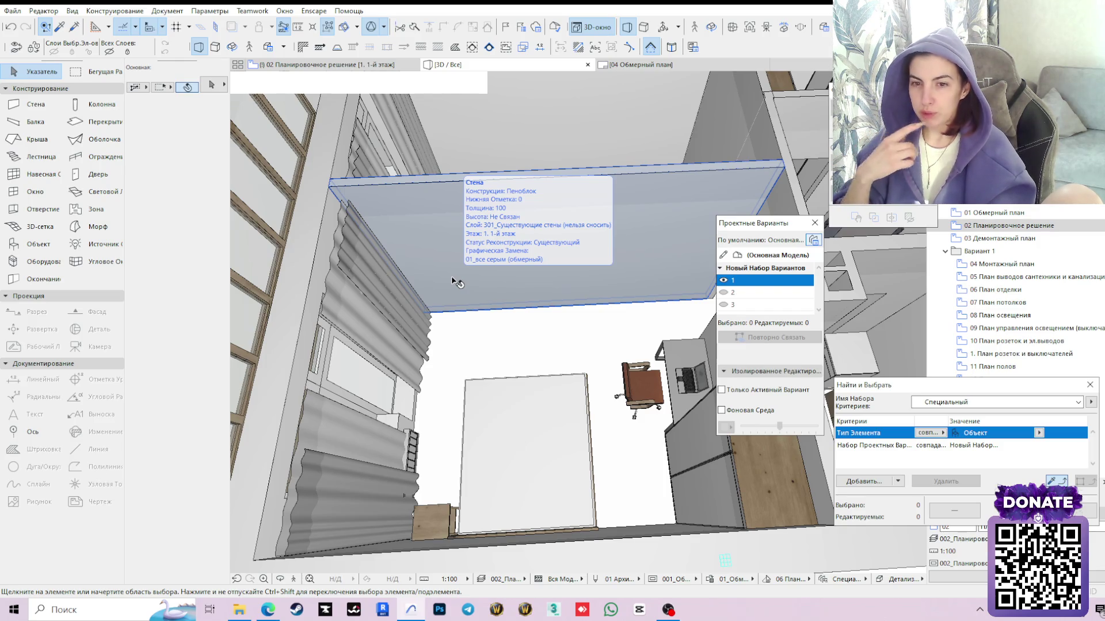
{"action": "left_click", "coordinate": [728, 294]}
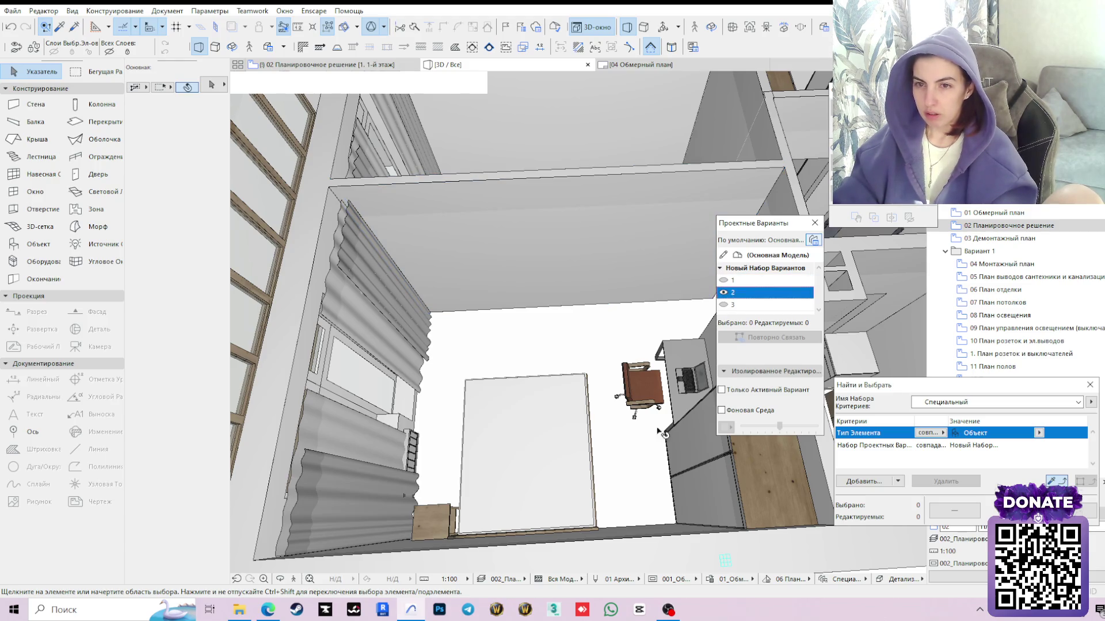
Orbit variant 2's bedroom in 3D to view the wardrobes, desk and chair from the side
{"action": "left_click", "coordinate": [563, 400]}
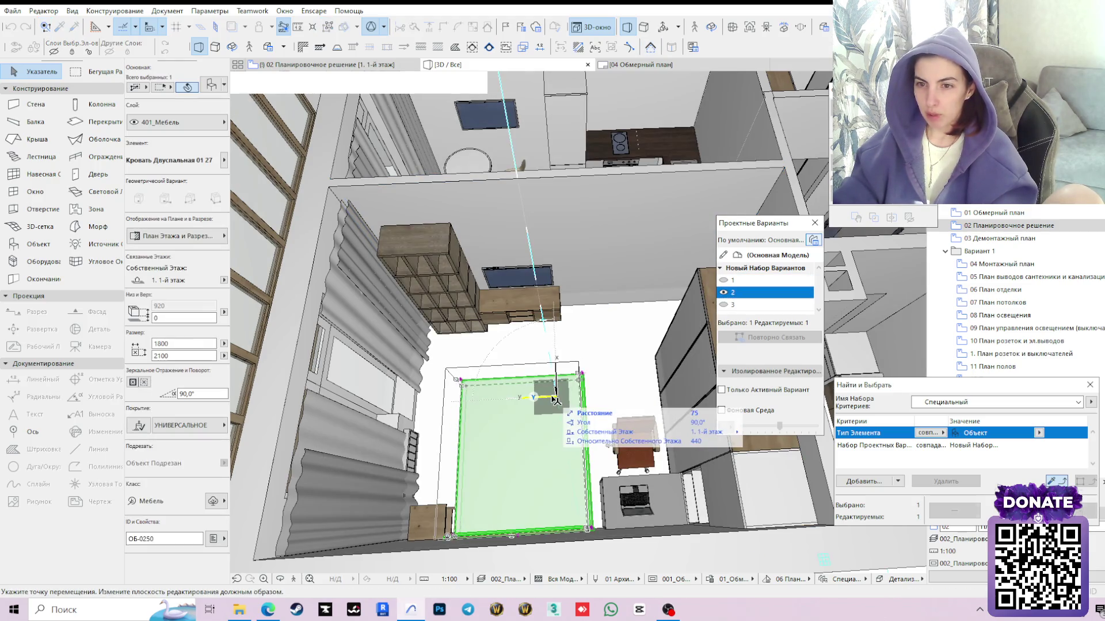
{"action": "key", "text": "Escape"}
{"action": "middle_click_drag", "start_coordinate": [571, 406], "coordinate": [545, 344], "text": "shift"}
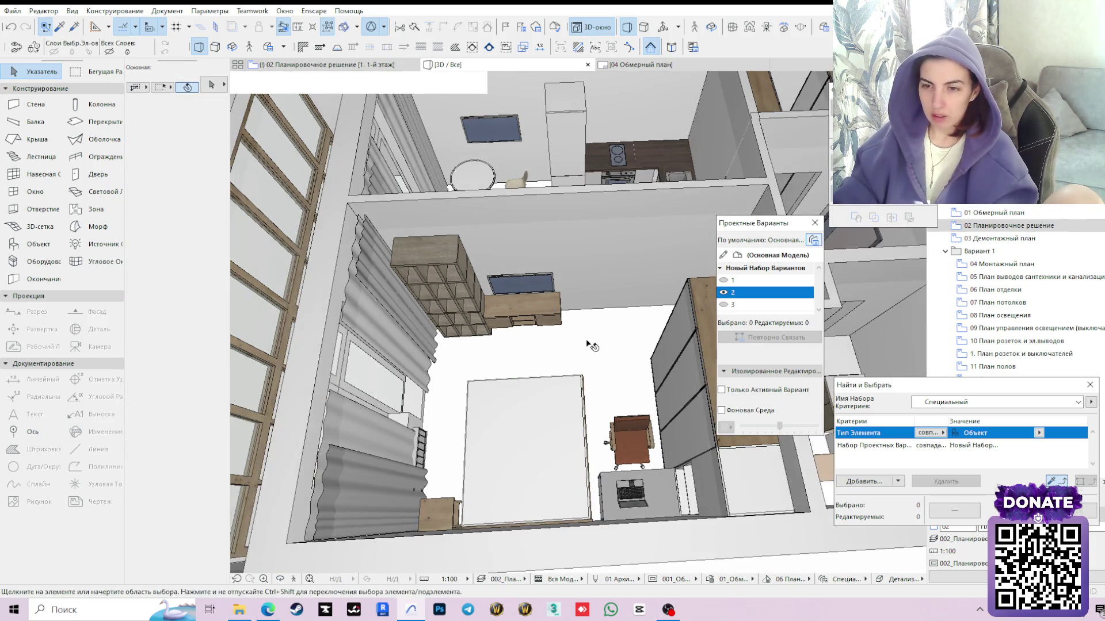
{"action": "left_click", "coordinate": [282, 579]}
{"action": "mouse_move", "coordinate": [483, 388]}
{"action": "left_mouse_down"}
{"action": "mouse_move", "coordinate": [512, 411]}
{"action": "mouse_move", "coordinate": [514, 372]}
{"action": "left_mouse_up"}
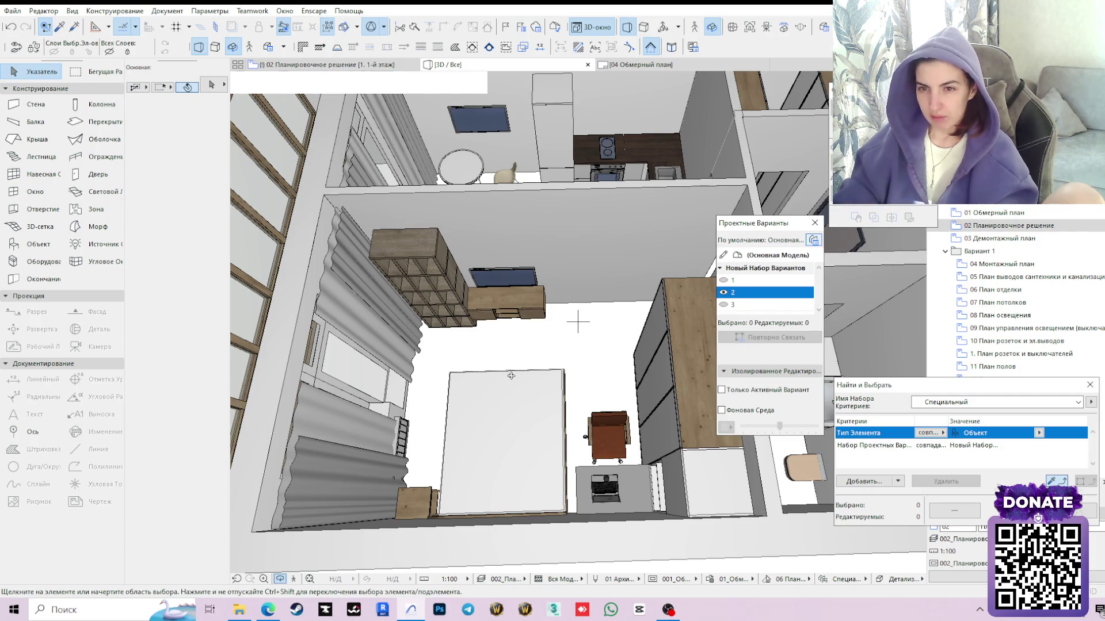
{"action": "scroll", "coordinate": [577, 322], "scroll_direction": "up", "scroll_amount": 5}
{"action": "scroll", "coordinate": [562, 296], "scroll_direction": "down", "scroll_amount": 5}
{"action": "scroll", "coordinate": [562, 296], "scroll_direction": "down", "scroll_amount": 3}
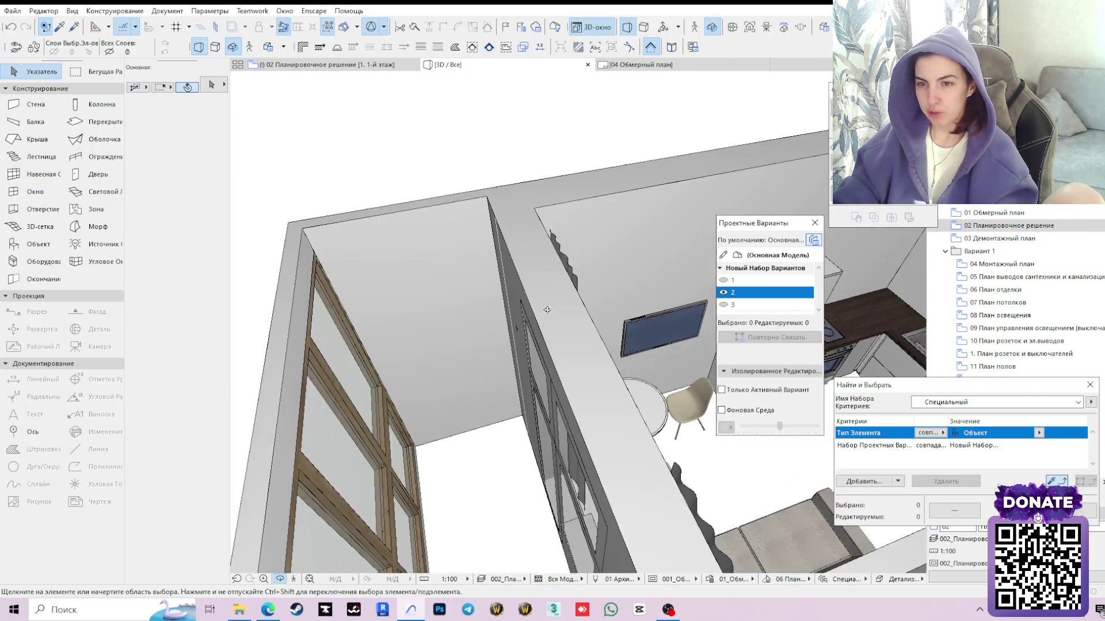
{"action": "mouse_move", "coordinate": [561, 297]}
{"action": "left_mouse_down"}
{"action": "mouse_move", "coordinate": [687, 508]}
{"action": "mouse_move", "coordinate": [621, 424]}
{"action": "left_mouse_up"}
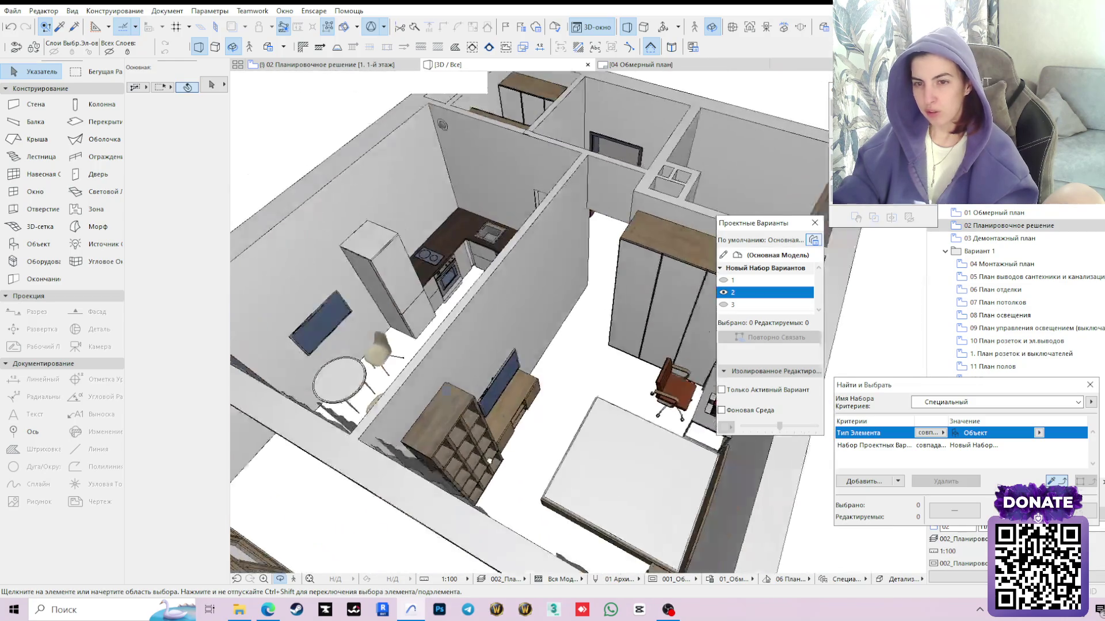
{"action": "scroll", "coordinate": [620, 426], "scroll_direction": "up", "scroll_amount": 2}
{"action": "scroll", "coordinate": [613, 411], "scroll_direction": "up", "scroll_amount": 2}
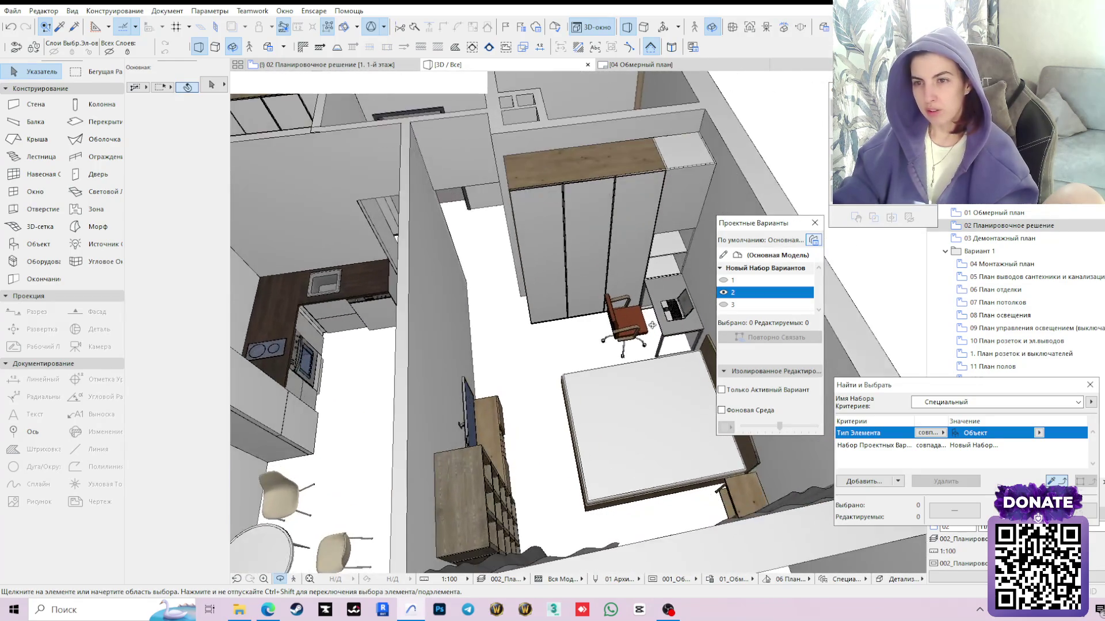
{"action": "scroll", "coordinate": [604, 393], "scroll_direction": "up", "scroll_amount": 1}
{"action": "scroll", "coordinate": [592, 371], "scroll_direction": "up", "scroll_amount": 2}
{"action": "scroll", "coordinate": [592, 372], "scroll_direction": "down", "scroll_amount": 5}
{"action": "scroll", "coordinate": [570, 311], "scroll_direction": "down", "scroll_amount": 2}
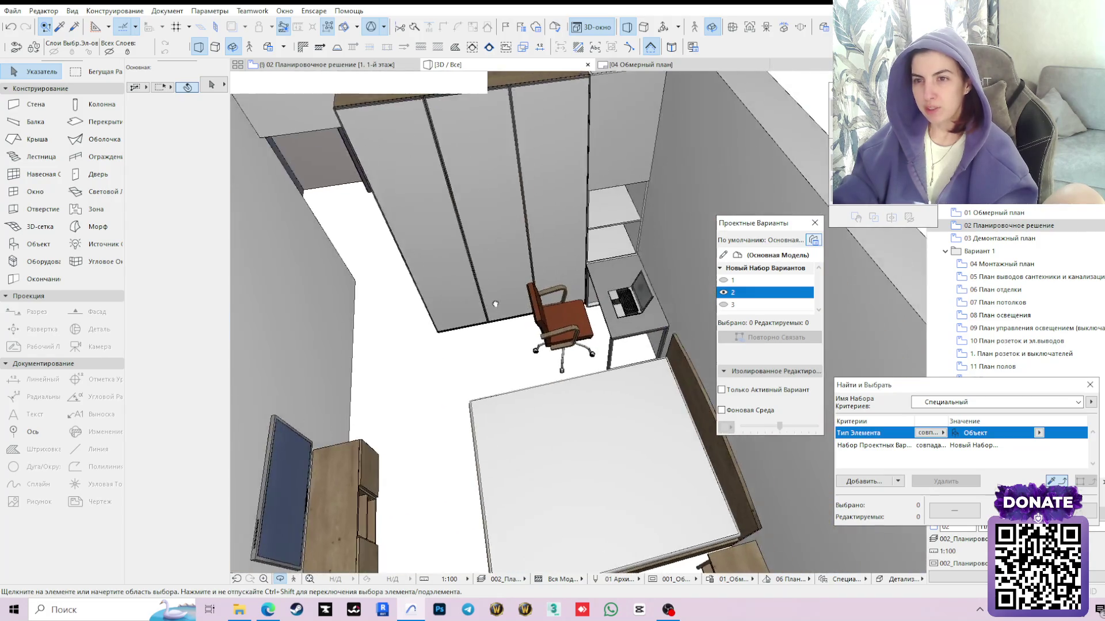
{"action": "scroll", "coordinate": [549, 257], "scroll_direction": "up", "scroll_amount": 2}
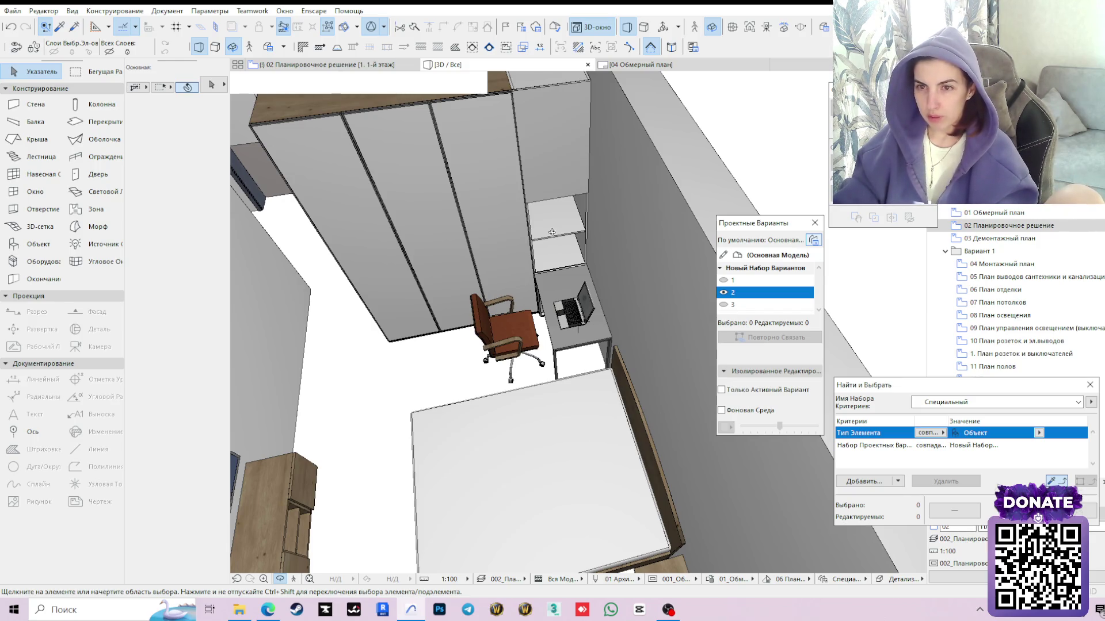
{"action": "mouse_move", "coordinate": [552, 233]}
{"action": "middle_mouse_down", "text": "shift"}
{"action": "mouse_move", "coordinate": [555, 266]}
{"action": "mouse_move", "coordinate": [574, 215]}
{"action": "middle_mouse_up", "text": "shift"}
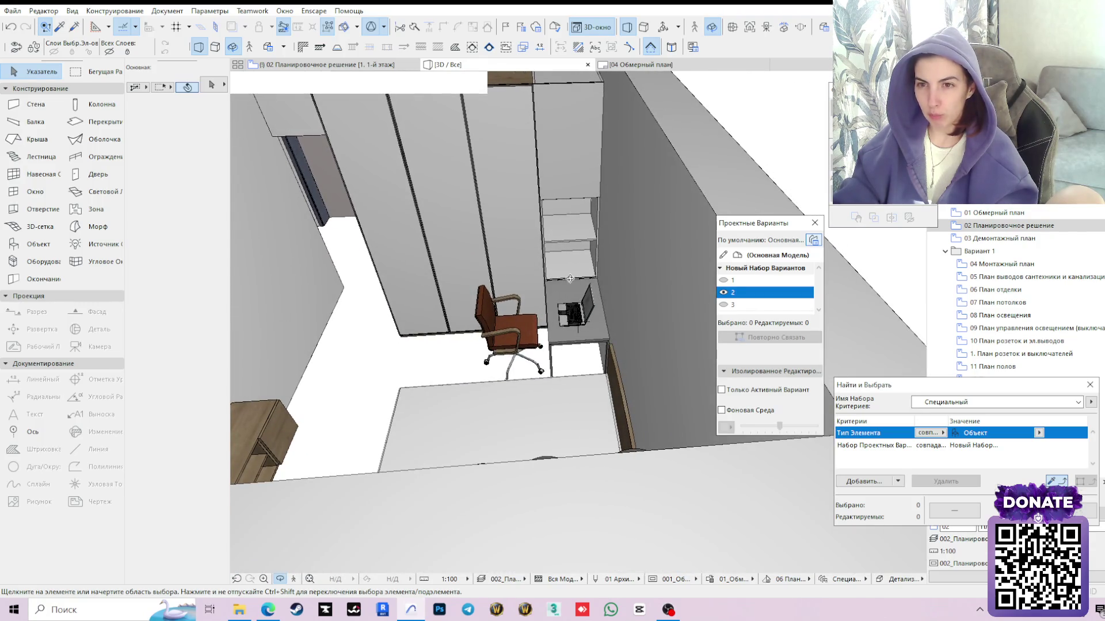
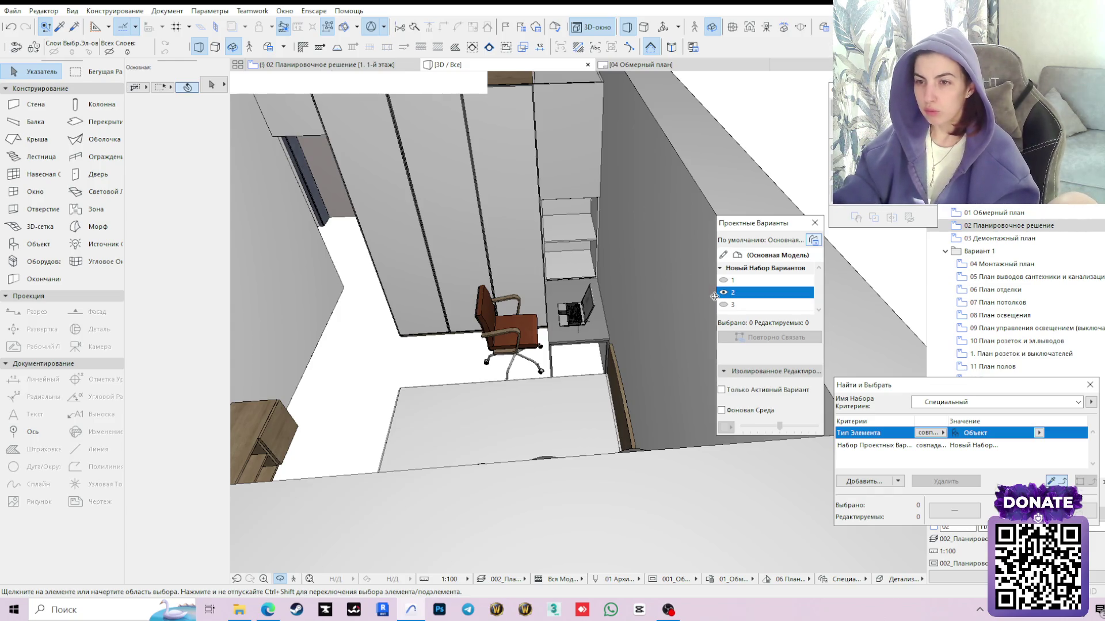
Make design option 1 visible, review it in 3D, and return to the 02 Планировочное решение plan
{"action": "left_click", "coordinate": [725, 278]}
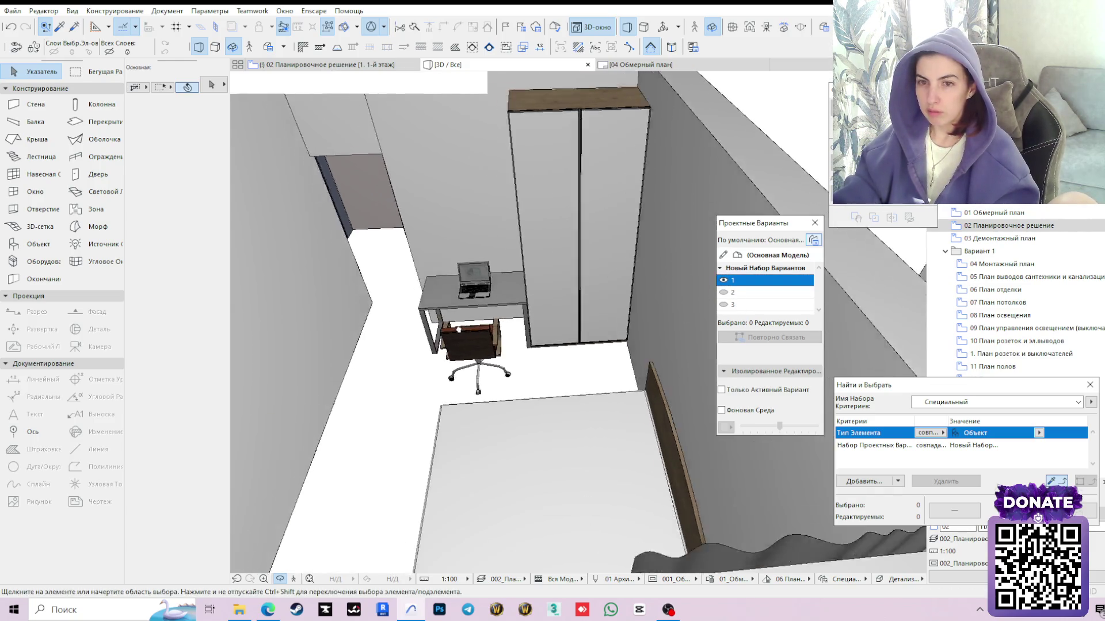
{"action": "middle_click_drag", "start_coordinate": [438, 325], "coordinate": [565, 356], "text": "shift"}
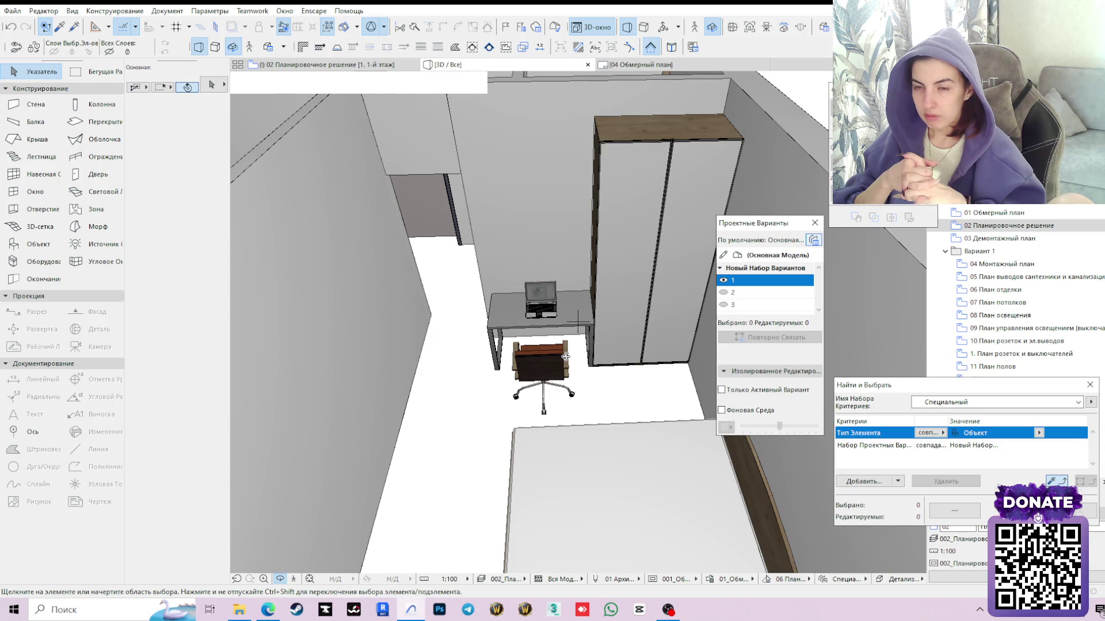
{"action": "scroll", "coordinate": [566, 356], "scroll_direction": "down", "scroll_amount": 2}
{"action": "scroll", "coordinate": [565, 356], "scroll_direction": "down", "scroll_amount": 5}
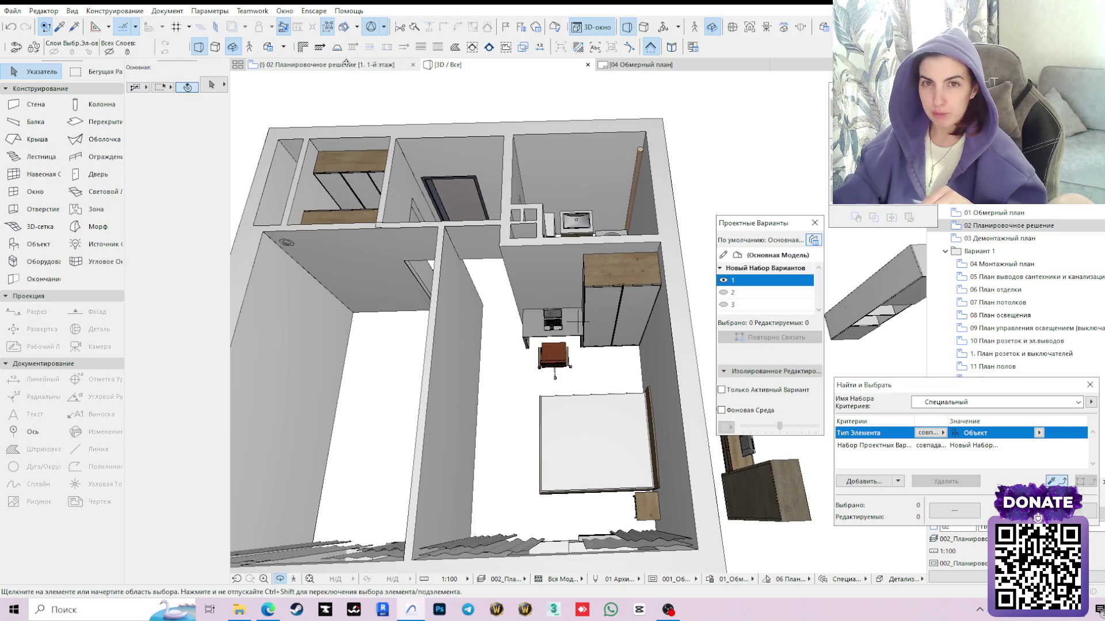
{"action": "left_click", "coordinate": [329, 67]}
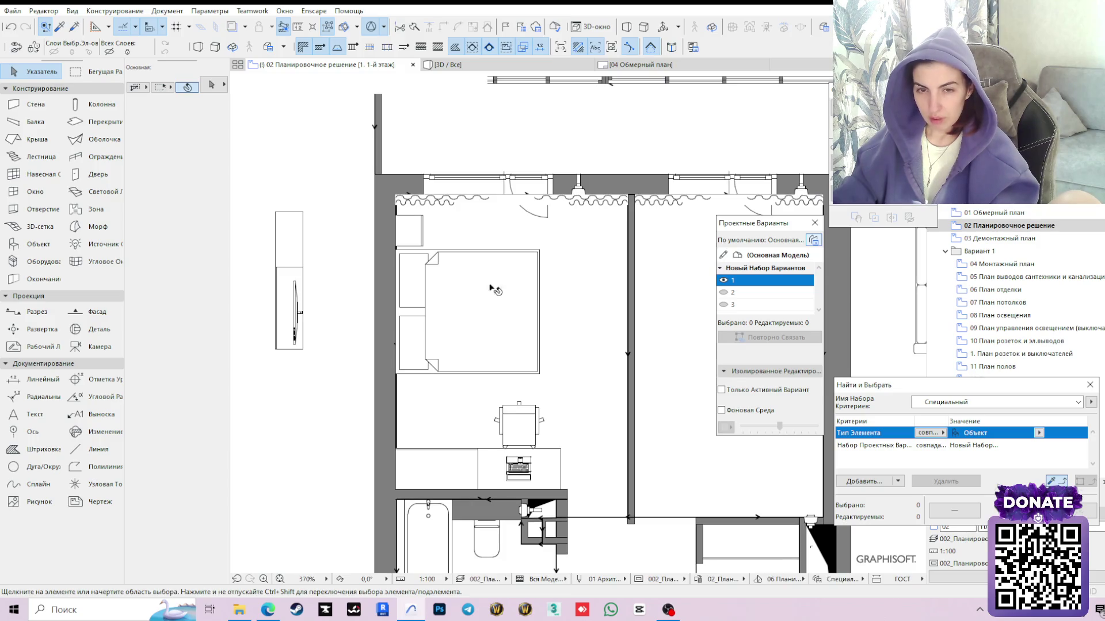
Move the TV cabinet pieces by x25 against the bedroom's right wall opposite the bed
{"action": "middle_click_drag", "start_coordinate": [490, 287], "coordinate": [630, 253]}
{"action": "left_click", "coordinate": [442, 216]}
{"action": "left_click", "coordinate": [437, 280], "text": "shift"}
{"action": "left_click", "coordinate": [442, 311]}
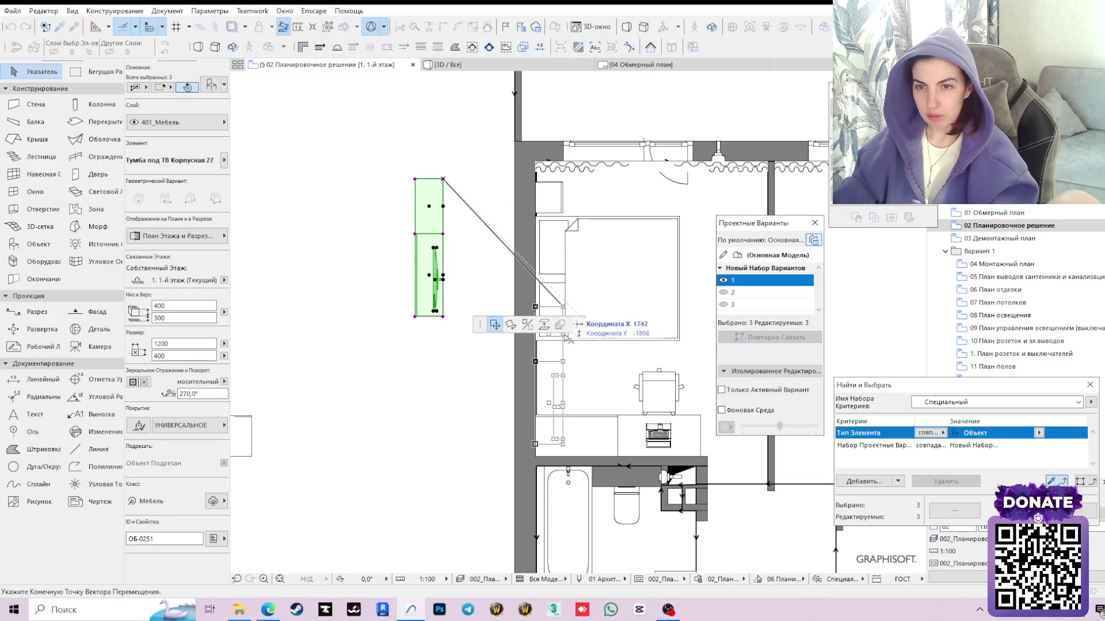
{"action": "scroll", "coordinate": [690, 179], "scroll_direction": "up", "scroll_amount": 3}
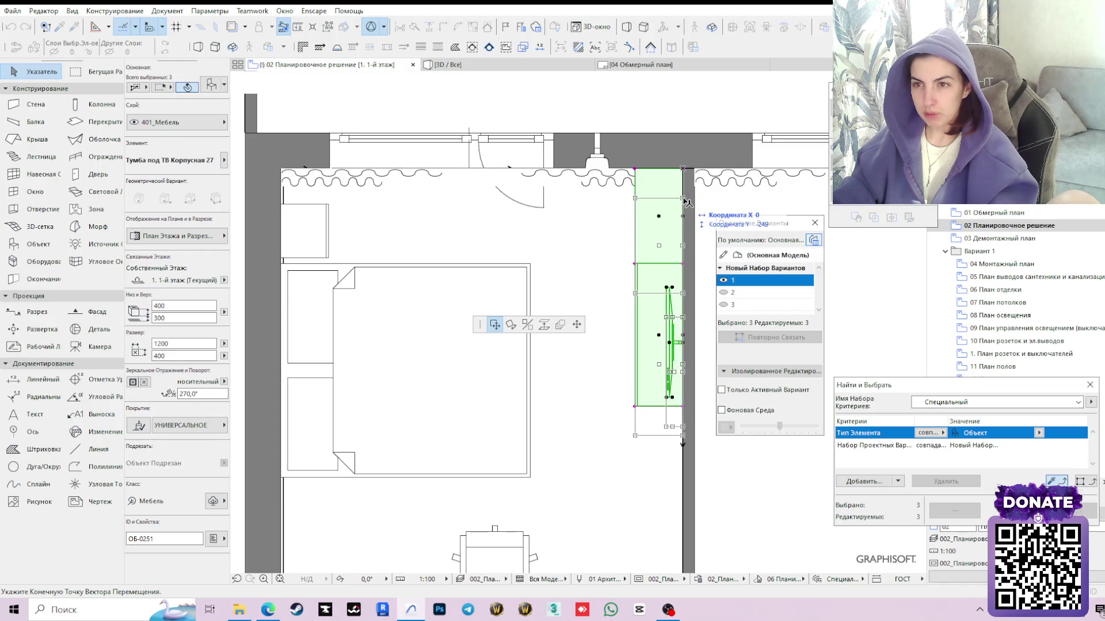
{"action": "type", "text": "x250"}
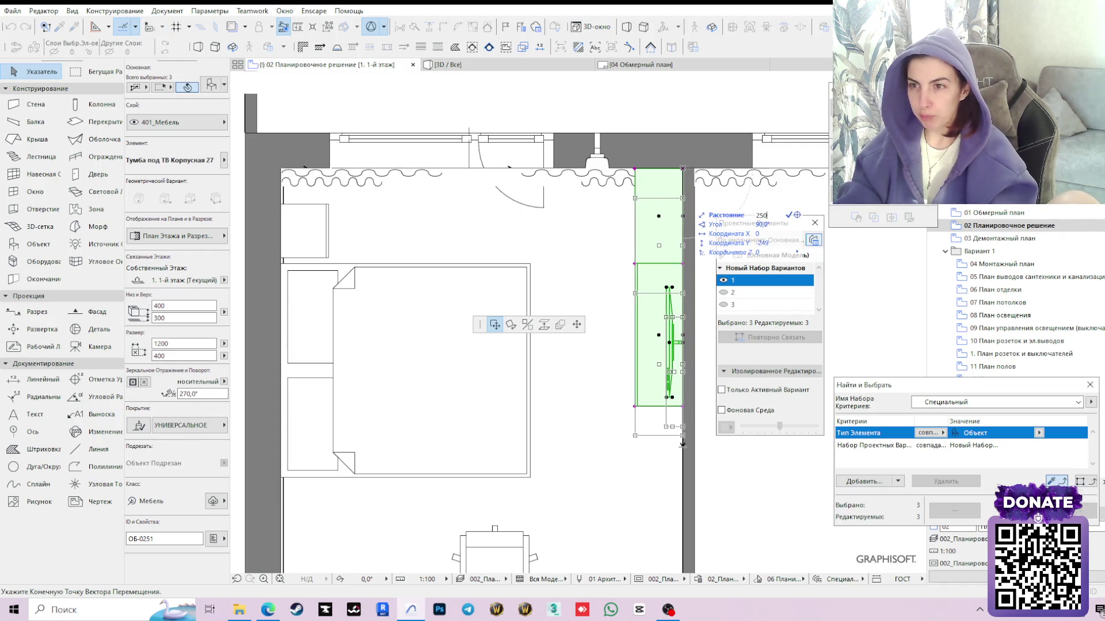
{"action": "key", "text": "Return"}
{"action": "scroll", "coordinate": [601, 310], "scroll_direction": "down", "scroll_amount": 2}
{"action": "scroll", "coordinate": [601, 309], "scroll_direction": "down", "scroll_amount": 2}
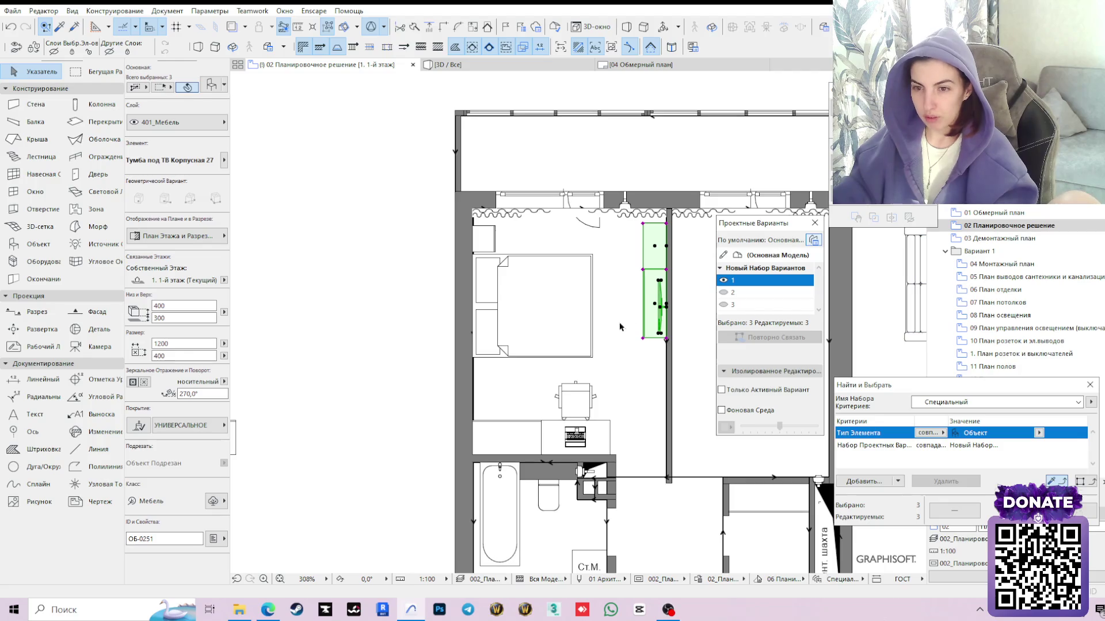
{"action": "left_click", "coordinate": [407, 313]}
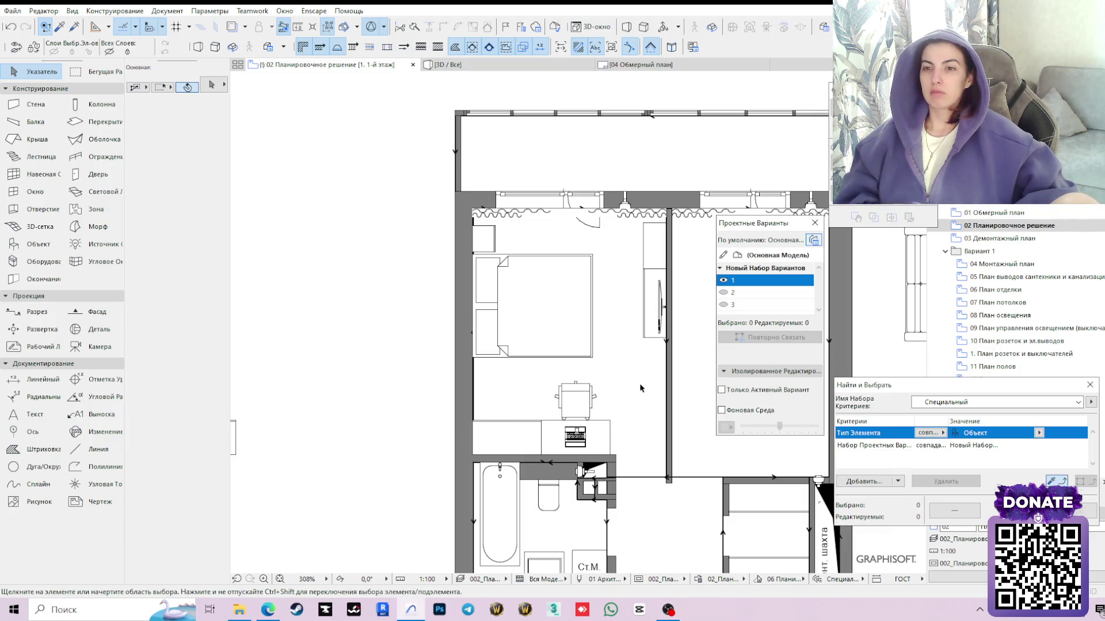
Check the laptop, toggle design options 2 and 1, and pick up the bedside table's settings for placement
{"action": "left_click", "coordinate": [574, 436]}
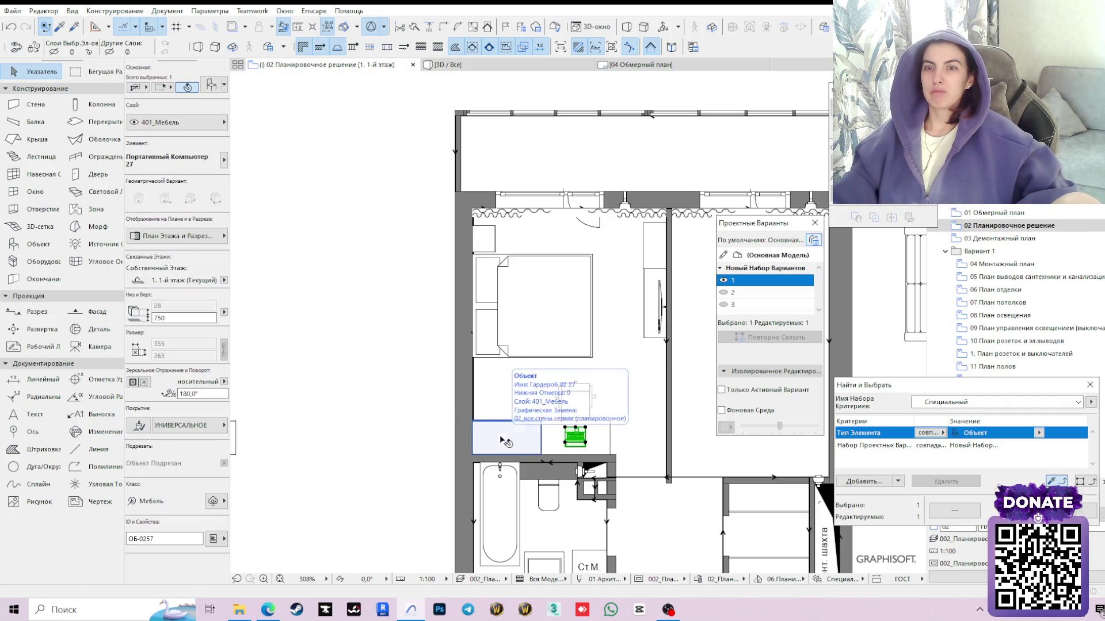
{"action": "left_click", "coordinate": [386, 357]}
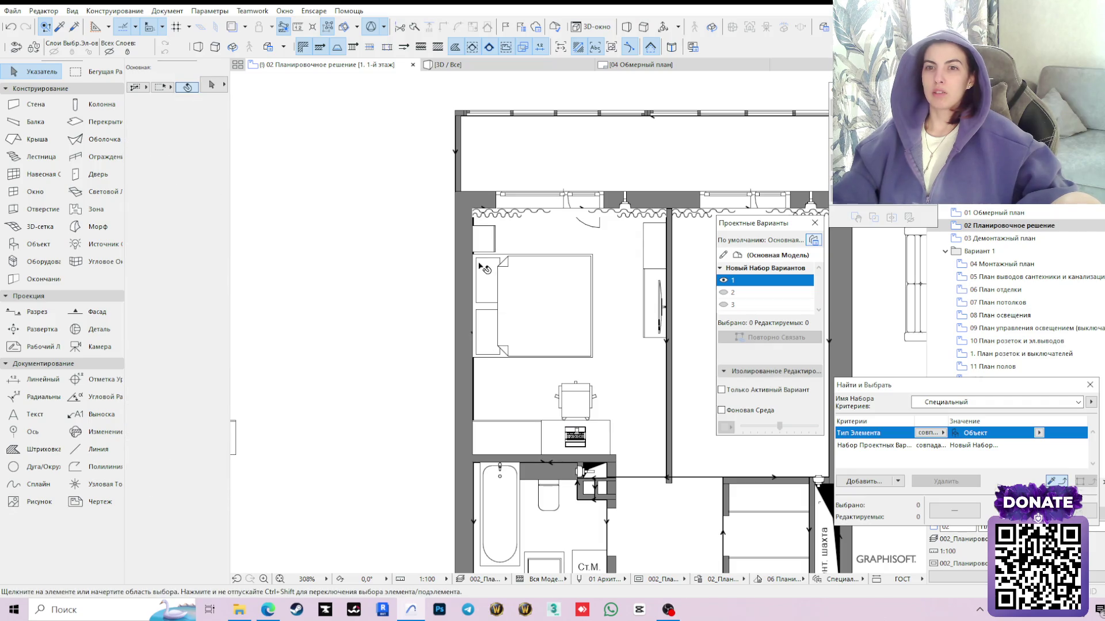
{"action": "left_click", "coordinate": [724, 293]}
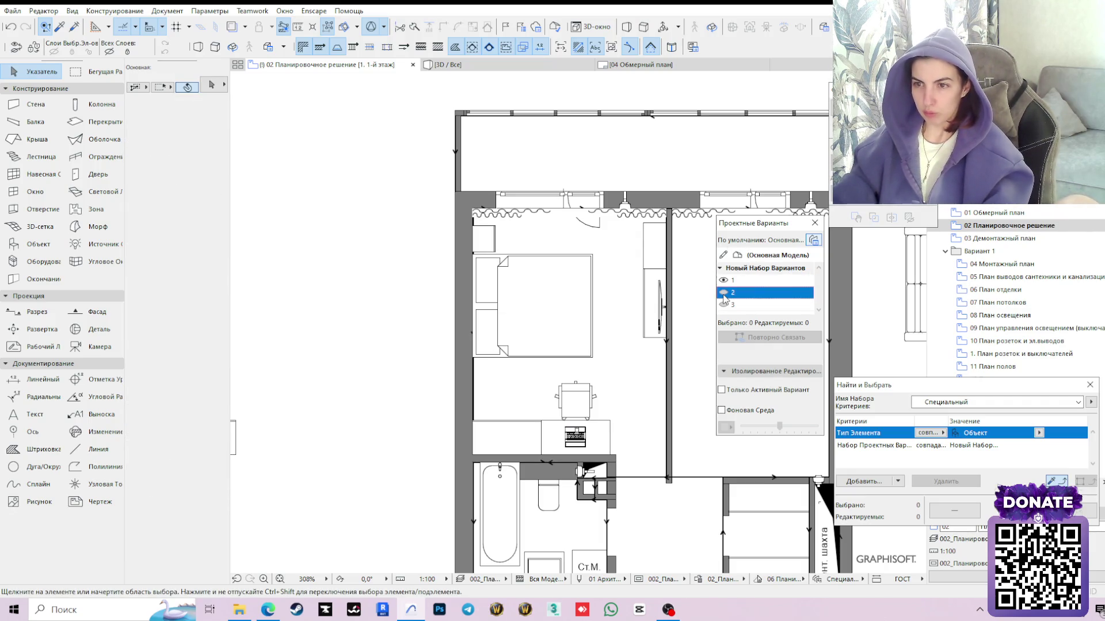
{"action": "left_click", "coordinate": [724, 281]}
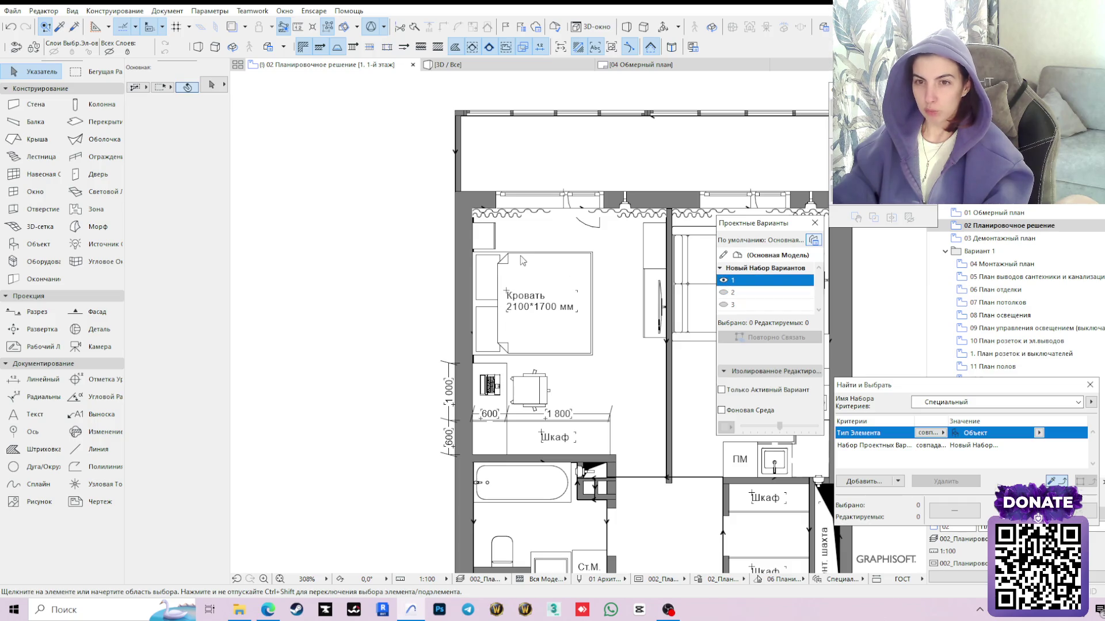
{"action": "left_click", "coordinate": [492, 235], "text": "alt"}
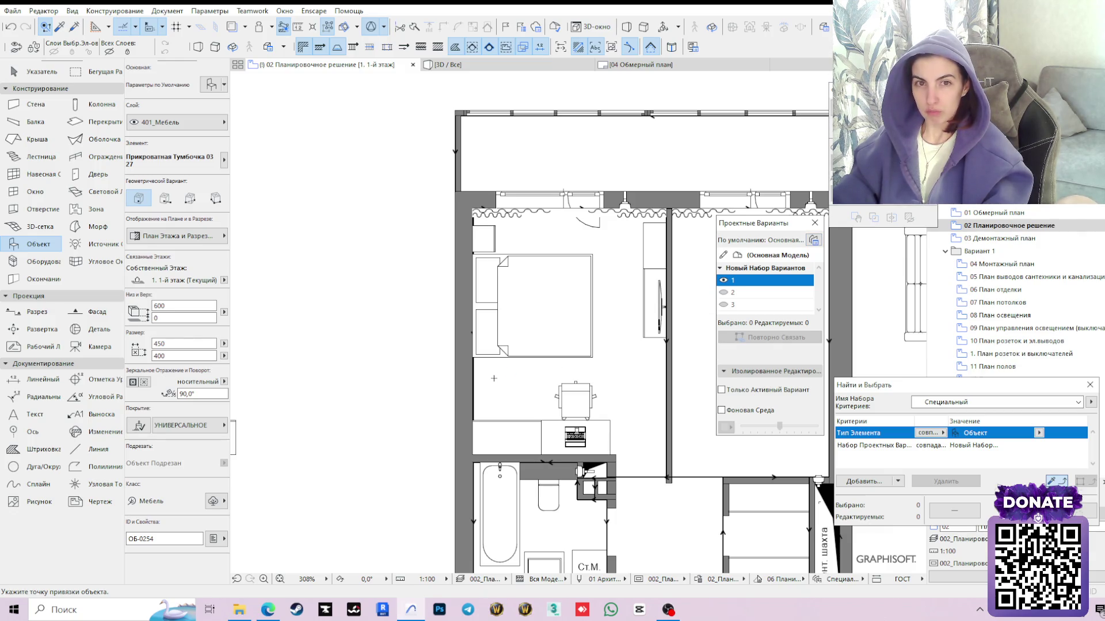
{"action": "key", "text": "Escape"}
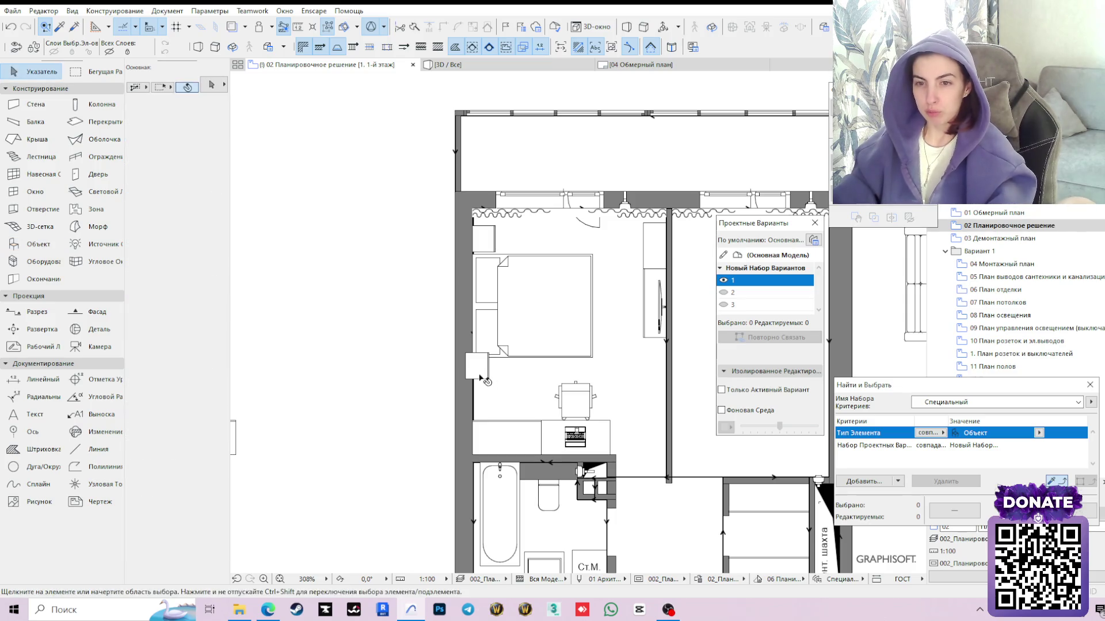
{"action": "left_click", "coordinate": [467, 350]}
{"action": "scroll", "coordinate": [467, 349], "scroll_direction": "up", "scroll_amount": 2}
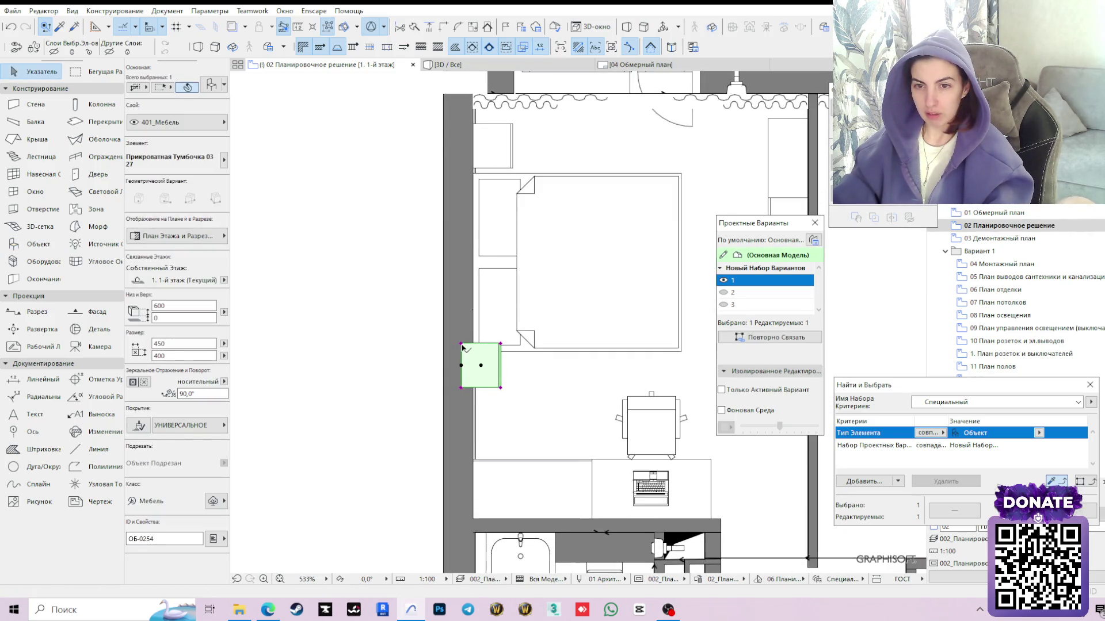
{"action": "left_click", "coordinate": [462, 346]}
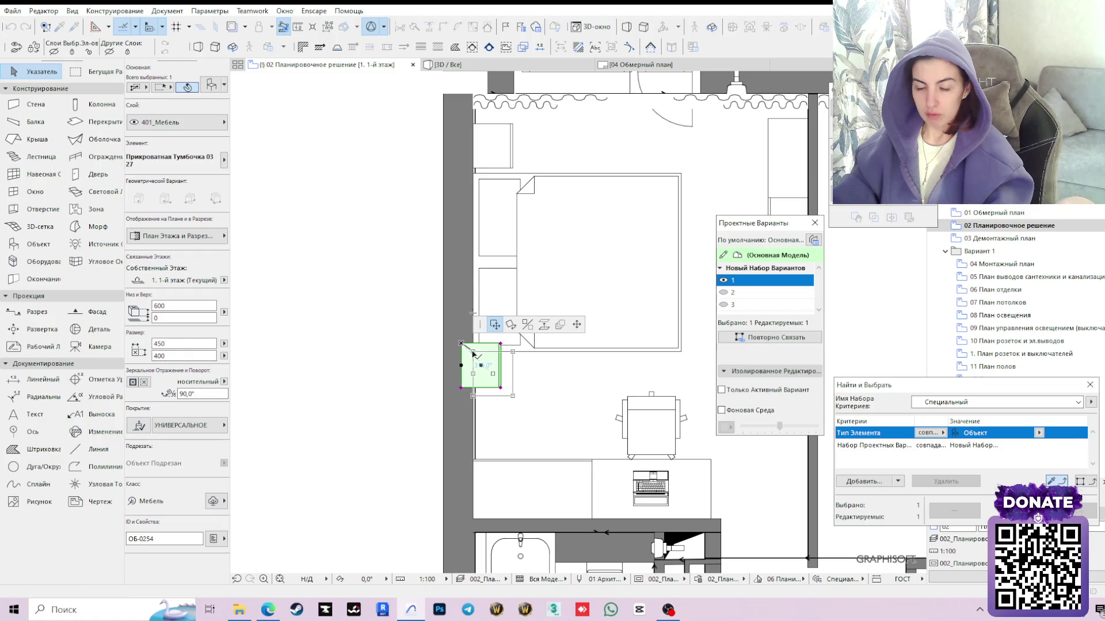
{"action": "left_click", "coordinate": [472, 353]}
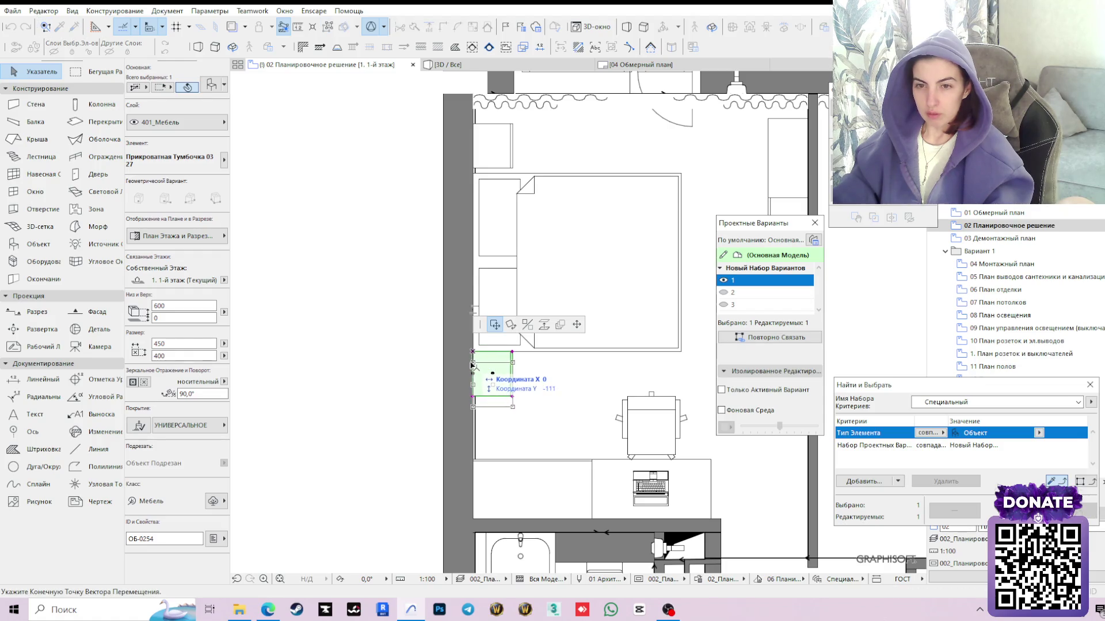
{"action": "left_click", "coordinate": [472, 366]}
{"action": "key", "text": "m"}
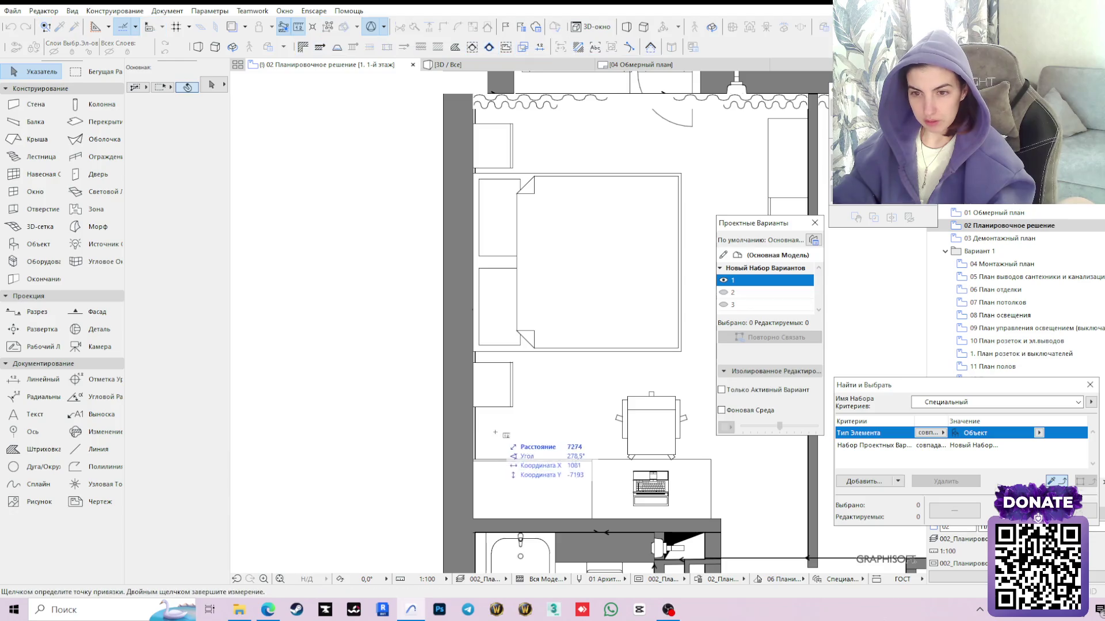
{"action": "left_click", "coordinate": [473, 459]}
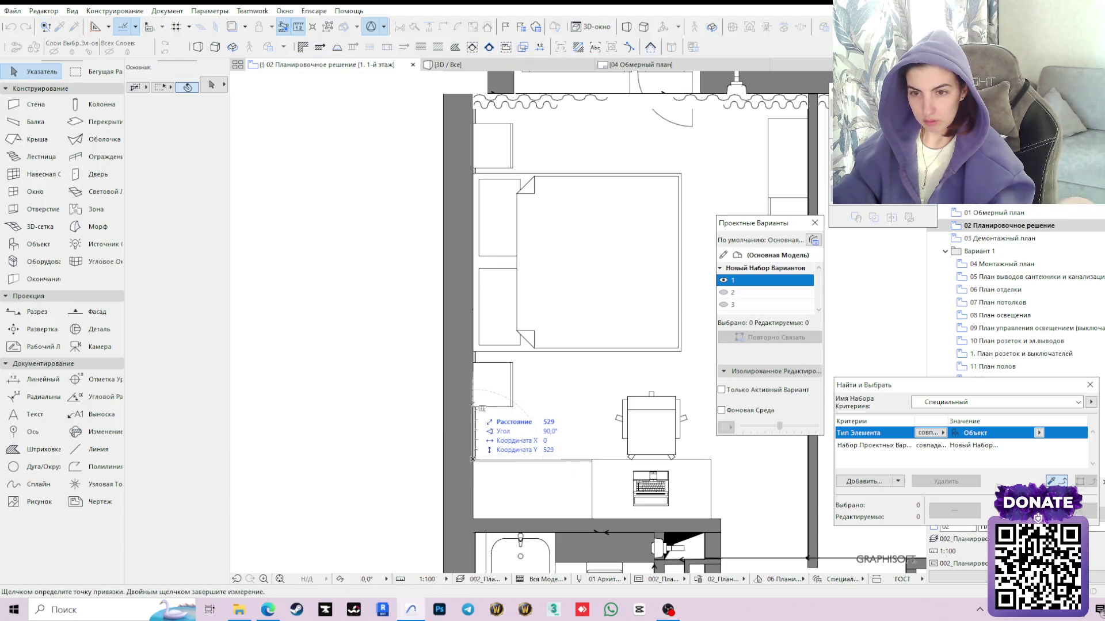
{"action": "key", "text": "Escape"}
{"action": "left_click", "coordinate": [489, 390]}
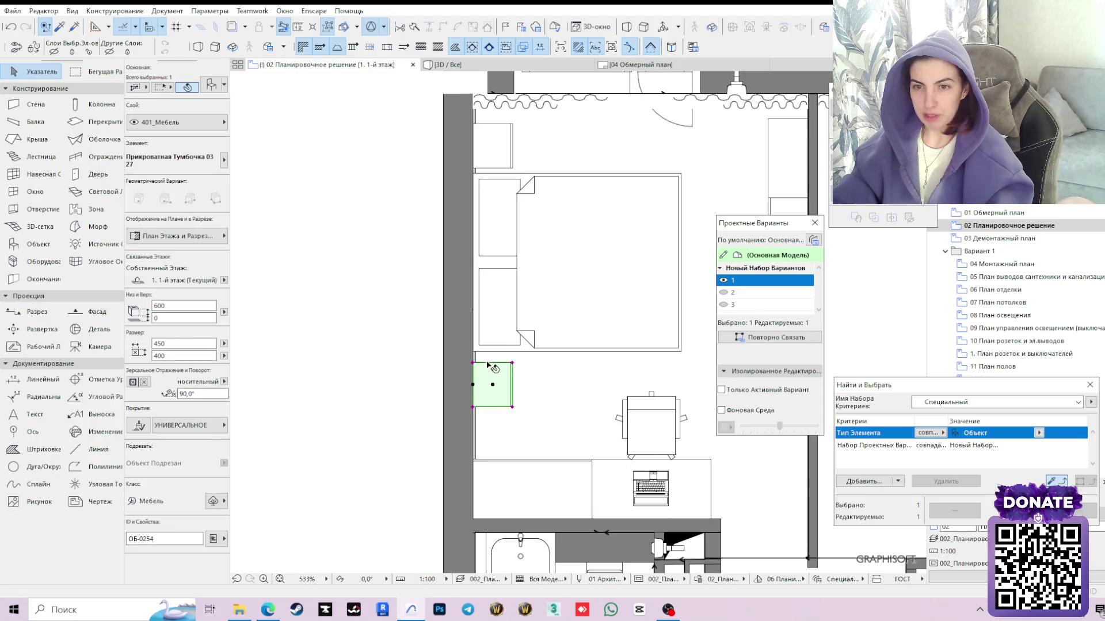
{"action": "scroll", "coordinate": [489, 390], "scroll_direction": "up", "scroll_amount": 3}
{"action": "left_click", "coordinate": [464, 366]}
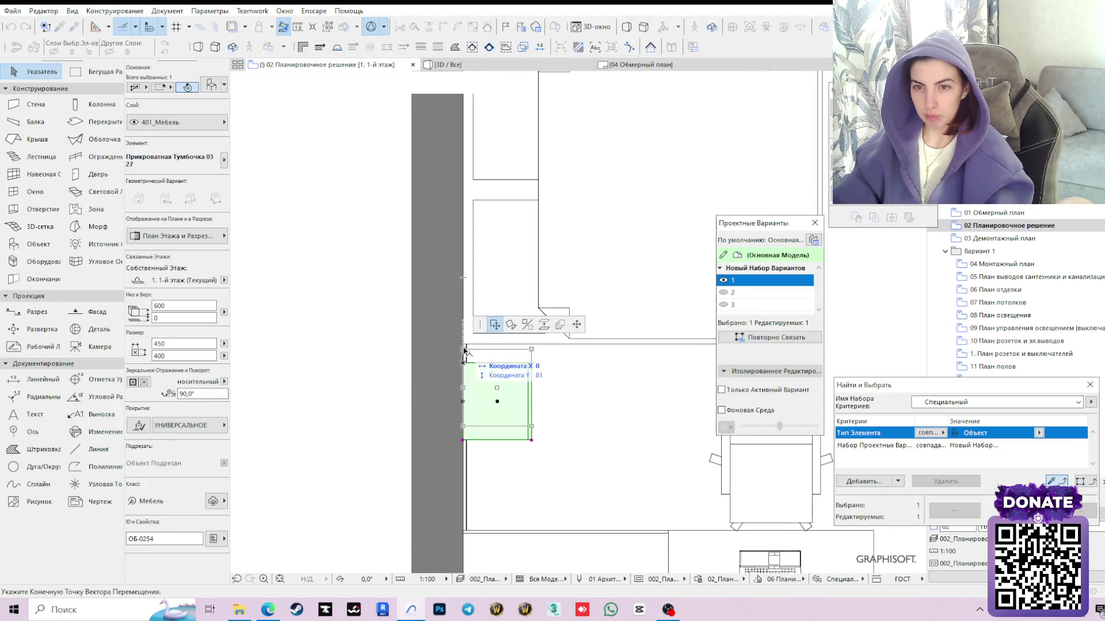
{"action": "left_click", "coordinate": [465, 345]}
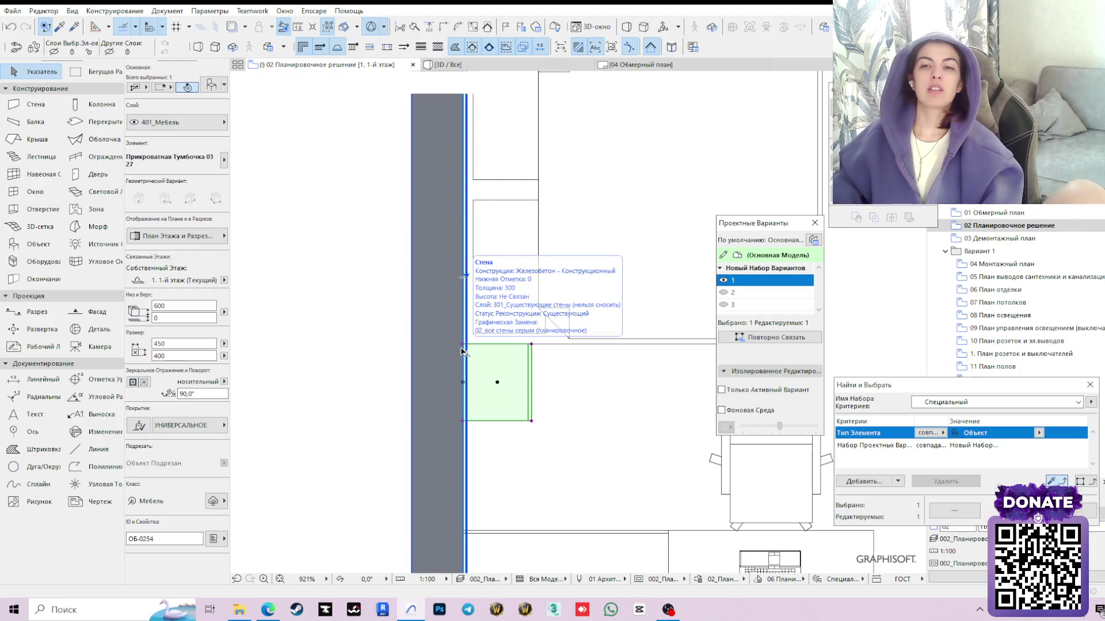
{"action": "scroll", "coordinate": [545, 431], "scroll_direction": "down", "scroll_amount": 3}
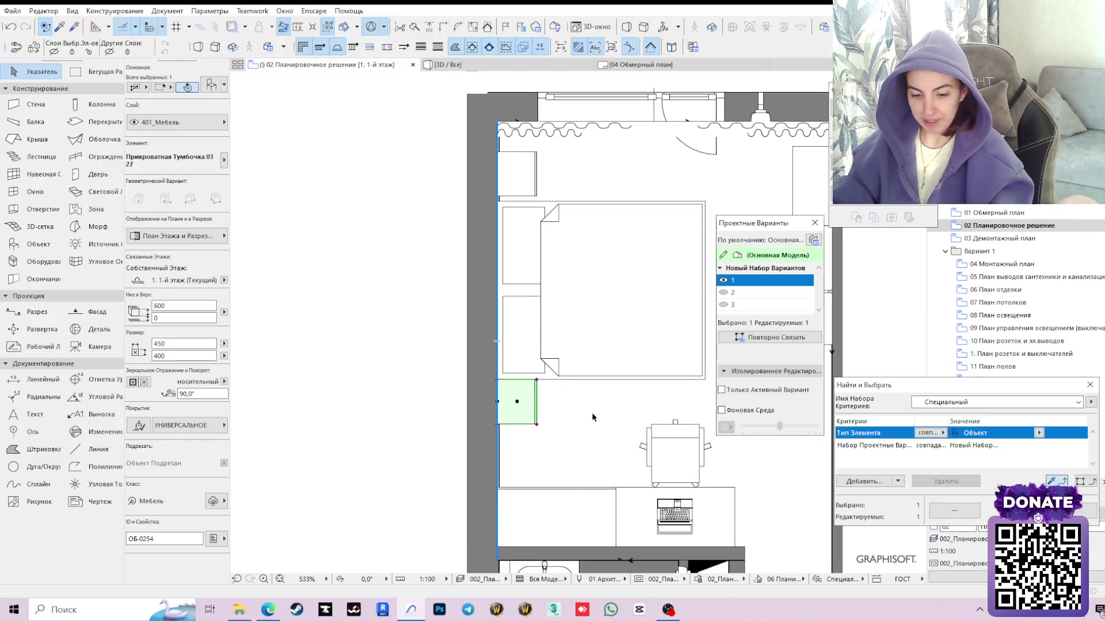
{"action": "key", "text": "m"}
{"action": "scroll", "coordinate": [510, 492], "scroll_direction": "up", "scroll_amount": 2}
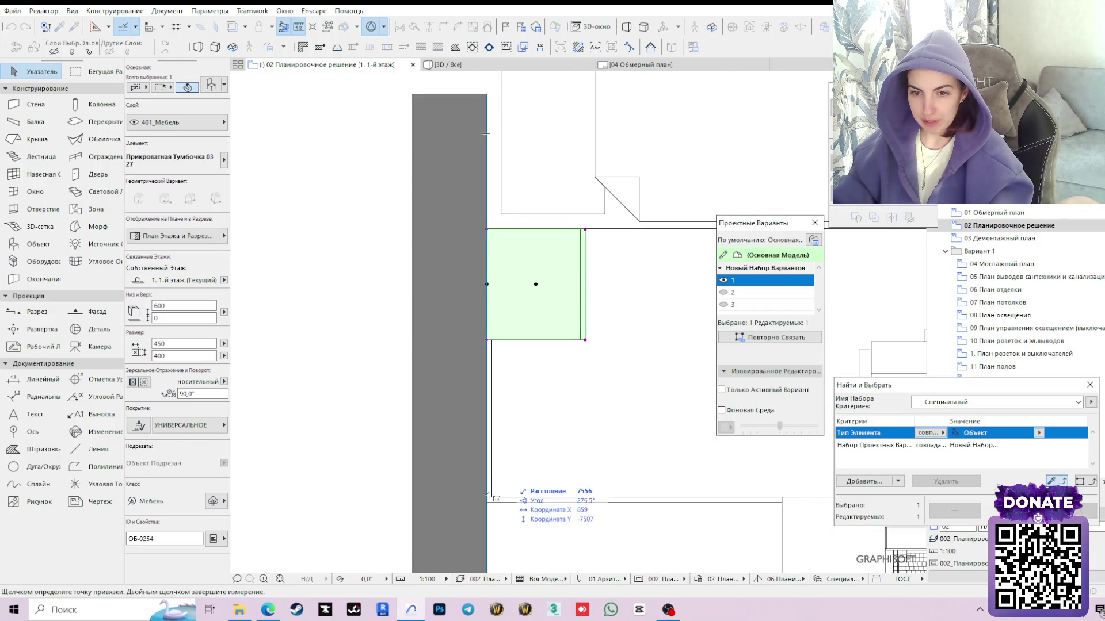
{"action": "middle_click_drag", "start_coordinate": [550, 464], "coordinate": [580, 365]}
{"action": "scroll", "coordinate": [556, 501], "scroll_direction": "up", "scroll_amount": 3}
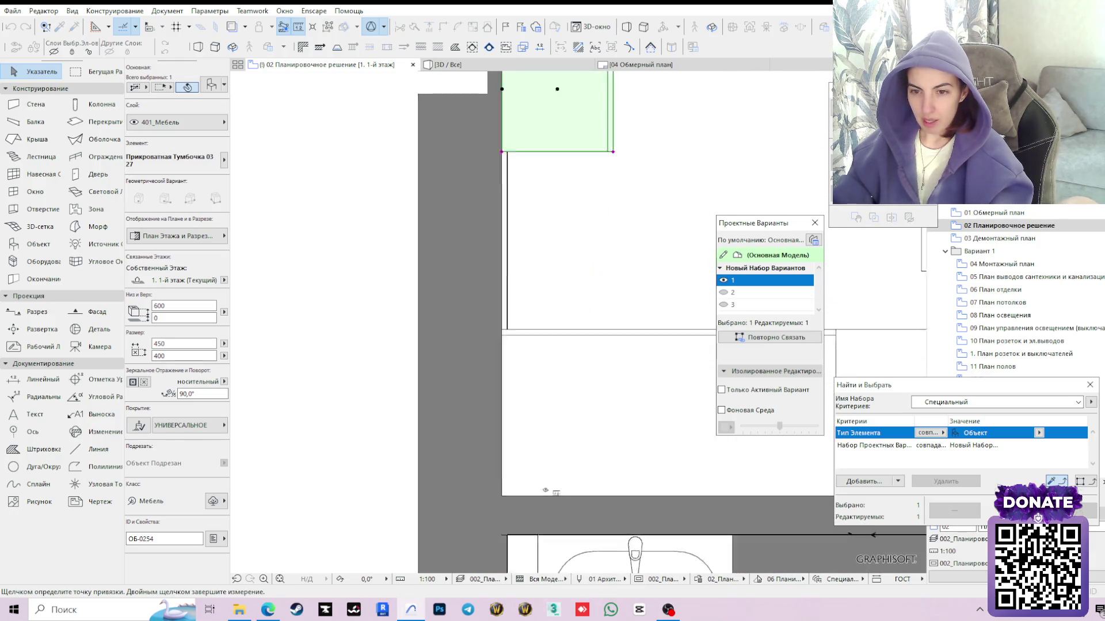
{"action": "left_click", "coordinate": [488, 499]}
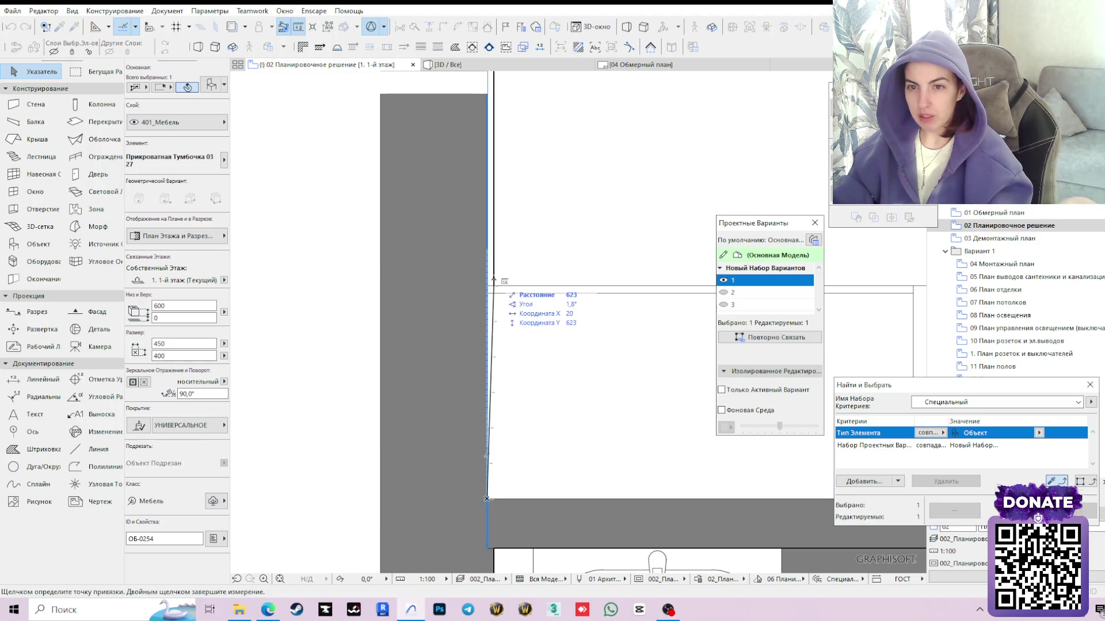
{"action": "left_click", "coordinate": [488, 289]}
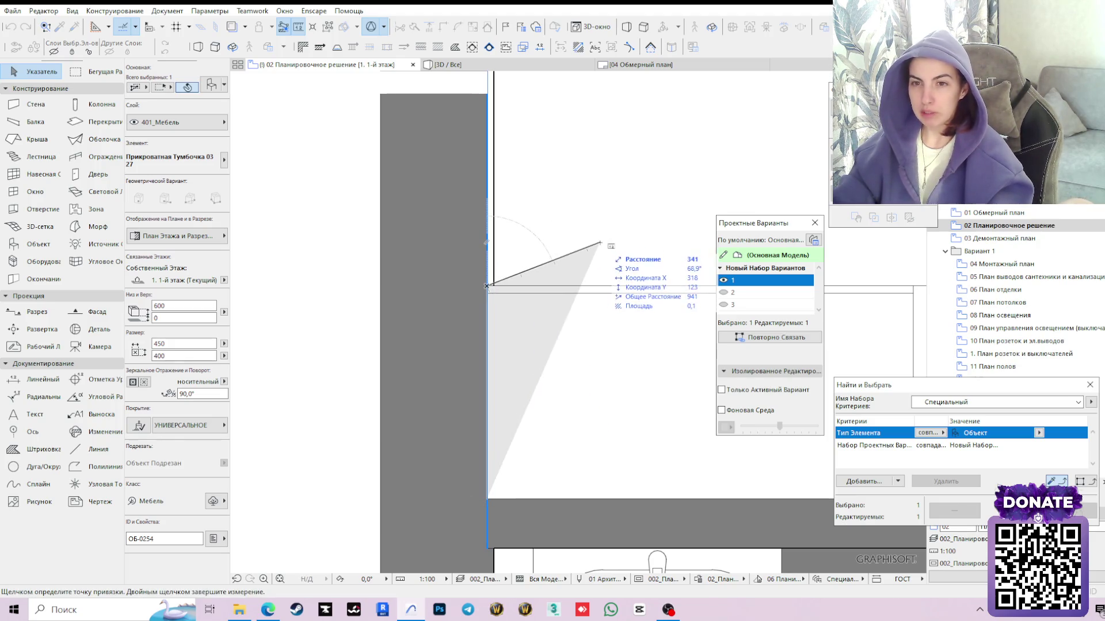
{"action": "middle_click_drag", "start_coordinate": [604, 237], "coordinate": [596, 397]}
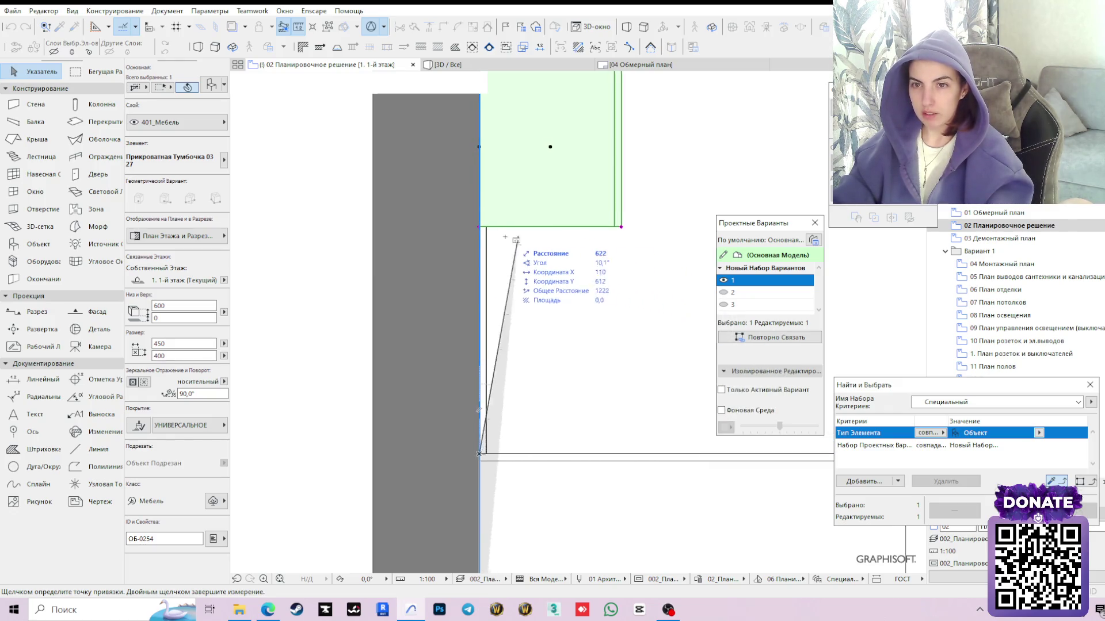
{"action": "scroll", "coordinate": [486, 231], "scroll_direction": "down", "scroll_amount": 5}
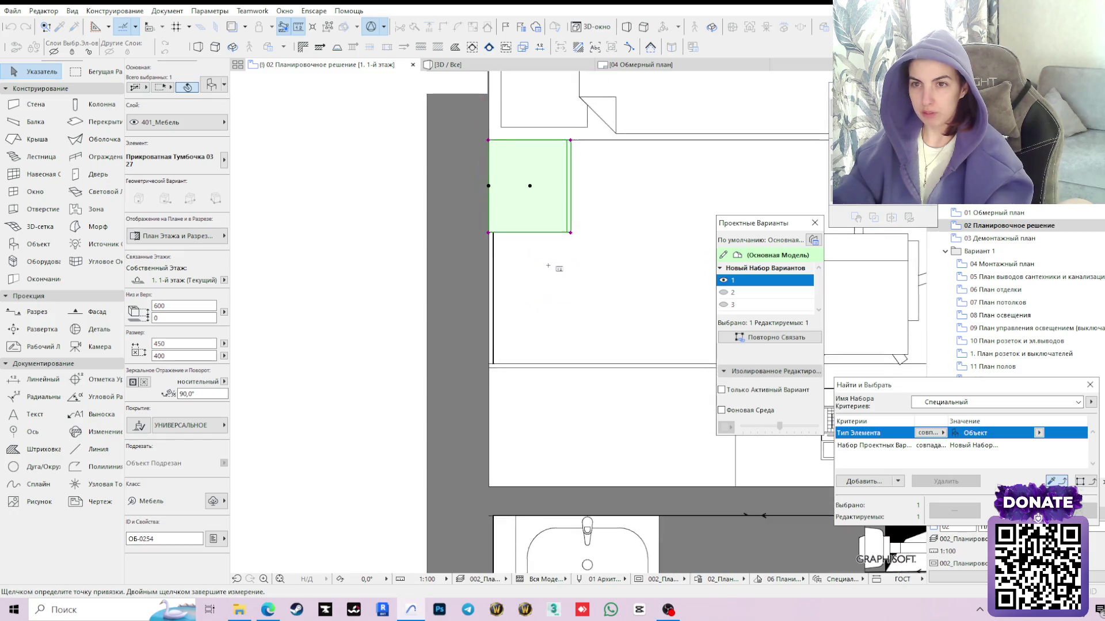
{"action": "middle_click_drag", "start_coordinate": [527, 259], "coordinate": [510, 415]}
{"action": "key", "text": "Escape"}
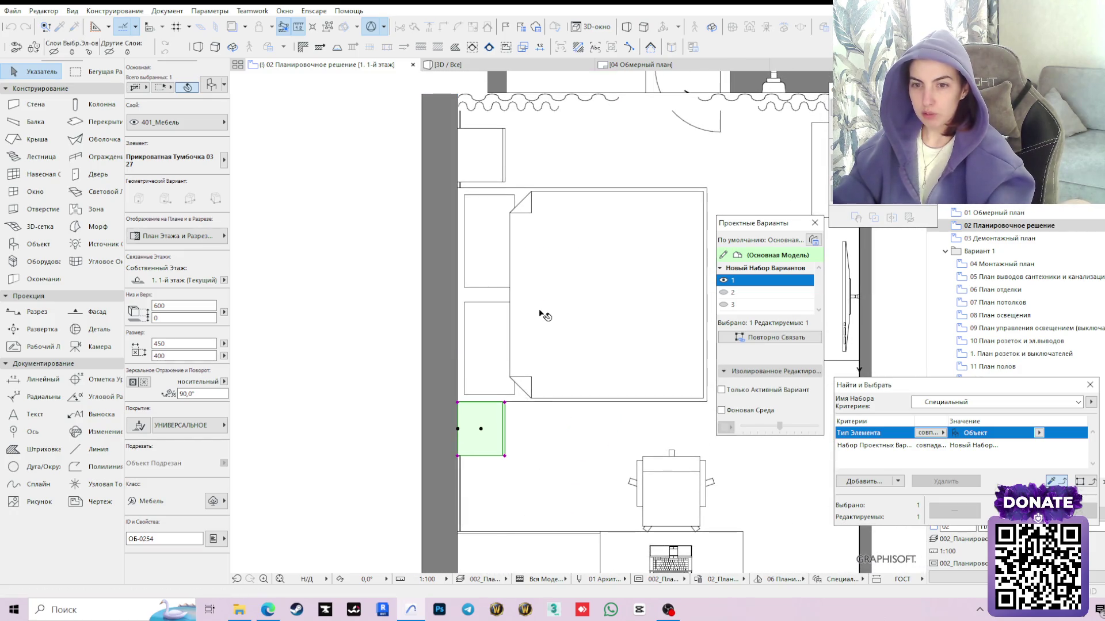
{"action": "left_click", "coordinate": [540, 557]}
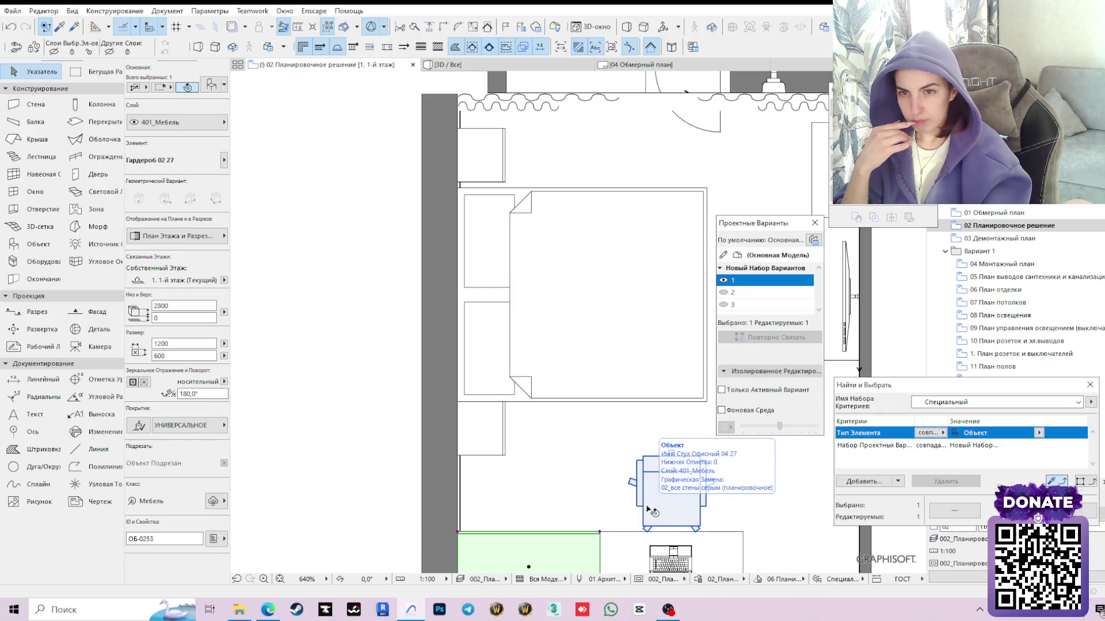
Undo the accidental wardrobe move and verify the wardrobe is back in place
{"action": "left_click", "coordinate": [390, 445]}
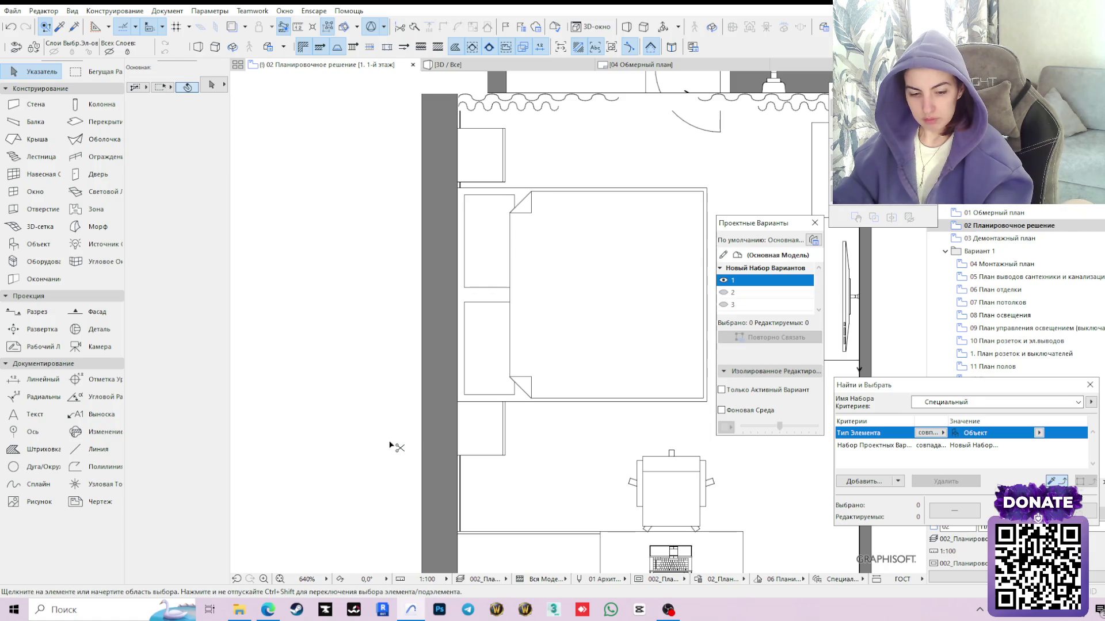
{"action": "key", "text": "ctrl+z"}
{"action": "key", "text": "ctrl+z"}
{"action": "key", "text": "Escape"}
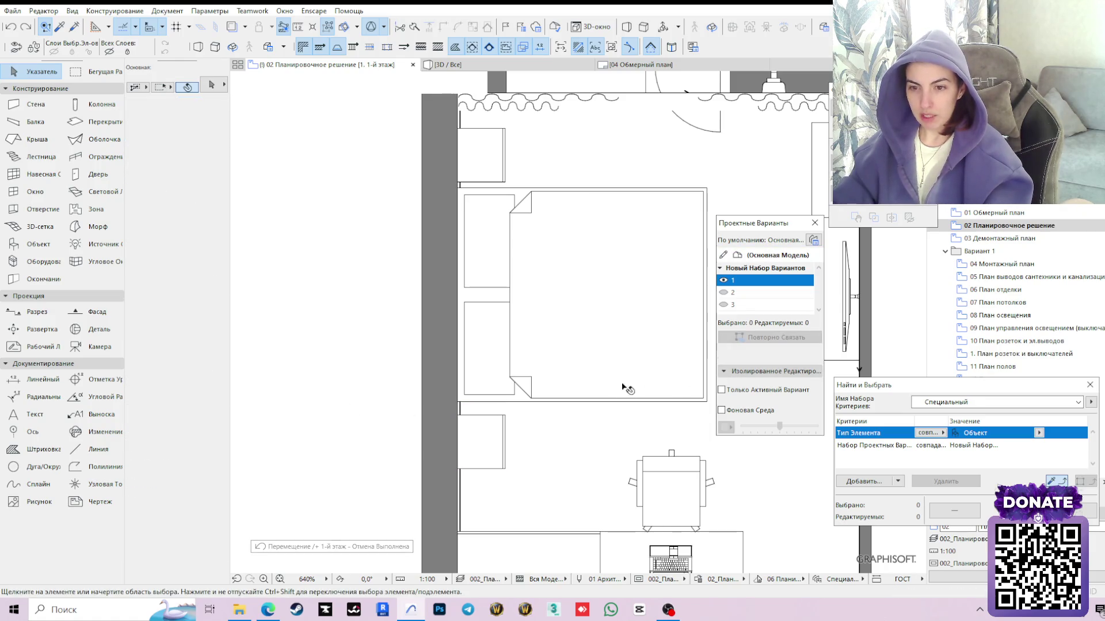
{"action": "left_click", "coordinate": [547, 564]}
{"action": "scroll", "coordinate": [582, 363], "scroll_direction": "down", "scroll_amount": 2}
{"action": "scroll", "coordinate": [556, 311], "scroll_direction": "down", "scroll_amount": 2}
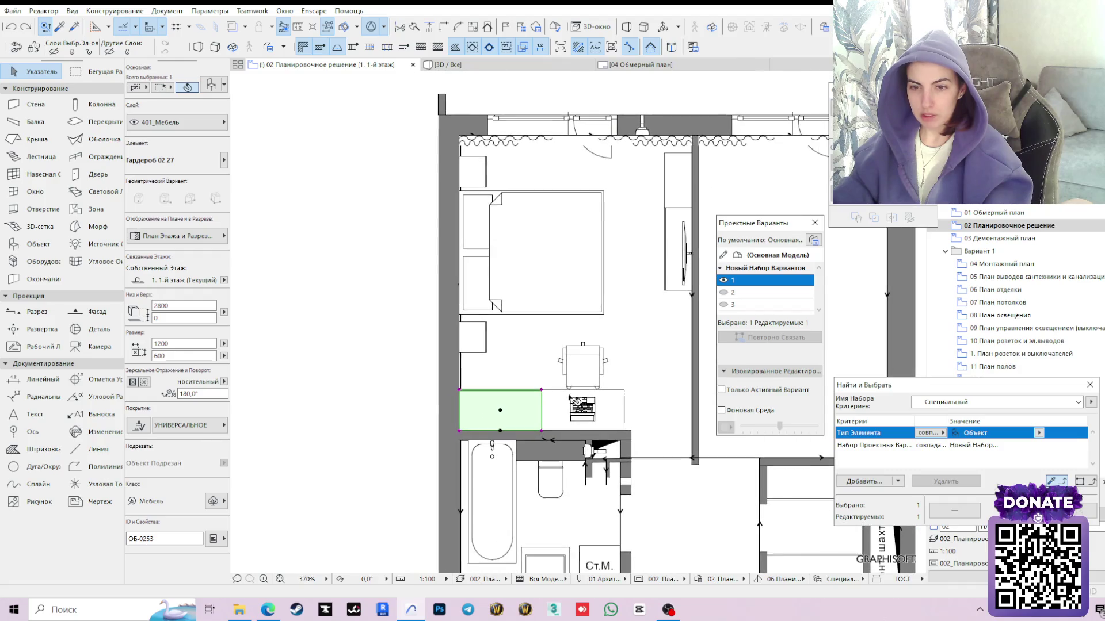
{"action": "left_click", "coordinate": [397, 410]}
{"action": "scroll", "coordinate": [667, 298], "scroll_direction": "down", "scroll_amount": 2}
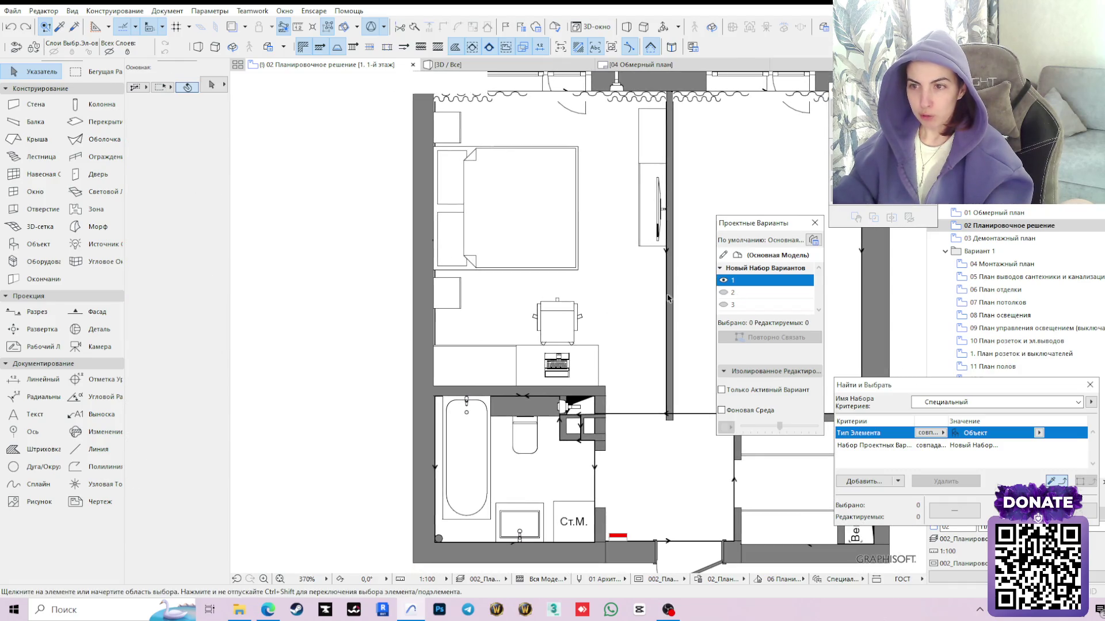
Pick up the Шкаф text settings from option 2 and place a Шкаф label on the option 1 wardrobe
{"action": "left_click", "coordinate": [730, 293]}
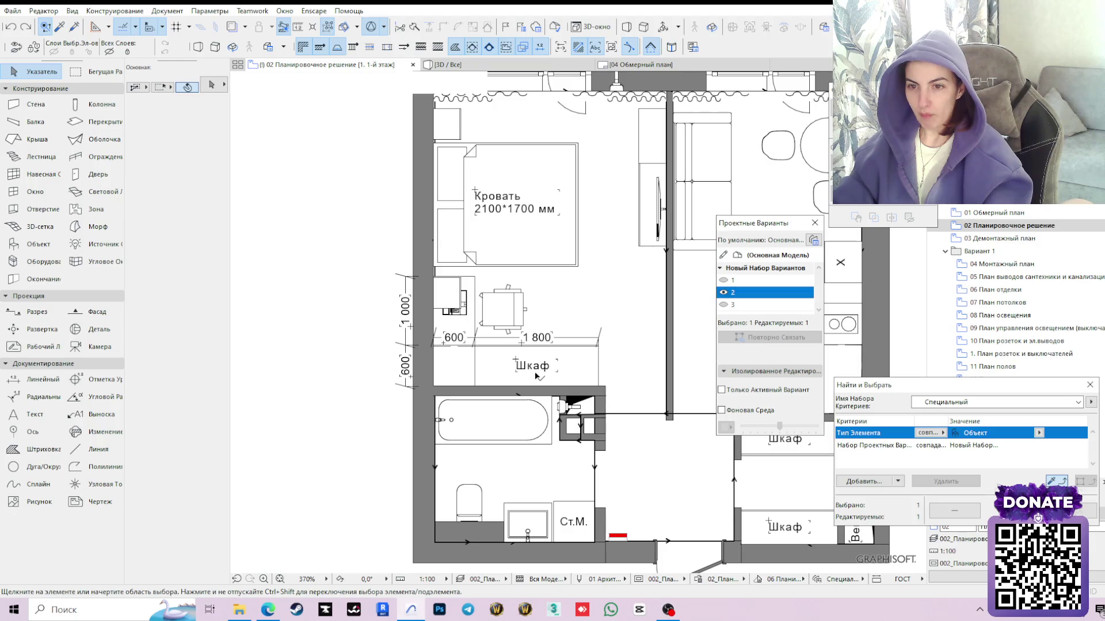
{"action": "left_click", "coordinate": [535, 377]}
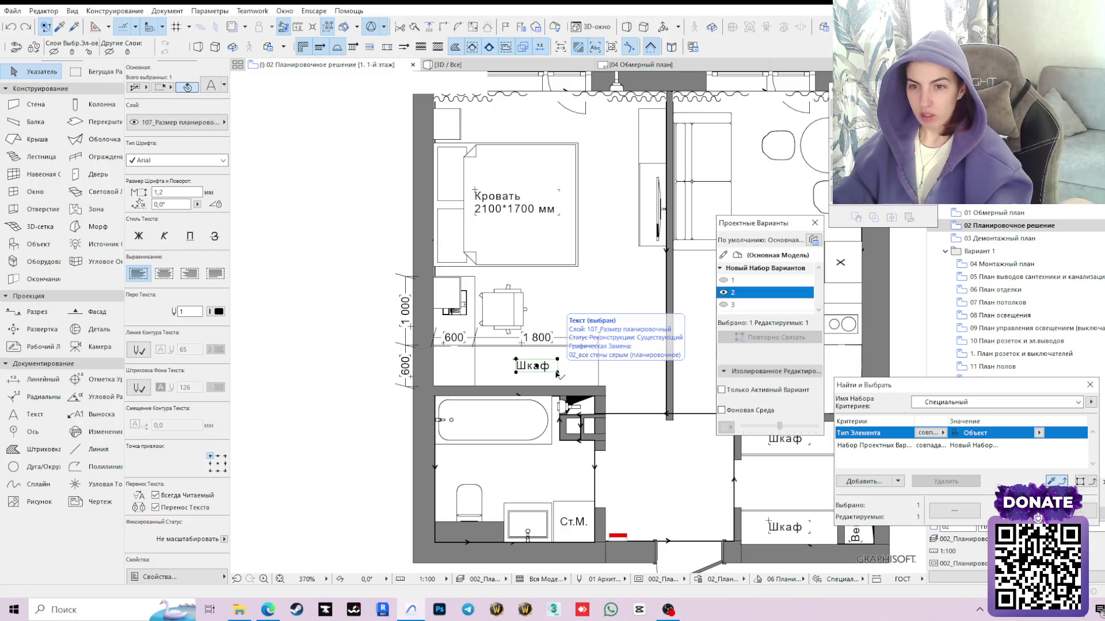
{"action": "key", "text": "Escape"}
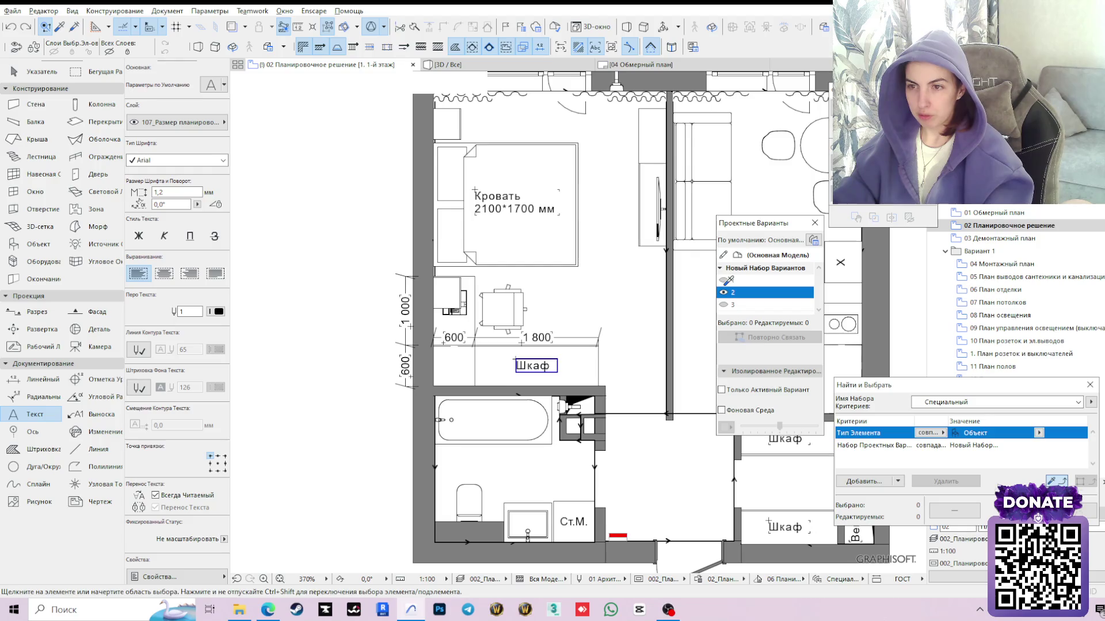
{"action": "left_click", "coordinate": [732, 281]}
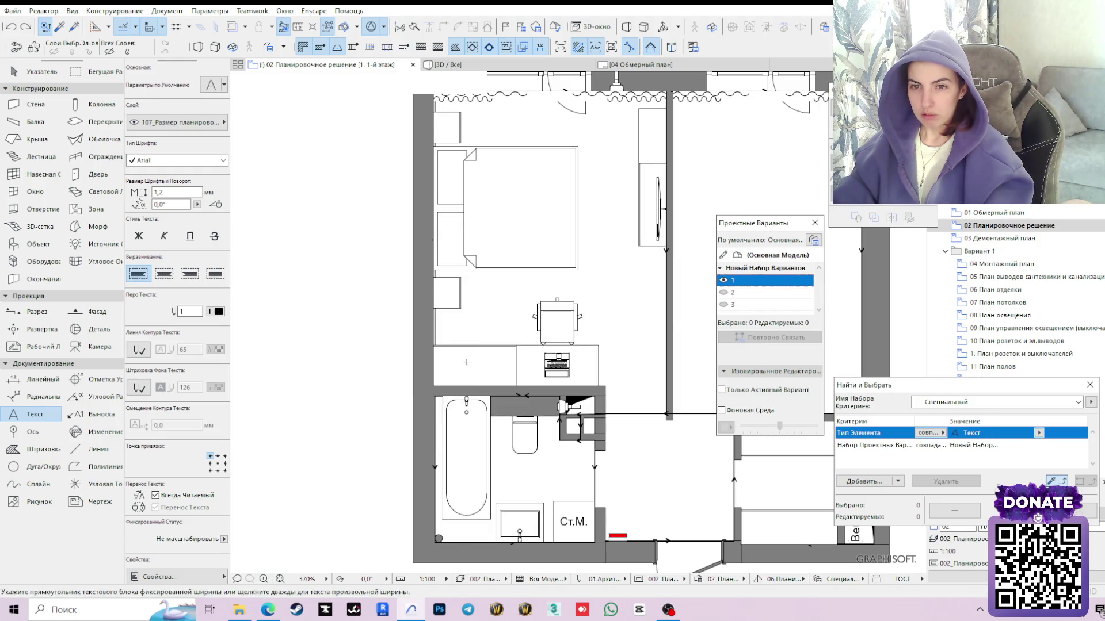
{"action": "double_click", "coordinate": [471, 362]}
{"action": "type", "text": "Шка"}
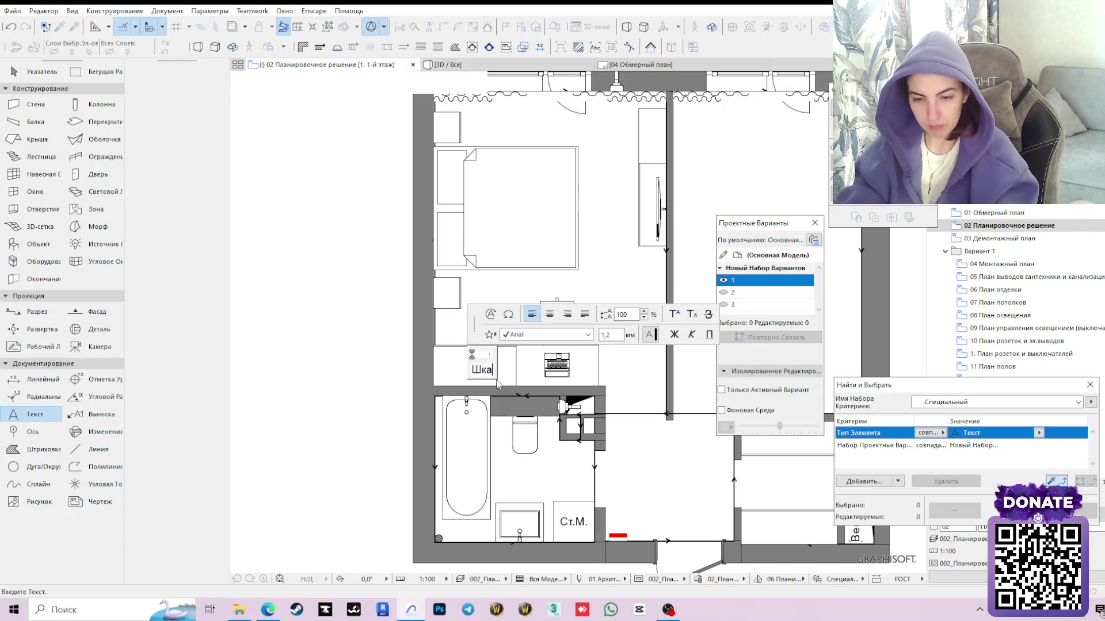
{"action": "type", "text": "ф"}
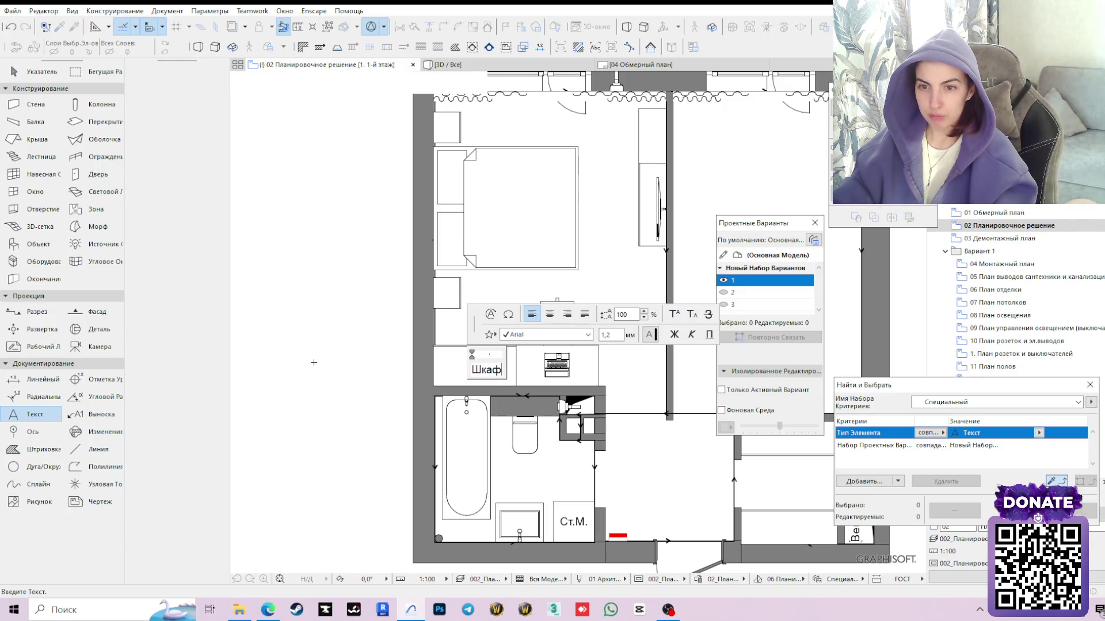
{"action": "left_click", "coordinate": [313, 363]}
{"action": "key", "text": "Escape"}
{"action": "left_click_drag", "start_coordinate": [498, 373], "coordinate": [486, 369]}
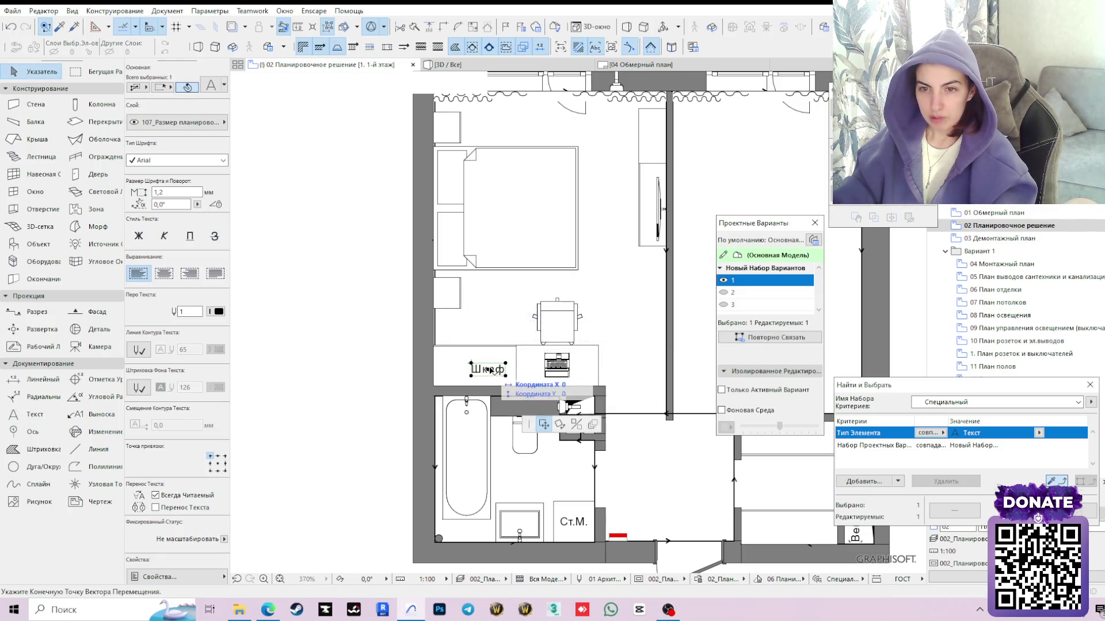
{"action": "left_click", "coordinate": [393, 421]}
{"action": "scroll", "coordinate": [393, 421], "scroll_direction": "down", "scroll_amount": 3}
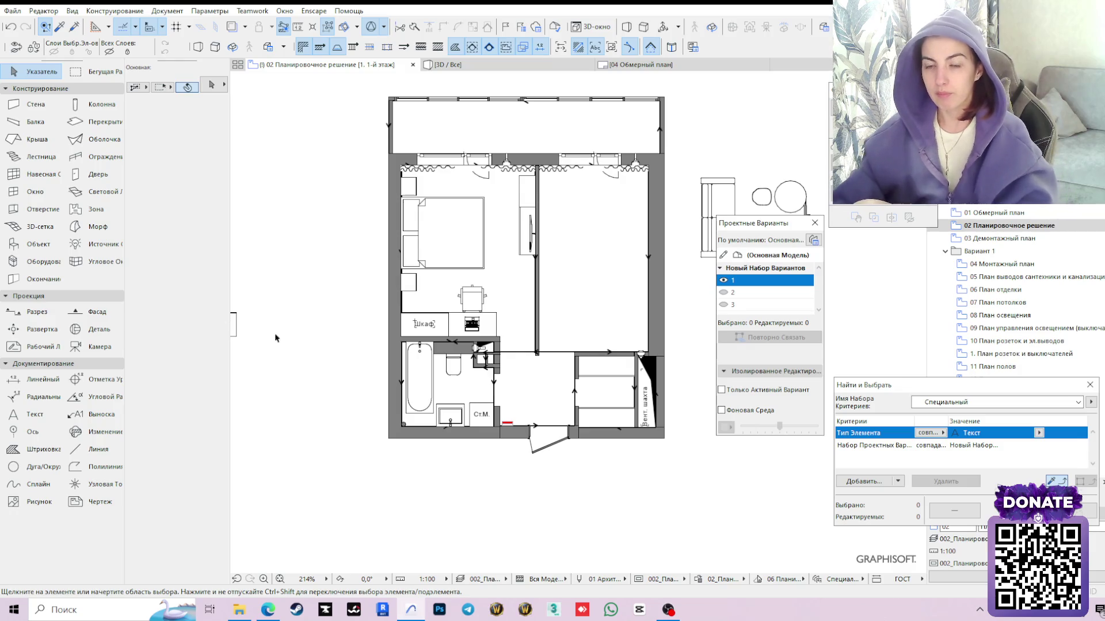
Add a 1 200 / 1 200 linear dimension chain above the wardrobe and desk unit
{"action": "left_click", "coordinate": [34, 378]}
{"action": "scroll", "coordinate": [354, 307], "scroll_direction": "up", "scroll_amount": 1}
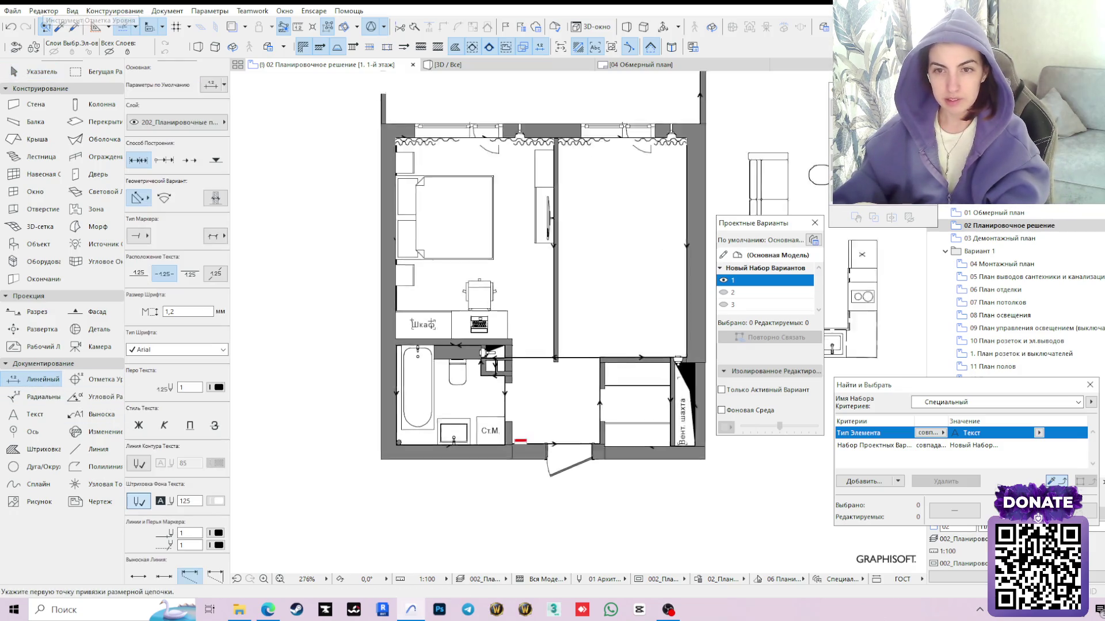
{"action": "scroll", "coordinate": [354, 306], "scroll_direction": "up", "scroll_amount": 1}
{"action": "scroll", "coordinate": [353, 306], "scroll_direction": "up", "scroll_amount": 1}
{"action": "scroll", "coordinate": [462, 331], "scroll_direction": "up", "scroll_amount": 2}
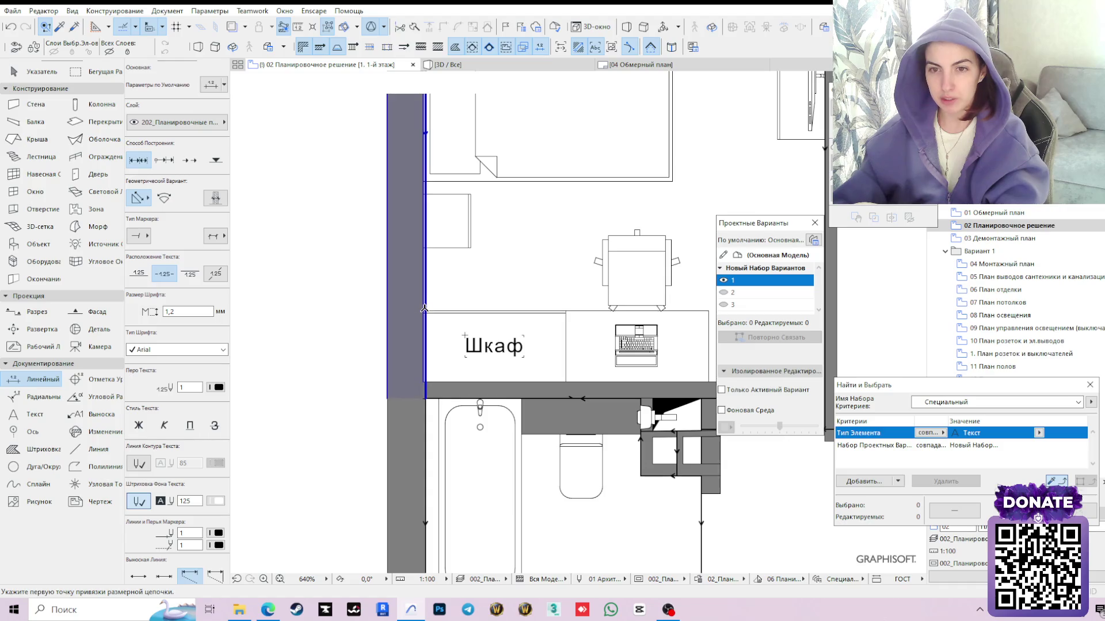
{"action": "left_click", "coordinate": [422, 311]}
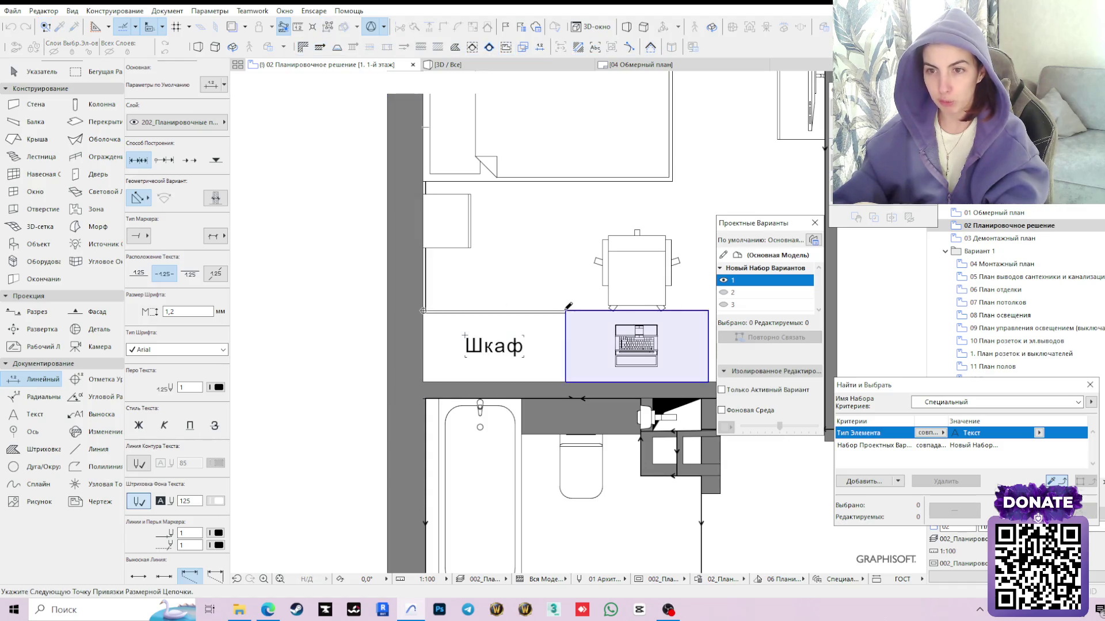
{"action": "middle_click_drag", "start_coordinate": [573, 303], "coordinate": [512, 315]}
{"action": "left_click", "coordinate": [647, 324]}
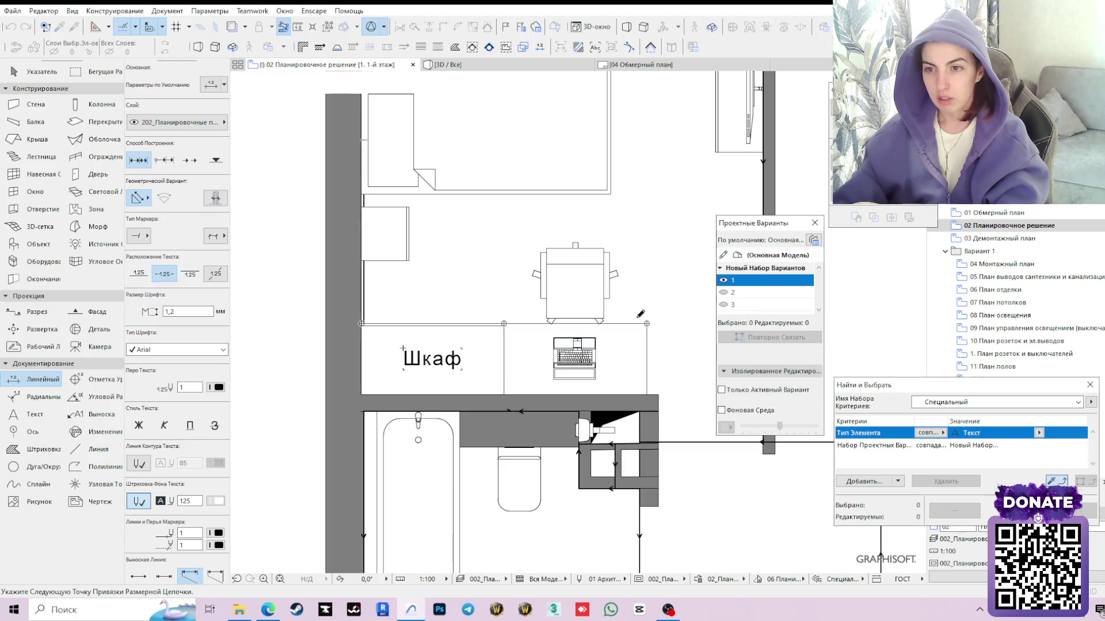
{"action": "left_click", "coordinate": [507, 301]}
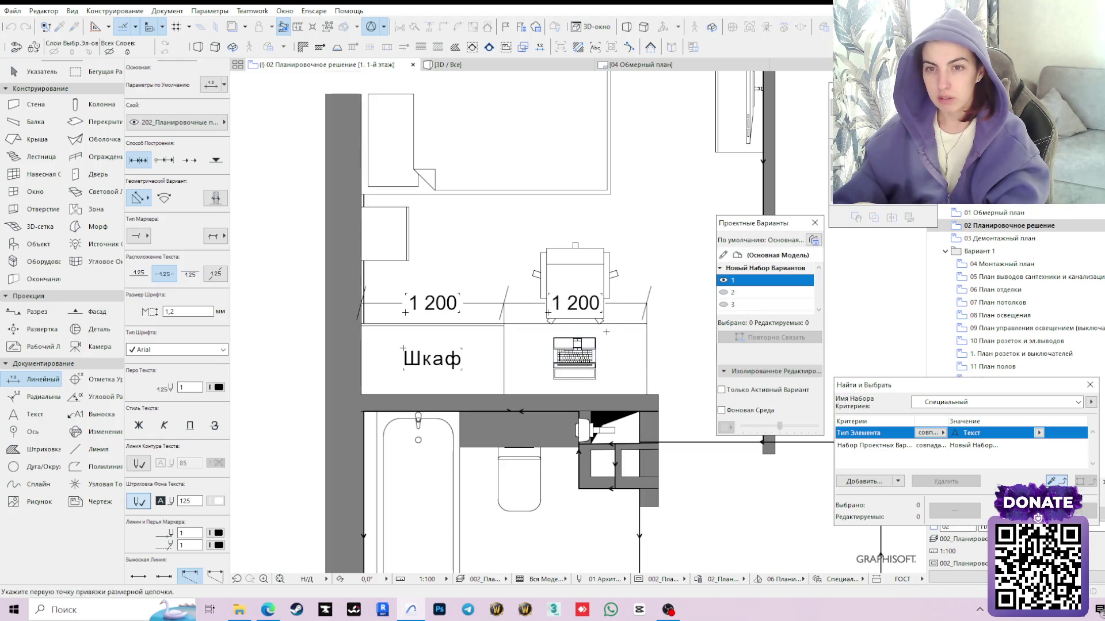
{"action": "scroll", "coordinate": [591, 333], "scroll_direction": "down", "scroll_amount": 1}
{"action": "scroll", "coordinate": [591, 333], "scroll_direction": "down", "scroll_amount": 1}
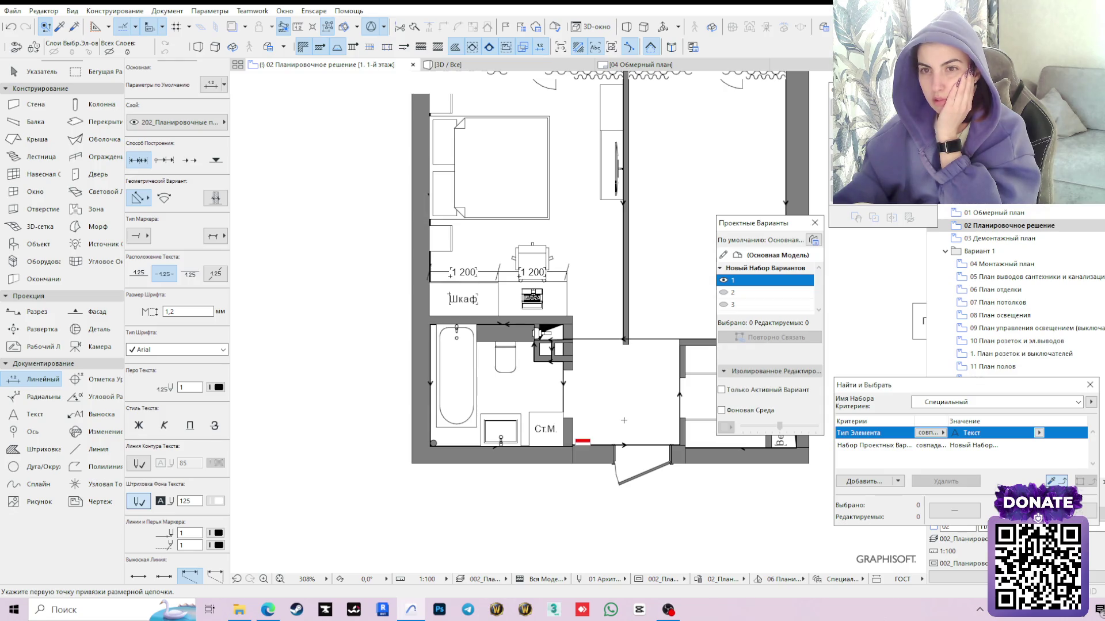
{"action": "key", "text": "Escape"}
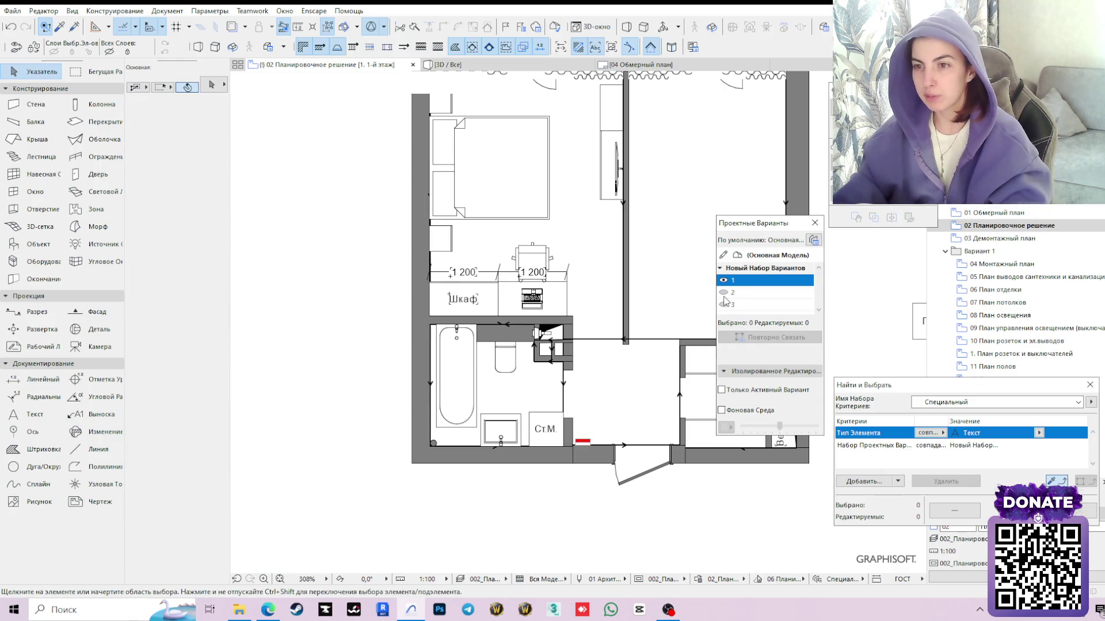
Copy the bed label from design option 2 off the plan and switch back to variant 1
{"action": "left_click", "coordinate": [728, 293]}
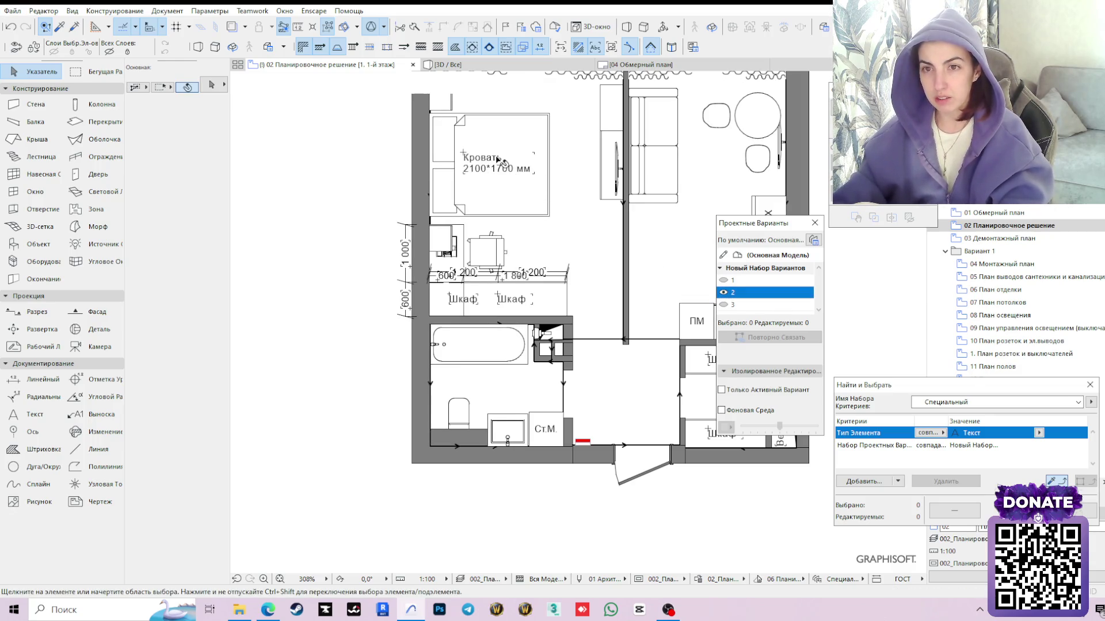
{"action": "left_click", "coordinate": [501, 163]}
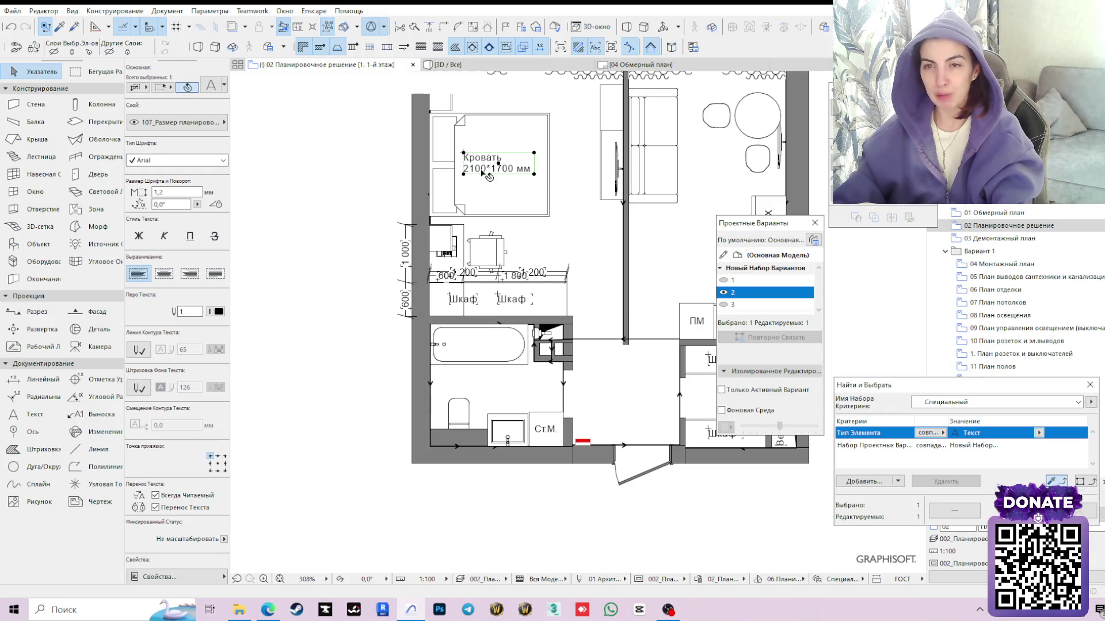
{"action": "scroll", "coordinate": [488, 176], "scroll_direction": "down", "scroll_amount": 3}
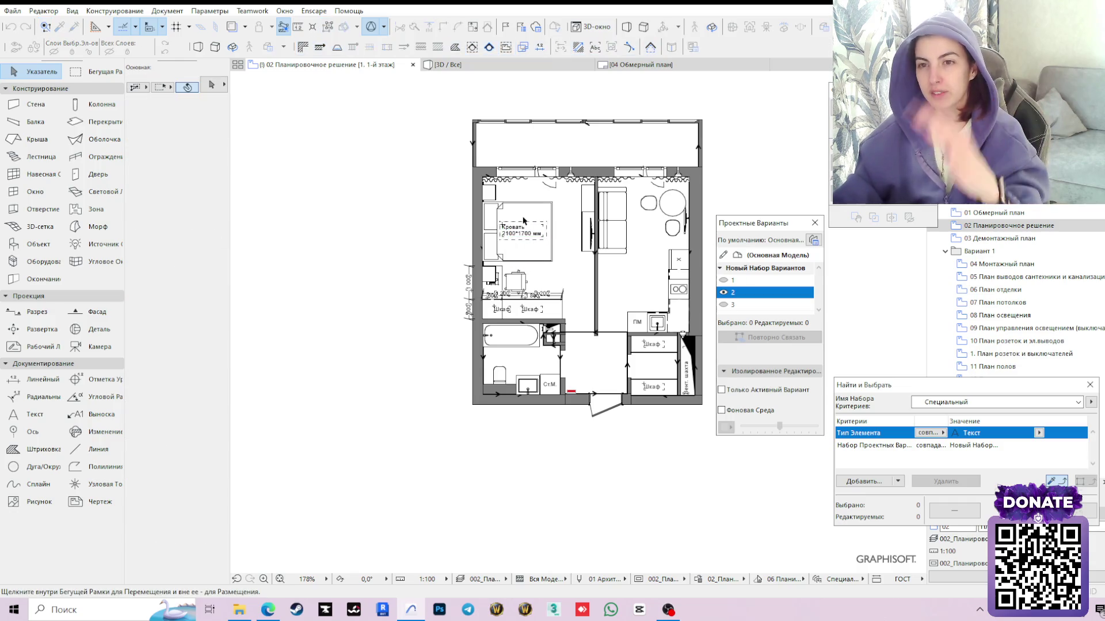
{"action": "left_click_drag", "start_coordinate": [504, 233], "coordinate": [406, 235]}
{"action": "left_click", "coordinate": [406, 235]}
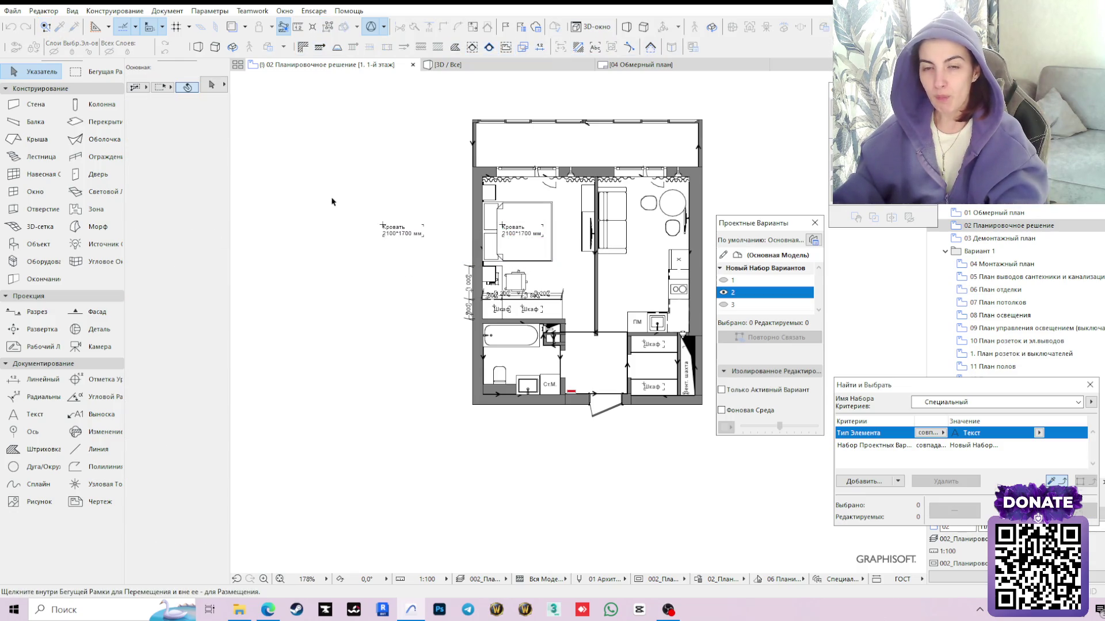
{"action": "left_click_drag", "start_coordinate": [378, 194], "coordinate": [446, 245]}
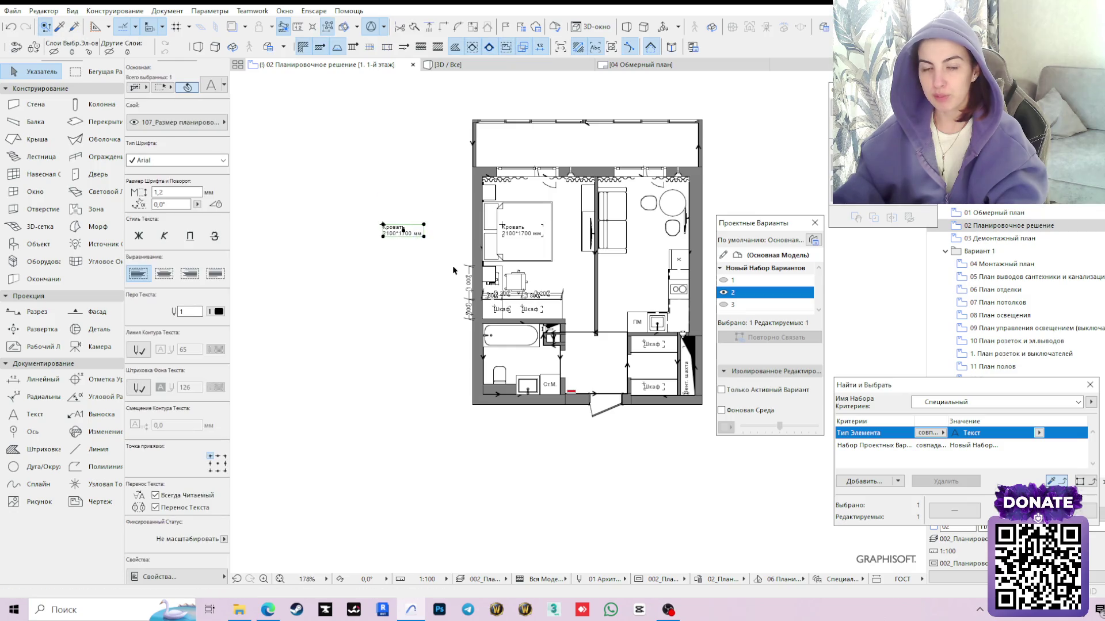
{"action": "scroll", "coordinate": [448, 270], "scroll_direction": "up", "scroll_amount": 2}
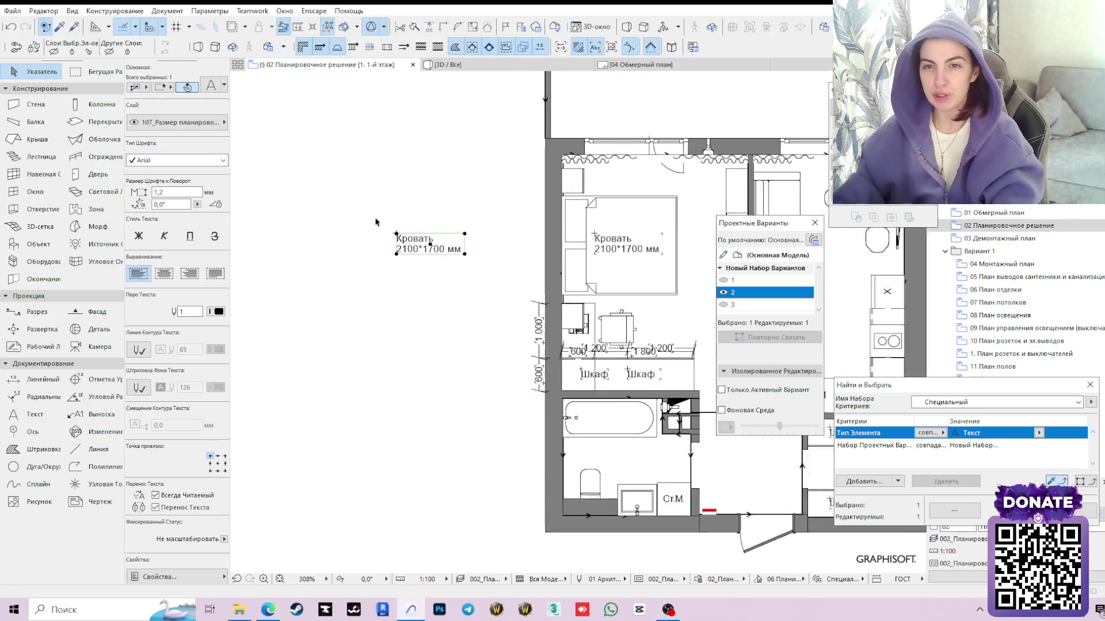
{"action": "scroll", "coordinate": [411, 224], "scroll_direction": "up", "scroll_amount": 1}
{"action": "left_click", "coordinate": [744, 280]}
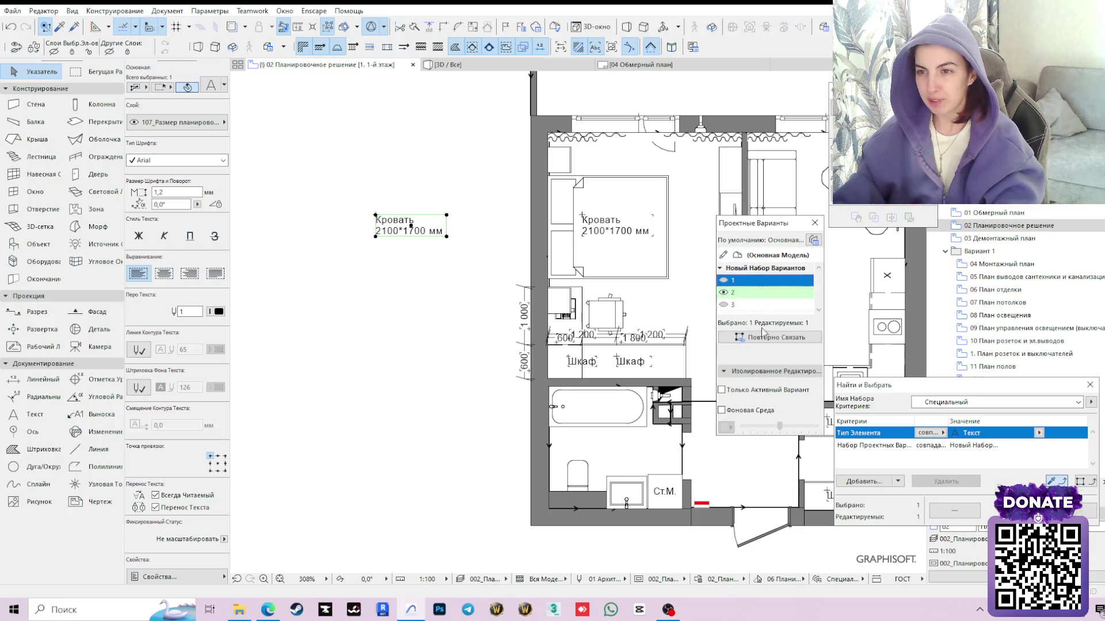
{"action": "left_click", "coordinate": [664, 252]}
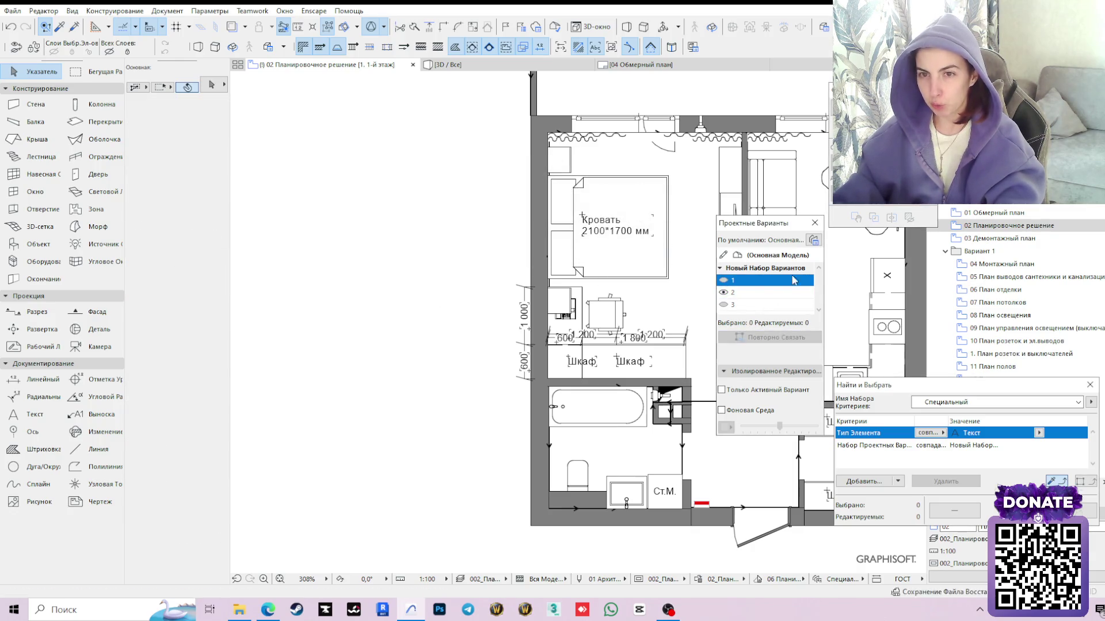
{"action": "left_click", "coordinate": [730, 281]}
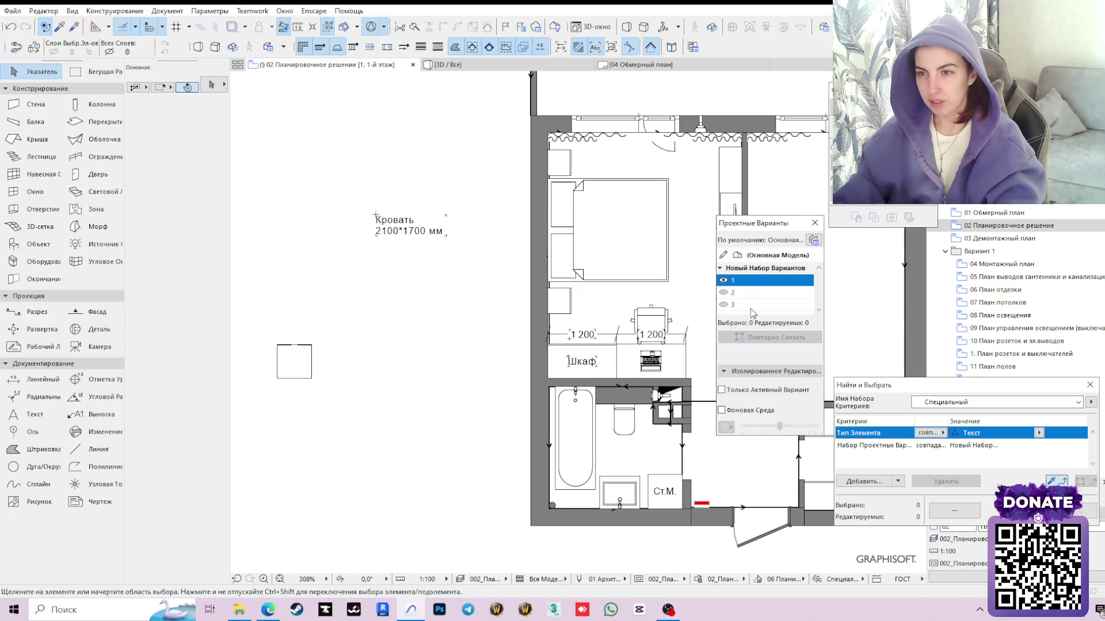
Move the 'Кровать 2100*1700 мм' label inside the bed outline and fine-tune its position
{"action": "left_click", "coordinate": [405, 244]}
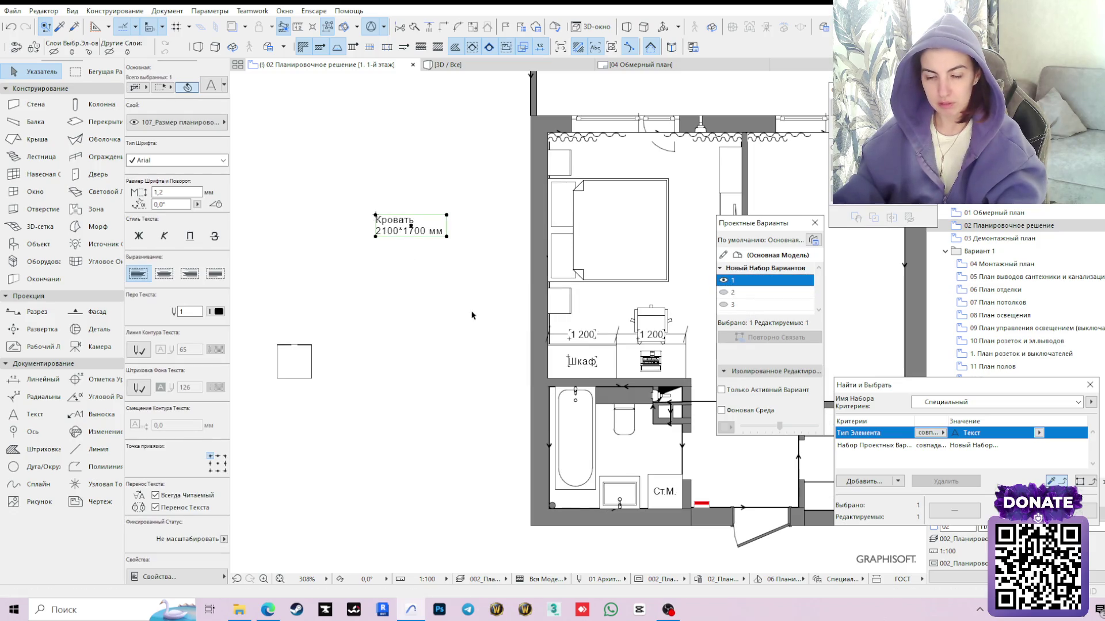
{"action": "left_click", "coordinate": [411, 226]}
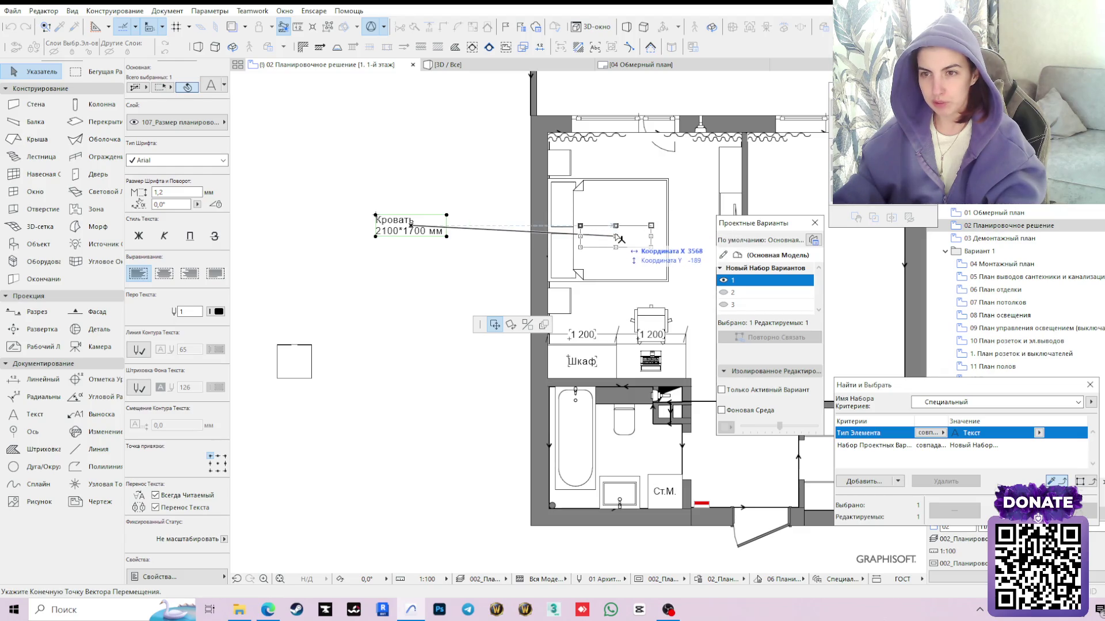
{"action": "left_click", "coordinate": [607, 230]}
{"action": "key", "text": "Escape"}
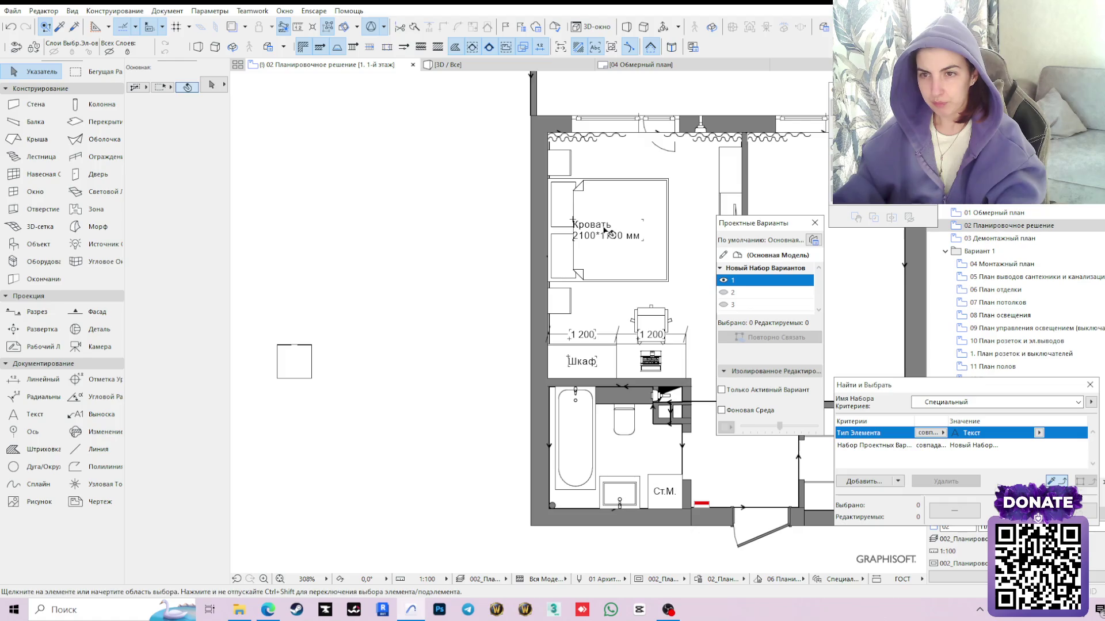
{"action": "left_click", "coordinate": [608, 231]}
{"action": "left_click", "coordinate": [608, 232]}
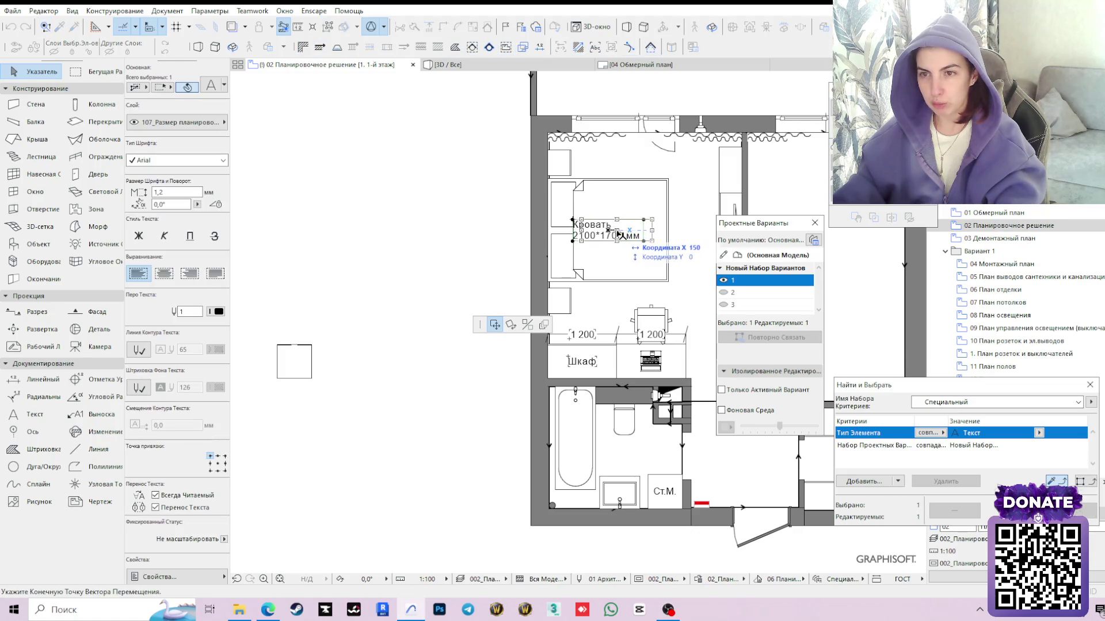
{"action": "left_click", "coordinate": [617, 231]}
{"action": "key", "text": "Escape"}
Check the small square left of the plan and pan to the bedroom's upper-left corner
{"action": "left_click", "coordinate": [298, 362]}
{"action": "scroll", "coordinate": [426, 270], "scroll_direction": "down", "scroll_amount": 1}
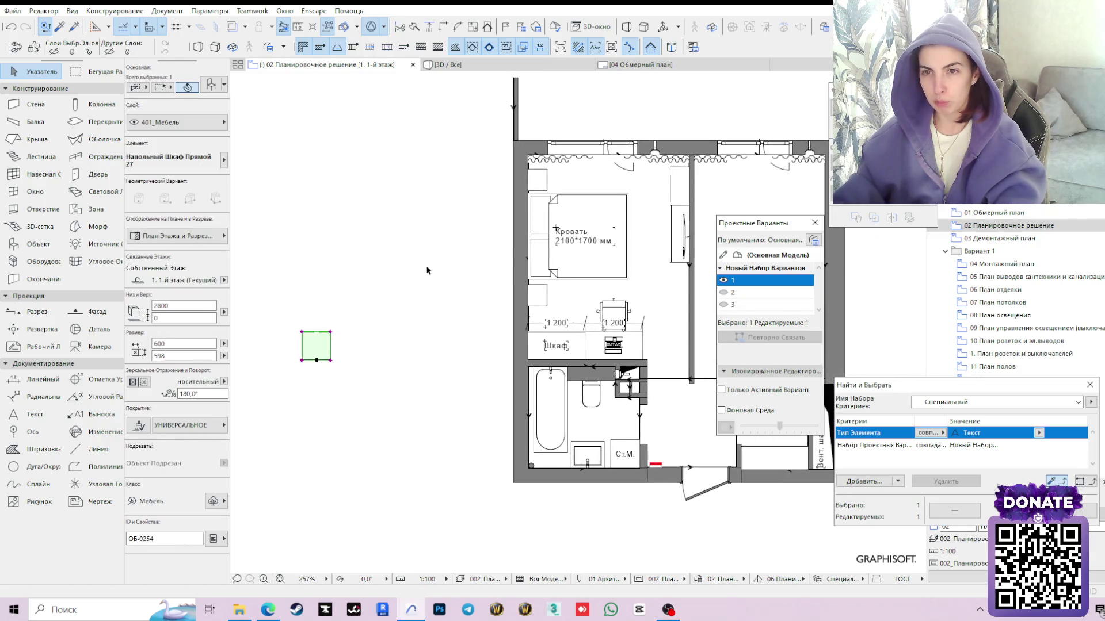
{"action": "middle_click_drag", "start_coordinate": [426, 270], "coordinate": [403, 241]}
{"action": "left_click", "coordinate": [402, 329]}
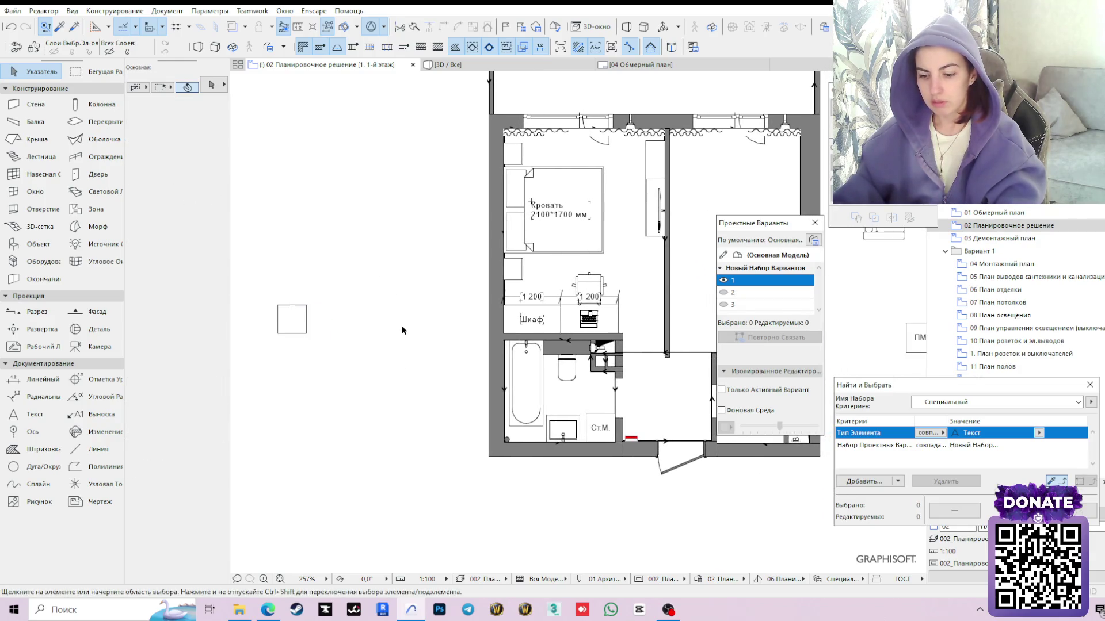
{"action": "middle_click_drag", "start_coordinate": [419, 239], "coordinate": [380, 278]}
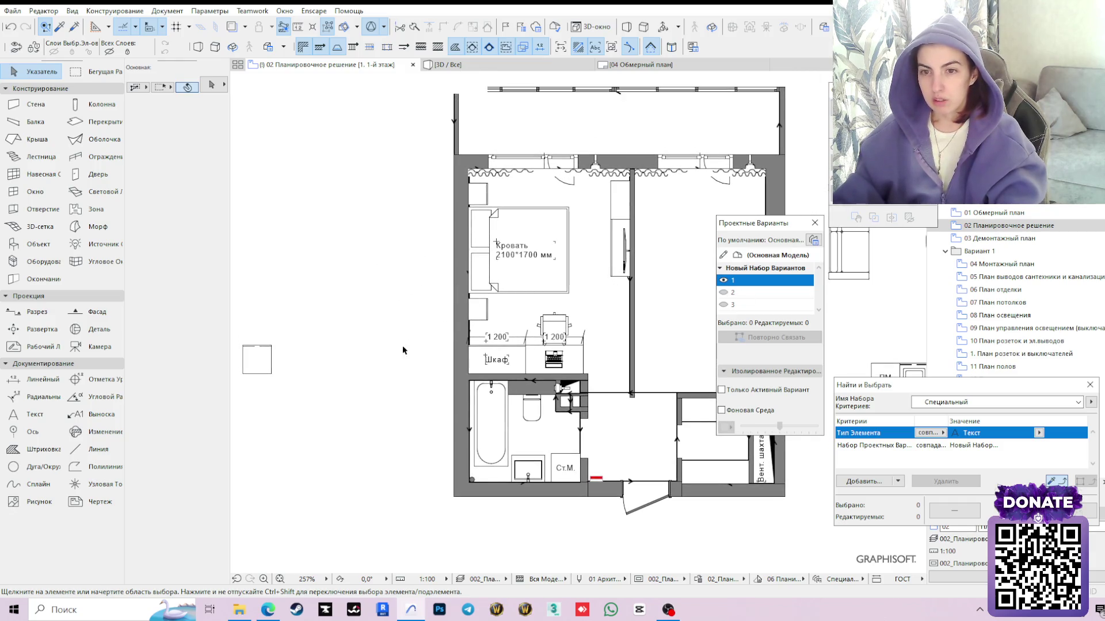
{"action": "left_click", "coordinate": [101, 414]}
Place a leader label on the 202_Планировочные примечания layer at the small box by the bedroom corner
{"action": "left_click", "coordinate": [202, 124]}
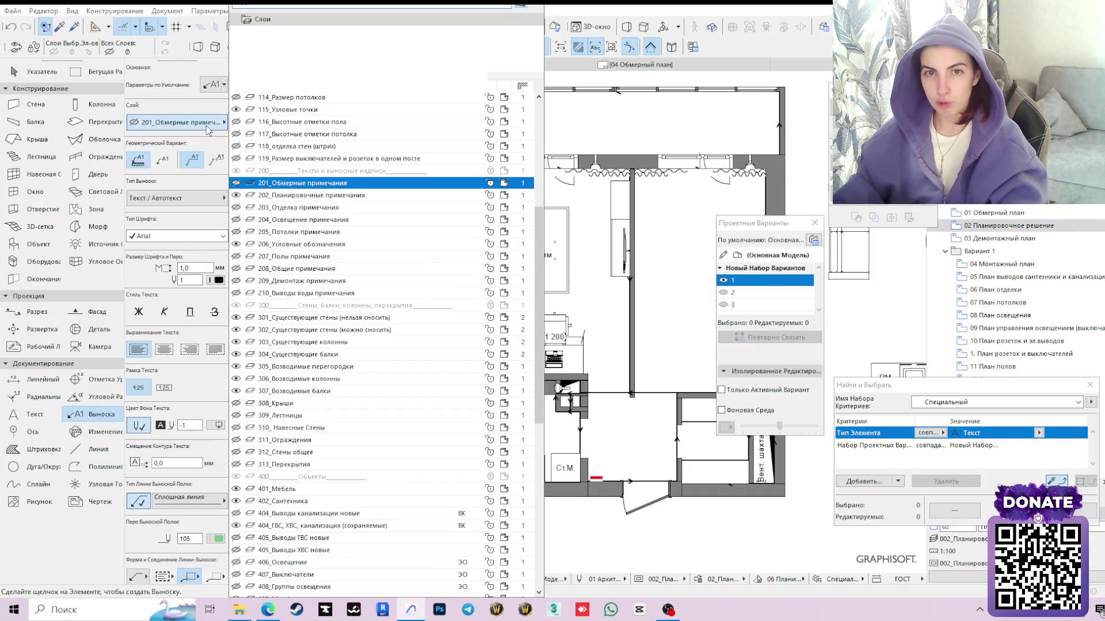
{"action": "type", "text": "планир"}
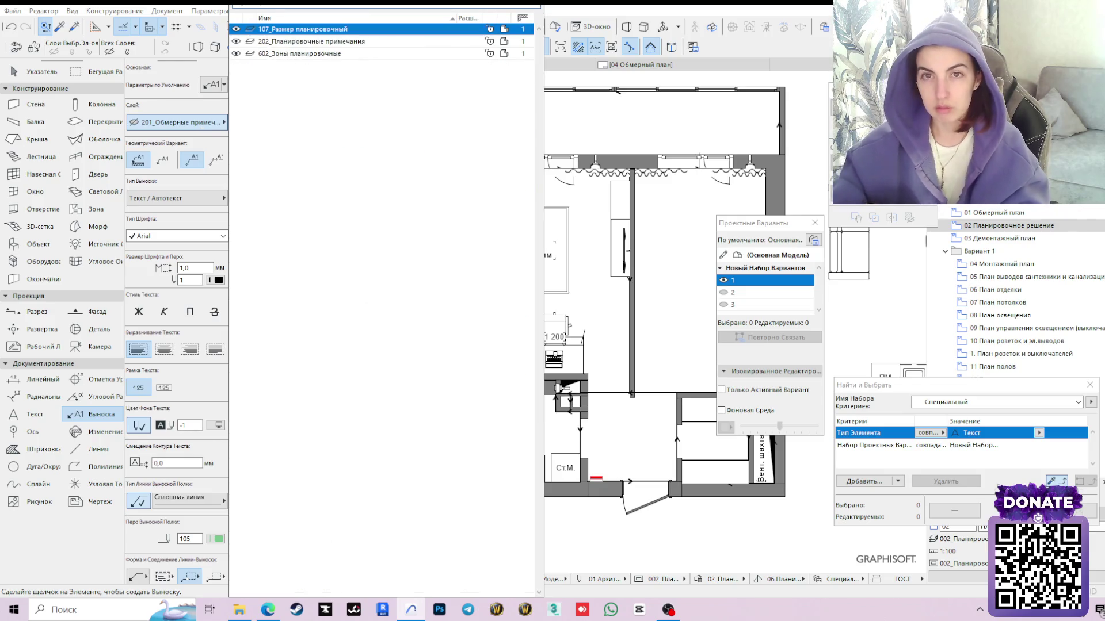
{"action": "left_click", "coordinate": [310, 41]}
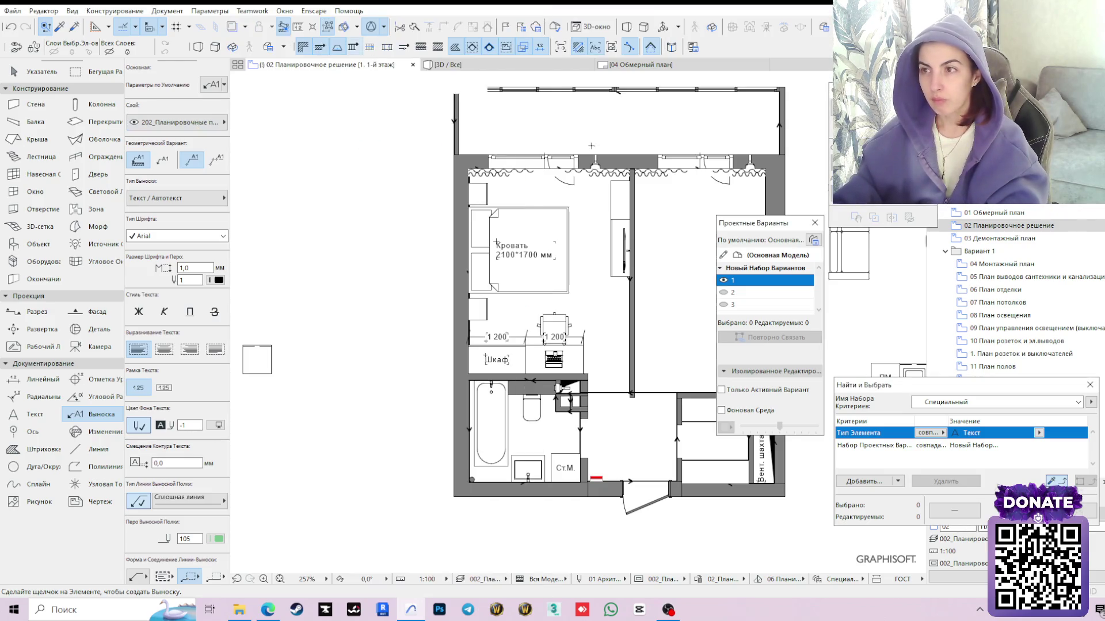
{"action": "left_click", "coordinate": [478, 193]}
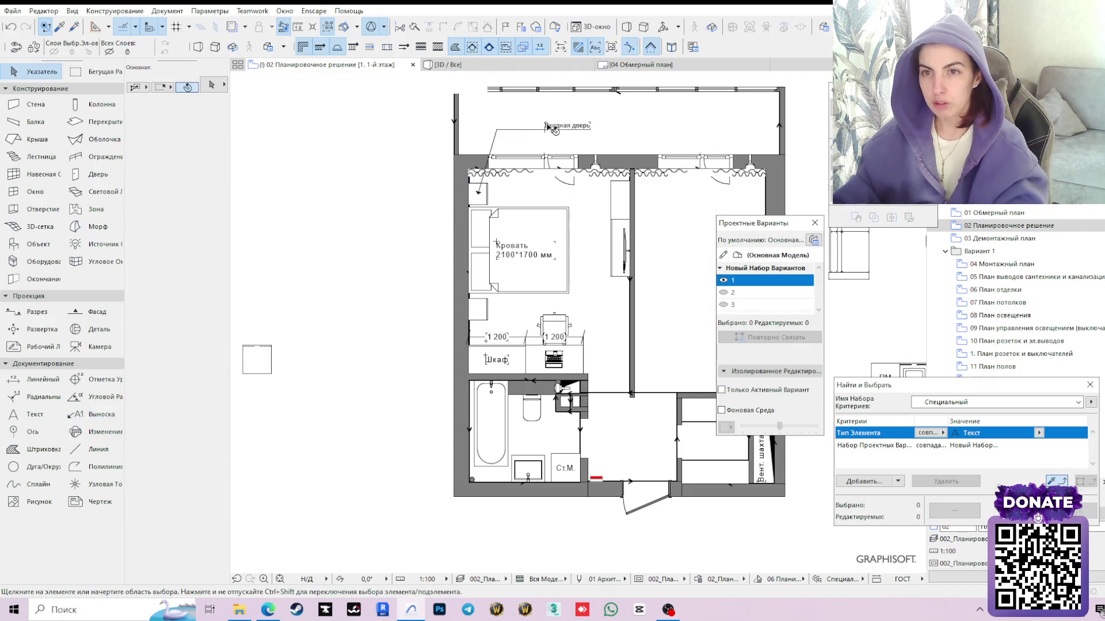
Reposition the label's leader and text so it sits left of the bedroom wall, aligned
{"action": "left_click", "coordinate": [497, 130]}
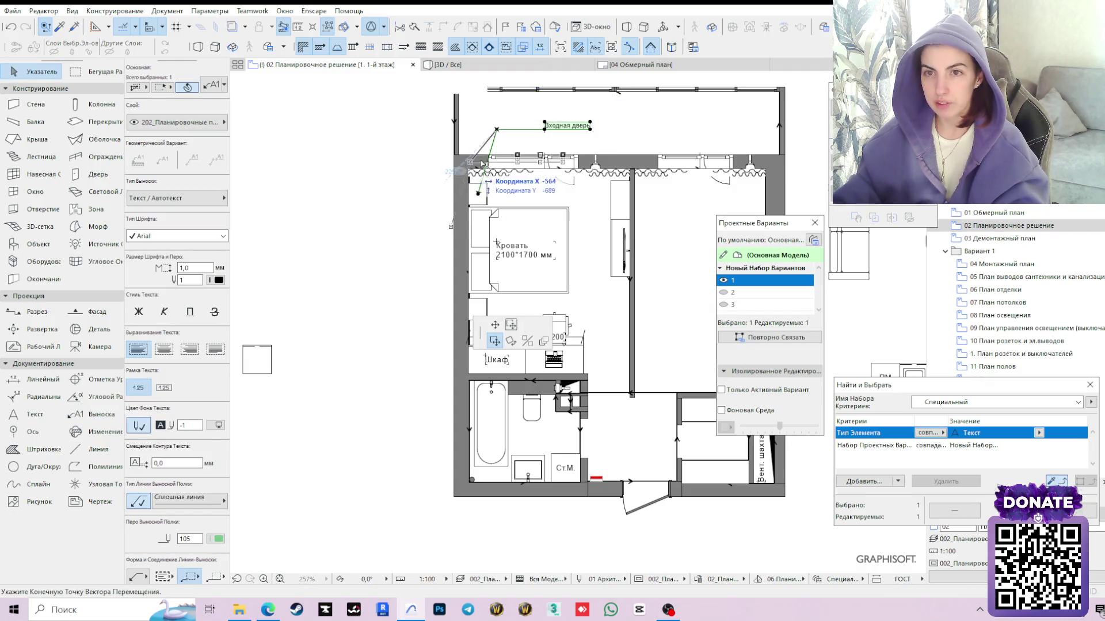
{"action": "left_click", "coordinate": [478, 193]}
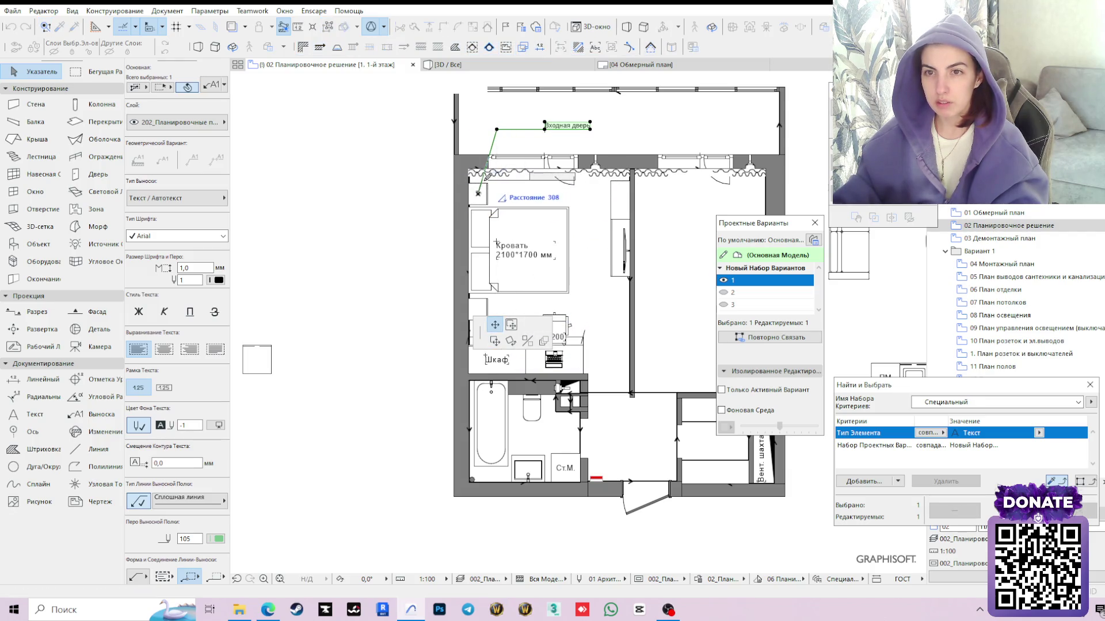
{"action": "left_click", "coordinate": [464, 244]}
{"action": "left_click", "coordinate": [530, 178]}
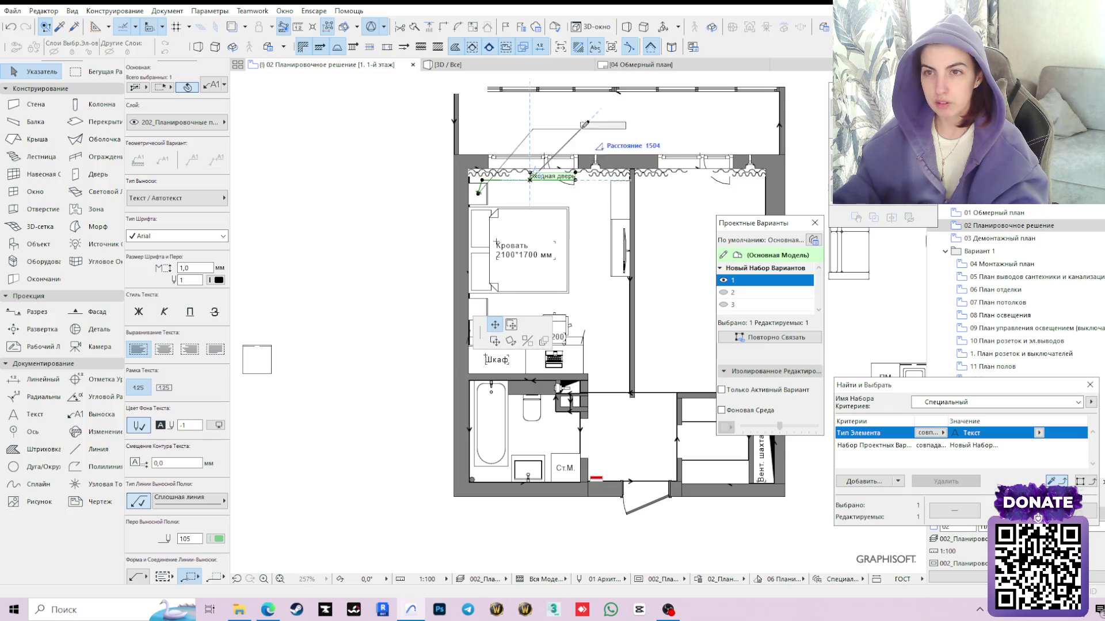
{"action": "left_click", "coordinate": [511, 324]}
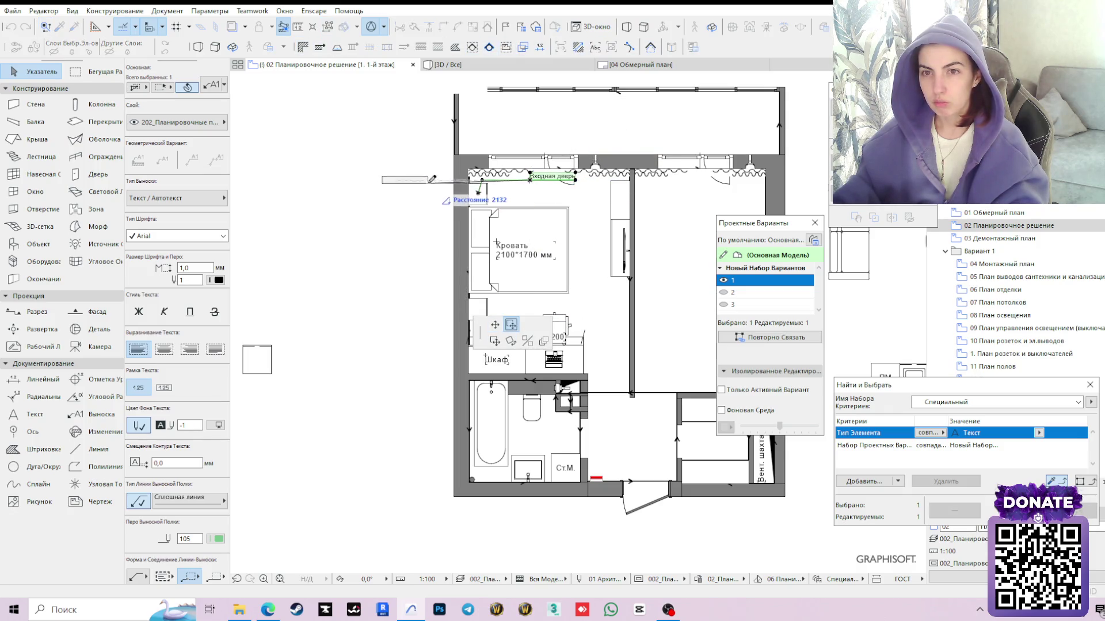
{"action": "left_click", "coordinate": [442, 171]}
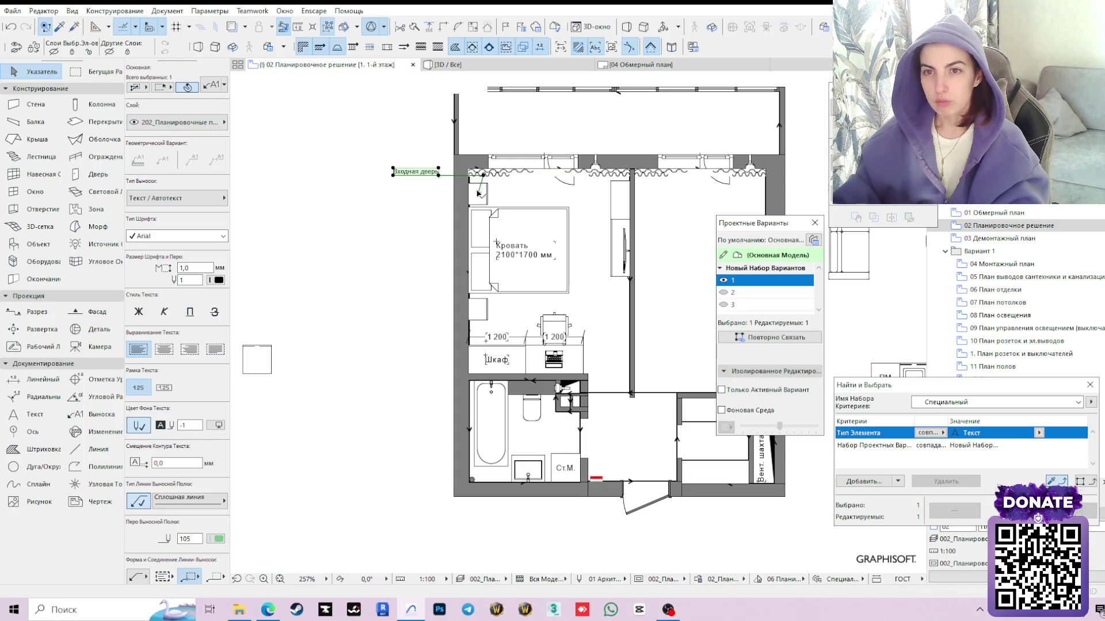
{"action": "scroll", "coordinate": [483, 172], "scroll_direction": "up", "scroll_amount": 2}
{"action": "left_click", "coordinate": [490, 166]}
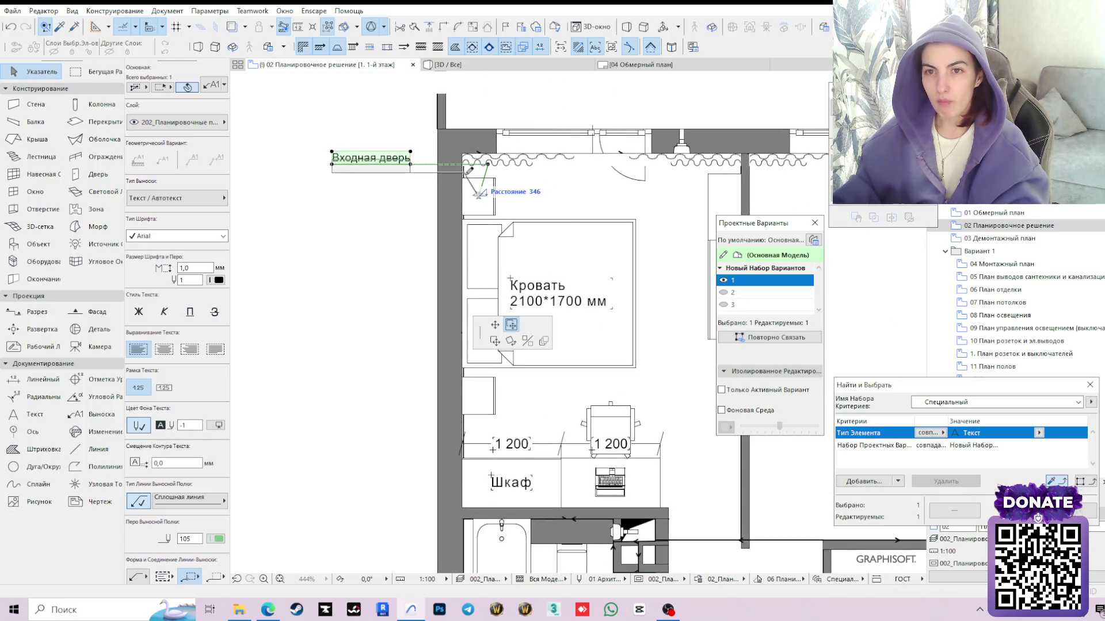
{"action": "left_click", "coordinate": [477, 195]}
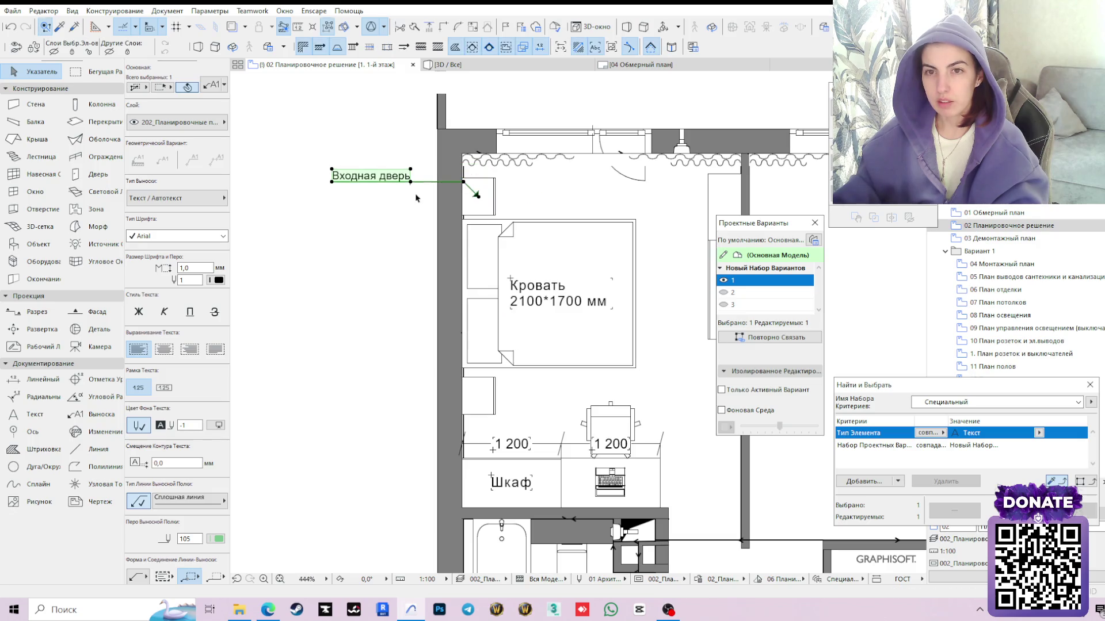
{"action": "double_click", "coordinate": [398, 180]}
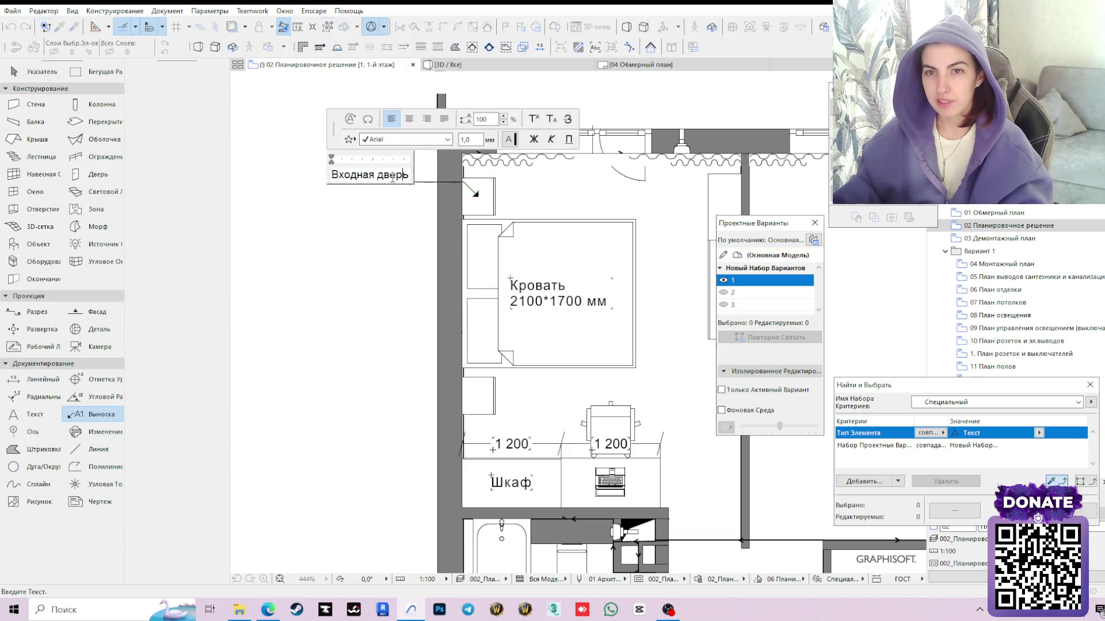
Attempt to replace the label text, then cancel the bad edit
{"action": "key", "text": "ctrl+a"}
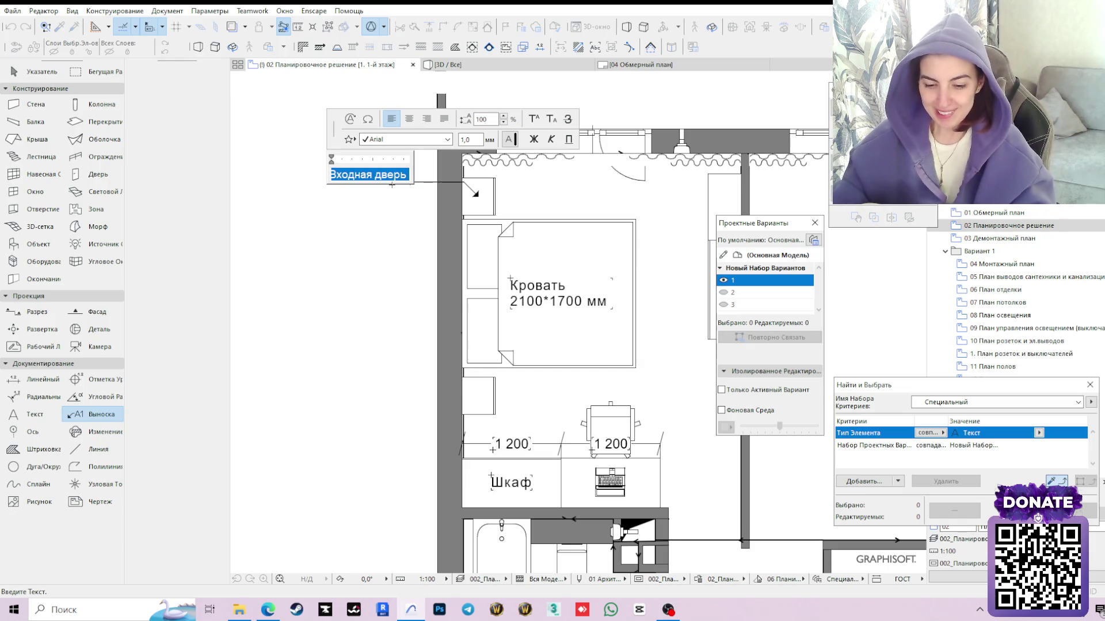
{"action": "left_click", "coordinate": [393, 184]}
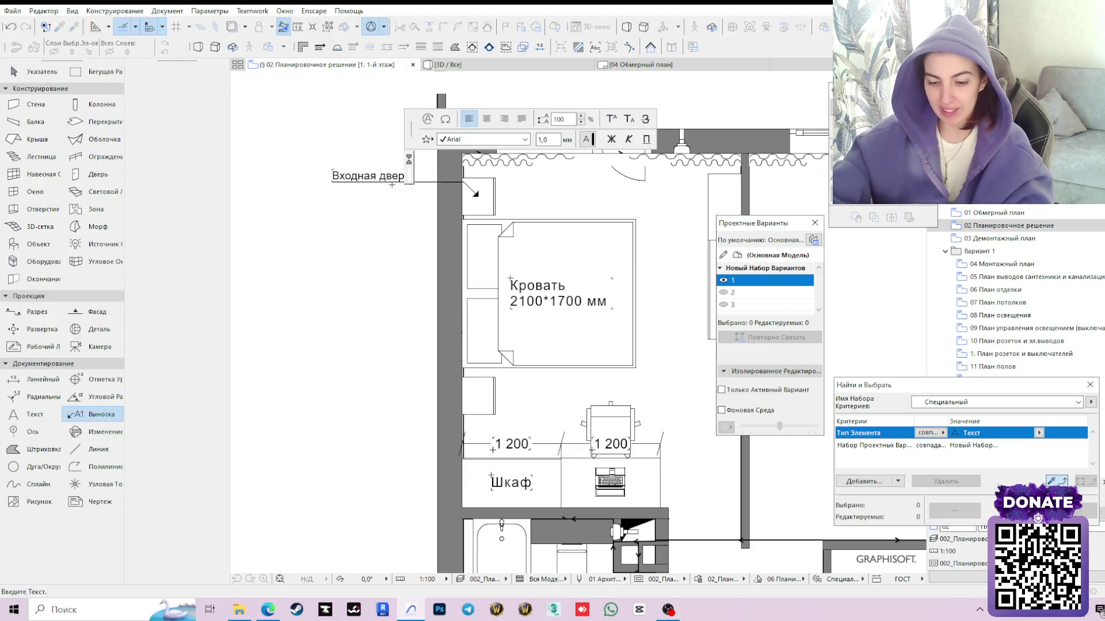
{"action": "type", "text": "Тумба прикроват"}
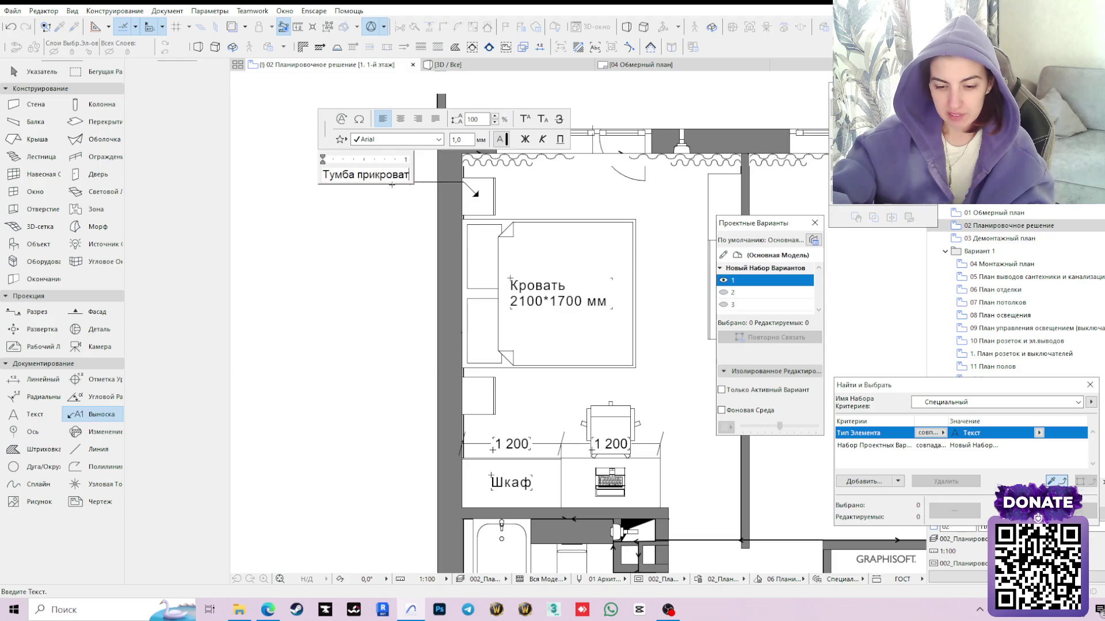
{"action": "type", "text": "ная"}
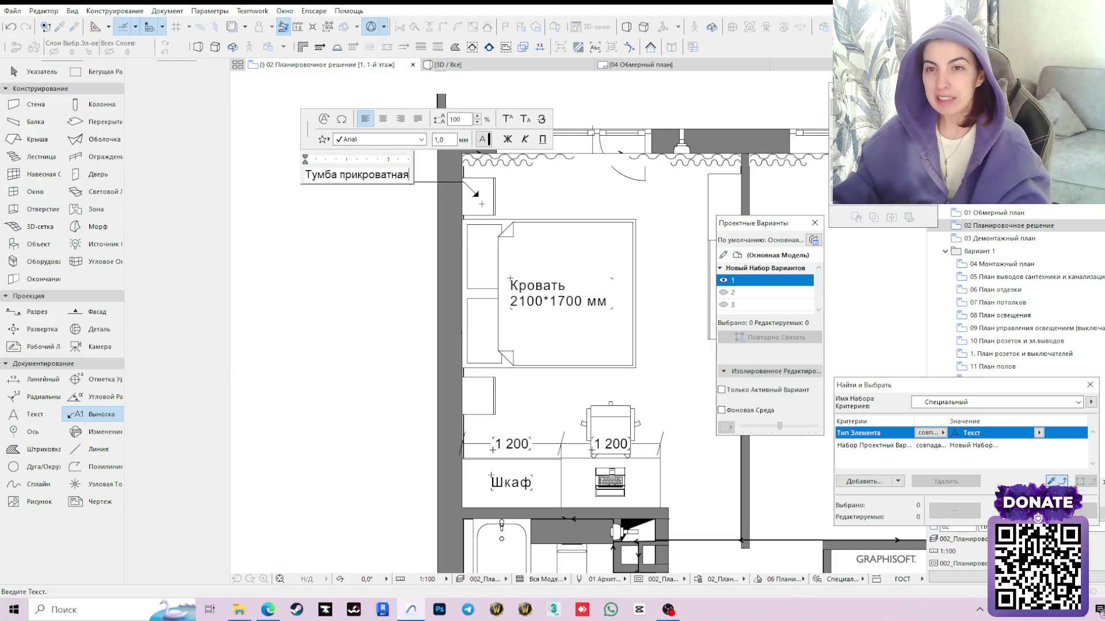
{"action": "key", "text": "Escape"}
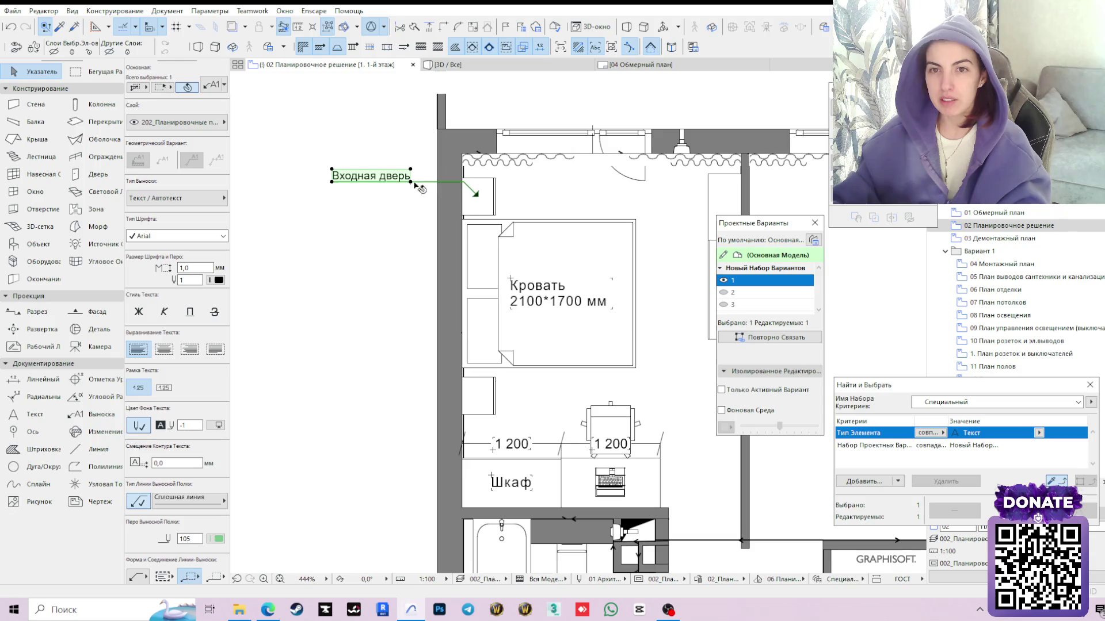
{"action": "key", "text": "Escape"}
Replace the label's 'Входная дверь' text with 'Тумба'
{"action": "left_click", "coordinate": [380, 177]}
{"action": "double_click", "coordinate": [380, 177]}
{"action": "key", "text": "ctrl+a"}
{"action": "type", "text": "Тумба"}
{"action": "key", "text": "BackSpace"}
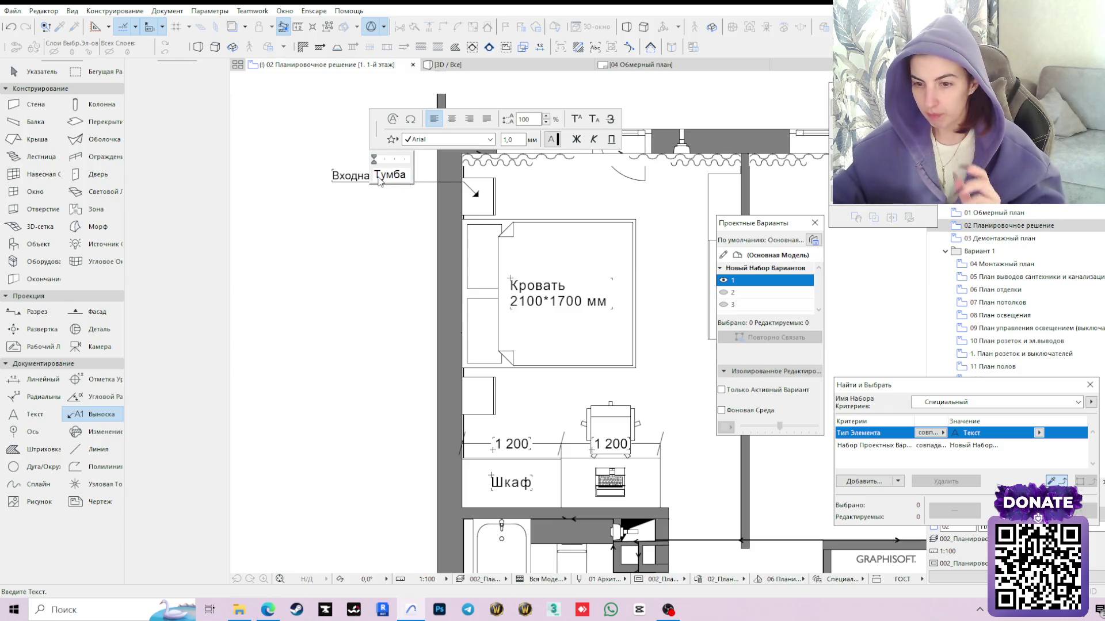
{"action": "left_click", "coordinate": [667, 610]}
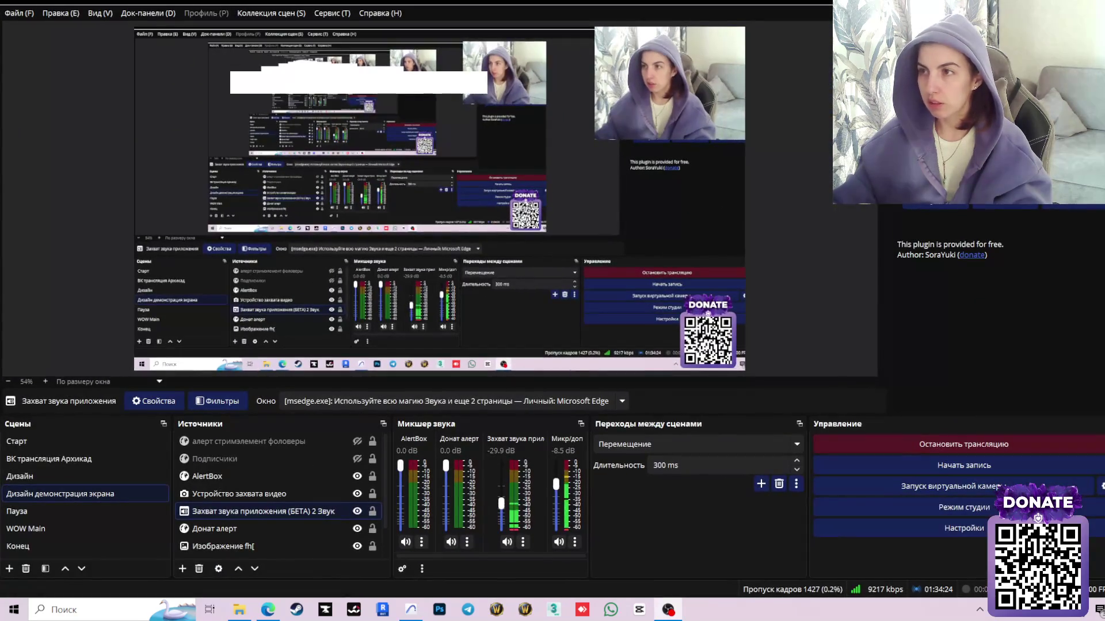
{"action": "left_click", "coordinate": [668, 610]}
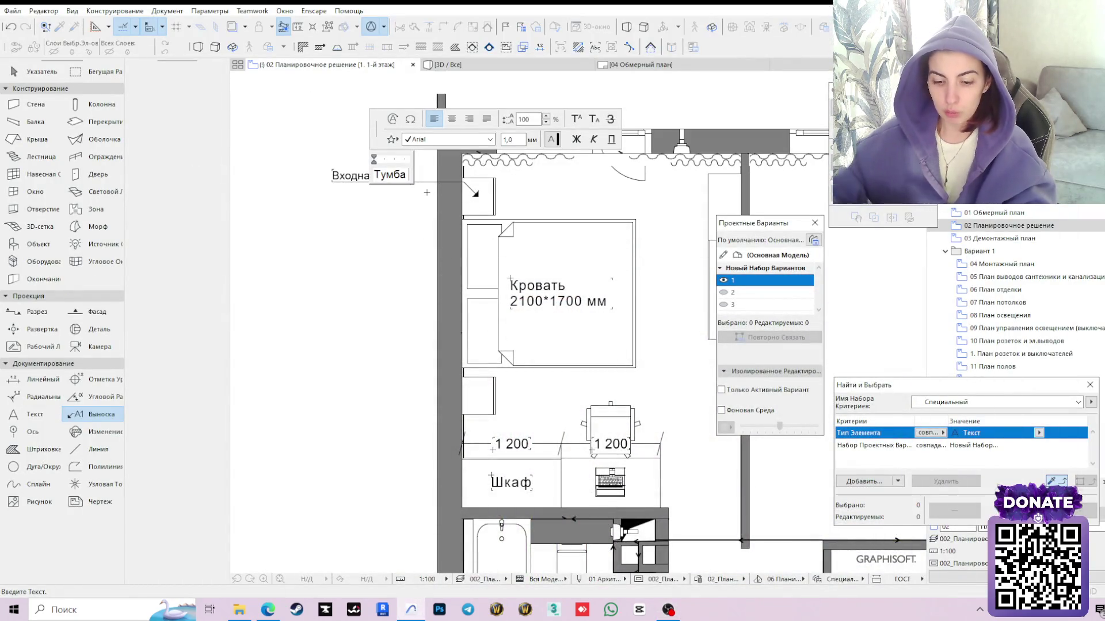
{"action": "type", "text": "прит"}
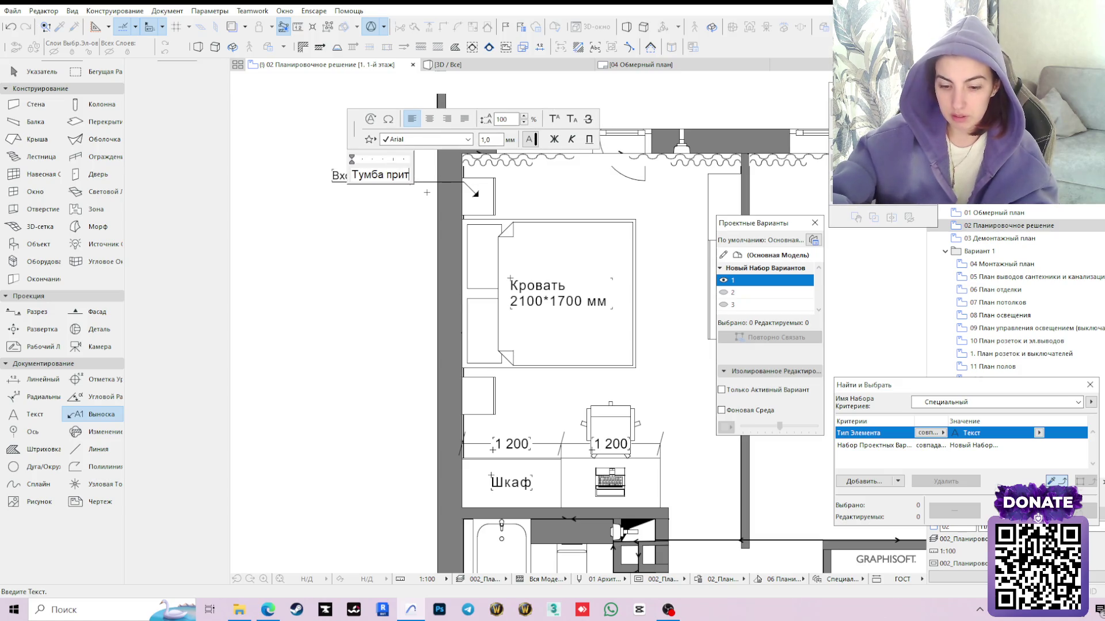
Finish the label as 'Тумба прикроватная / 450*400мм' split over two lines
{"action": "key", "text": "BackSpace"}
{"action": "type", "text": "кроват"}
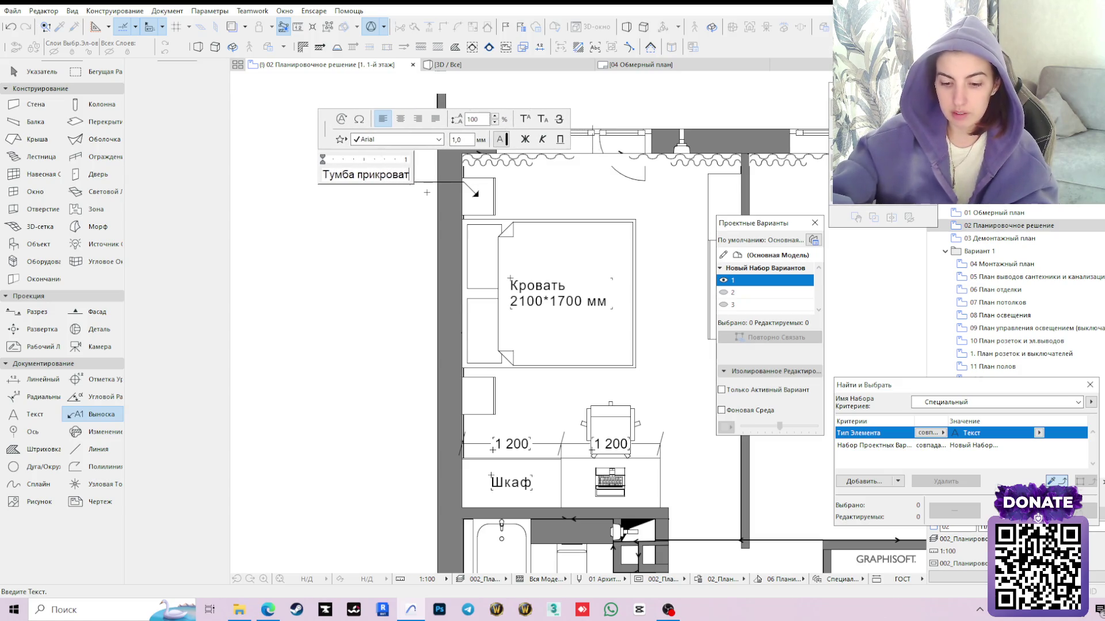
{"action": "type", "text": "ная 450*400ммм"}
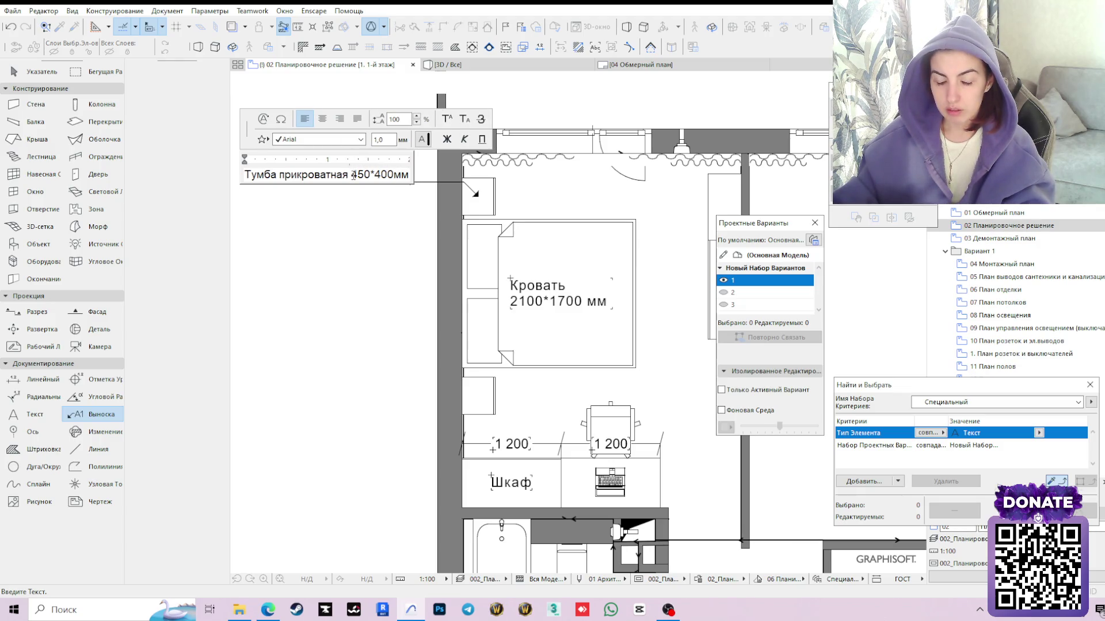
{"action": "left_click", "coordinate": [352, 175]}
{"action": "key", "text": "Return"}
{"action": "left_click", "coordinate": [352, 234]}
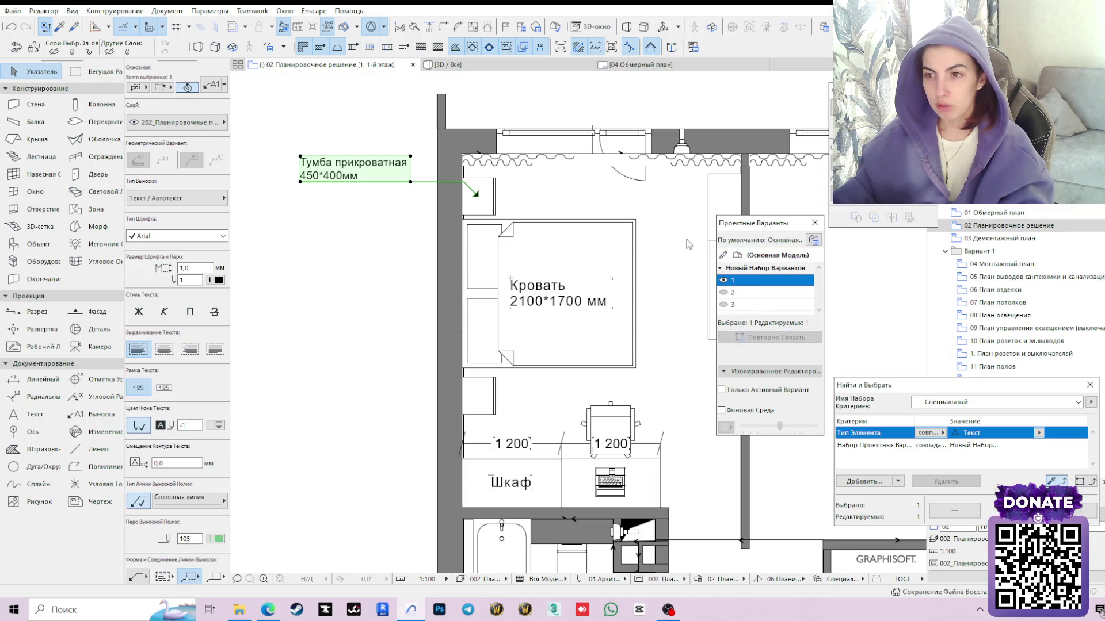
{"action": "left_click", "coordinate": [473, 193]}
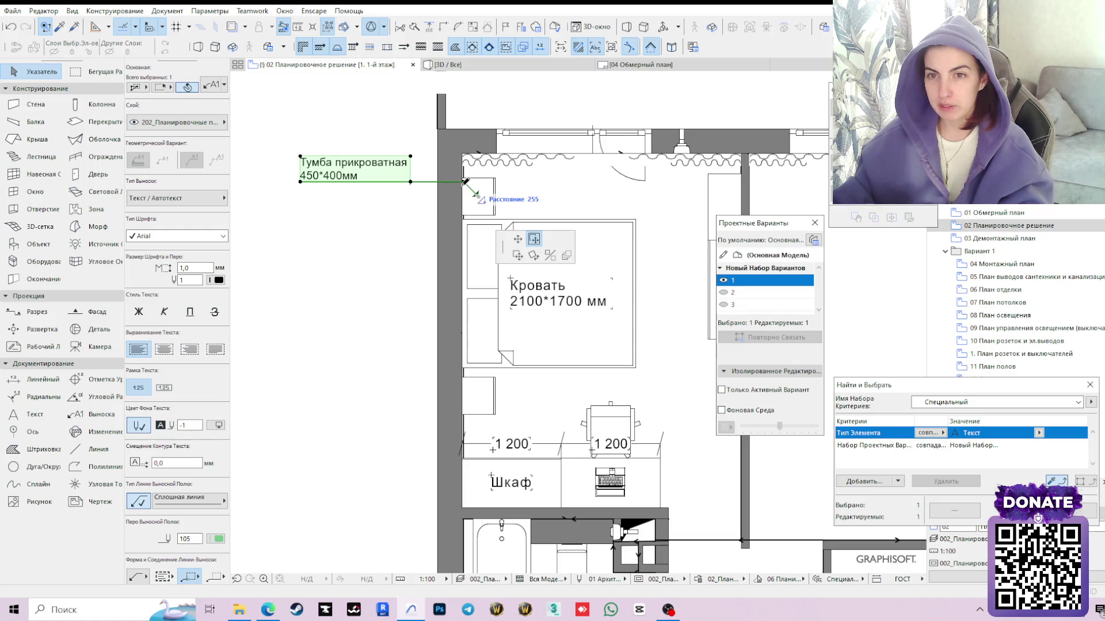
{"action": "key", "text": "Escape"}
{"action": "key", "text": "Escape"}
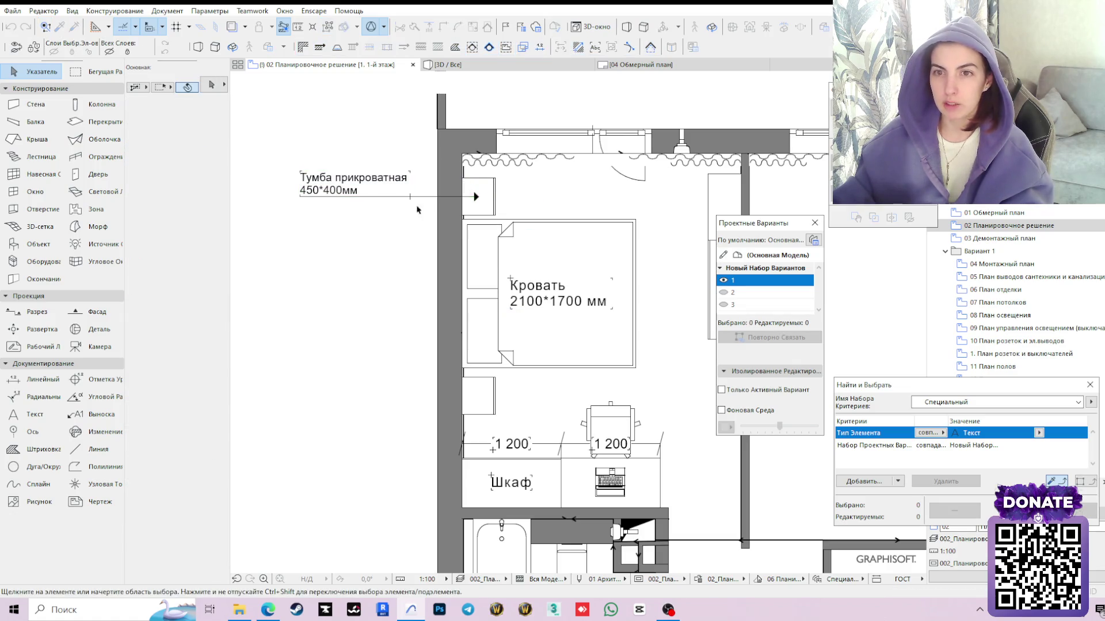
{"action": "scroll", "coordinate": [414, 207], "scroll_direction": "up", "scroll_amount": 1}
{"action": "scroll", "coordinate": [383, 221], "scroll_direction": "up", "scroll_amount": 1}
{"action": "scroll", "coordinate": [382, 222], "scroll_direction": "down", "scroll_amount": 2}
Paste a copy of the bedside table label and place it at the lower nightstand
{"action": "left_click", "coordinate": [480, 180]}
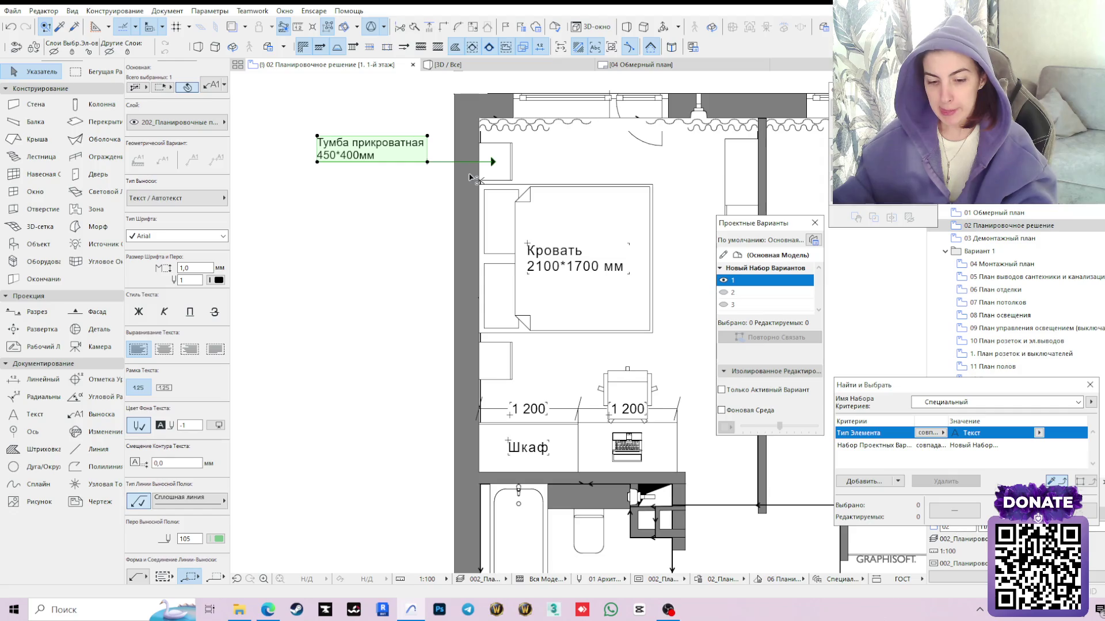
{"action": "key", "text": "ctrl+v"}
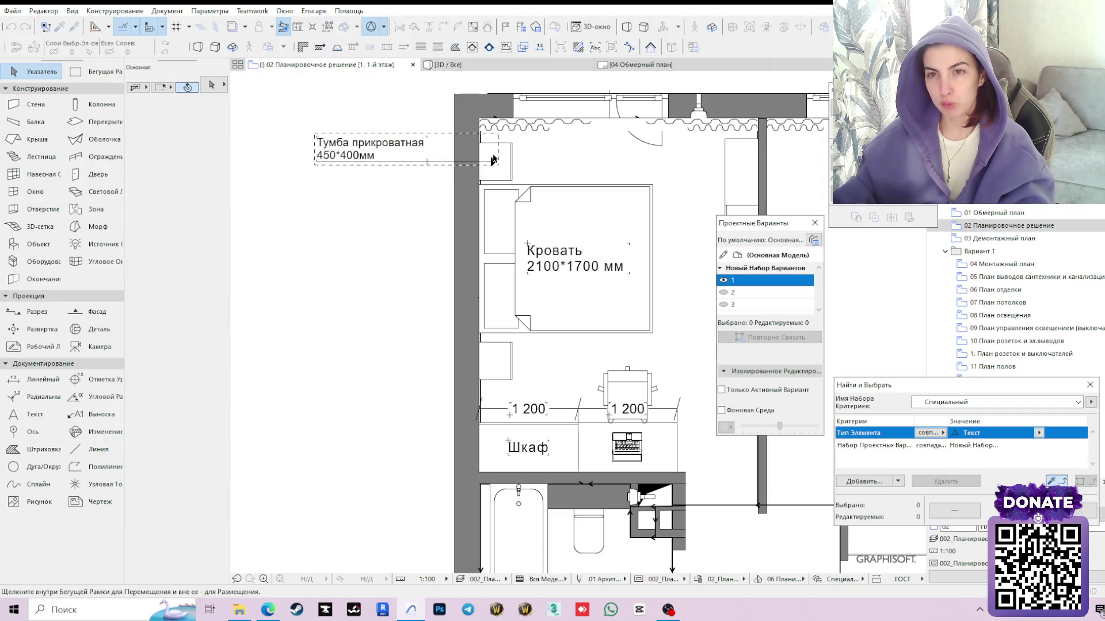
{"action": "left_click_drag", "start_coordinate": [493, 161], "coordinate": [493, 360]}
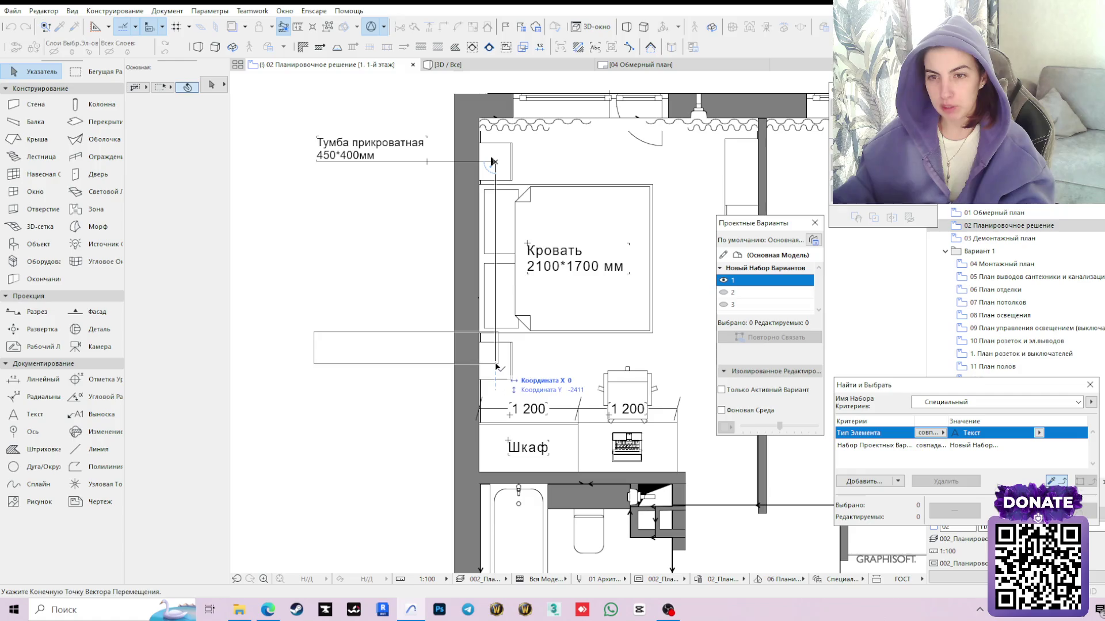
{"action": "left_click", "coordinate": [342, 408]}
{"action": "scroll", "coordinate": [583, 390], "scroll_direction": "down", "scroll_amount": 3}
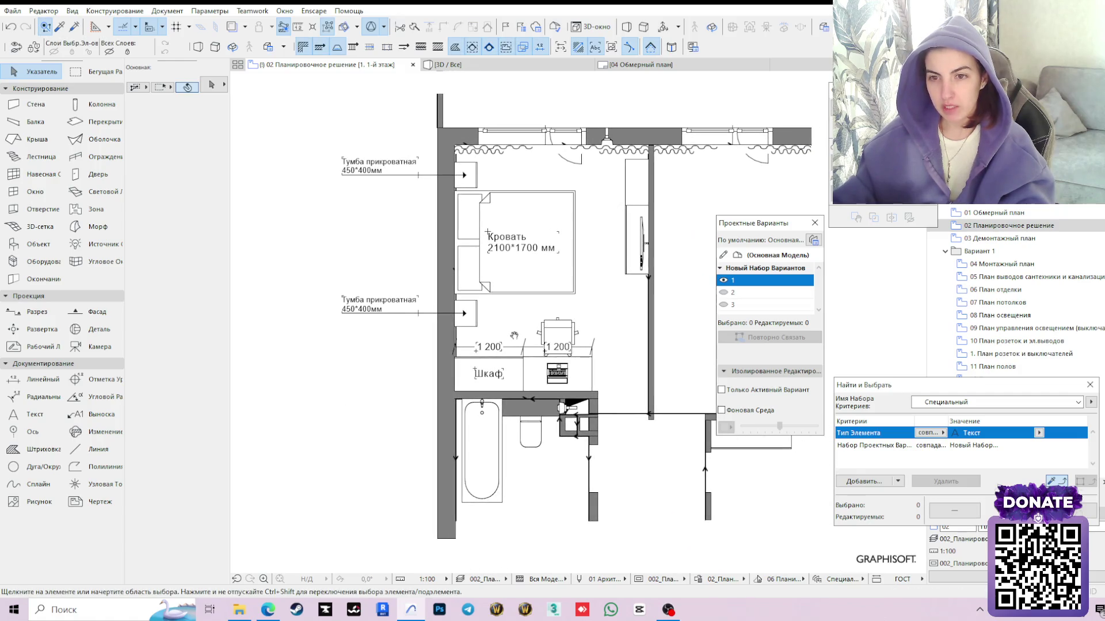
{"action": "left_click", "coordinate": [517, 381]}
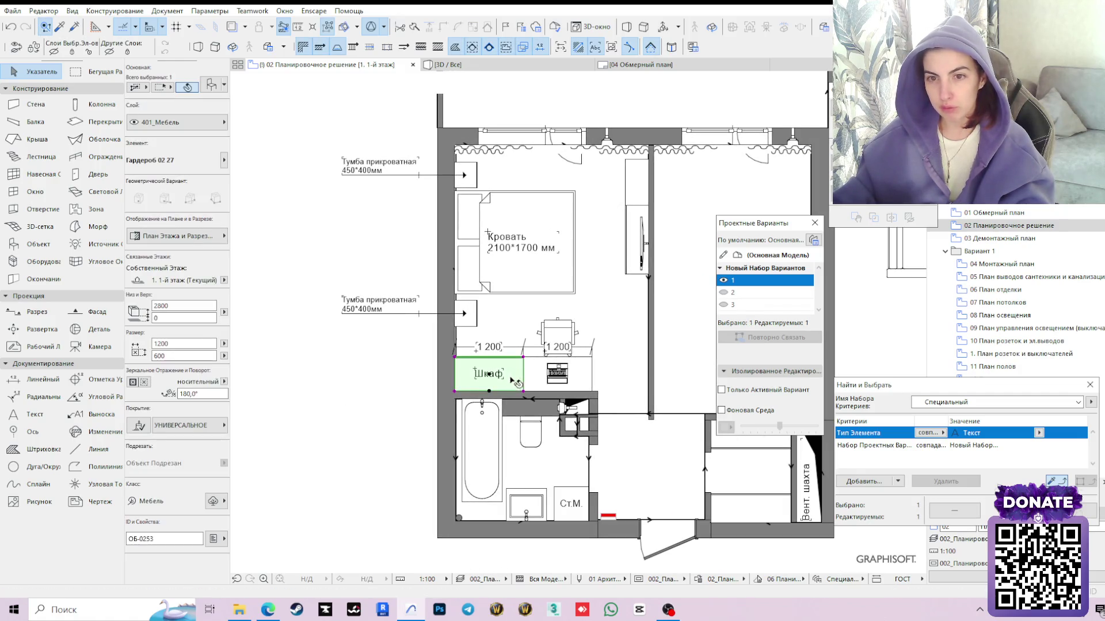
{"action": "left_click", "coordinate": [345, 396]}
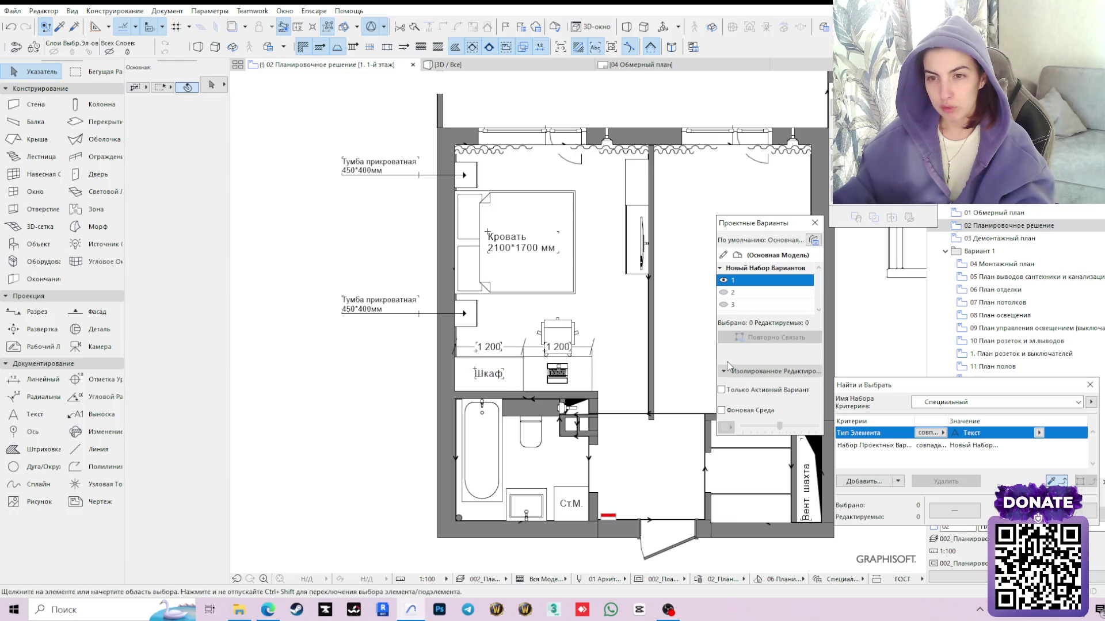
{"action": "middle_click_drag", "start_coordinate": [628, 339], "coordinate": [562, 333]}
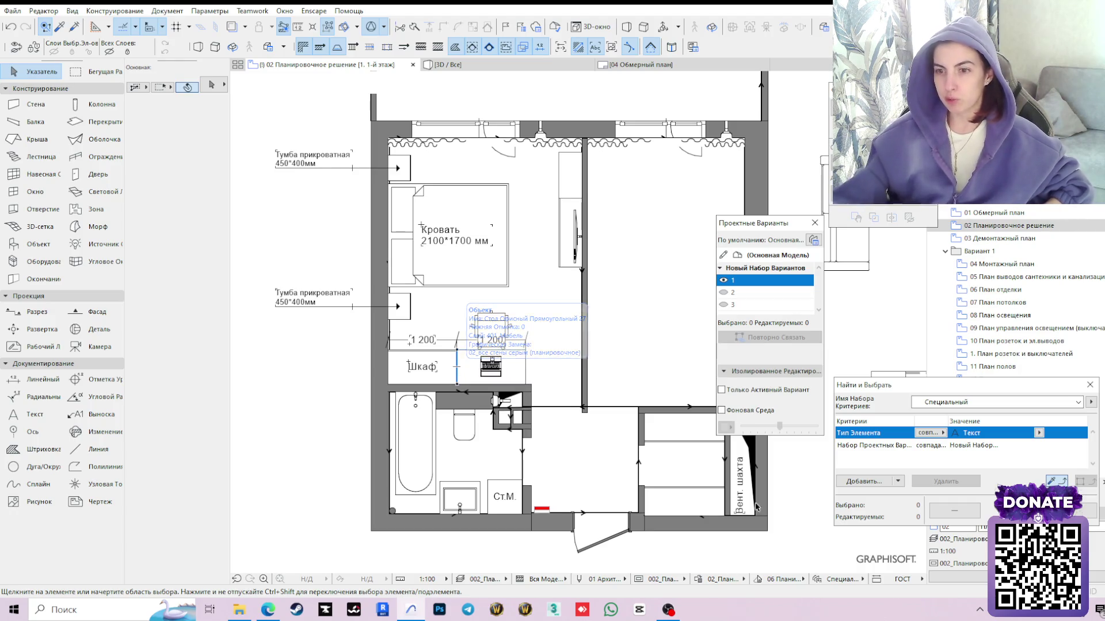
Copy the Шкаф label onto each of the two cabinets by the entrance
{"action": "left_click", "coordinate": [429, 364]}
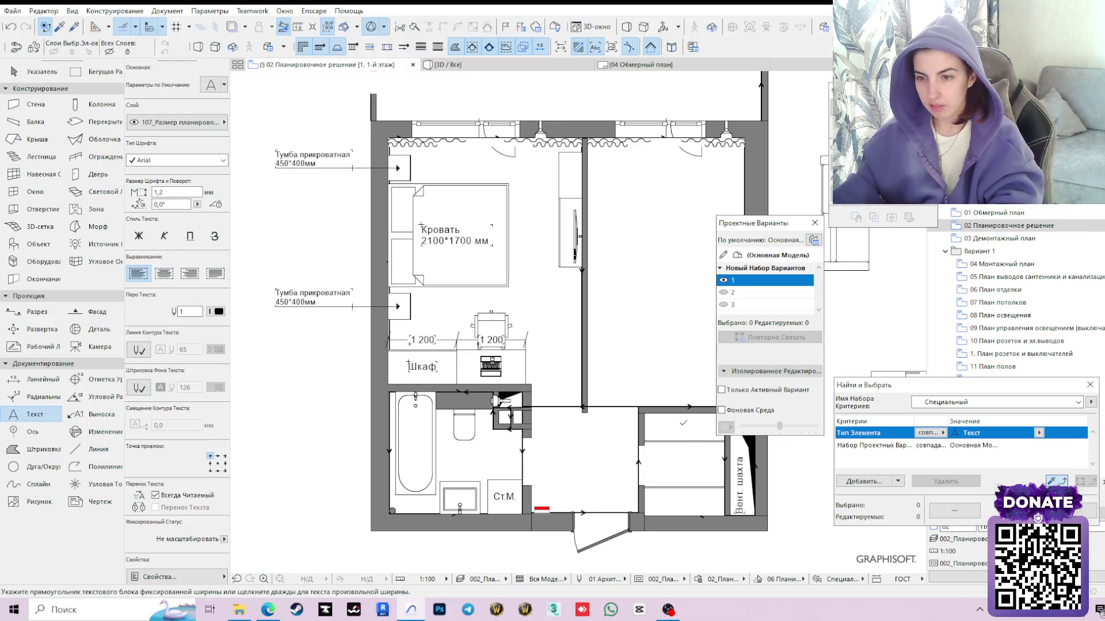
{"action": "key", "text": "Escape"}
{"action": "left_click", "coordinate": [430, 367]}
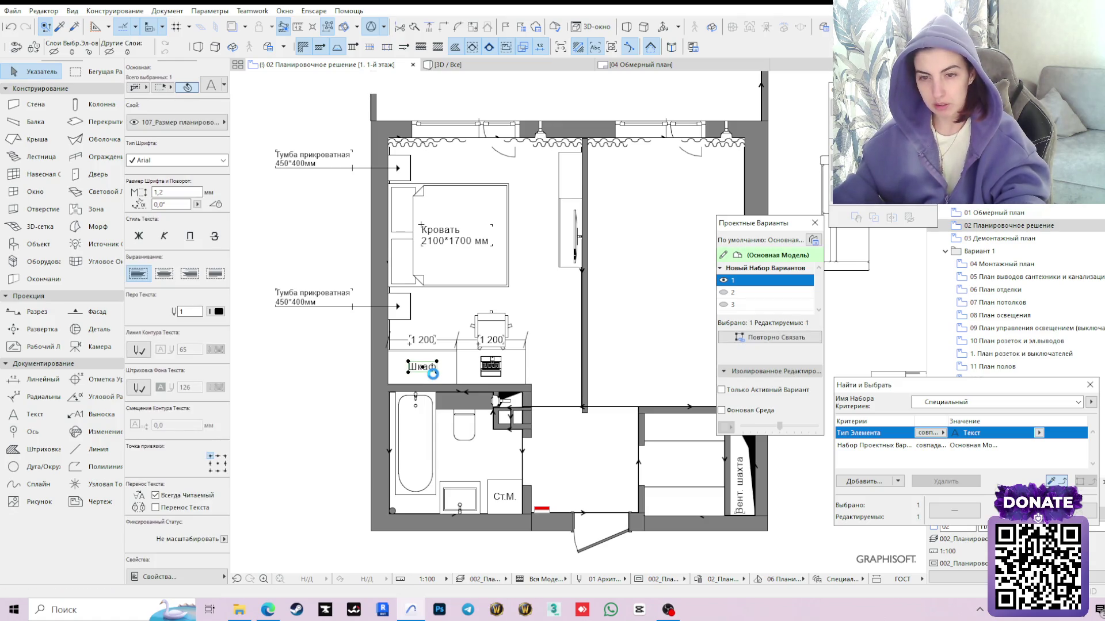
{"action": "left_click", "coordinate": [530, 368]}
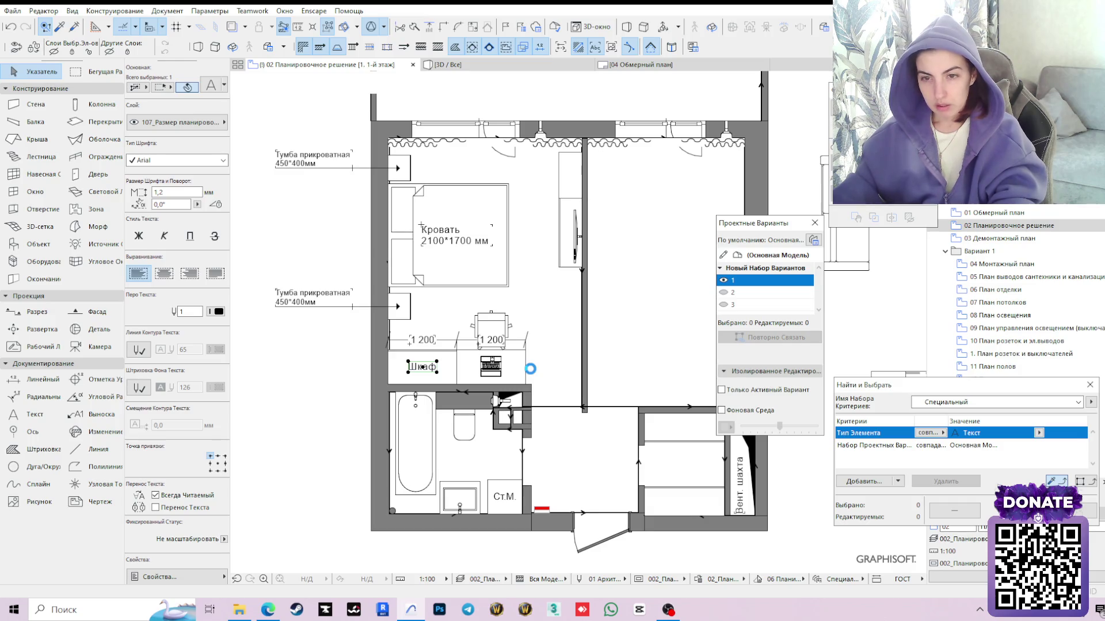
{"action": "left_click", "coordinate": [441, 371]}
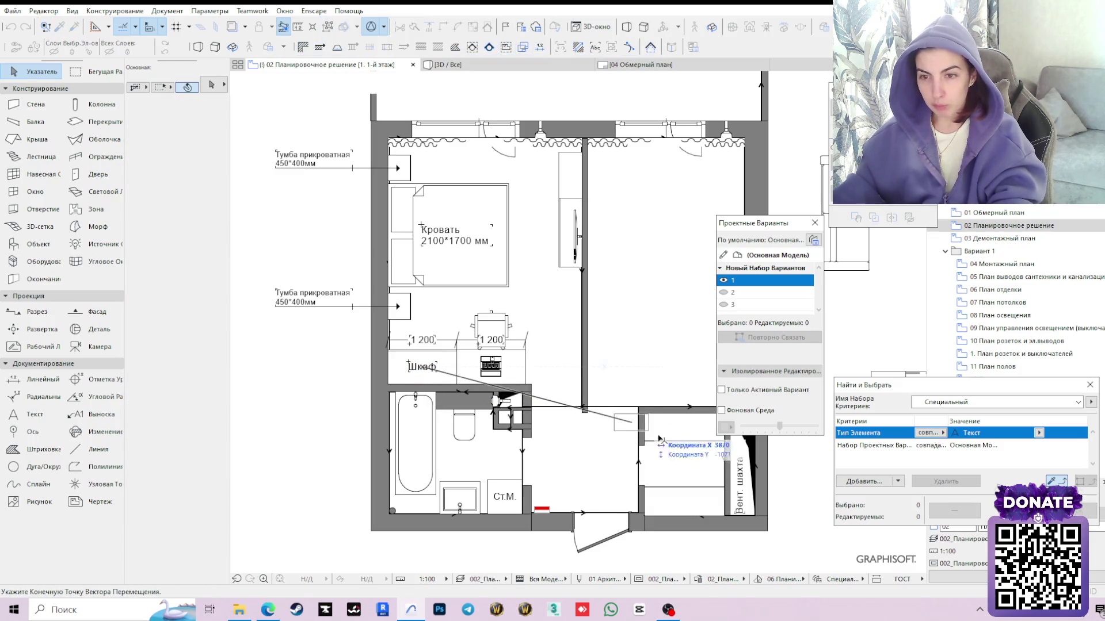
{"action": "left_click", "coordinate": [684, 429]}
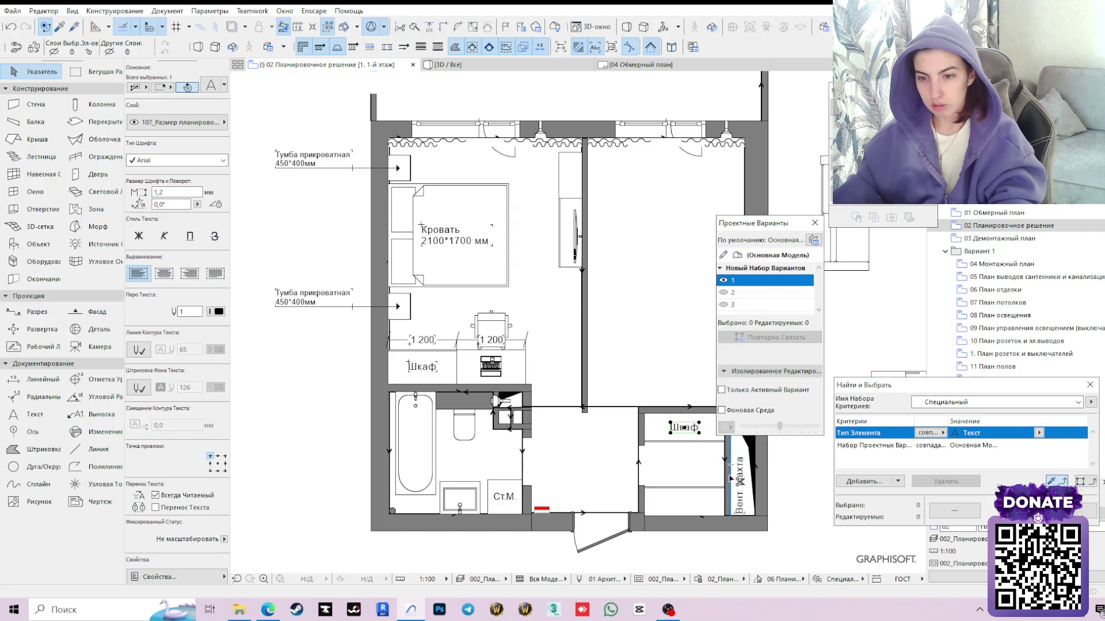
{"action": "left_click", "coordinate": [696, 450]}
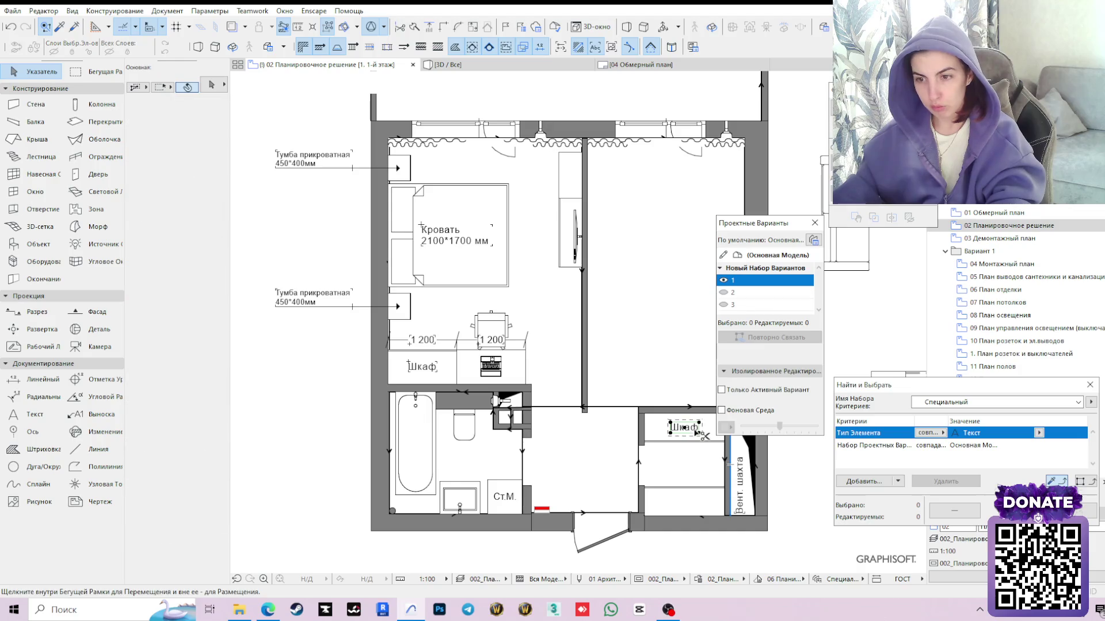
{"action": "left_click", "coordinate": [696, 524]}
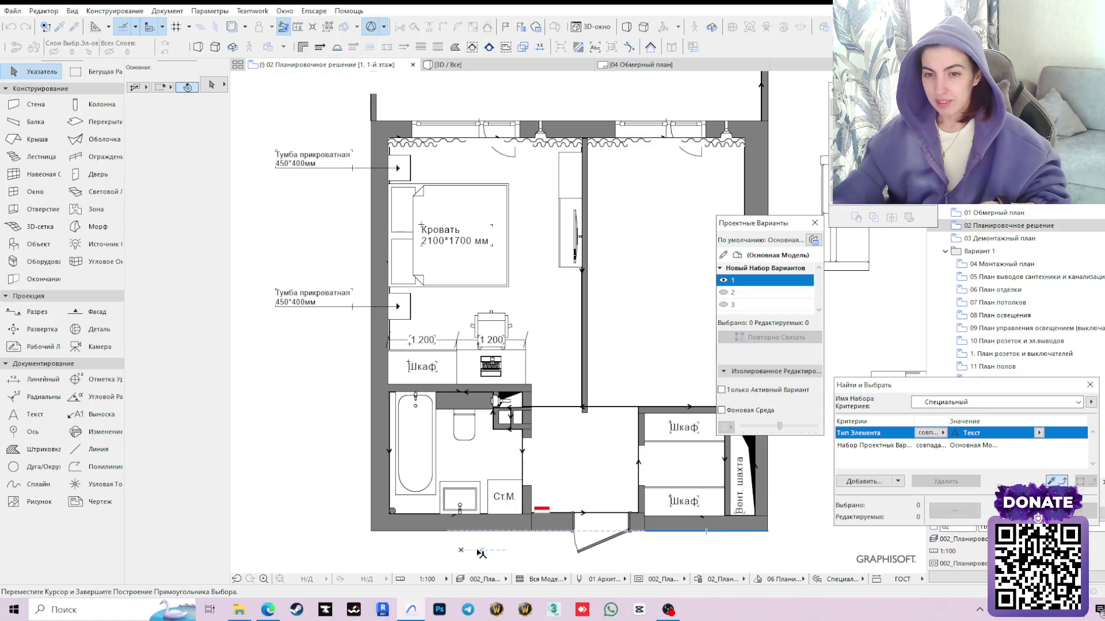
{"action": "middle_click_drag", "start_coordinate": [600, 375], "coordinate": [567, 441]}
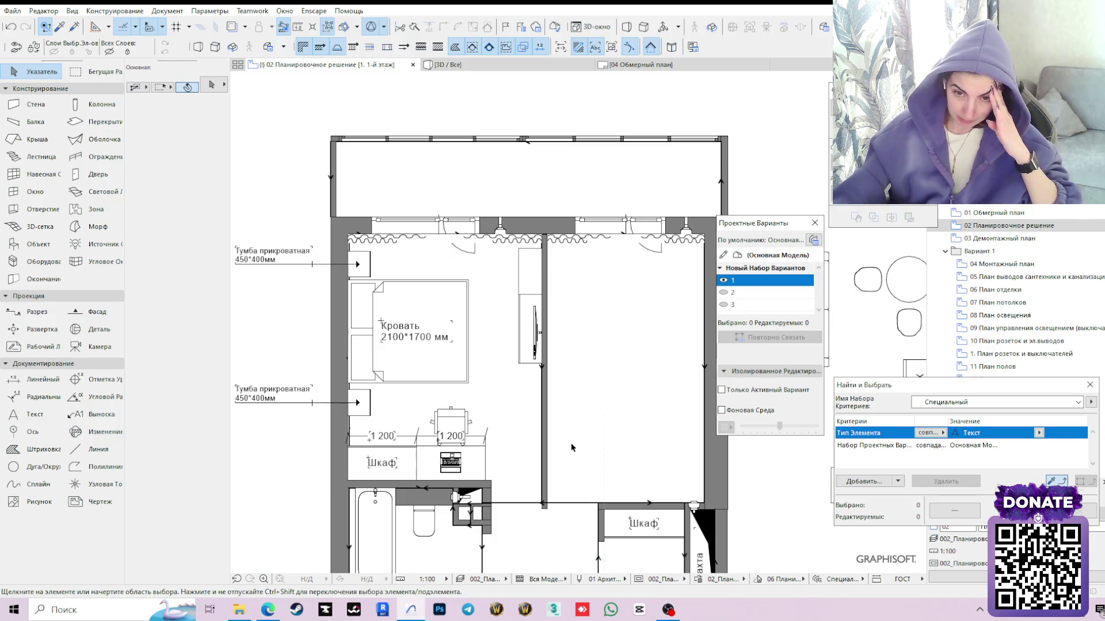
Pan to frame the whole apartment with its spare furniture and show design option 2's layout
{"action": "middle_click_drag", "start_coordinate": [643, 467], "coordinate": [600, 400]}
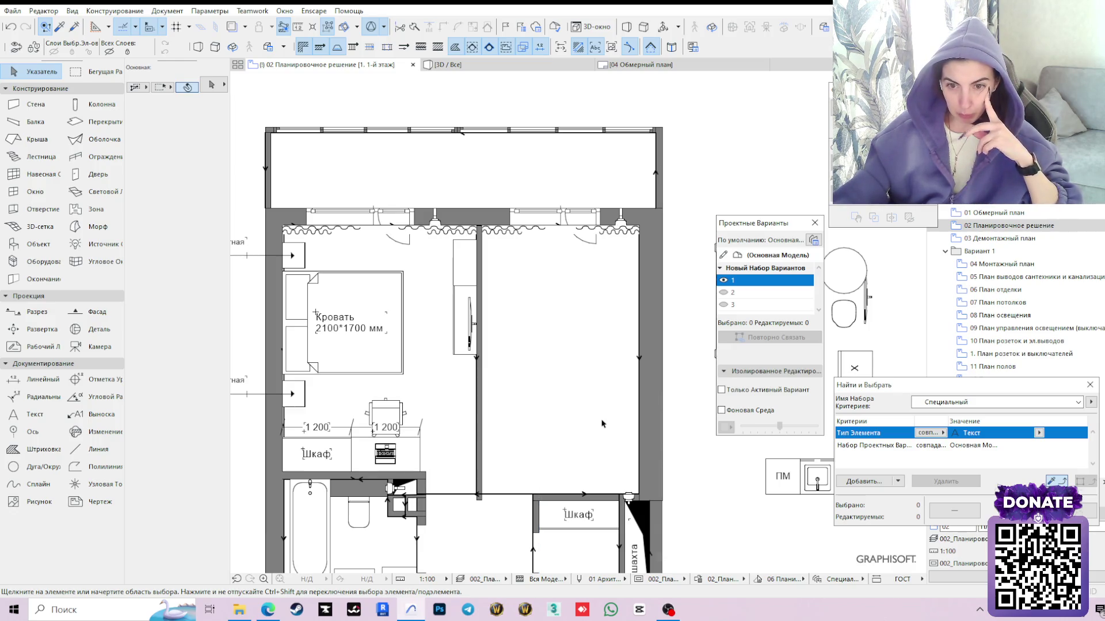
{"action": "middle_click_drag", "start_coordinate": [600, 414], "coordinate": [587, 395]}
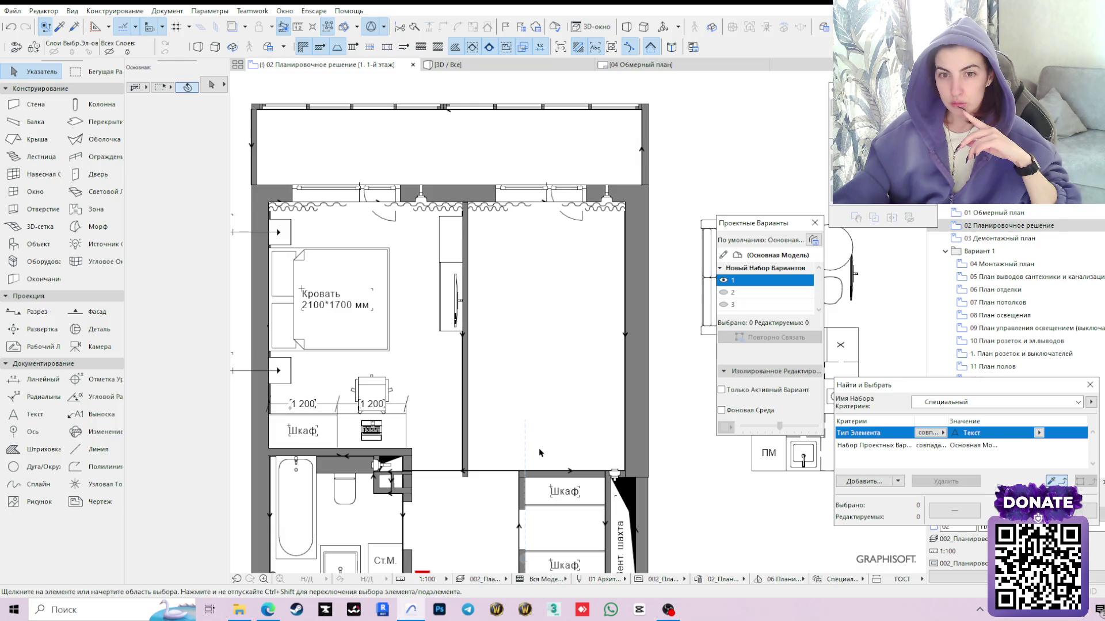
{"action": "scroll", "coordinate": [539, 447], "scroll_direction": "down", "scroll_amount": 2}
{"action": "scroll", "coordinate": [539, 448], "scroll_direction": "down", "scroll_amount": 1}
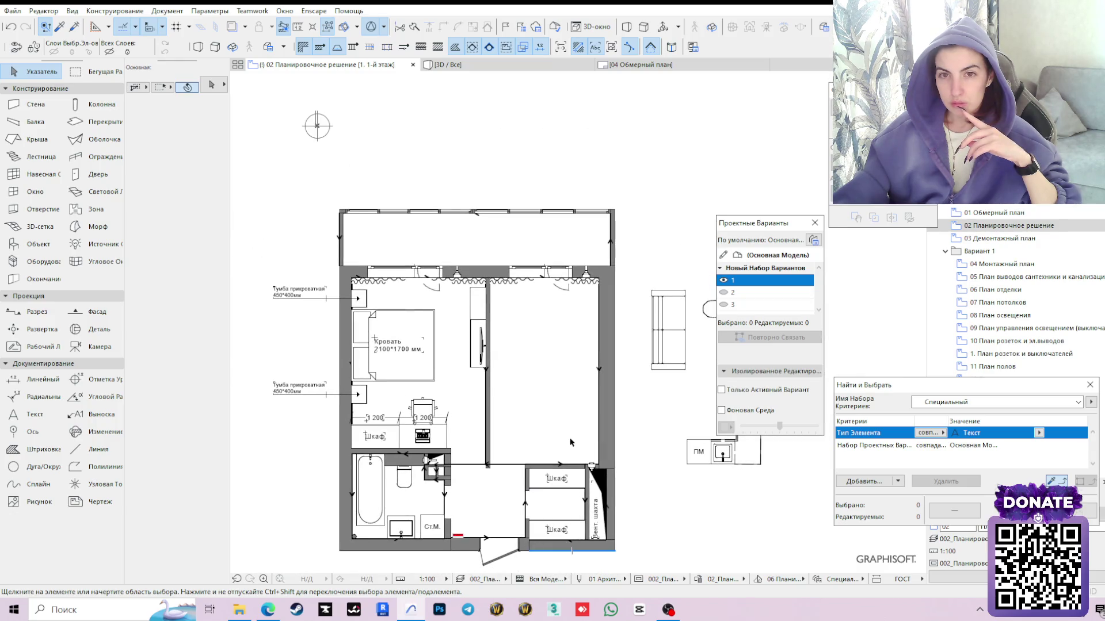
{"action": "middle_click_drag", "start_coordinate": [625, 423], "coordinate": [592, 404]}
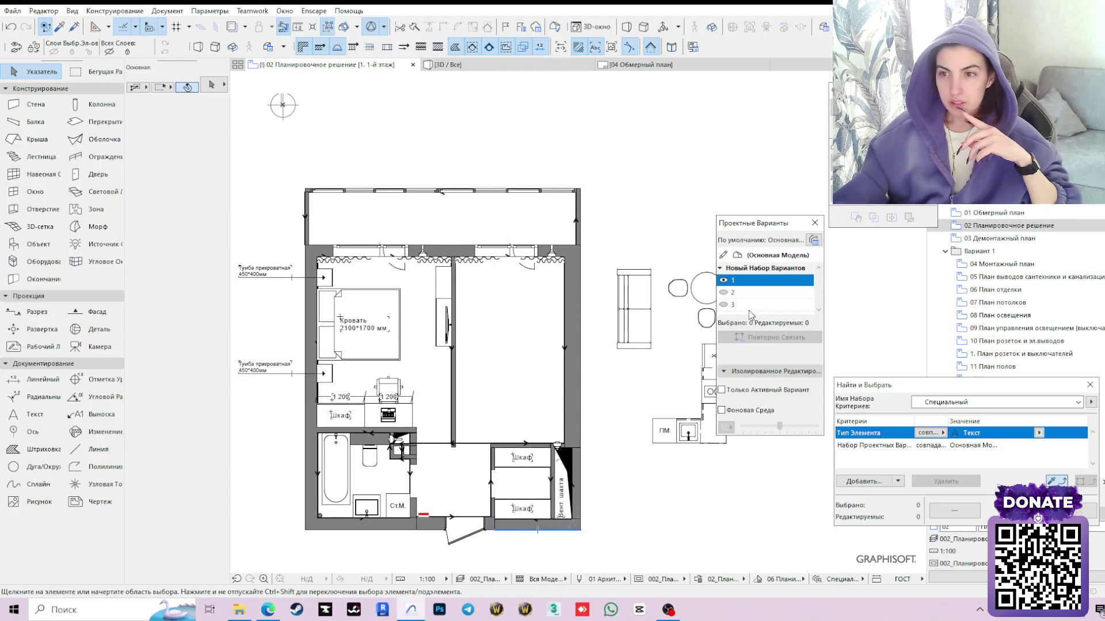
{"action": "left_click", "coordinate": [728, 293]}
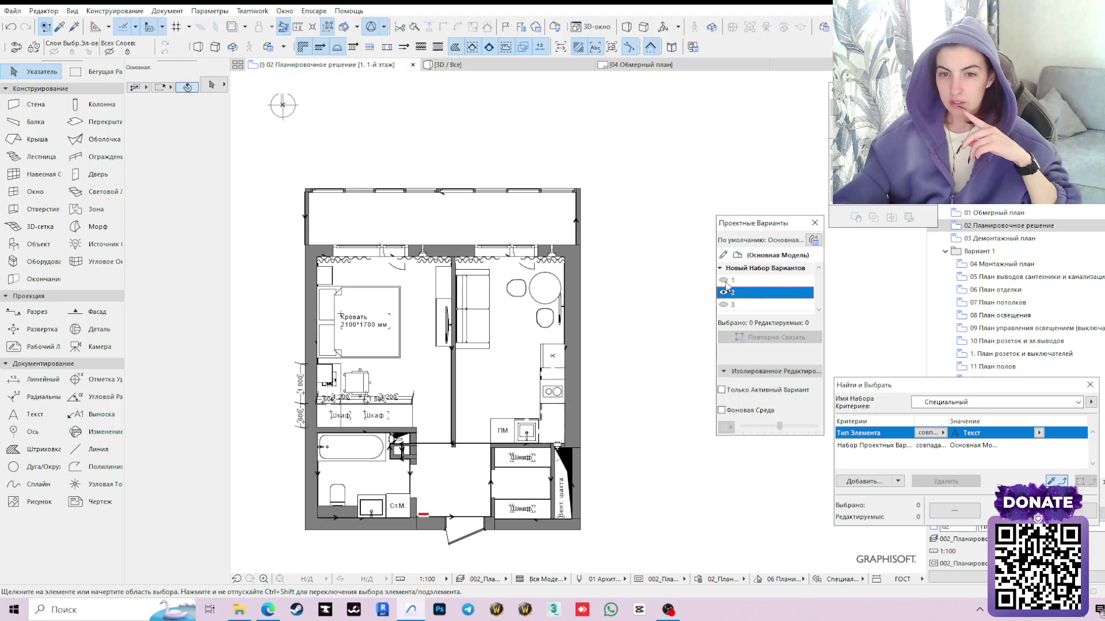
Compare options 1 and 2, checking the 1 200 dimension, wardrobe and double bed
{"action": "left_click", "coordinate": [729, 279]}
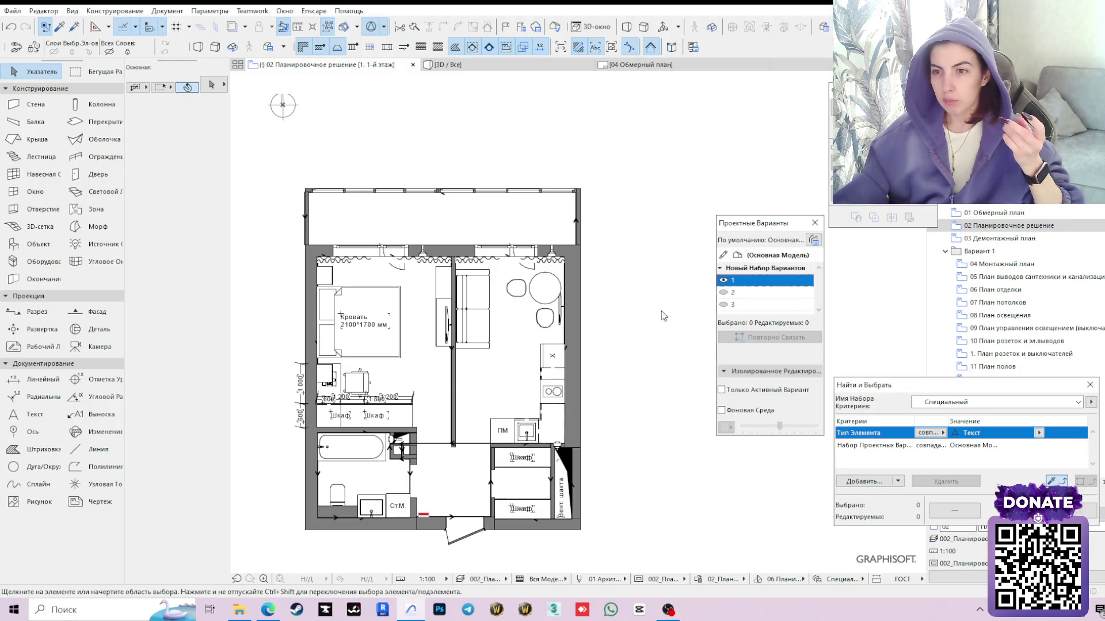
{"action": "scroll", "coordinate": [357, 418], "scroll_direction": "up", "scroll_amount": 3}
{"action": "scroll", "coordinate": [358, 418], "scroll_direction": "up", "scroll_amount": 2}
{"action": "left_click", "coordinate": [354, 412]}
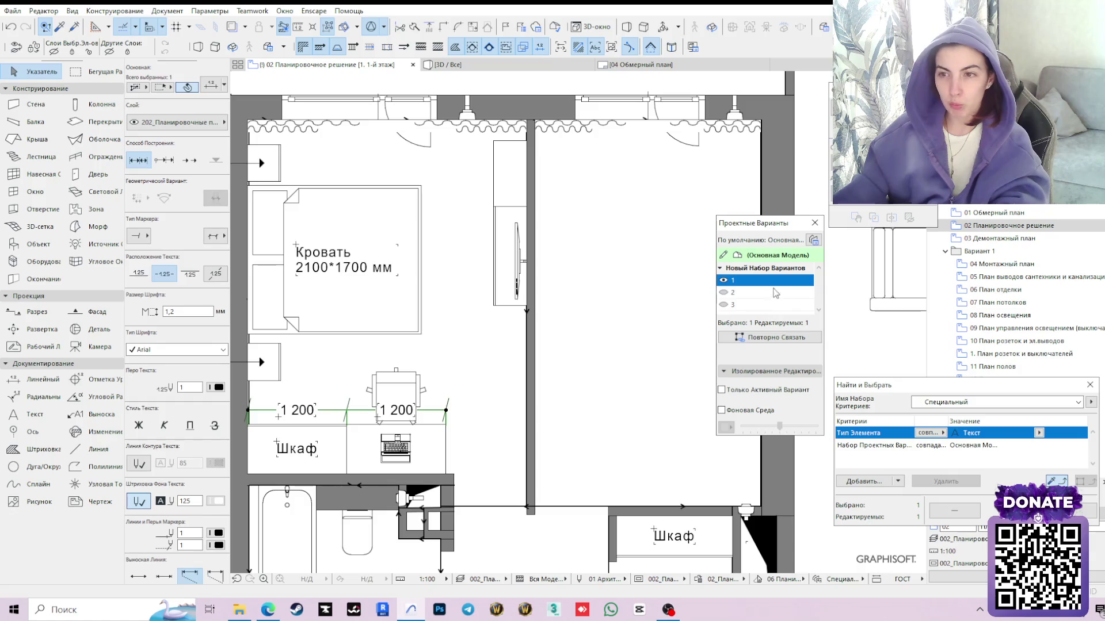
{"action": "left_click", "coordinate": [725, 293]}
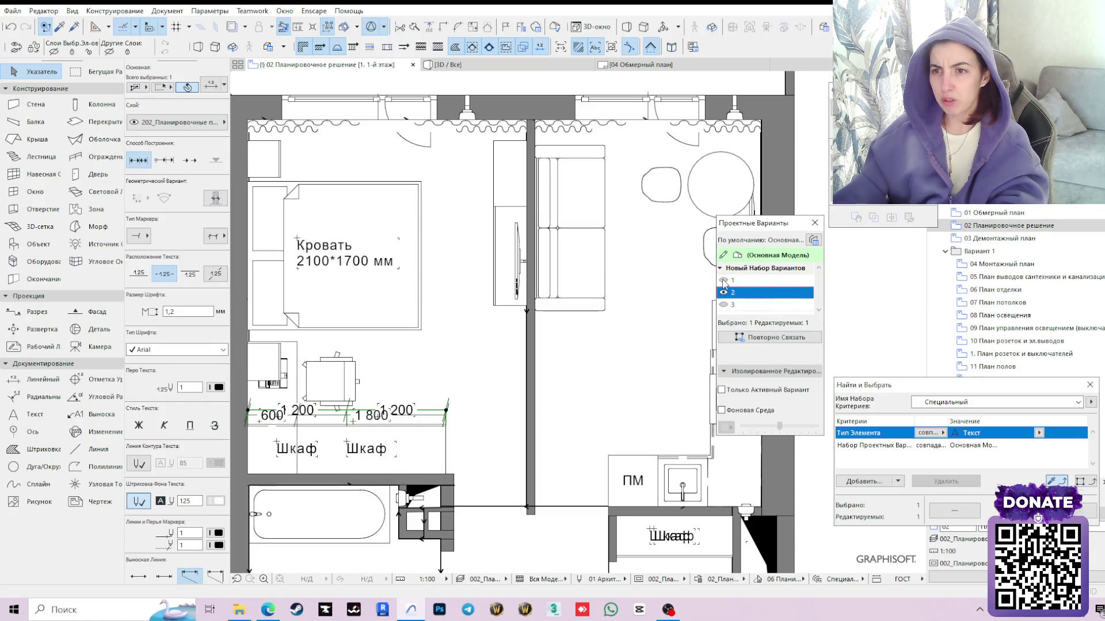
{"action": "left_click", "coordinate": [410, 470]}
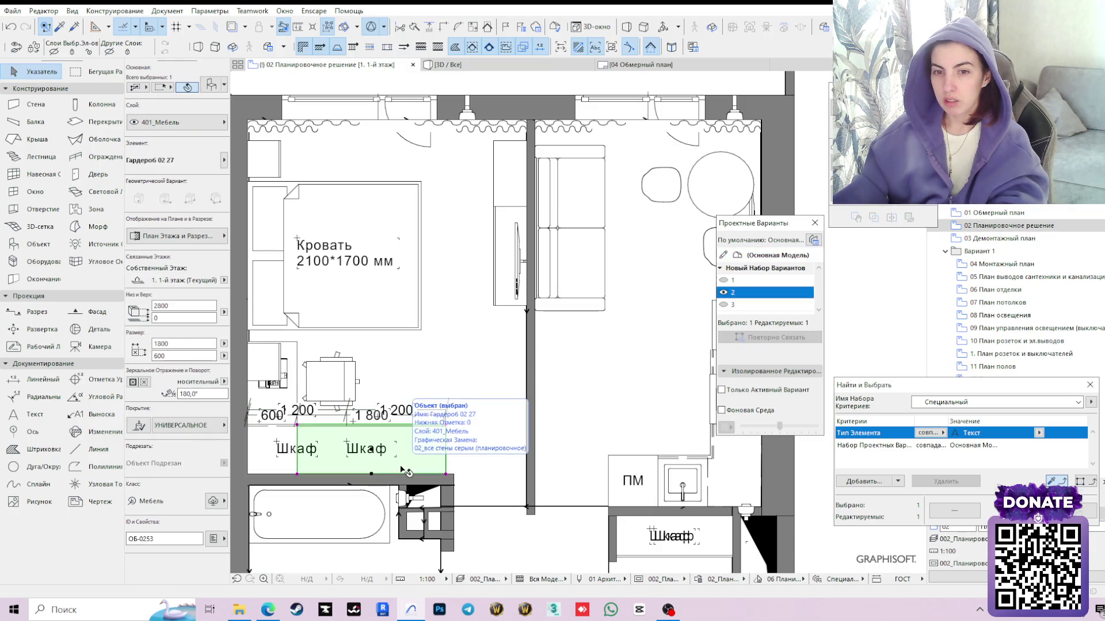
{"action": "left_click", "coordinate": [585, 432]}
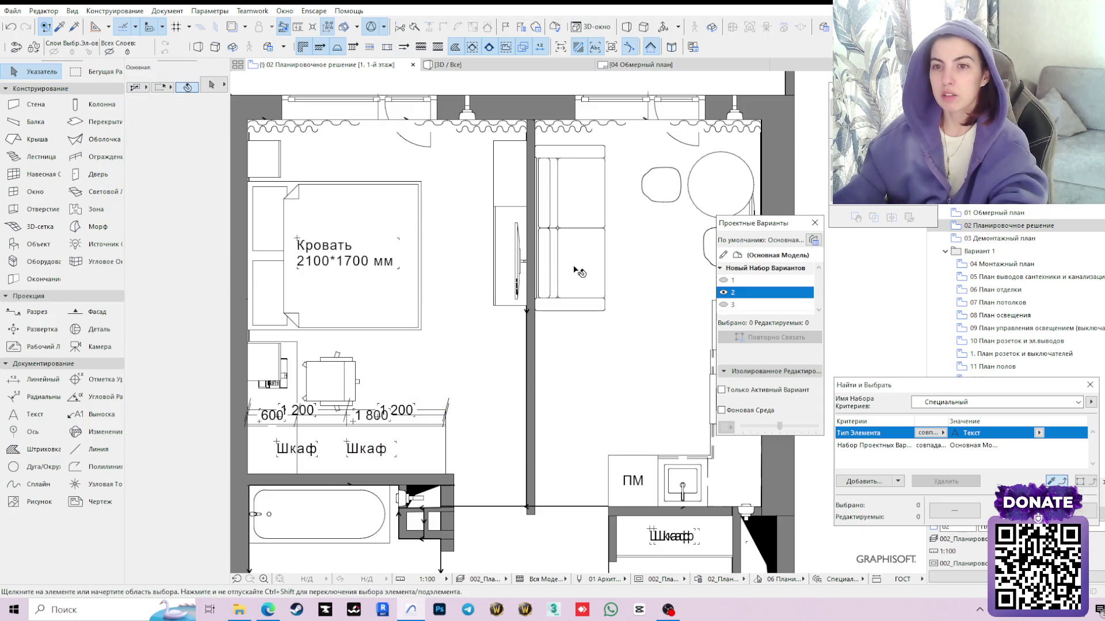
{"action": "left_click", "coordinate": [395, 312]}
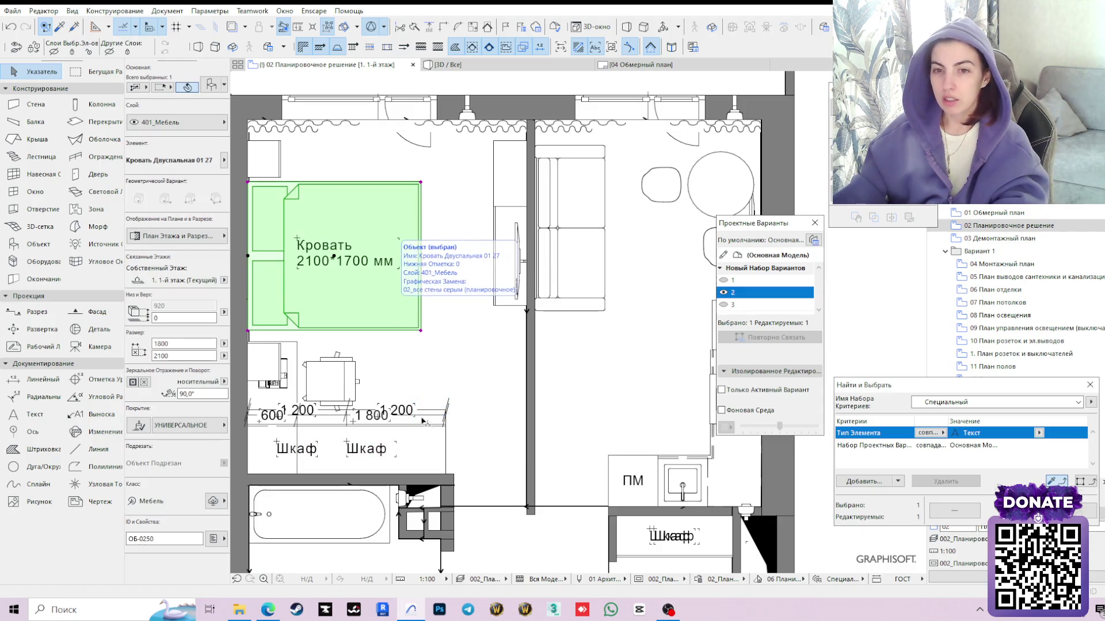
Make design option 1 active and displayed, and select its Шкаф wardrobe label
{"action": "left_click", "coordinate": [746, 280]}
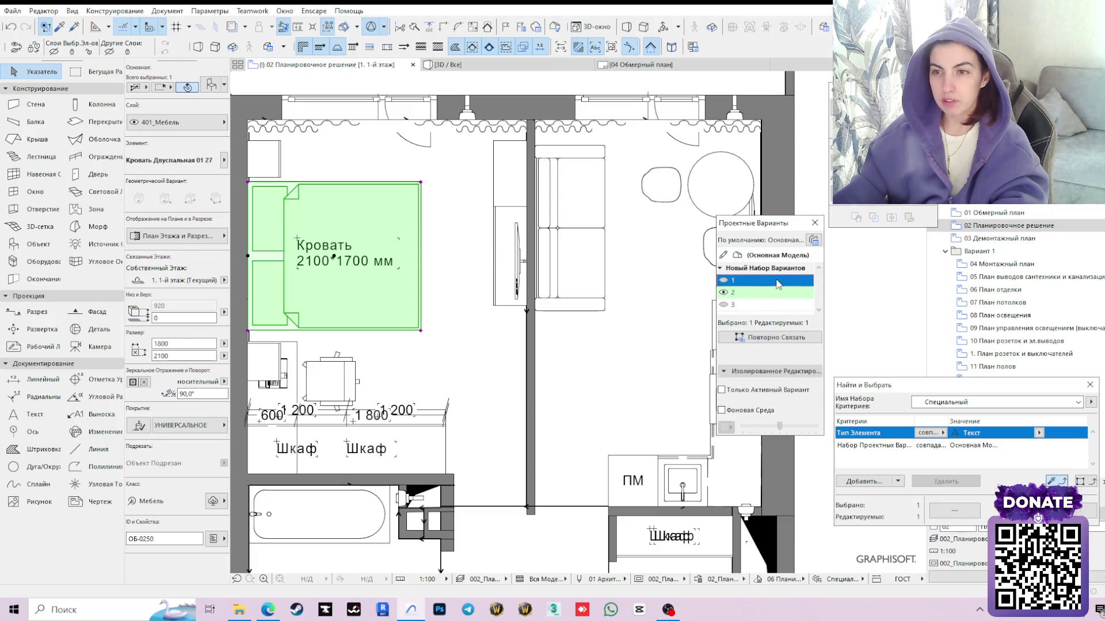
{"action": "left_click", "coordinate": [724, 280]}
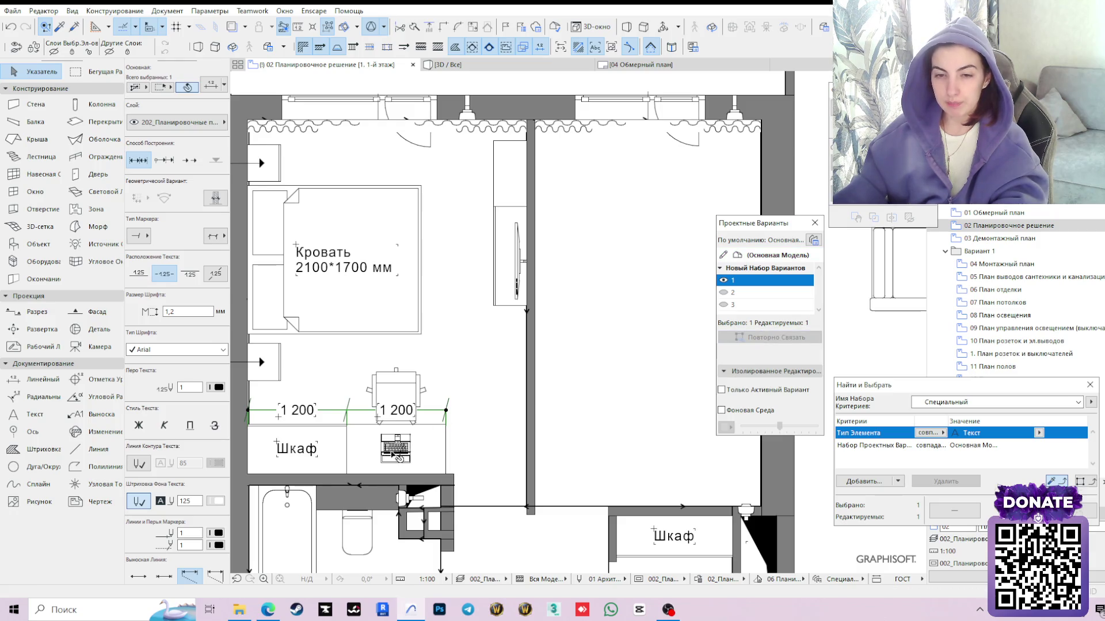
{"action": "left_click", "coordinate": [316, 454]}
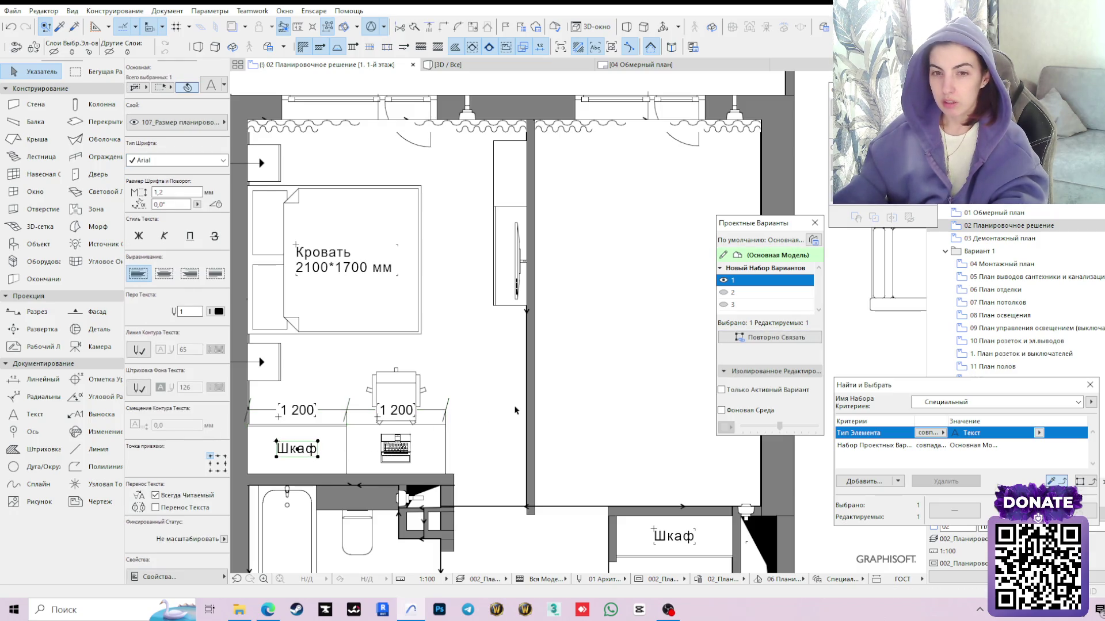
Relink option 2's Шкаф label to design option 1, confirming the warning
{"action": "left_click", "coordinate": [274, 366]}
{"action": "middle_click_drag", "start_coordinate": [452, 365], "coordinate": [683, 350]}
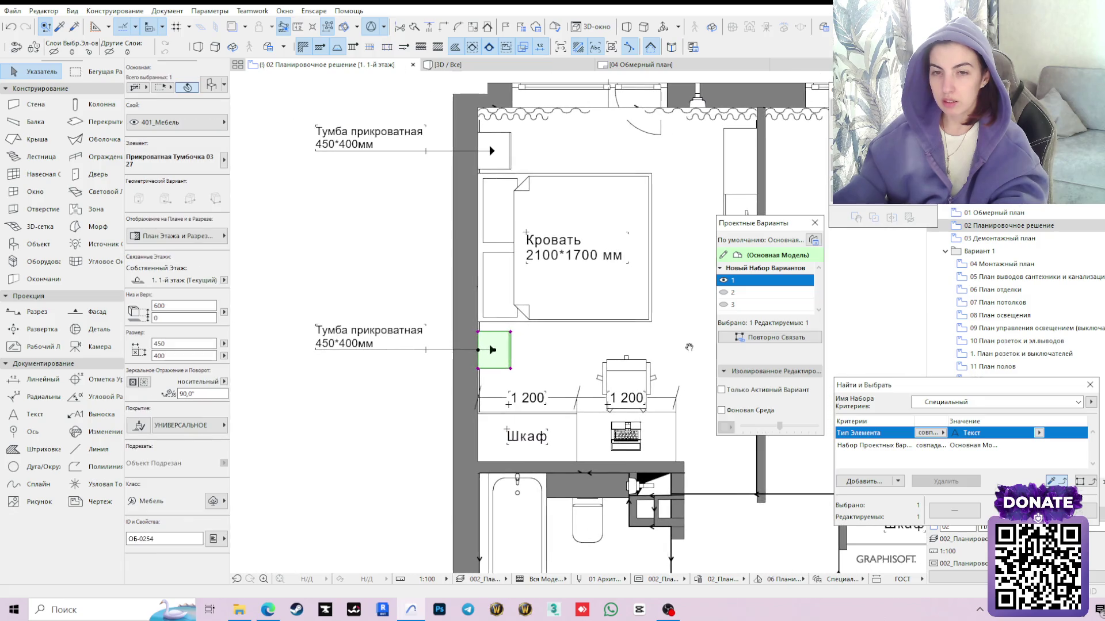
{"action": "left_click", "coordinate": [448, 170]}
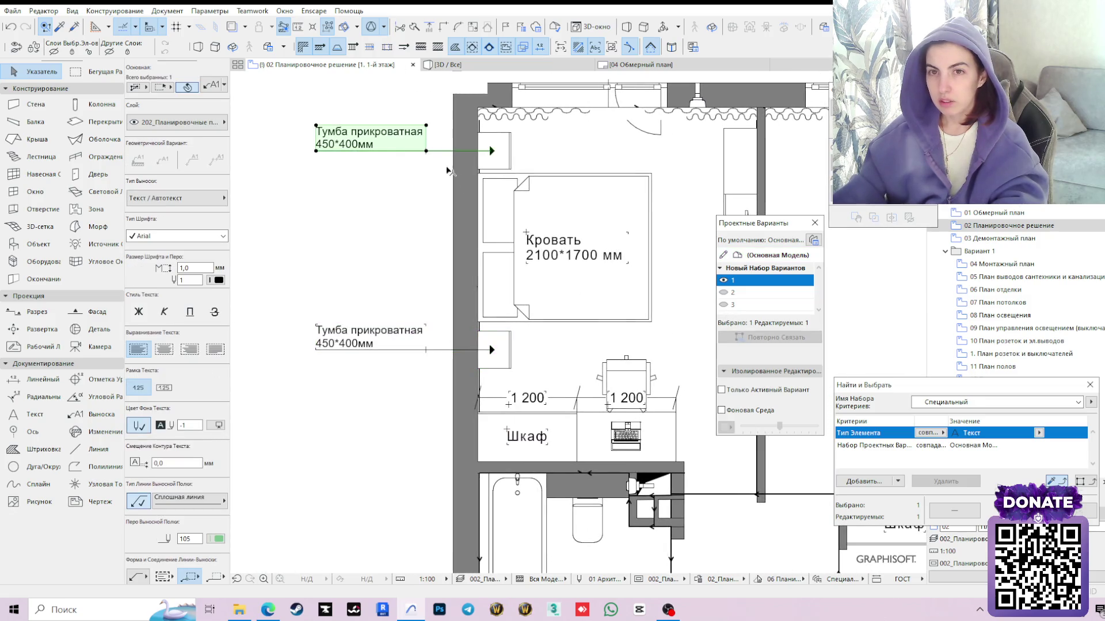
{"action": "middle_click_drag", "start_coordinate": [592, 307], "coordinate": [500, 313]}
{"action": "left_click", "coordinate": [727, 292]}
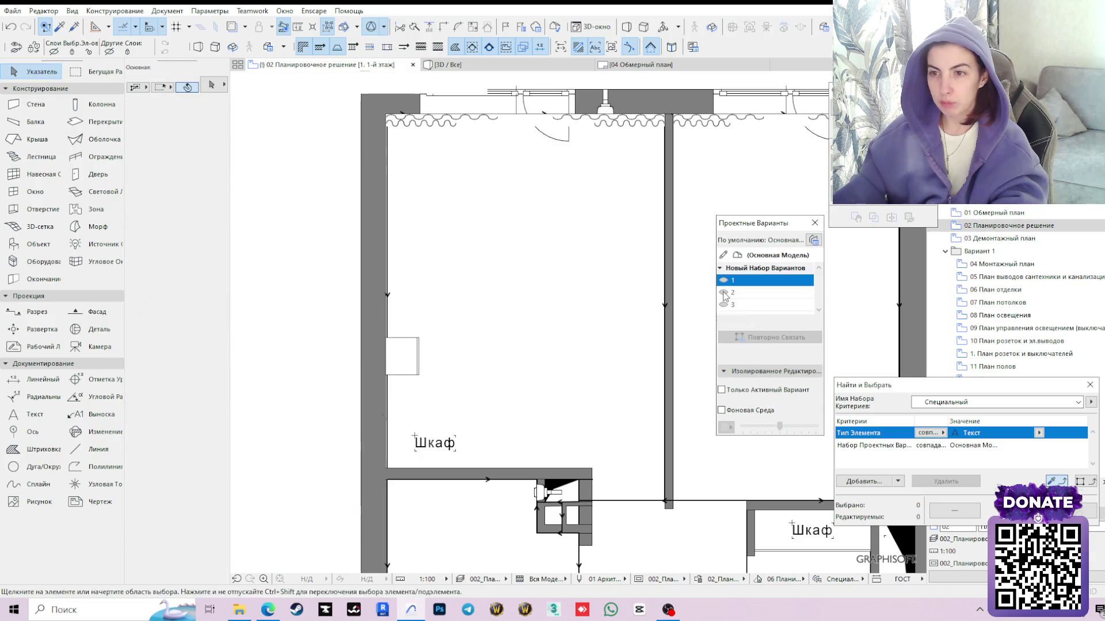
{"action": "left_click", "coordinate": [457, 450]}
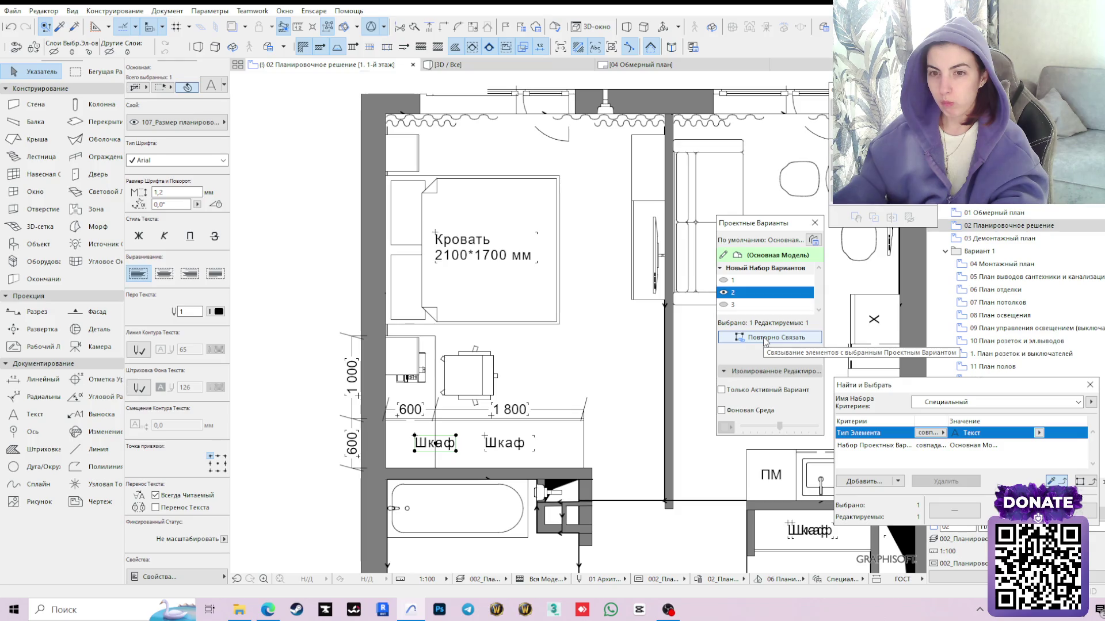
{"action": "left_click", "coordinate": [768, 281]}
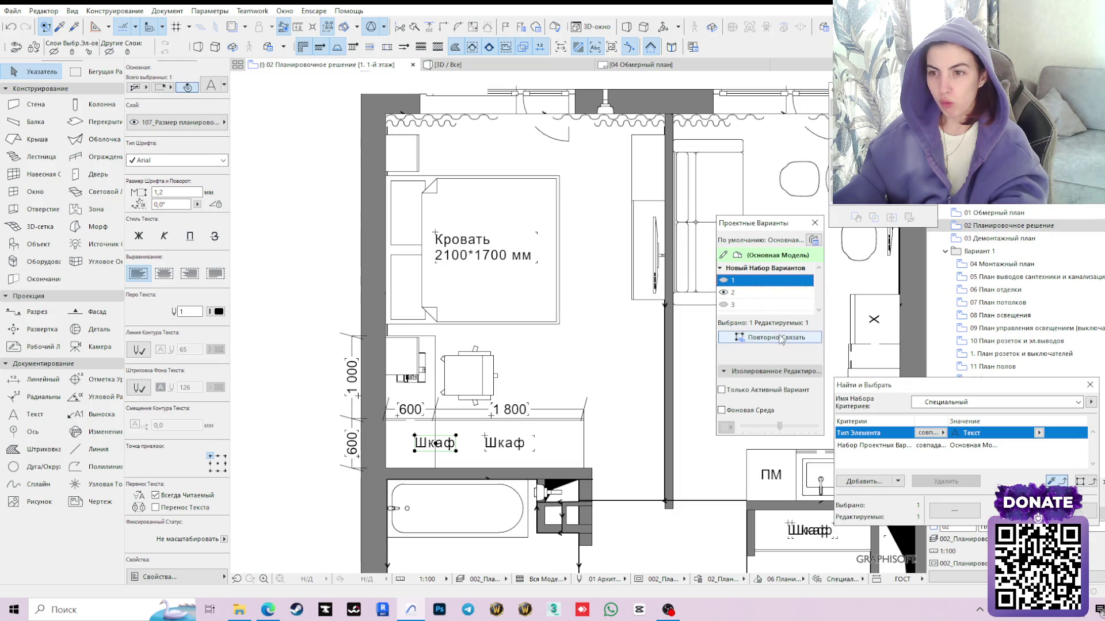
{"action": "left_click", "coordinate": [780, 338]}
{"action": "left_click", "coordinate": [655, 251]}
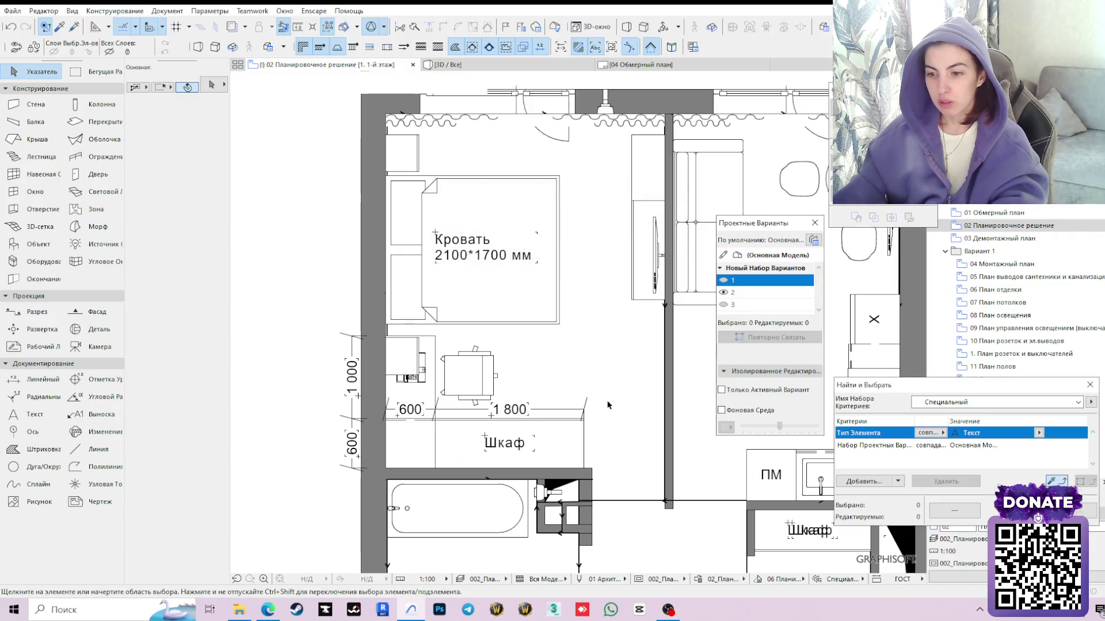
Relink option 2's bedside table to design option 1 as well, confirming the warning
{"action": "left_click", "coordinate": [405, 358]}
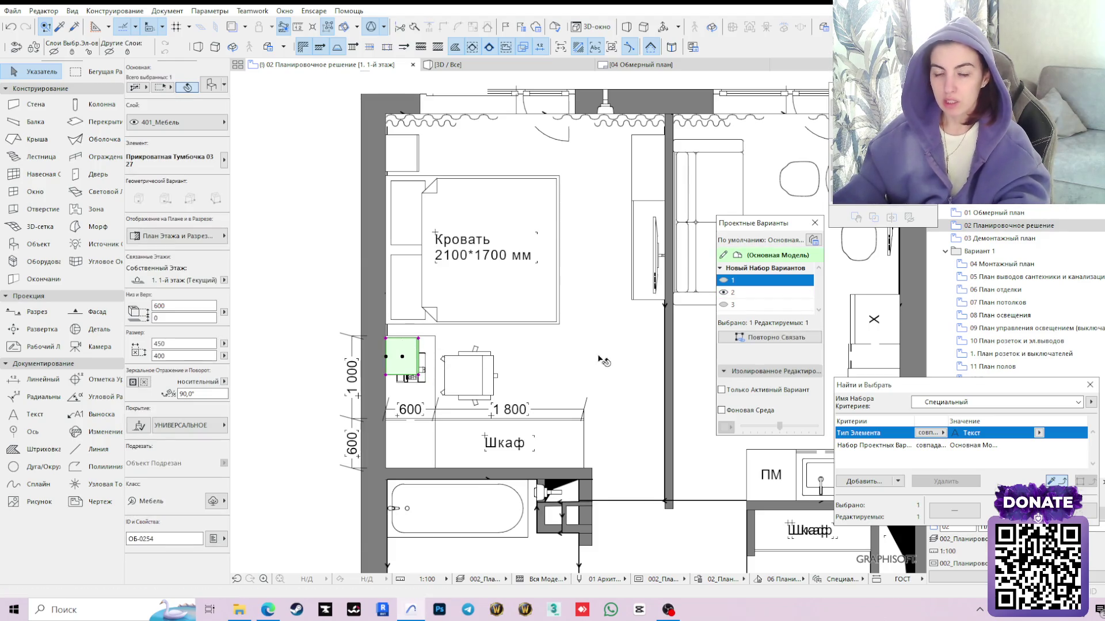
{"action": "middle_click_drag", "start_coordinate": [527, 328], "coordinate": [529, 395]}
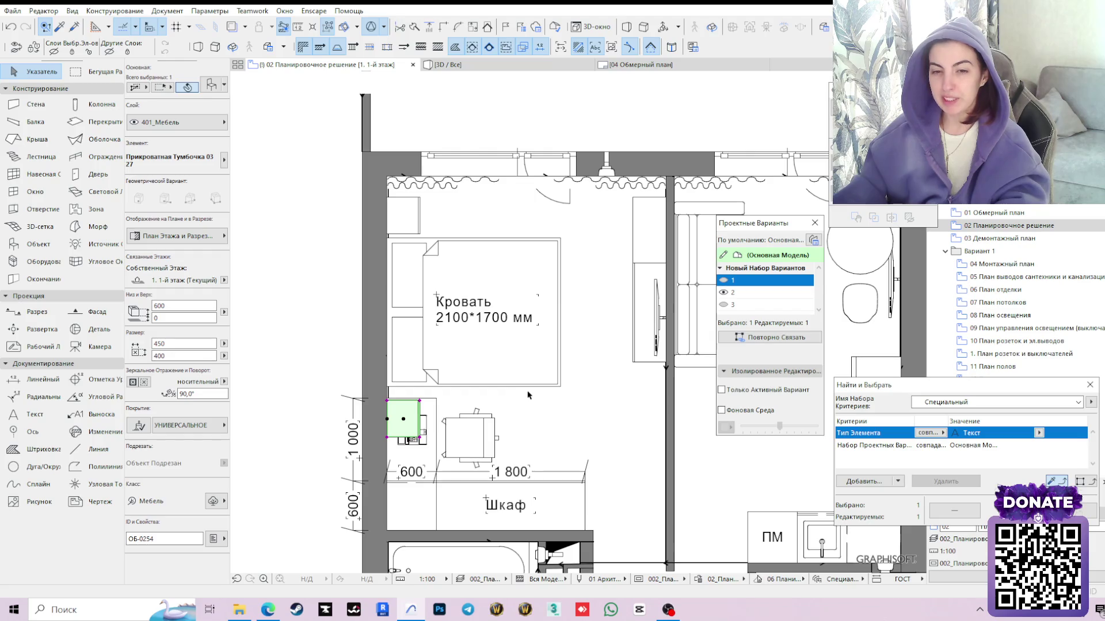
{"action": "left_click", "coordinate": [769, 337]}
{"action": "key", "text": "Return"}
{"action": "middle_click_drag", "start_coordinate": [572, 368], "coordinate": [555, 298]}
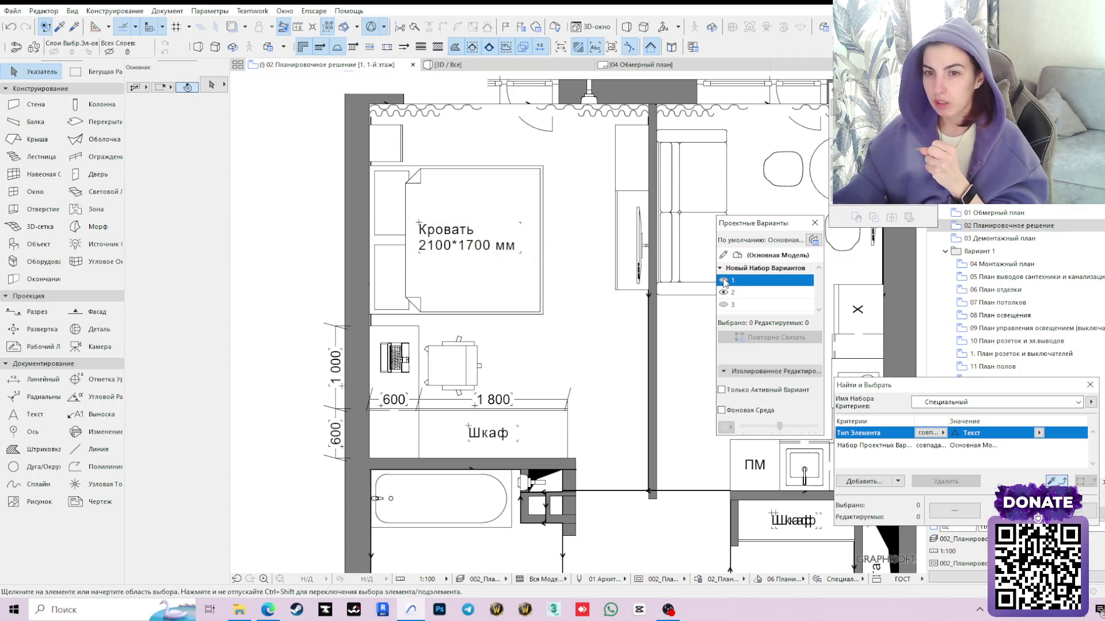
{"action": "scroll", "coordinate": [486, 326], "scroll_direction": "down", "scroll_amount": 3}
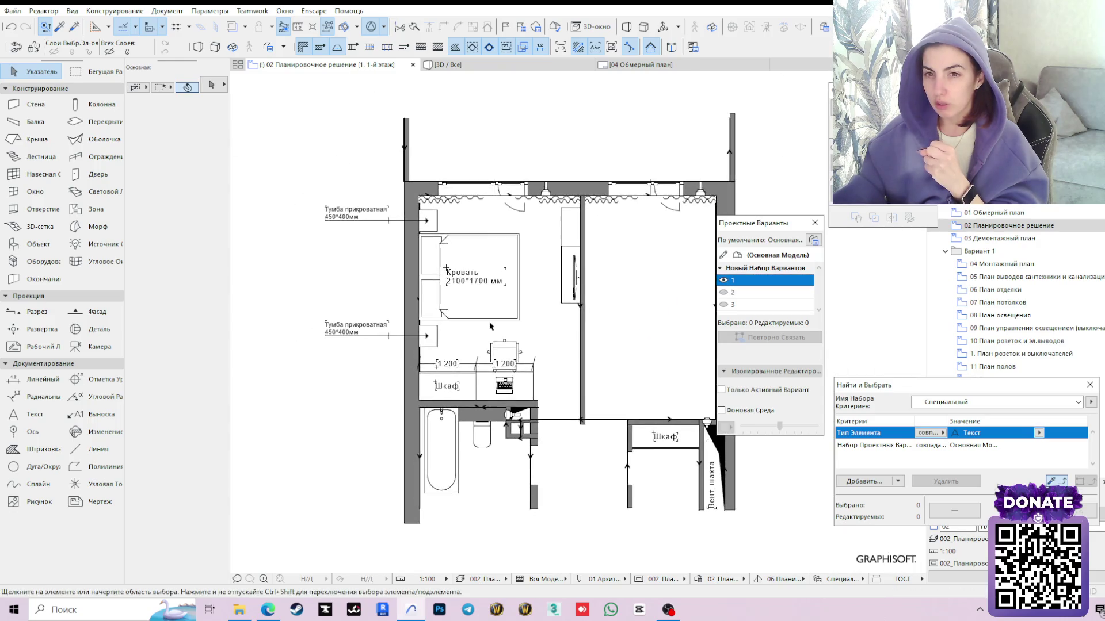
Preview option 2, return to displaying option 1 and take the Object tool
{"action": "left_click", "coordinate": [725, 293]}
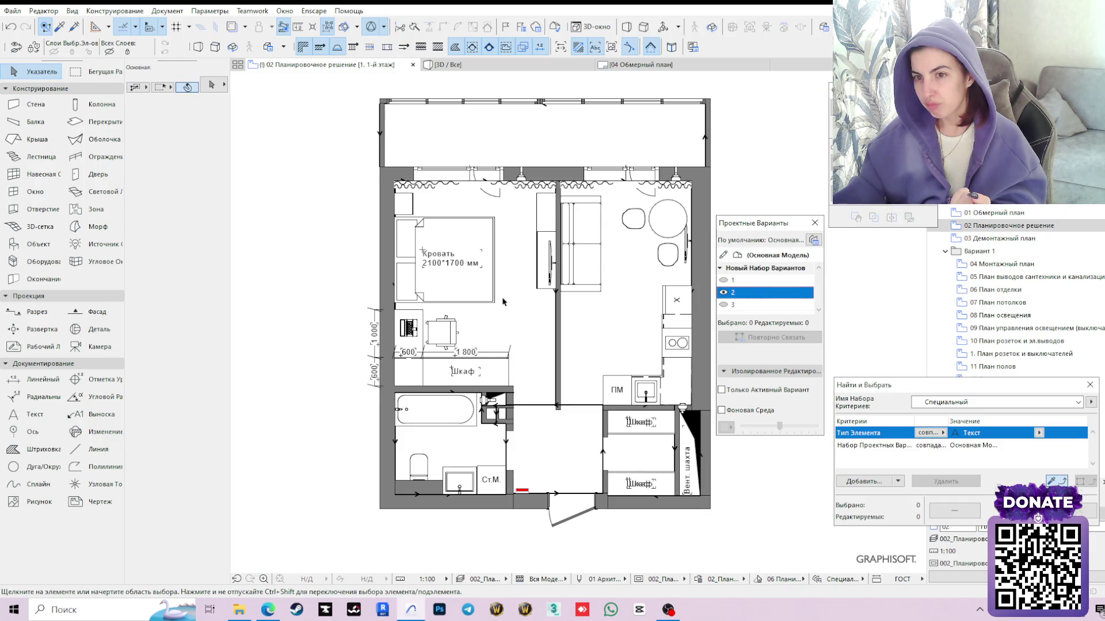
{"action": "left_click", "coordinate": [725, 280]}
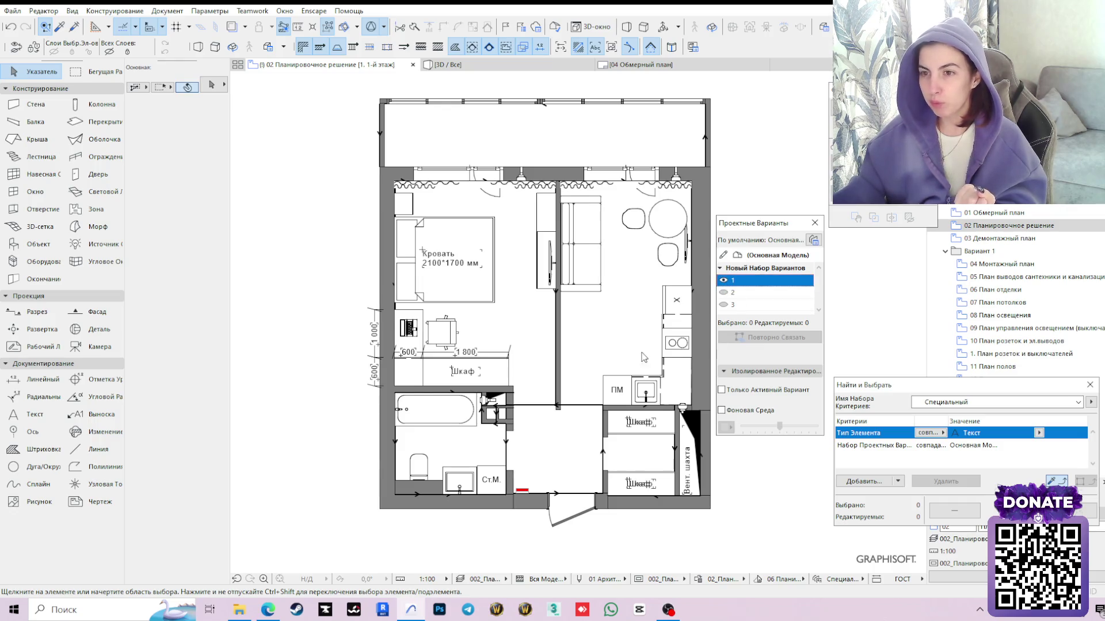
{"action": "mouse_move", "coordinate": [626, 306]}
{"action": "middle_mouse_down"}
{"action": "mouse_move", "coordinate": [530, 322]}
{"action": "mouse_move", "coordinate": [540, 330]}
{"action": "middle_mouse_up"}
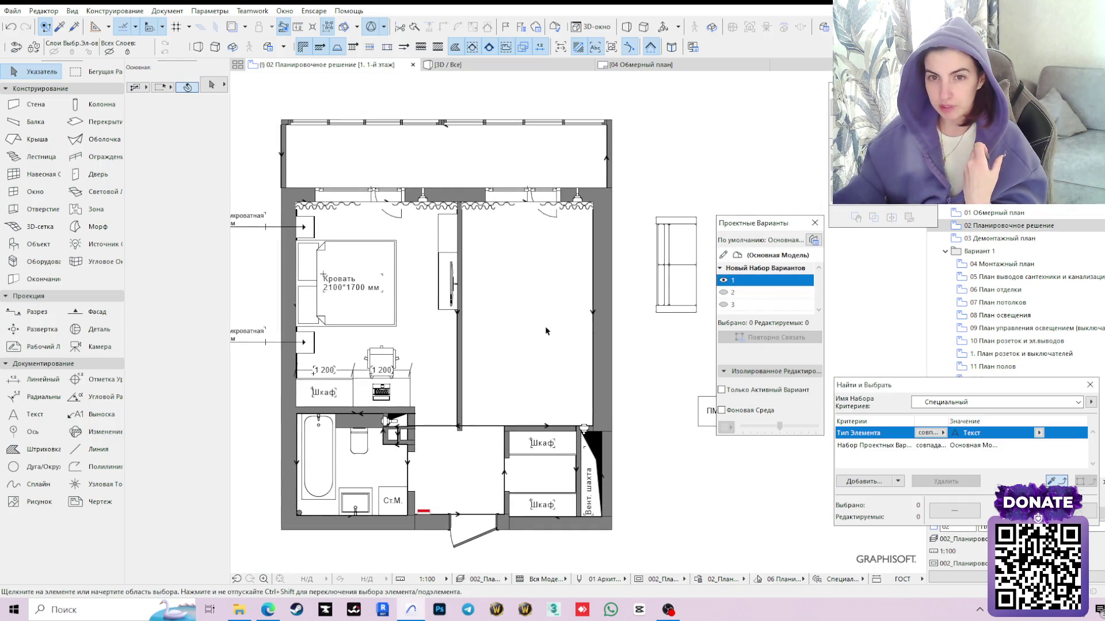
{"action": "left_click", "coordinate": [37, 245]}
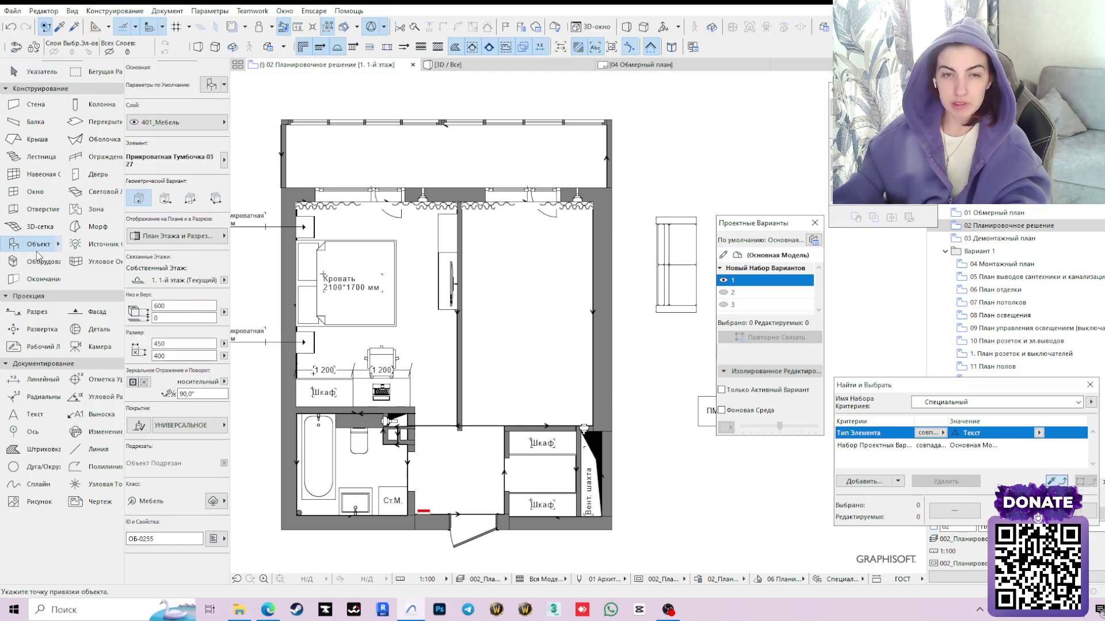
Set Настенный Кондиционер Воздуха 27 as the default object in Object Default Settings
{"action": "key", "text": "ctrl+t"}
{"action": "type", "text": "стелла"}
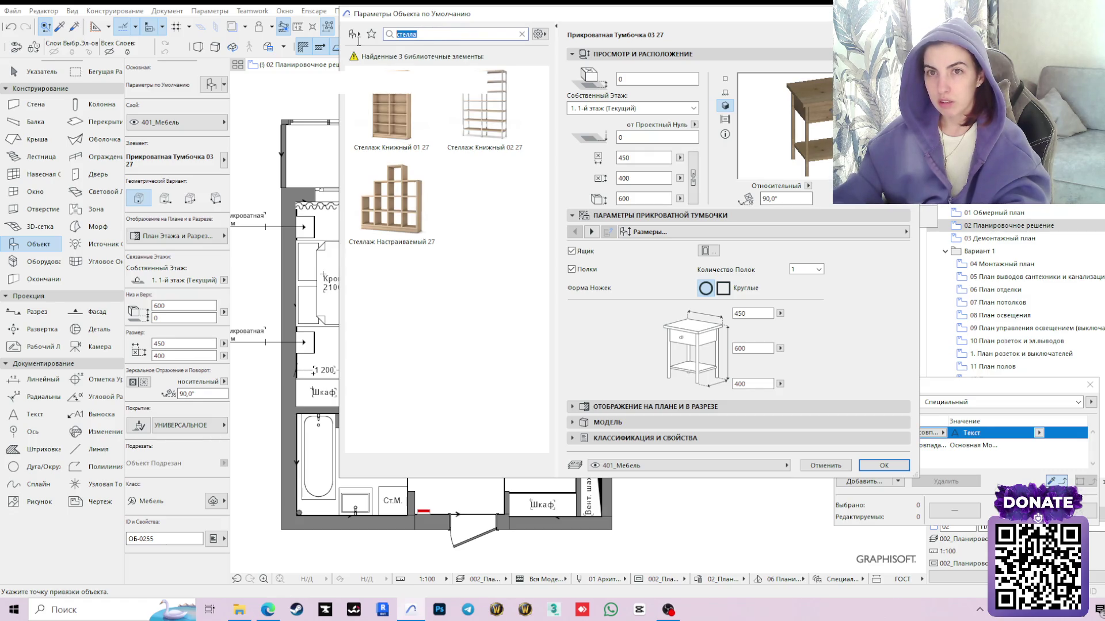
{"action": "type", "text": "ко"}
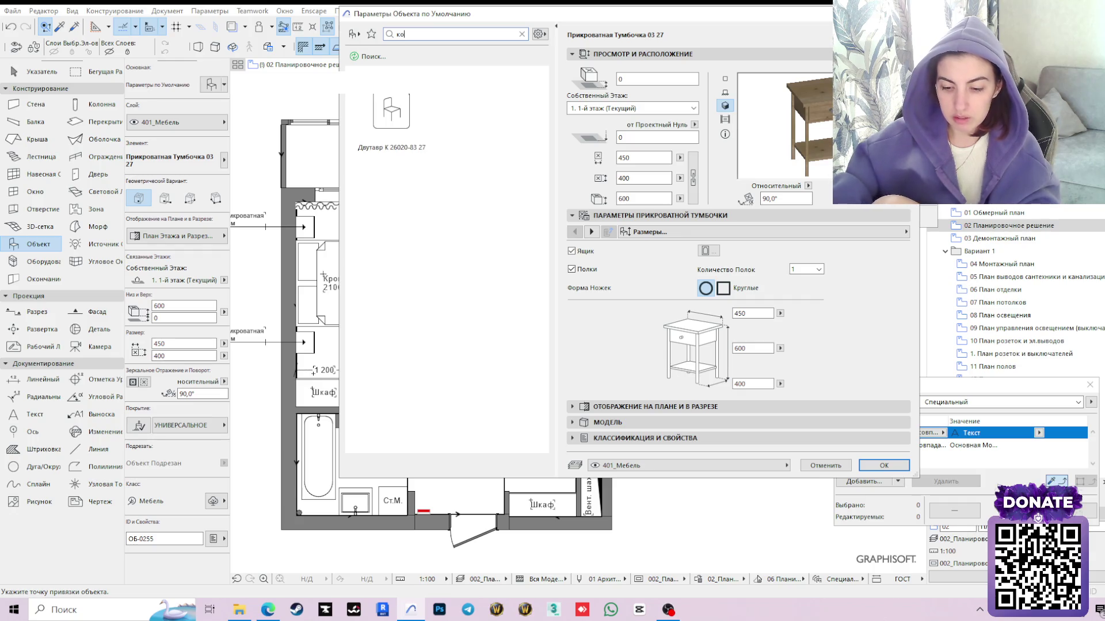
{"action": "type", "text": "нди"}
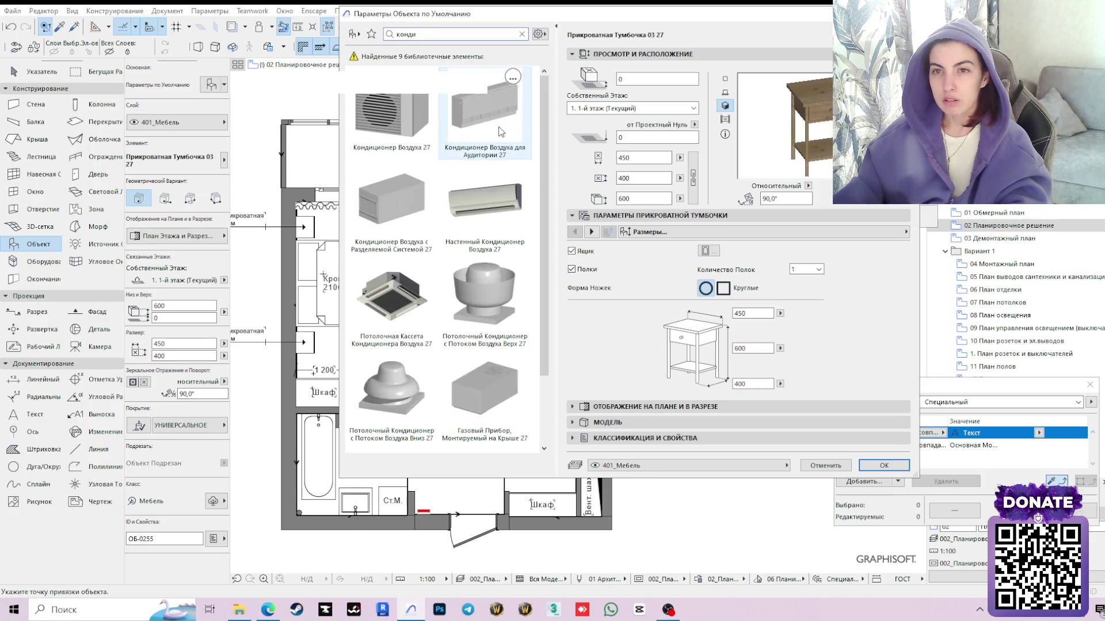
{"action": "left_click", "coordinate": [516, 243]}
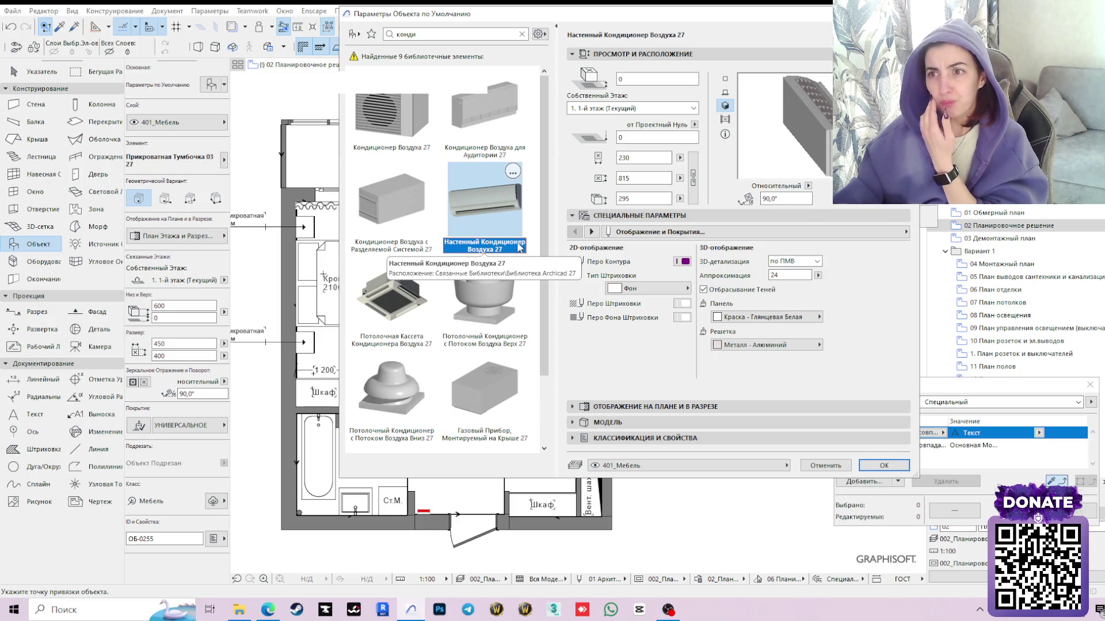
{"action": "left_click", "coordinate": [889, 471]}
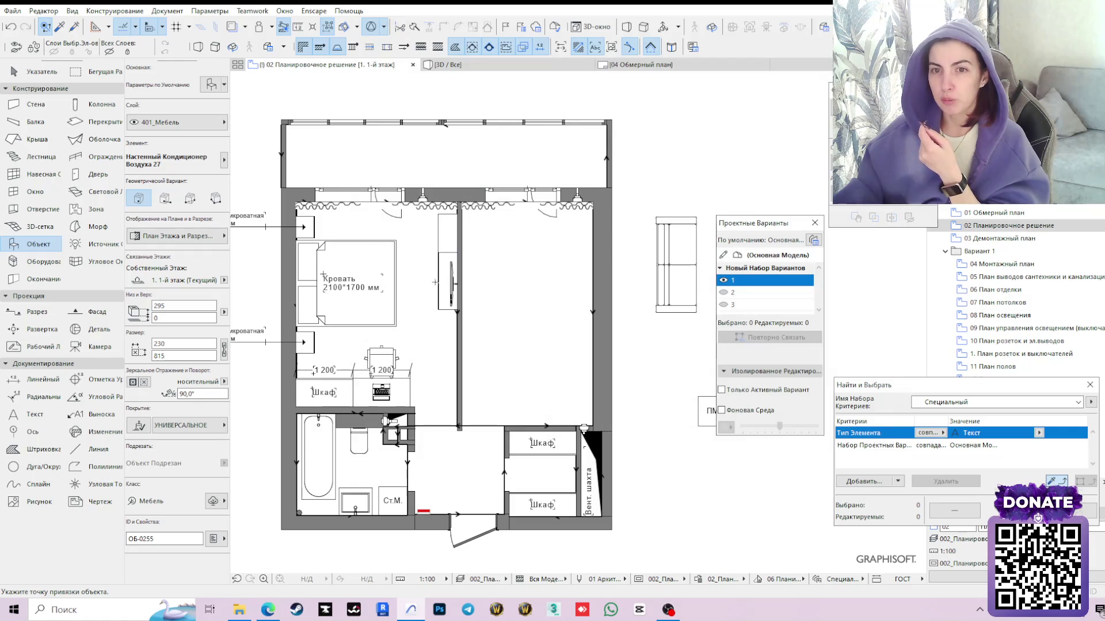
Place an air conditioner left of the bedroom and rotate it 90° upright about its corner
{"action": "middle_click_drag", "start_coordinate": [258, 291], "coordinate": [361, 269]}
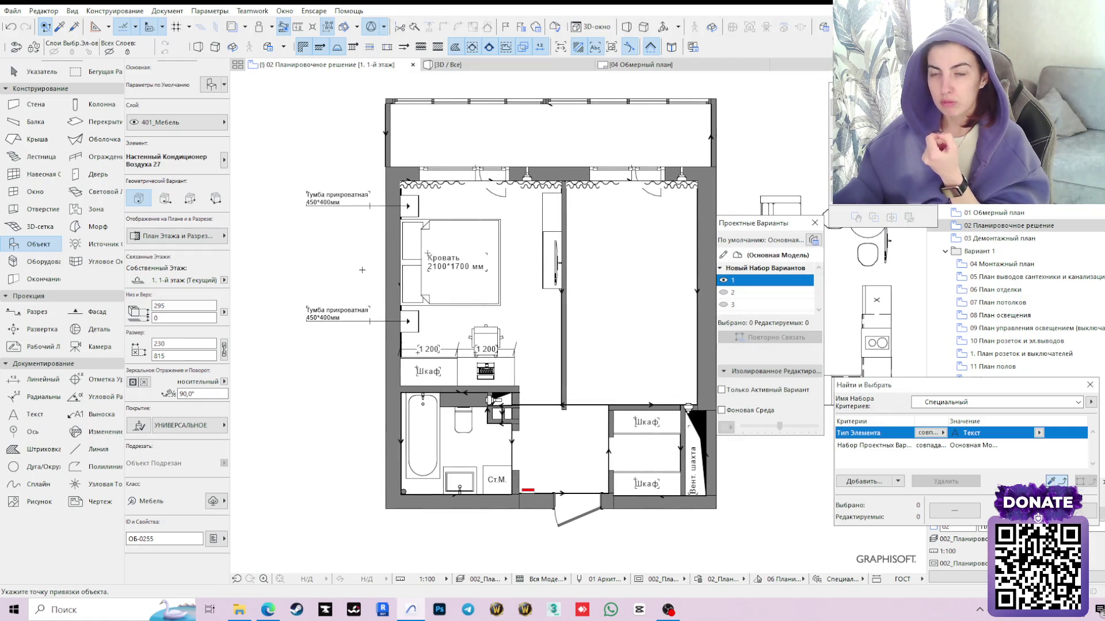
{"action": "left_click", "coordinate": [335, 247]}
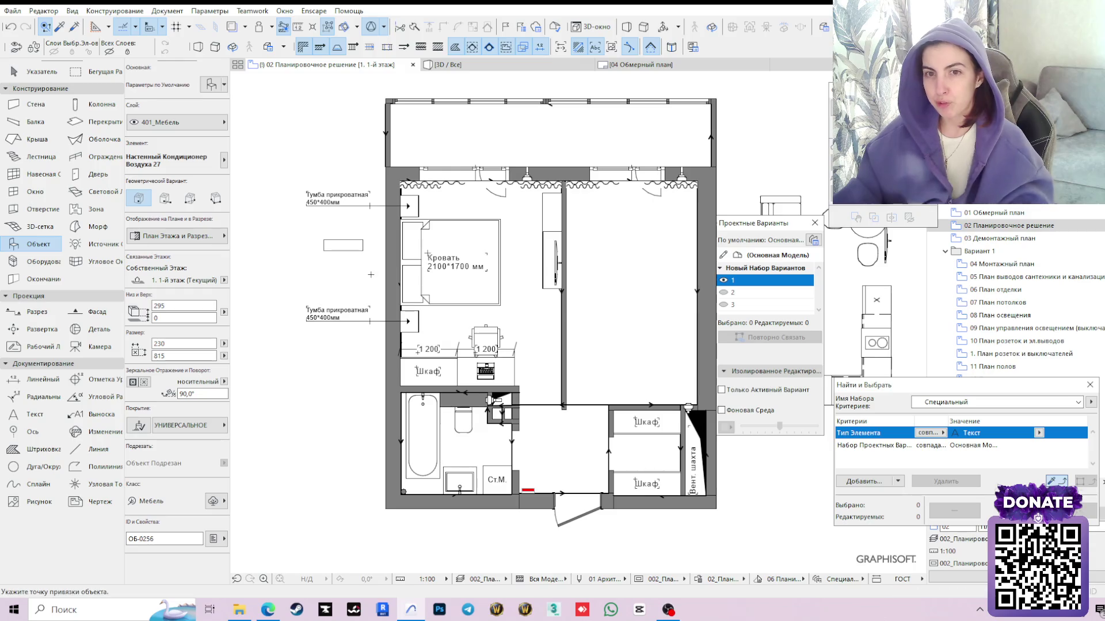
{"action": "left_click", "coordinate": [335, 245], "text": "shift"}
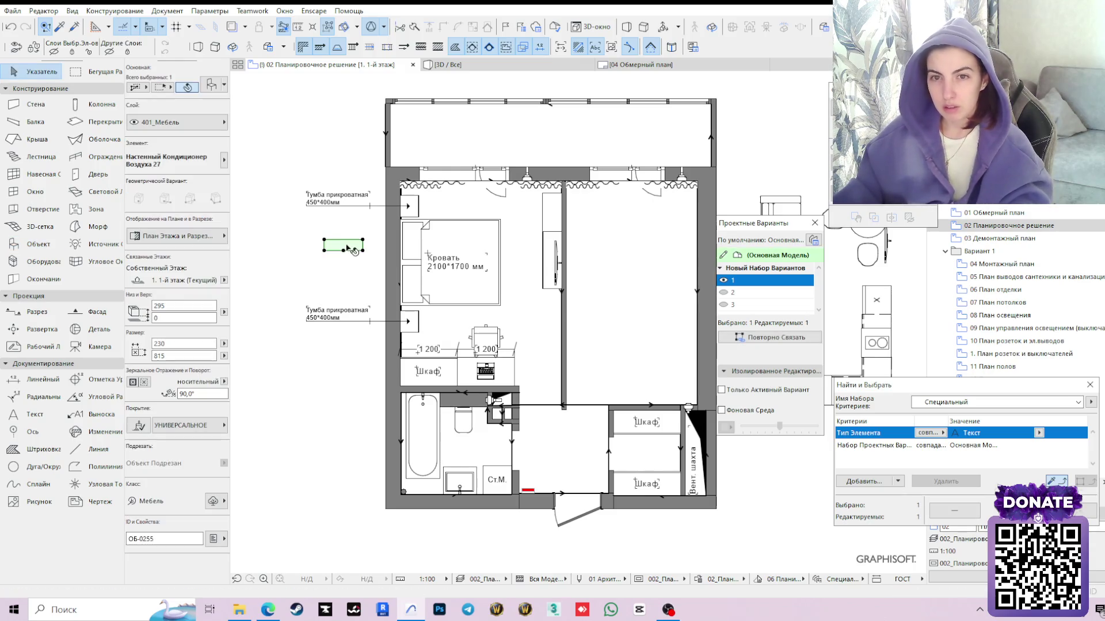
{"action": "scroll", "coordinate": [336, 259], "scroll_direction": "up", "scroll_amount": 2}
{"action": "left_click", "coordinate": [314, 246]}
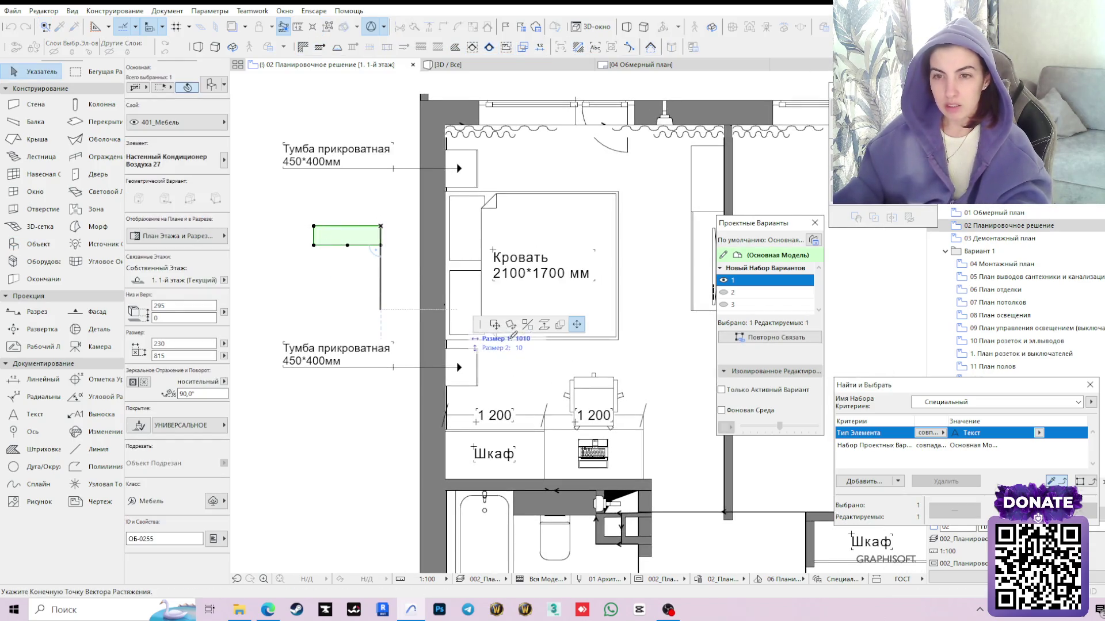
{"action": "left_click", "coordinate": [510, 325]}
{"action": "left_click", "coordinate": [314, 246]}
{"action": "left_click", "coordinate": [403, 246]}
{"action": "left_click", "coordinate": [314, 316]}
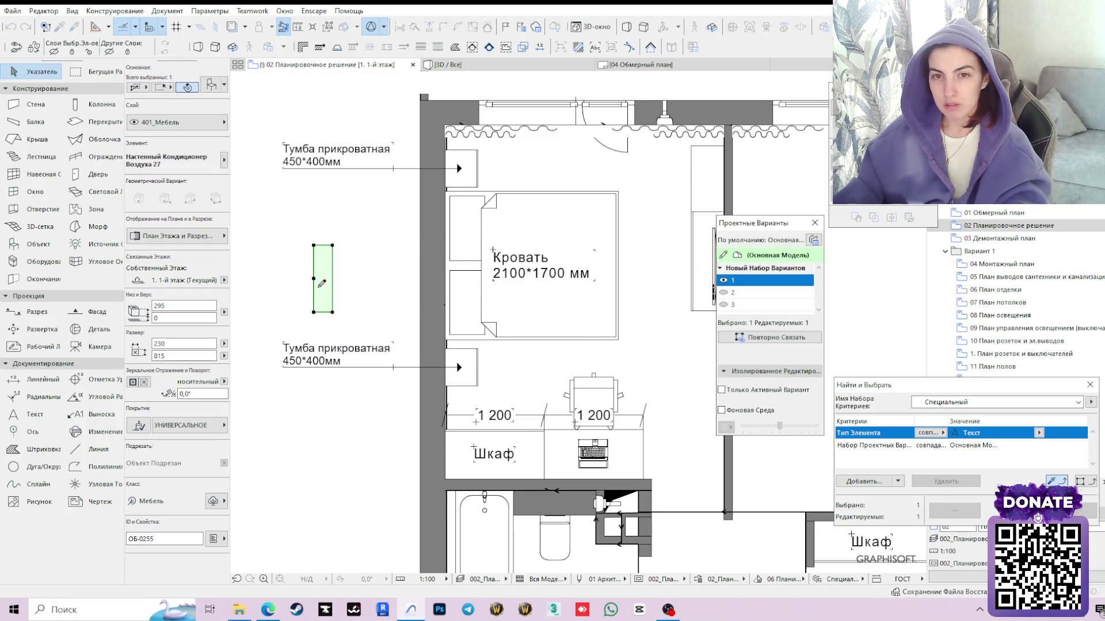
{"action": "left_click", "coordinate": [314, 279]}
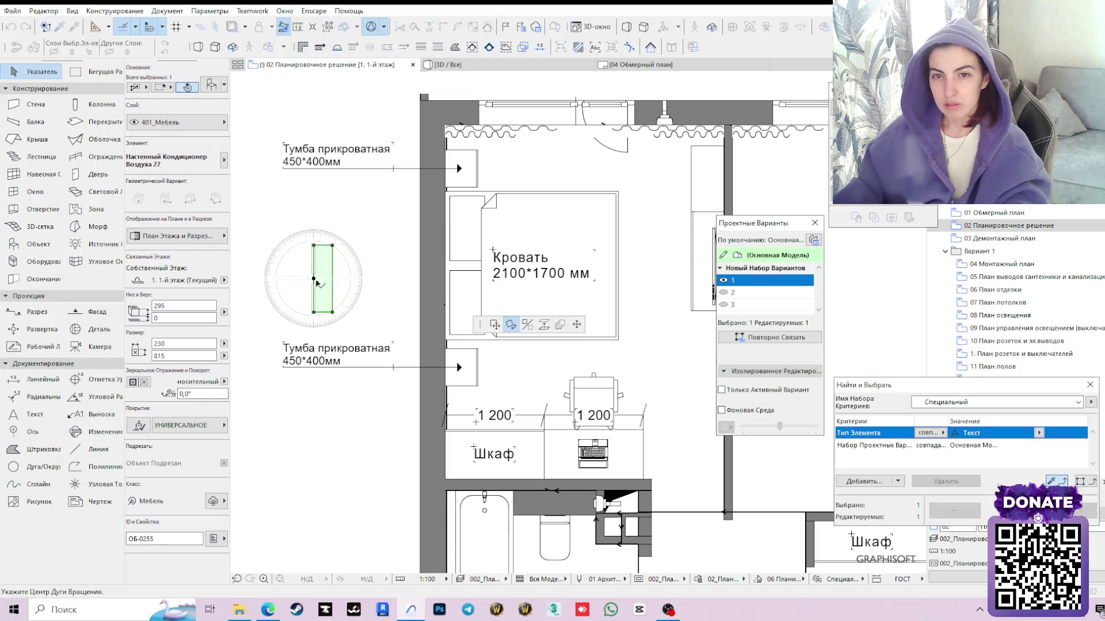
Move the air conditioner onto the bedroom's left wall above the upper bedside table
{"action": "left_click", "coordinate": [495, 325]}
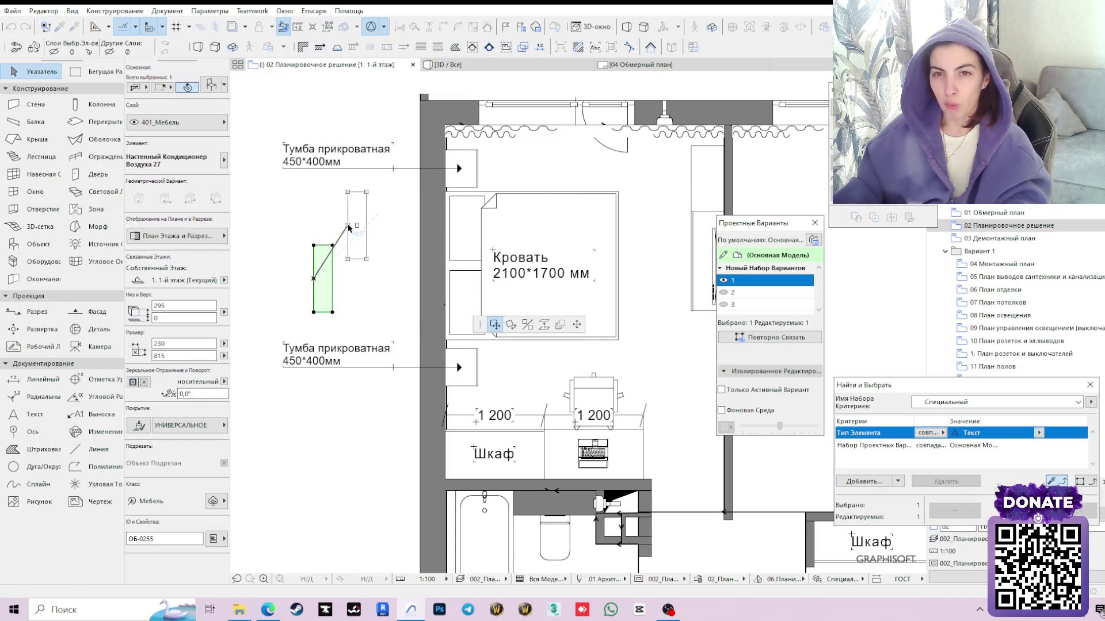
{"action": "left_click", "coordinate": [349, 226]}
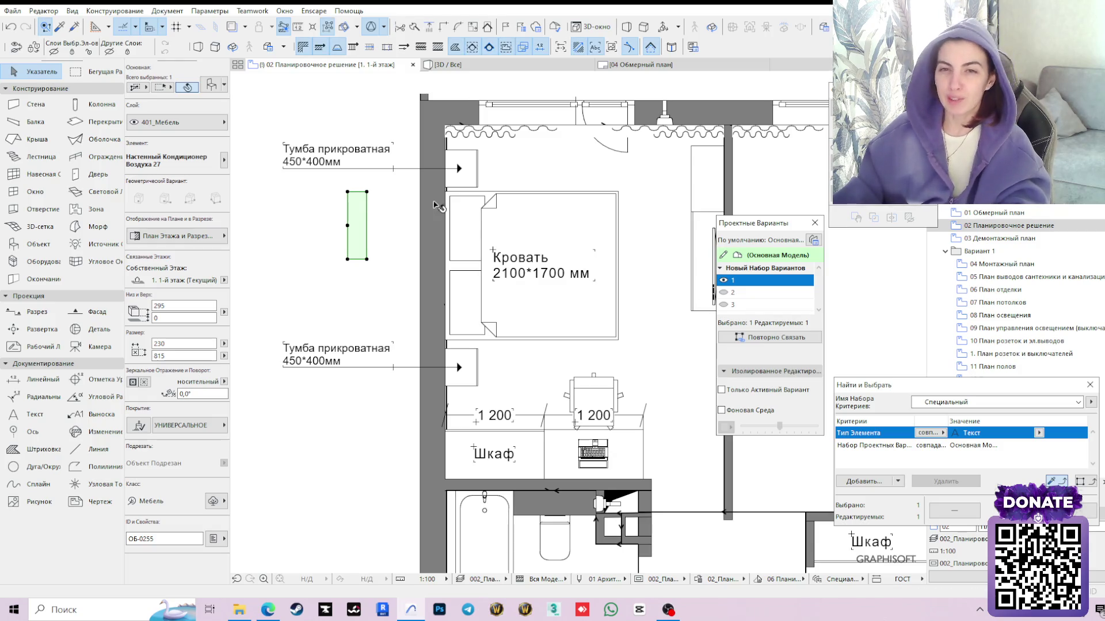
{"action": "left_click", "coordinate": [347, 192]}
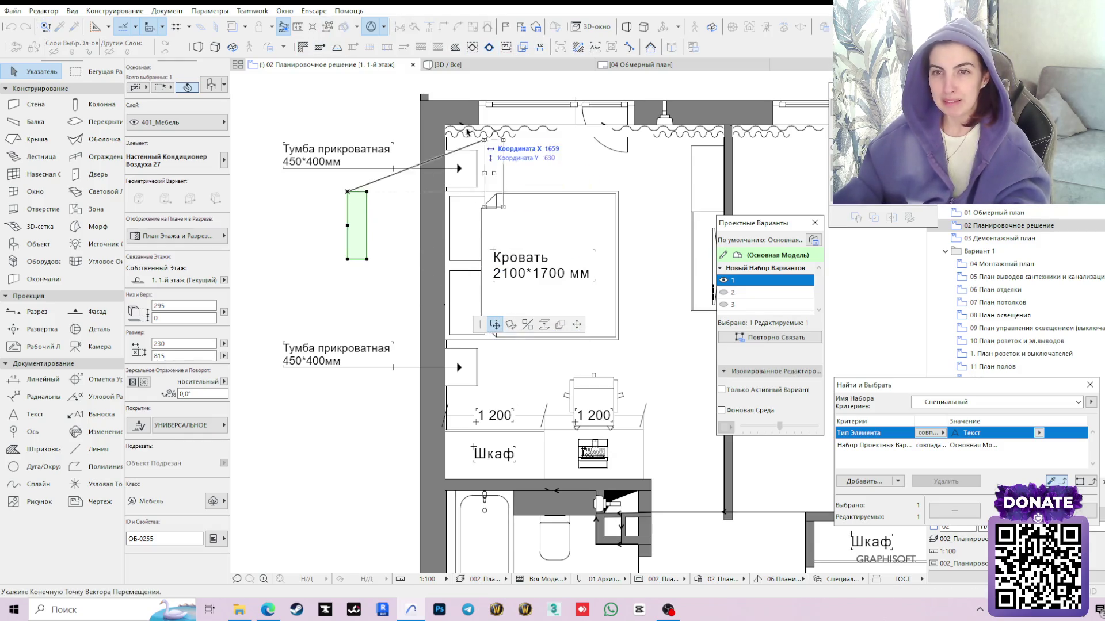
{"action": "scroll", "coordinate": [447, 130], "scroll_direction": "up", "scroll_amount": 3}
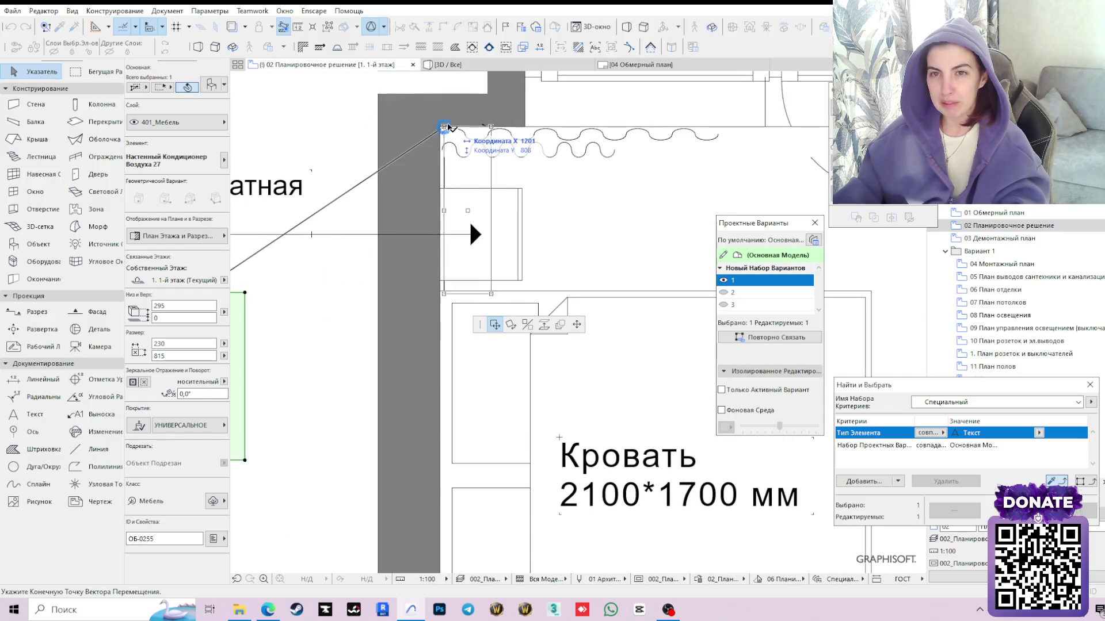
{"action": "left_click", "coordinate": [439, 127]}
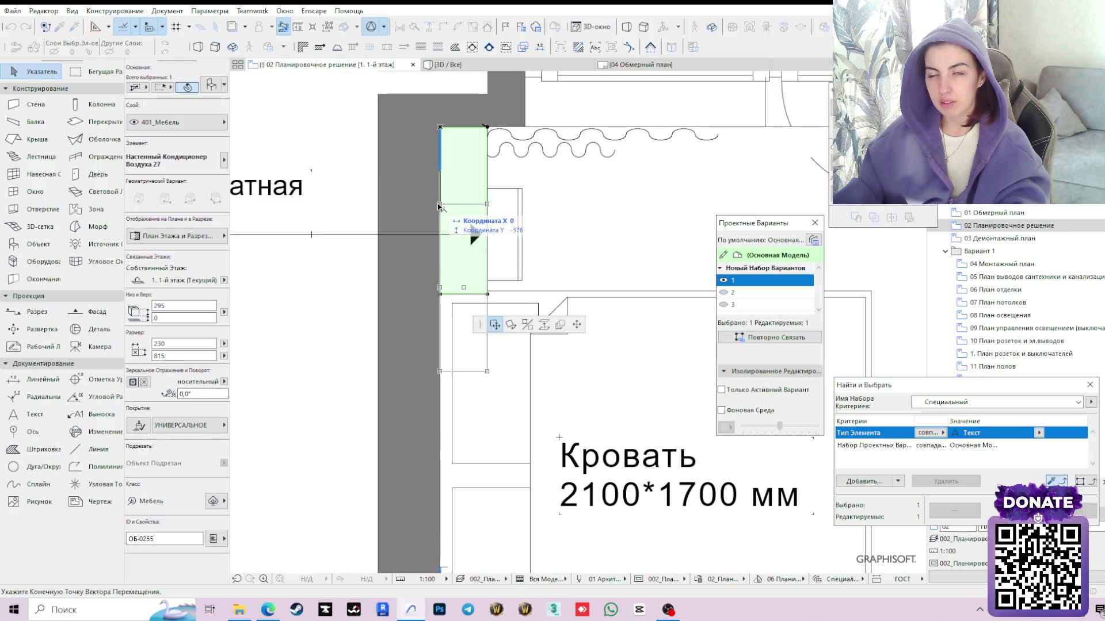
{"action": "left_click", "coordinate": [439, 206]}
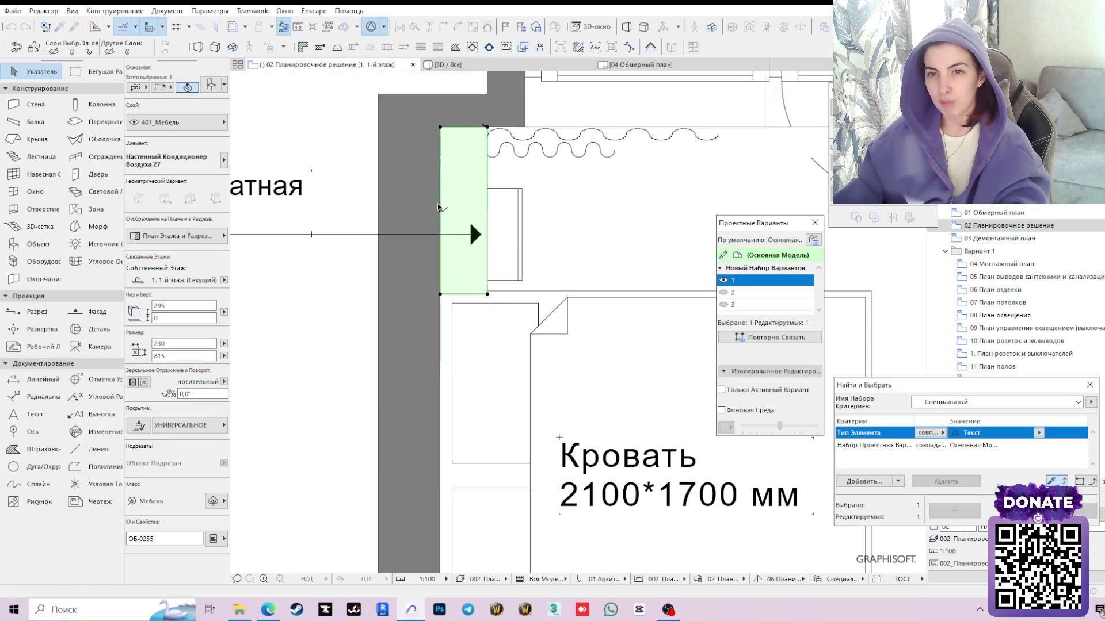
{"action": "scroll", "coordinate": [468, 220], "scroll_direction": "down", "scroll_amount": 3}
{"action": "scroll", "coordinate": [501, 228], "scroll_direction": "down", "scroll_amount": 3}
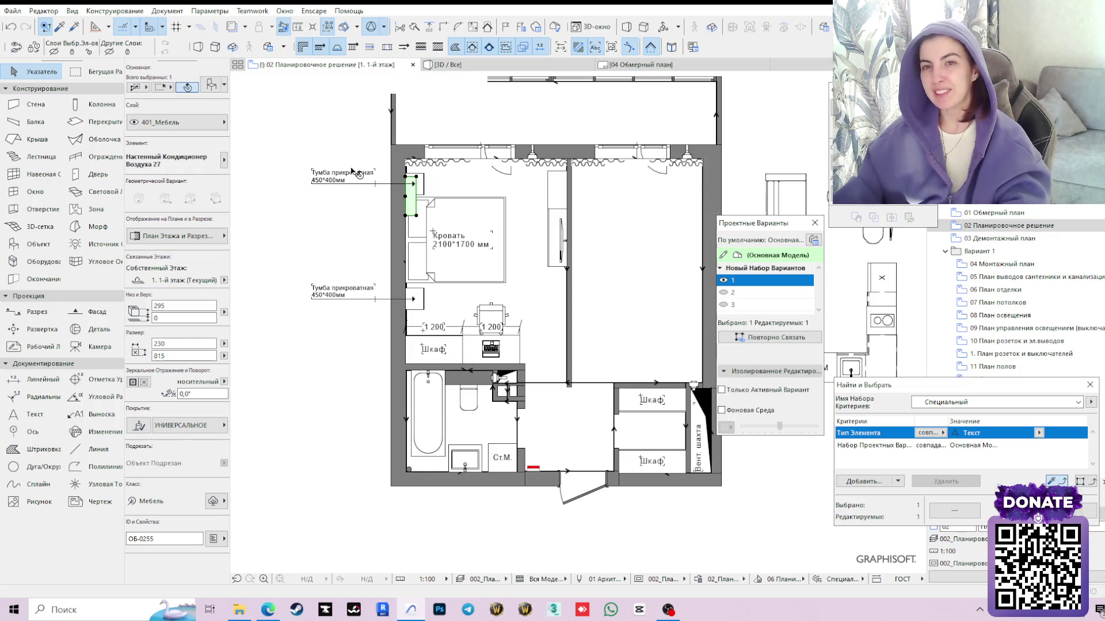
{"action": "left_click", "coordinate": [351, 233]}
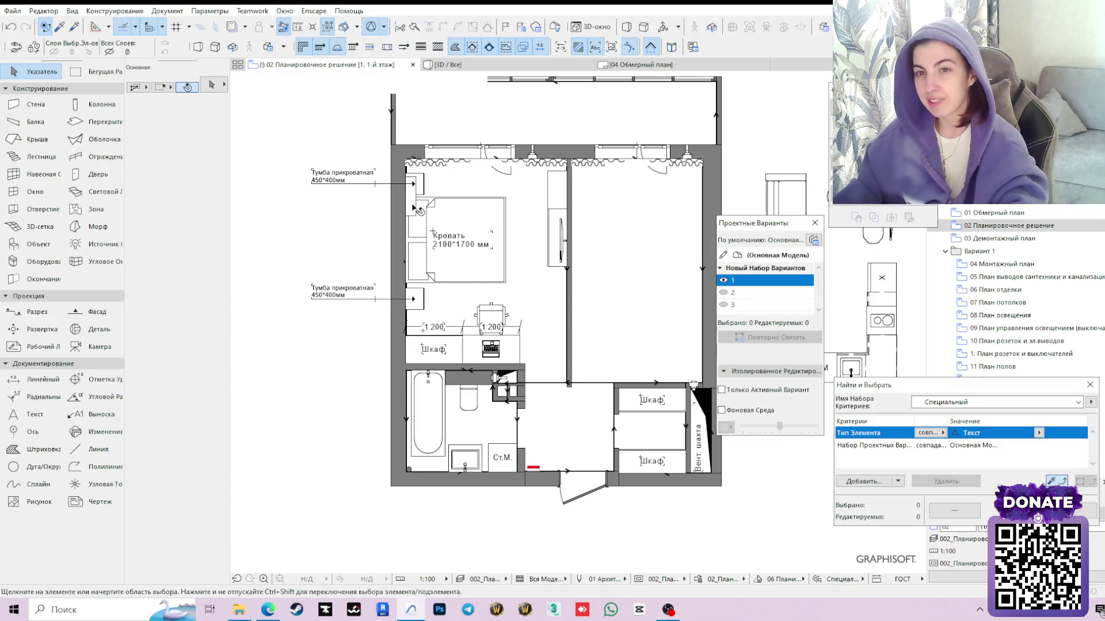
Eyedrop the air conditioner and place a second one in the living room
{"action": "left_click", "coordinate": [547, 201]}
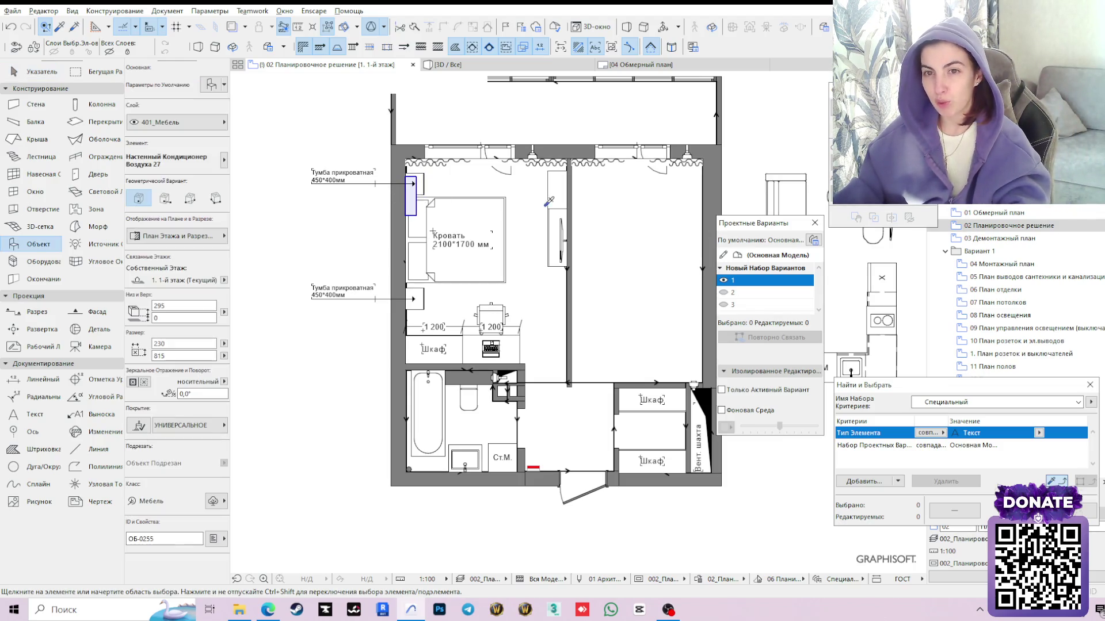
{"action": "left_click", "coordinate": [676, 205]}
{"action": "key", "text": "Escape"}
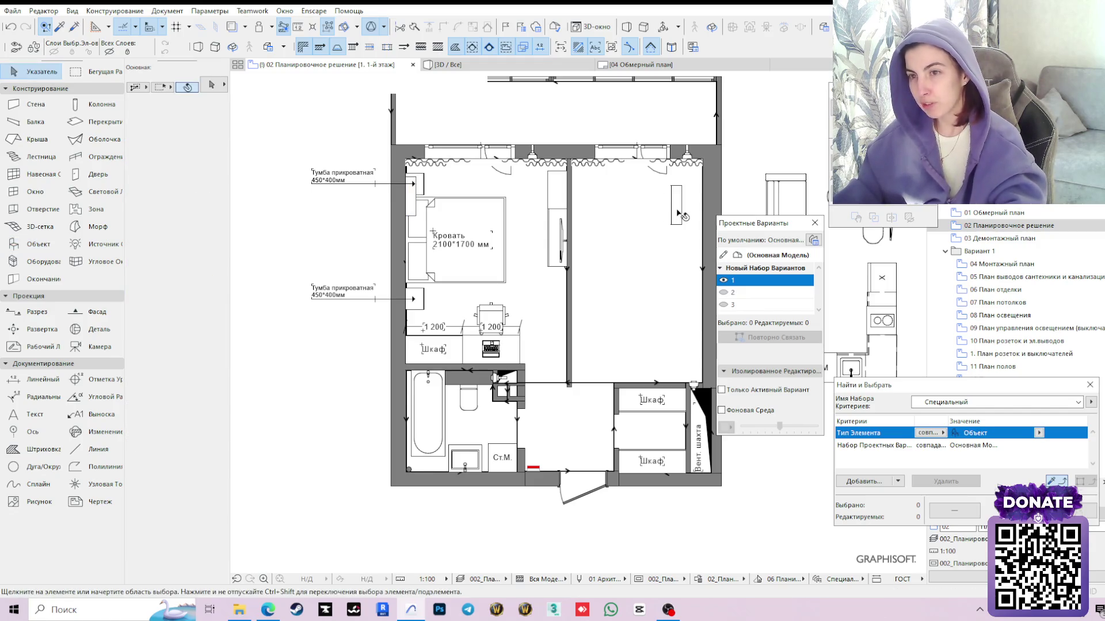
{"action": "left_click", "coordinate": [677, 211]}
{"action": "scroll", "coordinate": [674, 199], "scroll_direction": "up", "scroll_amount": 2}
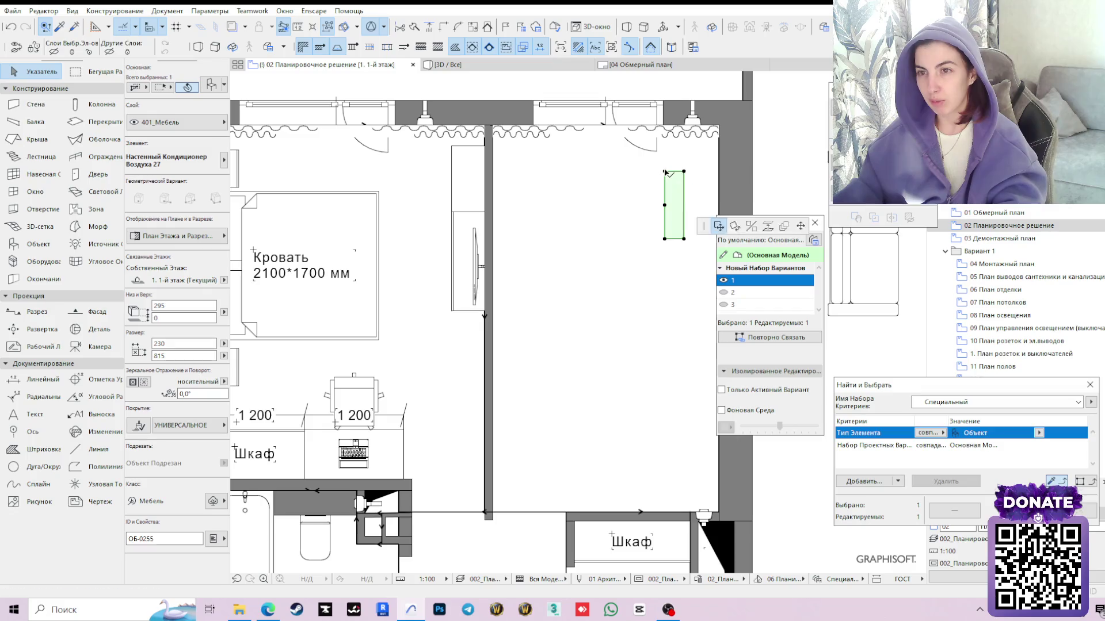
Rotate the living-room air conditioner 180° to face into the room
{"action": "left_click", "coordinate": [511, 325]}
{"action": "left_click", "coordinate": [665, 171]}
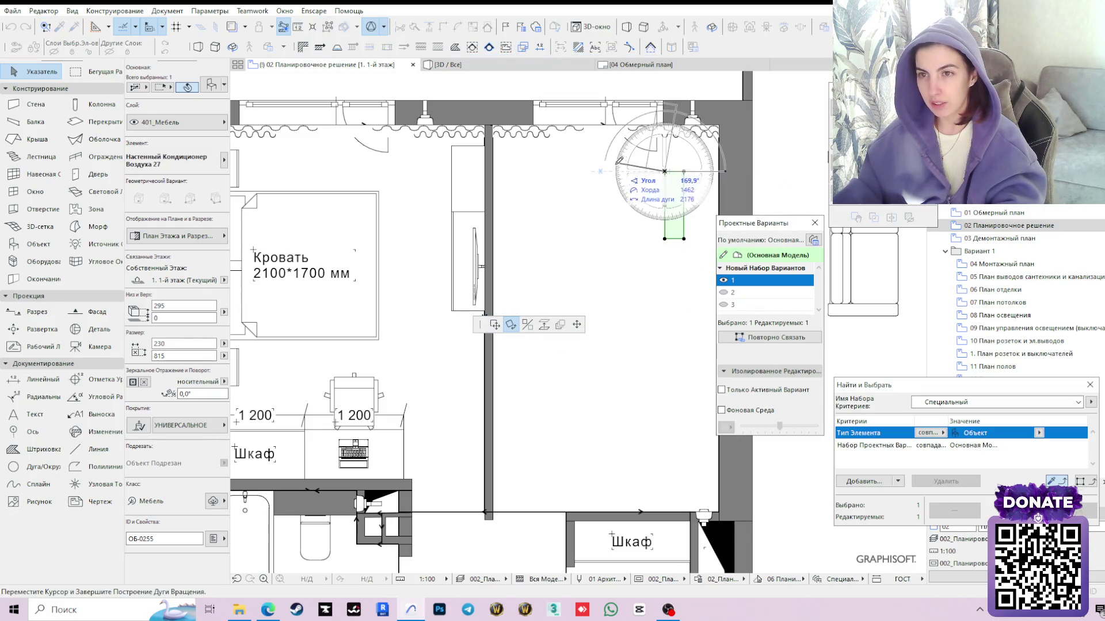
{"action": "left_click", "coordinate": [709, 204]}
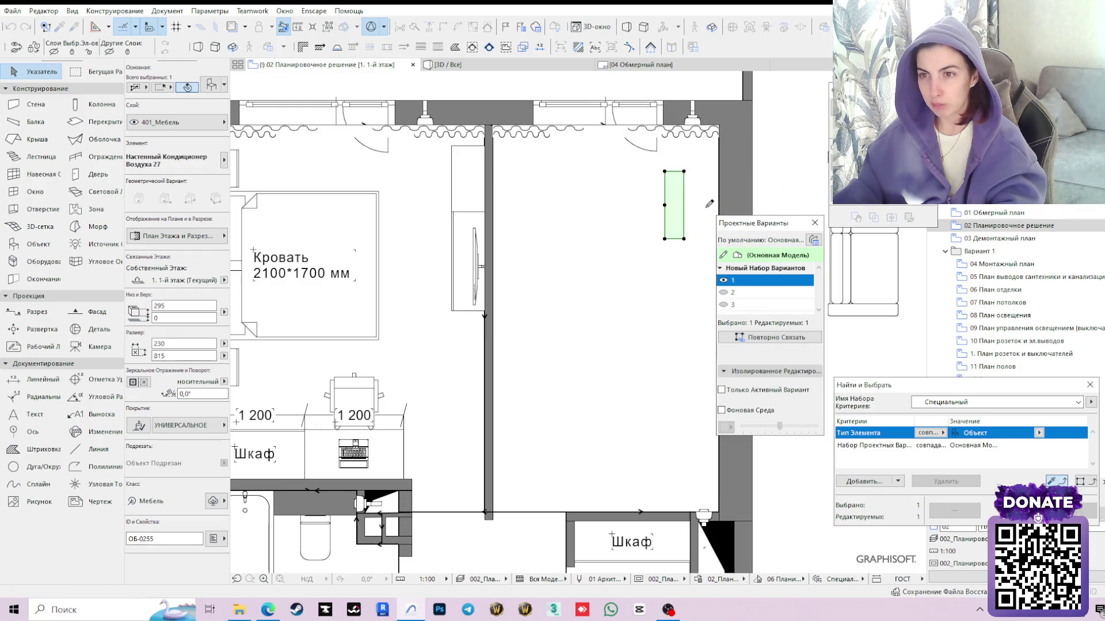
{"action": "left_click", "coordinate": [667, 176]}
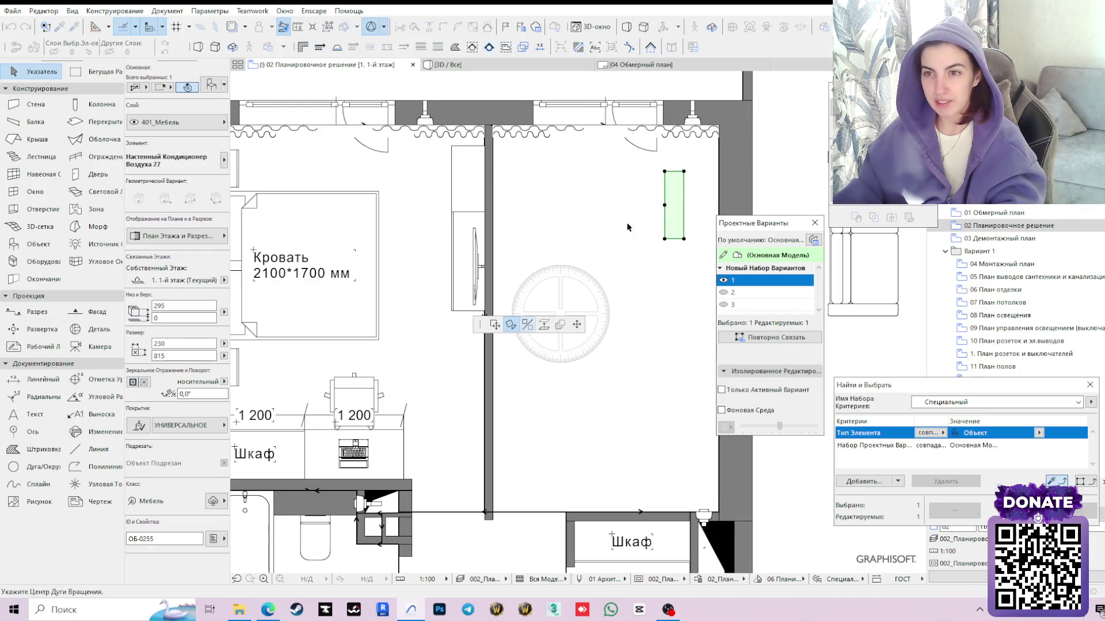
{"action": "left_click", "coordinate": [665, 172]}
{"action": "left_click", "coordinate": [704, 172]}
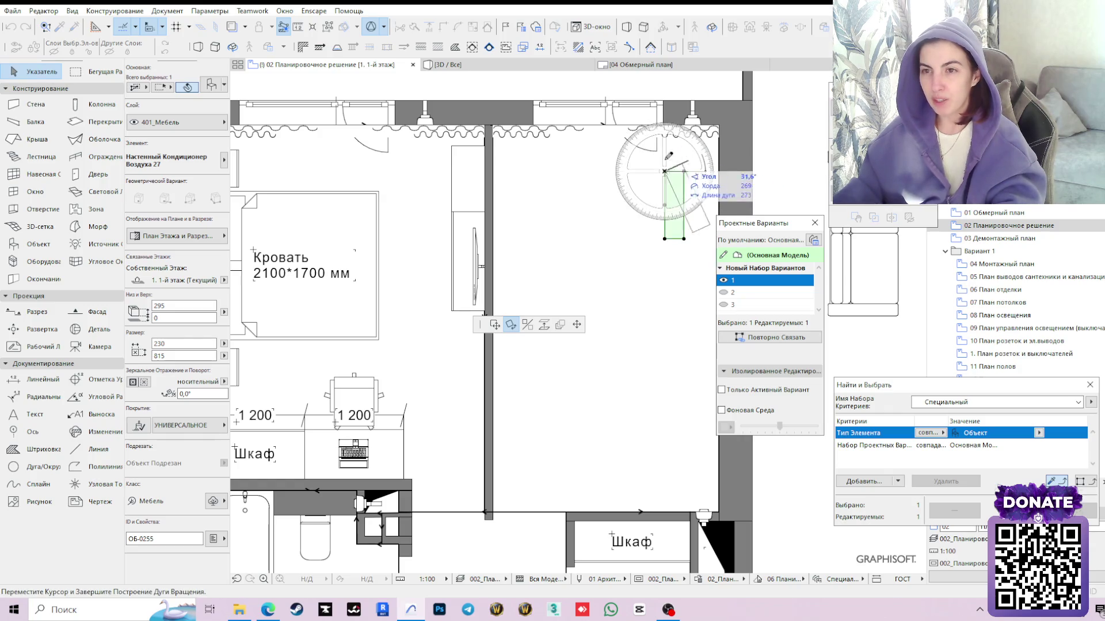
{"action": "left_click", "coordinate": [637, 172]}
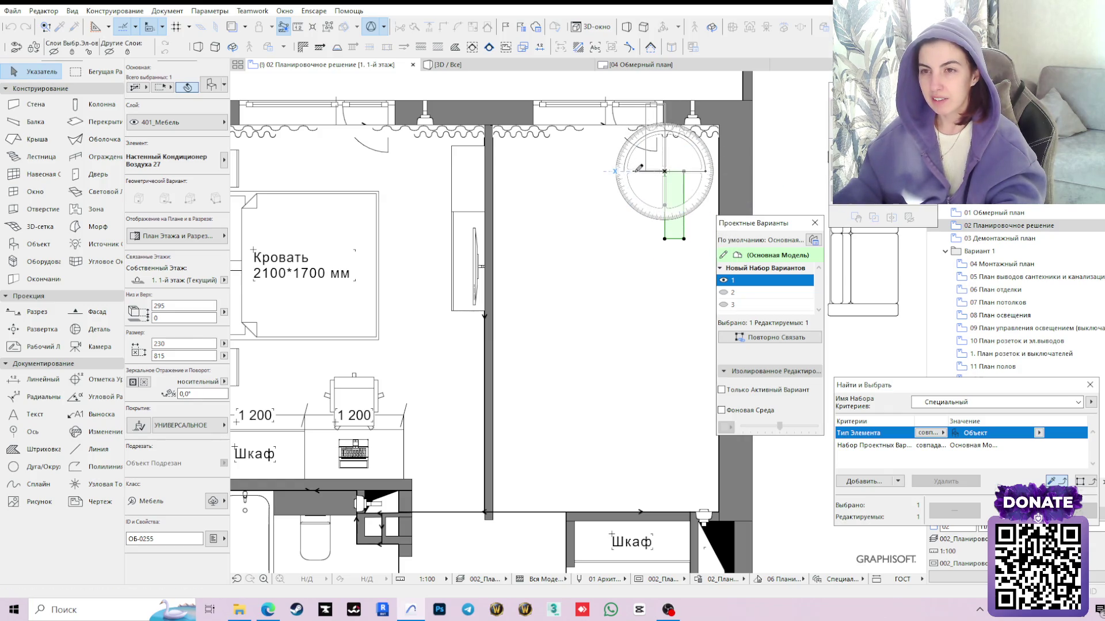
Snap the unit to the living room's top right wall corner and deselect it
{"action": "middle_click_drag", "start_coordinate": [691, 173], "coordinate": [592, 283]}
{"action": "left_click", "coordinate": [576, 215]}
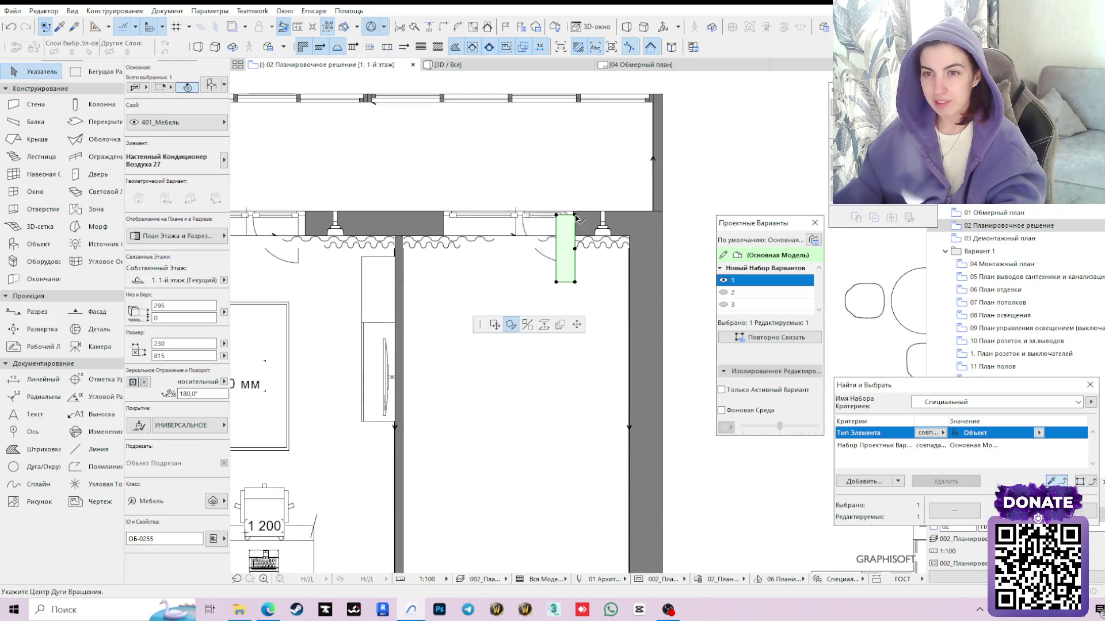
{"action": "left_click", "coordinate": [630, 235]}
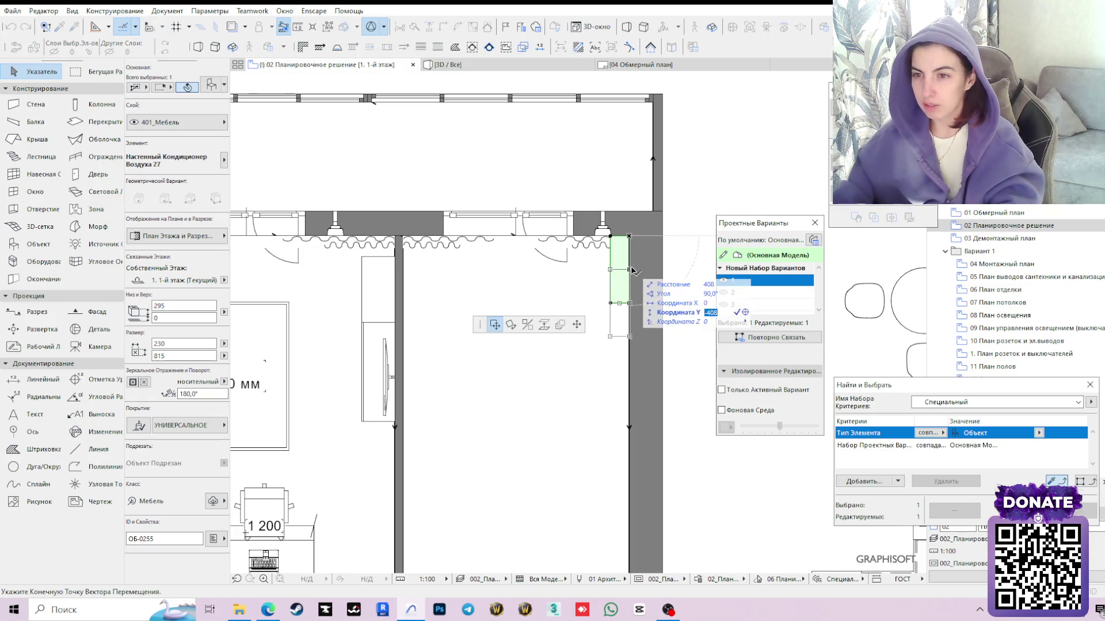
{"action": "key", "text": "Escape"}
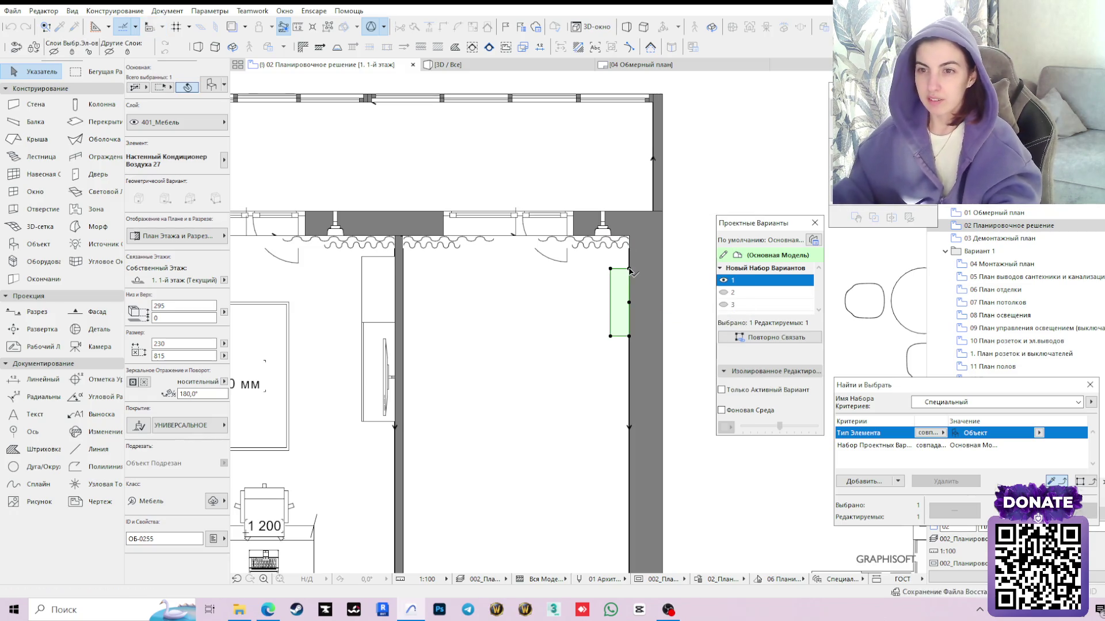
{"action": "left_click", "coordinate": [676, 237]}
{"action": "scroll", "coordinate": [595, 412], "scroll_direction": "down", "scroll_amount": 2}
{"action": "scroll", "coordinate": [464, 290], "scroll_direction": "down", "scroll_amount": 2}
{"action": "scroll", "coordinate": [464, 289], "scroll_direction": "up", "scroll_amount": 2}
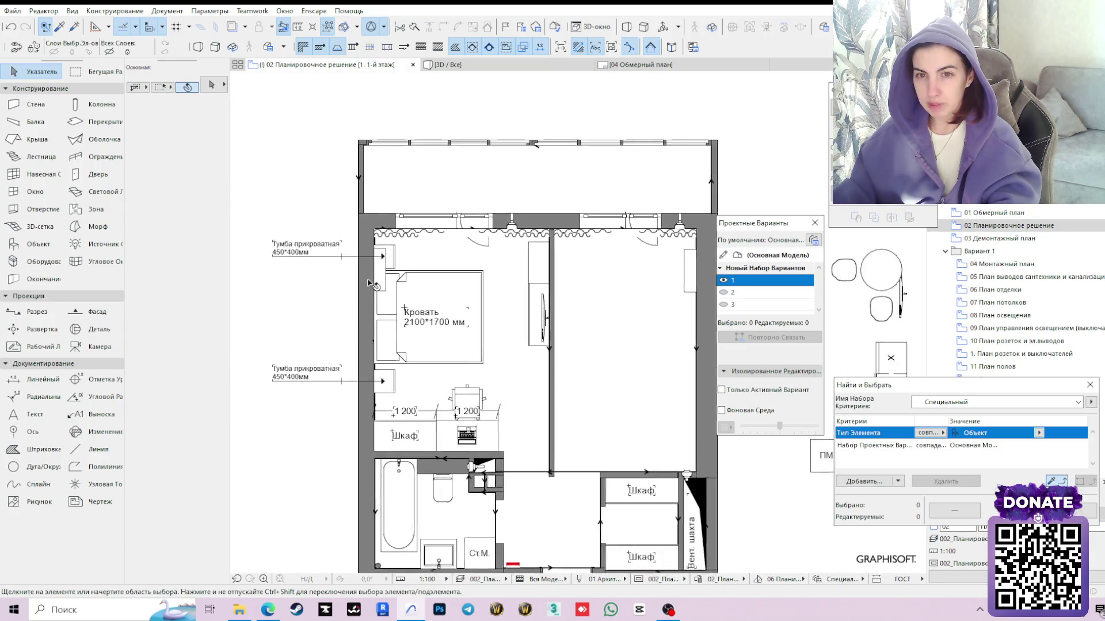
{"action": "scroll", "coordinate": [449, 285], "scroll_direction": "up", "scroll_amount": 2}
{"action": "left_click", "coordinate": [393, 275]}
Shift the upper Тумба прикроватная label higher to make room below it
{"action": "left_click", "coordinate": [342, 291]}
{"action": "scroll", "coordinate": [342, 291], "scroll_direction": "down", "scroll_amount": 1}
{"action": "left_click", "coordinate": [390, 252]}
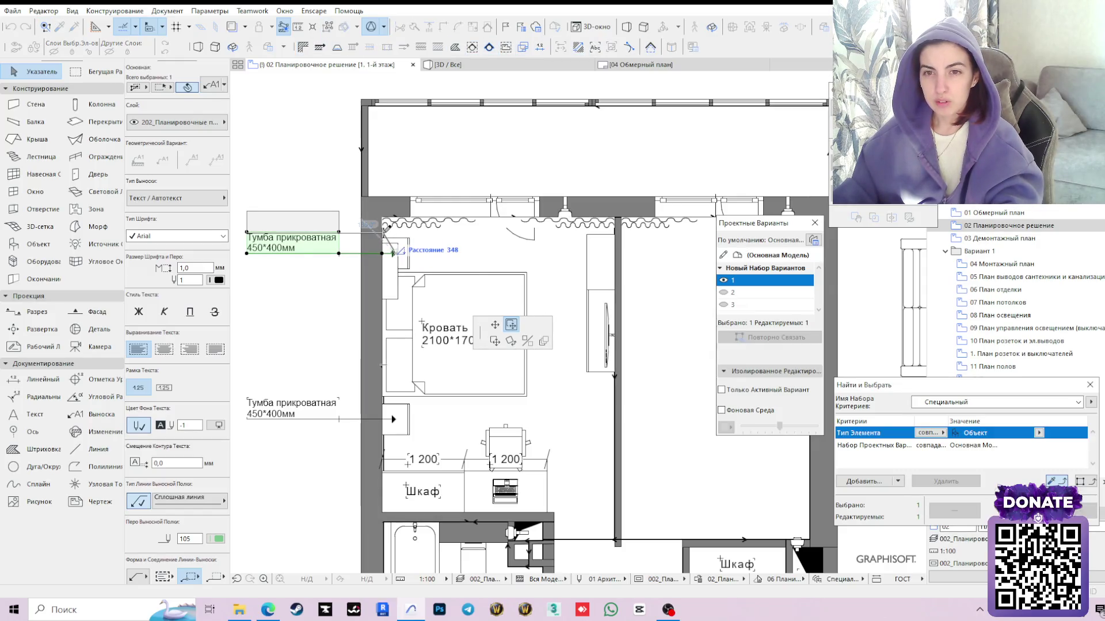
{"action": "left_click", "coordinate": [387, 230]}
{"action": "left_click", "coordinate": [397, 252]}
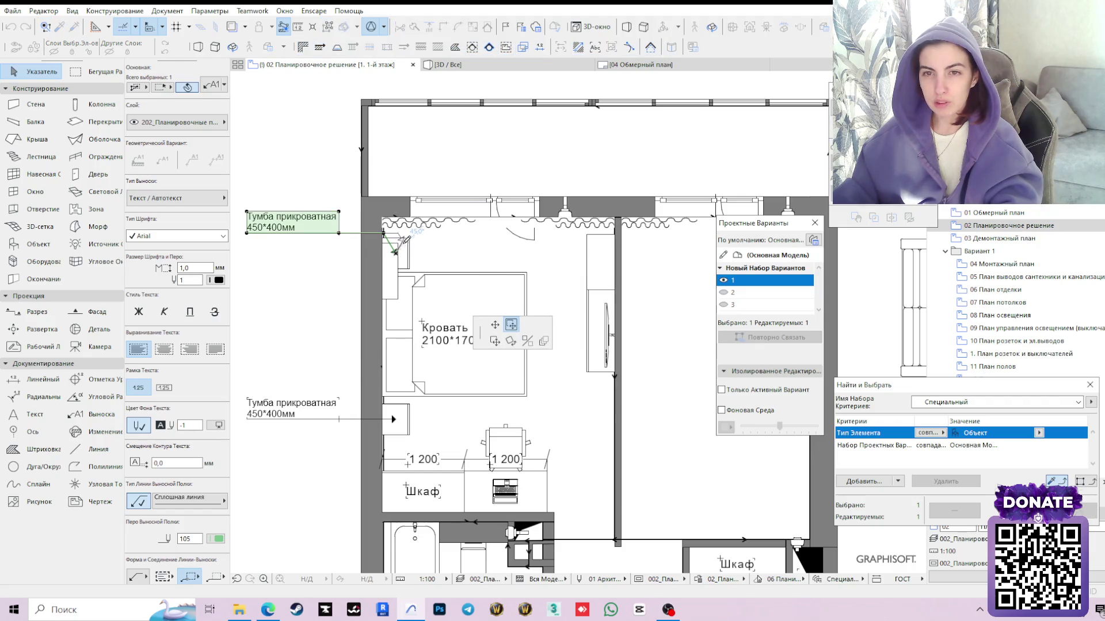
{"action": "left_click", "coordinate": [316, 285]}
{"action": "left_click", "coordinate": [350, 232]}
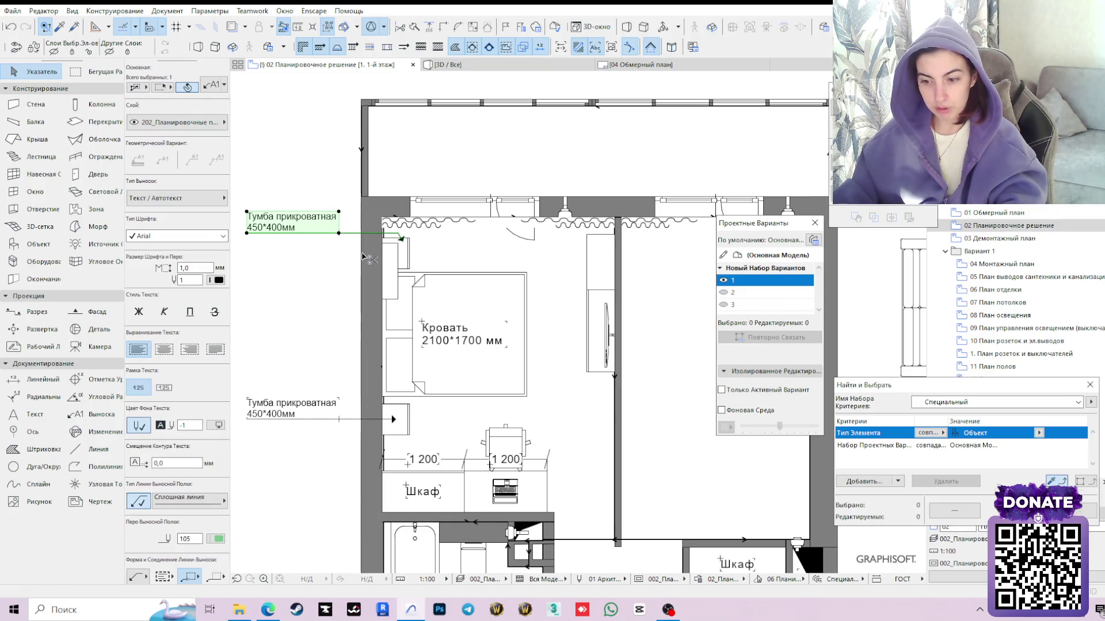
Copy the label below the original (Ctrl+D) and point its leader at the air conditioner
{"action": "key", "text": "ctrl+d"}
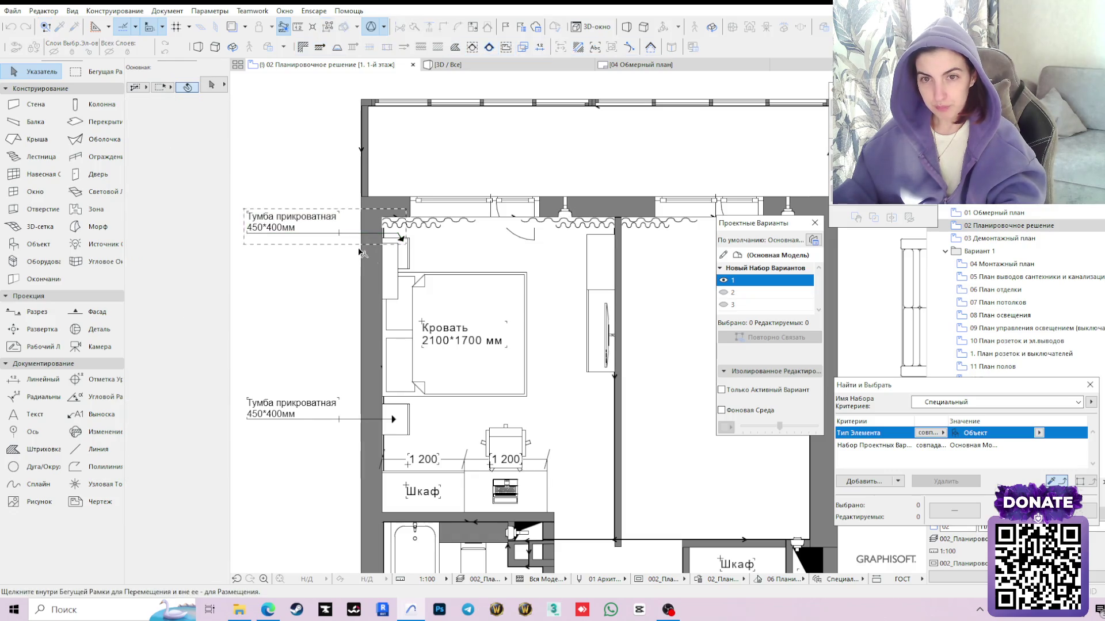
{"action": "left_click", "coordinate": [339, 231]}
{"action": "left_click", "coordinate": [342, 275]}
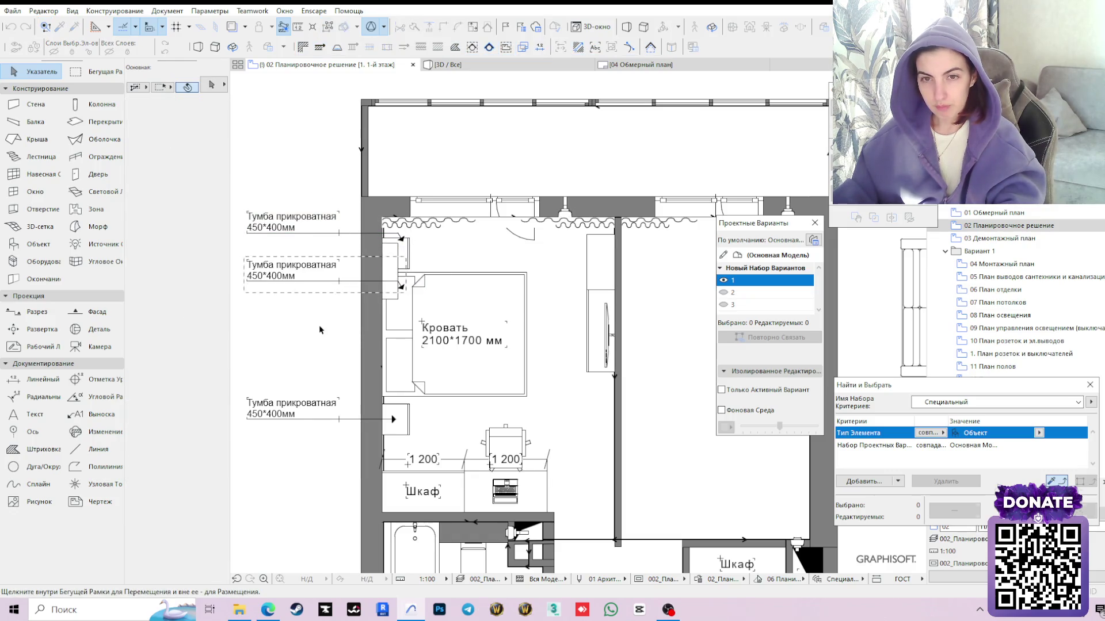
{"action": "left_click", "coordinate": [400, 283]}
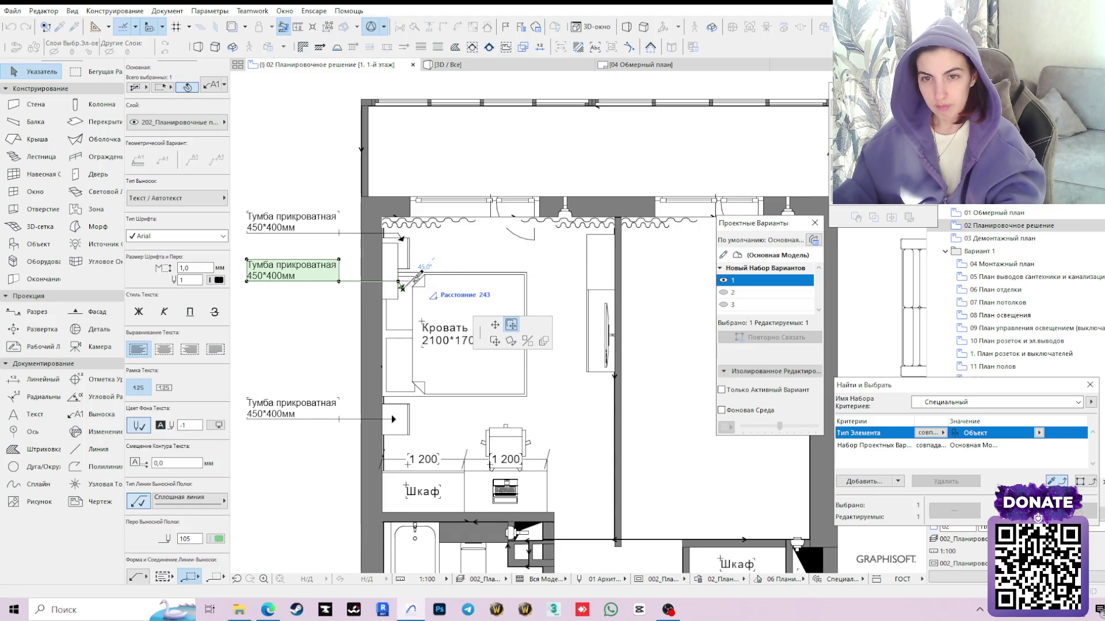
{"action": "scroll", "coordinate": [418, 273], "scroll_direction": "up", "scroll_amount": 2}
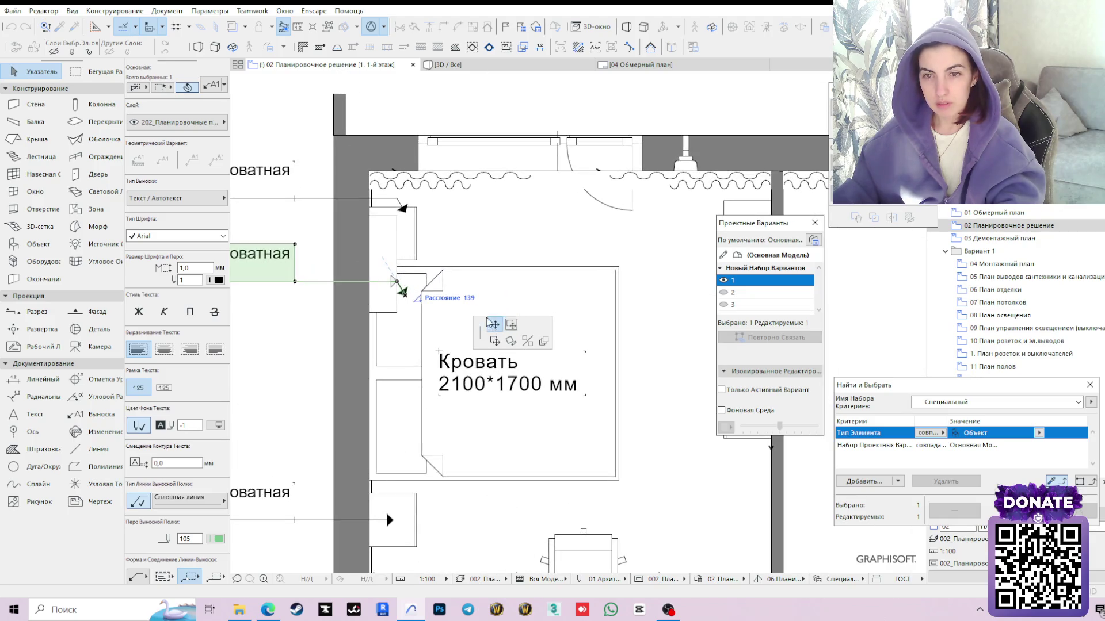
{"action": "left_click", "coordinate": [398, 281]}
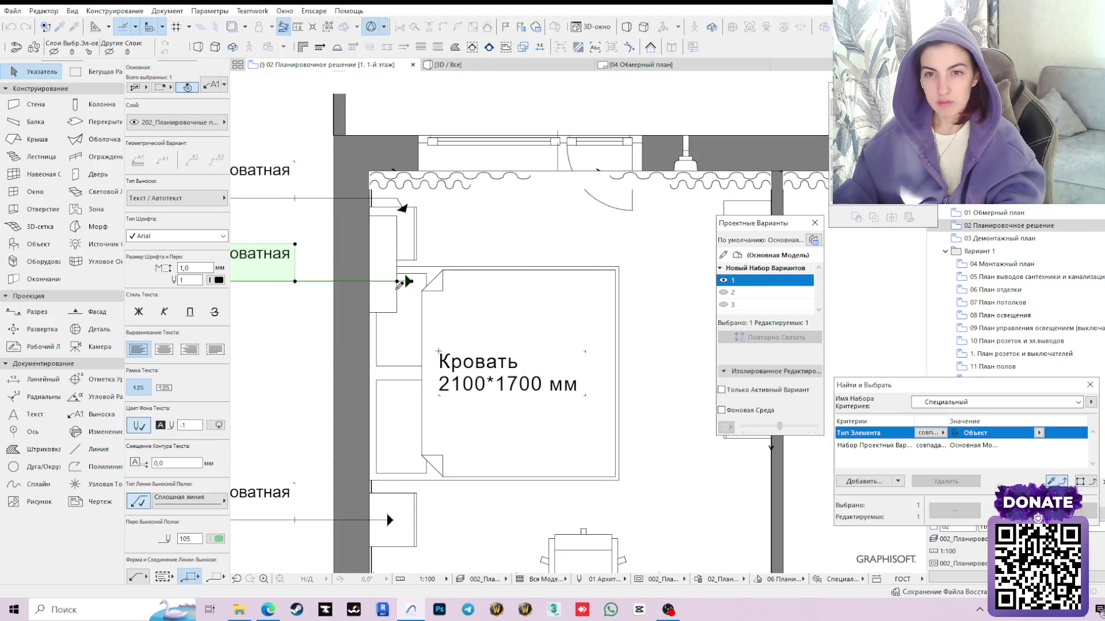
{"action": "left_click", "coordinate": [401, 281]}
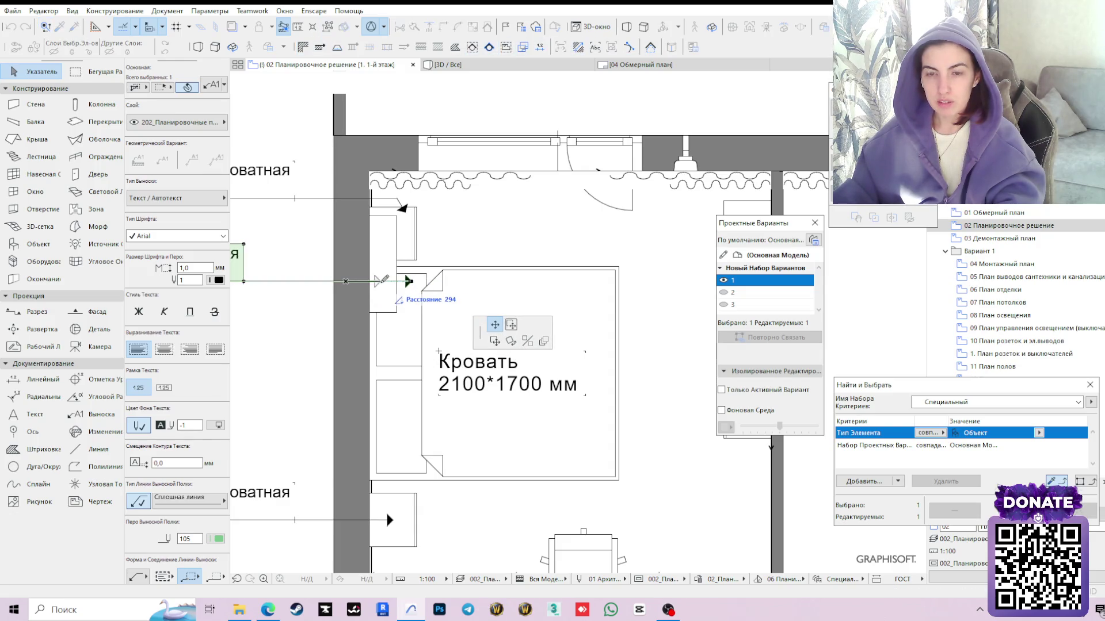
{"action": "left_click", "coordinate": [379, 279]}
{"action": "scroll", "coordinate": [380, 278], "scroll_direction": "up", "scroll_amount": 1}
Align the copied label with the other two and start editing its text
{"action": "middle_click_drag", "start_coordinate": [380, 279], "coordinate": [536, 282]}
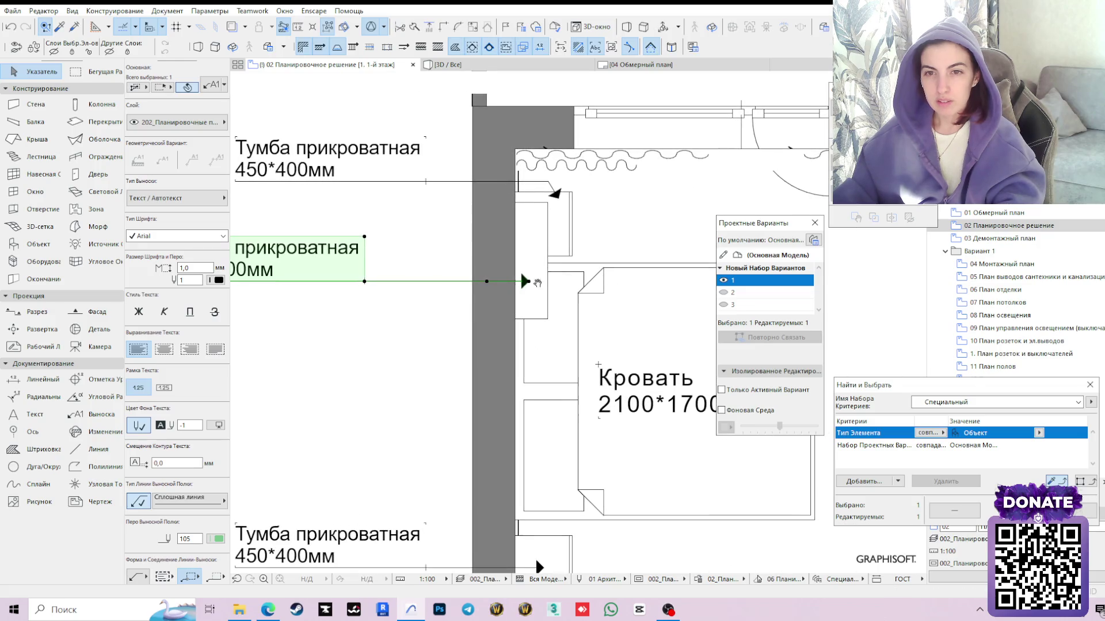
{"action": "left_click", "coordinate": [364, 281]}
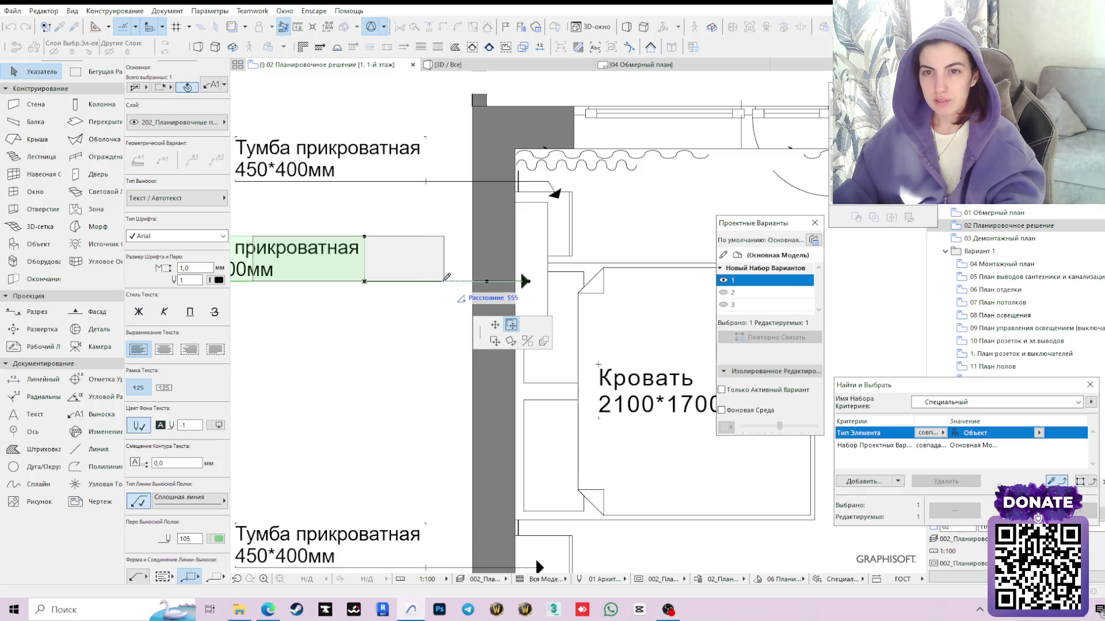
{"action": "left_click", "coordinate": [438, 280]}
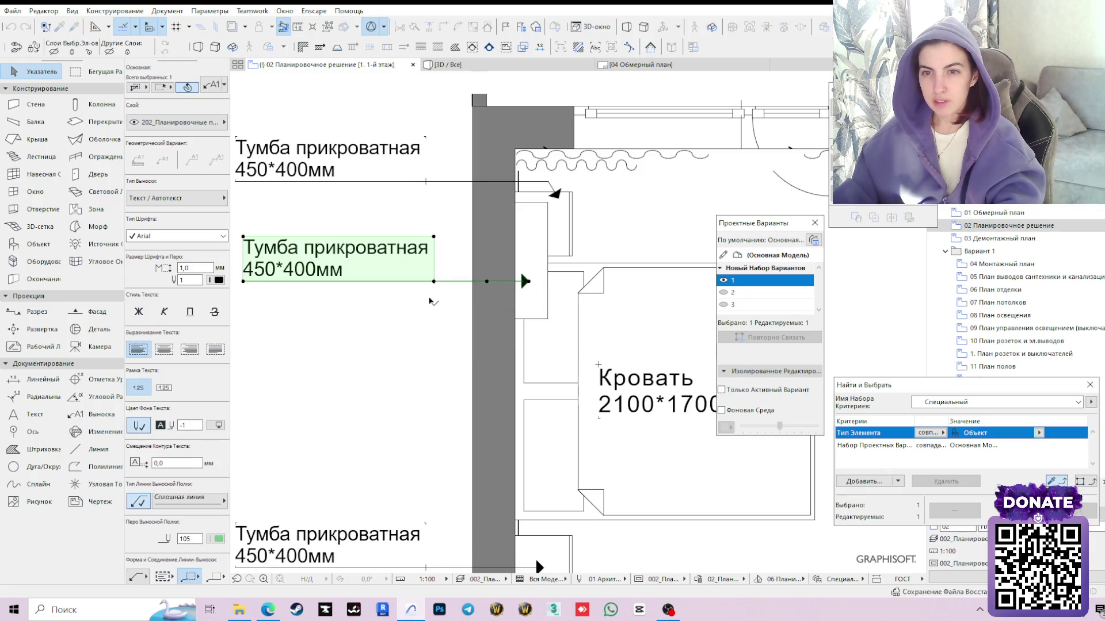
{"action": "scroll", "coordinate": [424, 302], "scroll_direction": "down", "scroll_amount": 5}
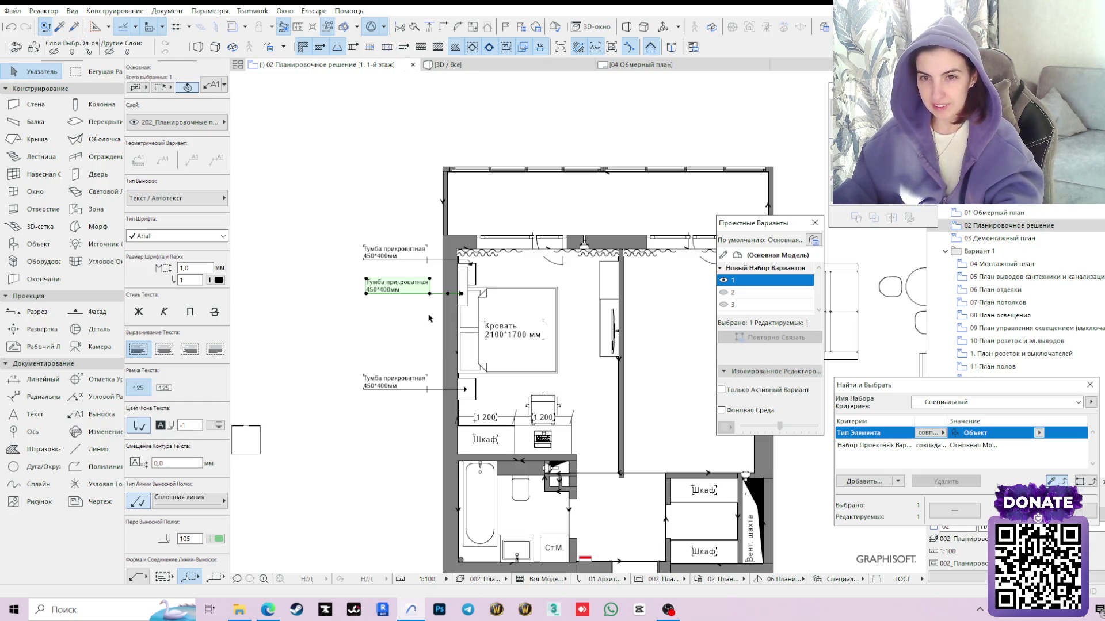
{"action": "scroll", "coordinate": [417, 310], "scroll_direction": "up", "scroll_amount": 3}
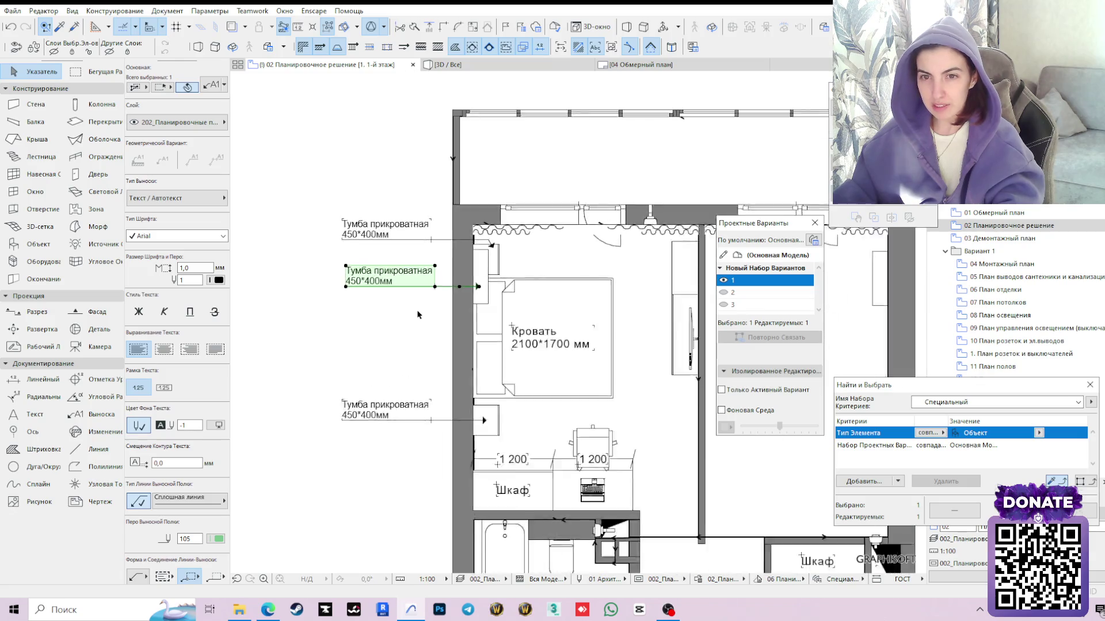
{"action": "middle_click_drag", "start_coordinate": [407, 336], "coordinate": [497, 317]}
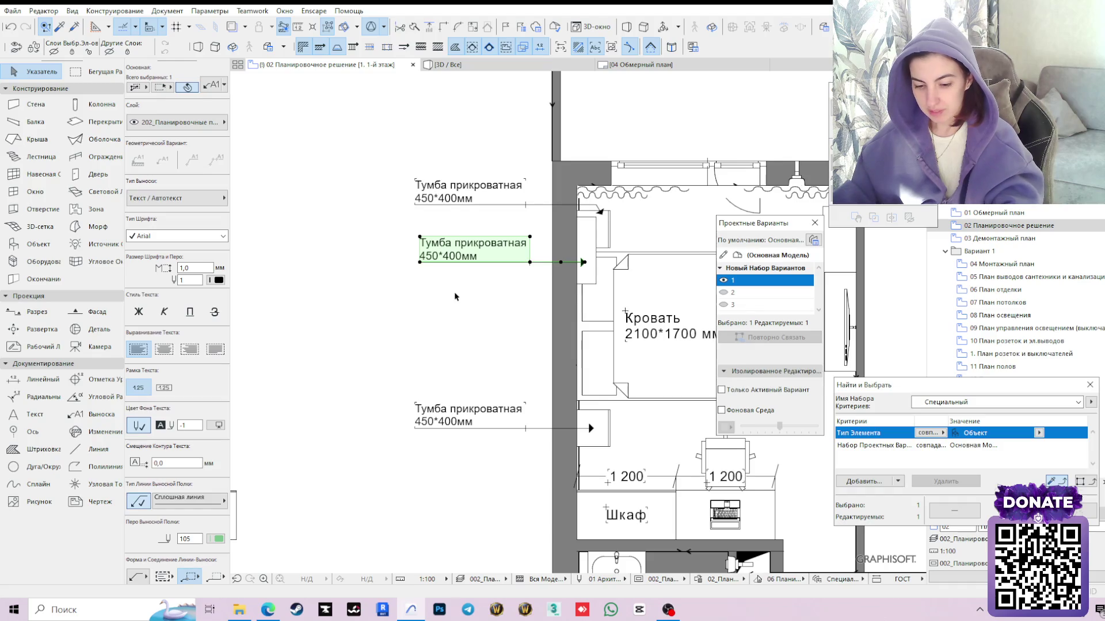
{"action": "scroll", "coordinate": [505, 260], "scroll_direction": "up", "scroll_amount": 2}
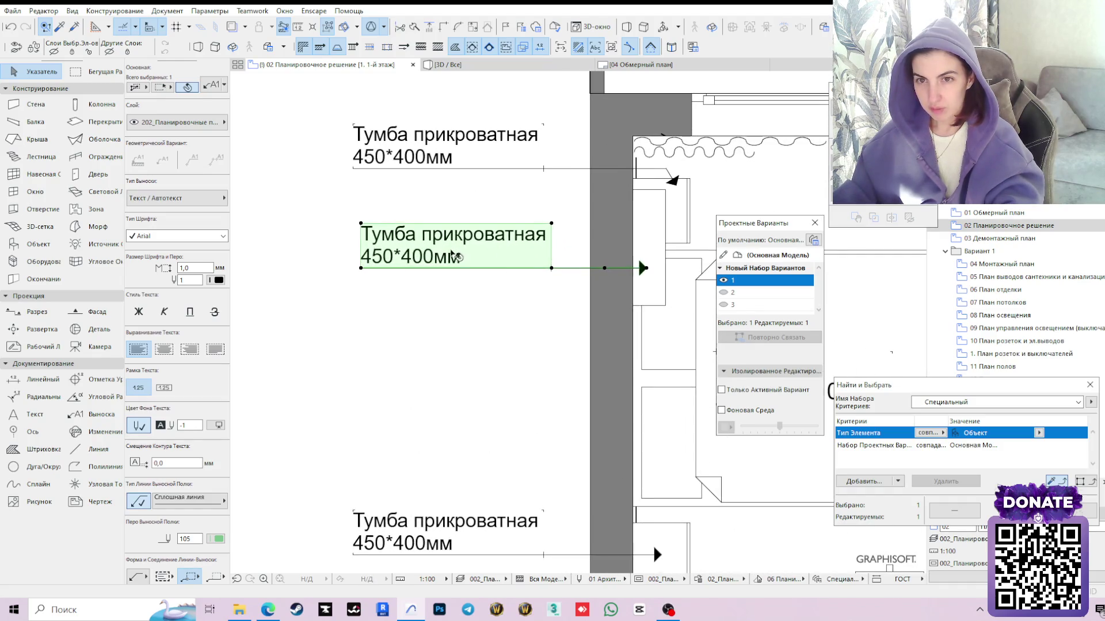
{"action": "double_click", "coordinate": [463, 258]}
Replace the middle label's text with Кондиционер and switch to the Label tool
{"action": "left_click_drag", "start_coordinate": [464, 258], "coordinate": [332, 218]}
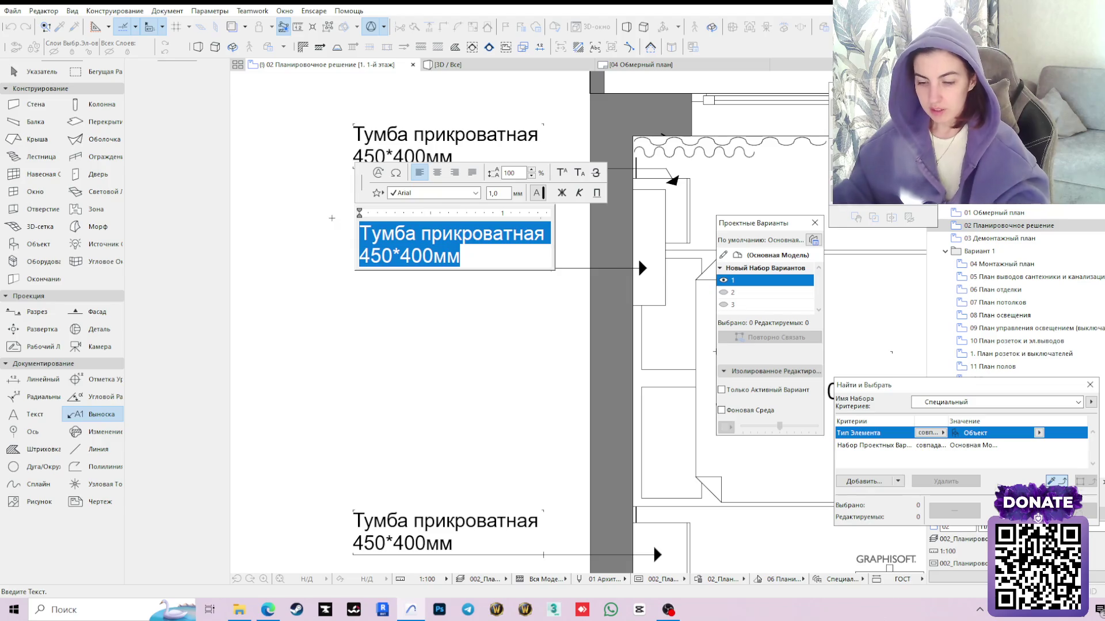
{"action": "type", "text": "Кон"}
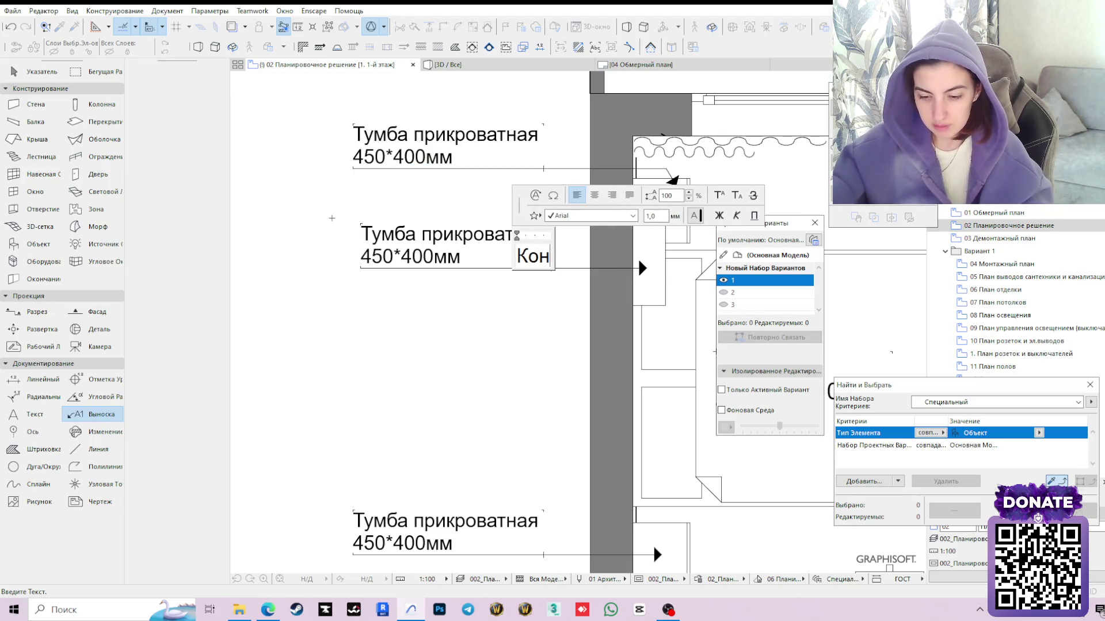
{"action": "type", "text": "диционер"}
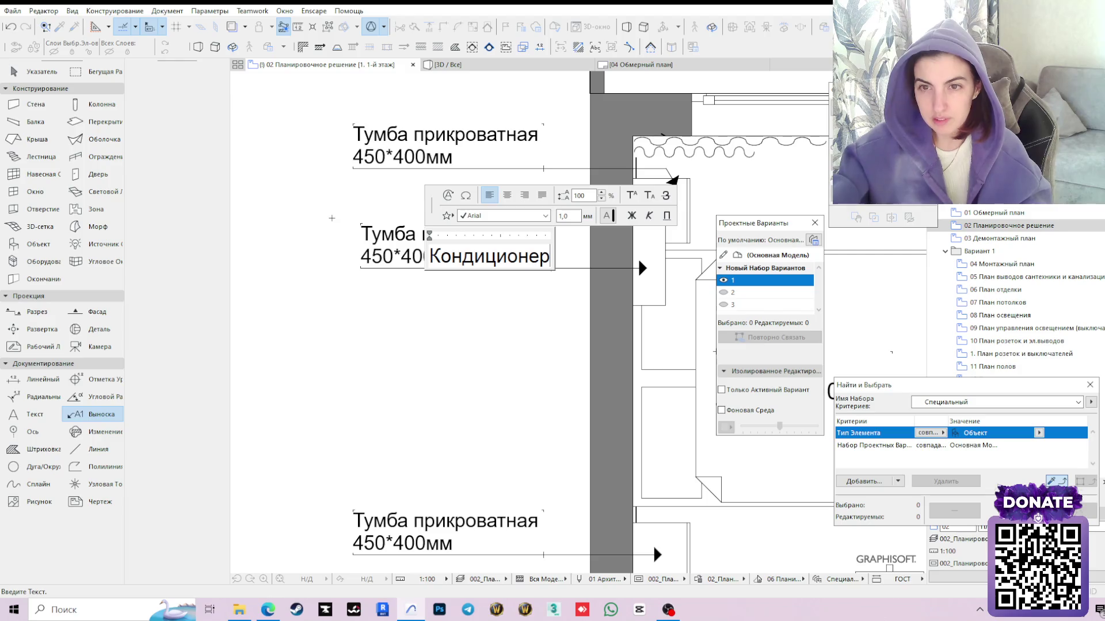
{"action": "left_click", "coordinate": [332, 218]}
{"action": "scroll", "coordinate": [443, 266], "scroll_direction": "down", "scroll_amount": 3}
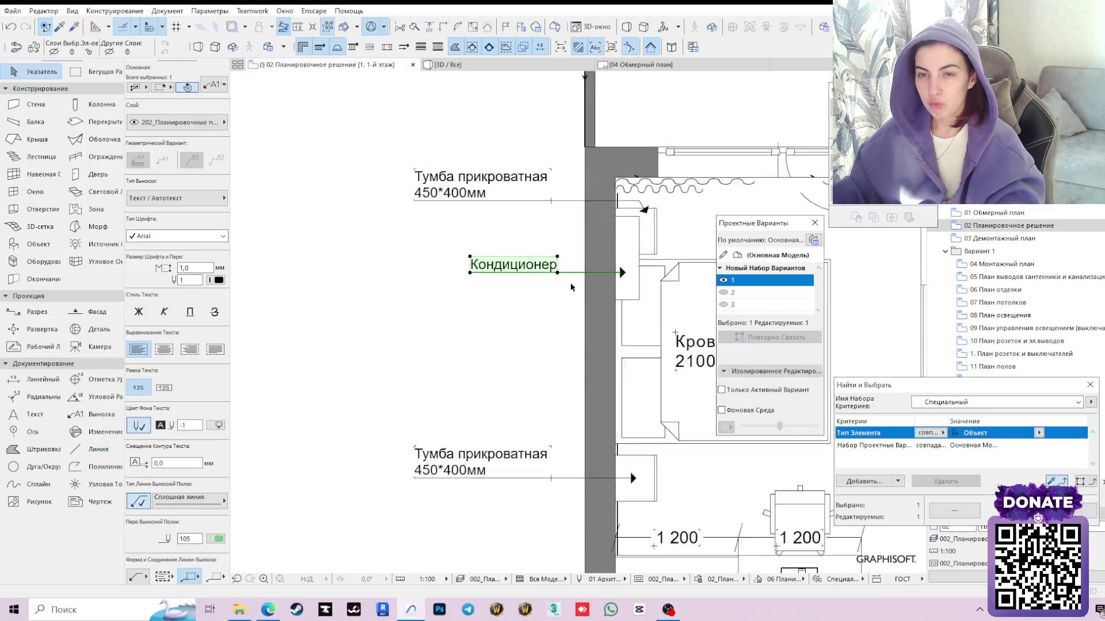
{"action": "middle_click_drag", "start_coordinate": [443, 266], "coordinate": [427, 268]}
{"action": "left_click", "coordinate": [438, 242]}
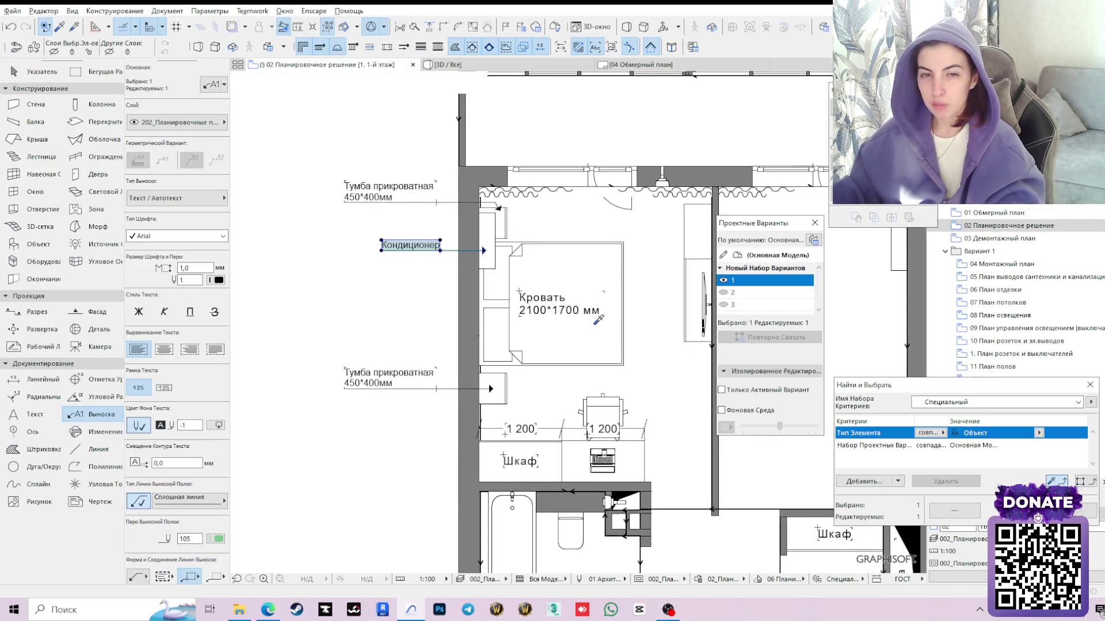
{"action": "scroll", "coordinate": [536, 302], "scroll_direction": "down", "scroll_amount": 5}
{"action": "scroll", "coordinate": [470, 274], "scroll_direction": "up", "scroll_amount": 3}
{"action": "scroll", "coordinate": [471, 274], "scroll_direction": "up", "scroll_amount": 2}
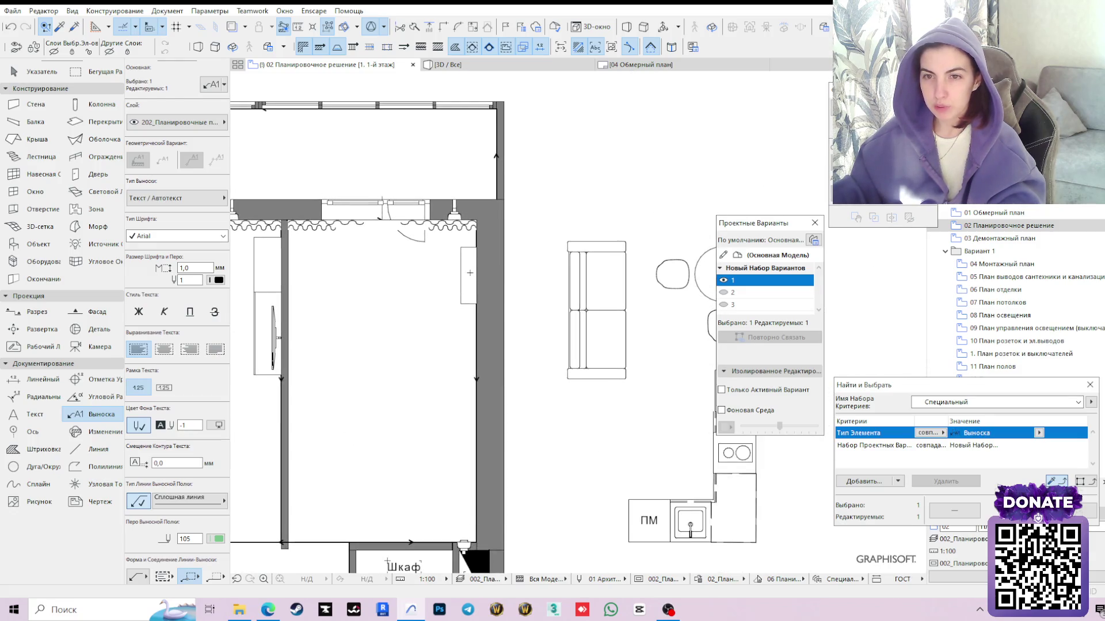
Add a Кондиционер leader label anchored on the living-room air conditioner
{"action": "left_click", "coordinate": [470, 274]}
{"action": "left_click", "coordinate": [567, 277]}
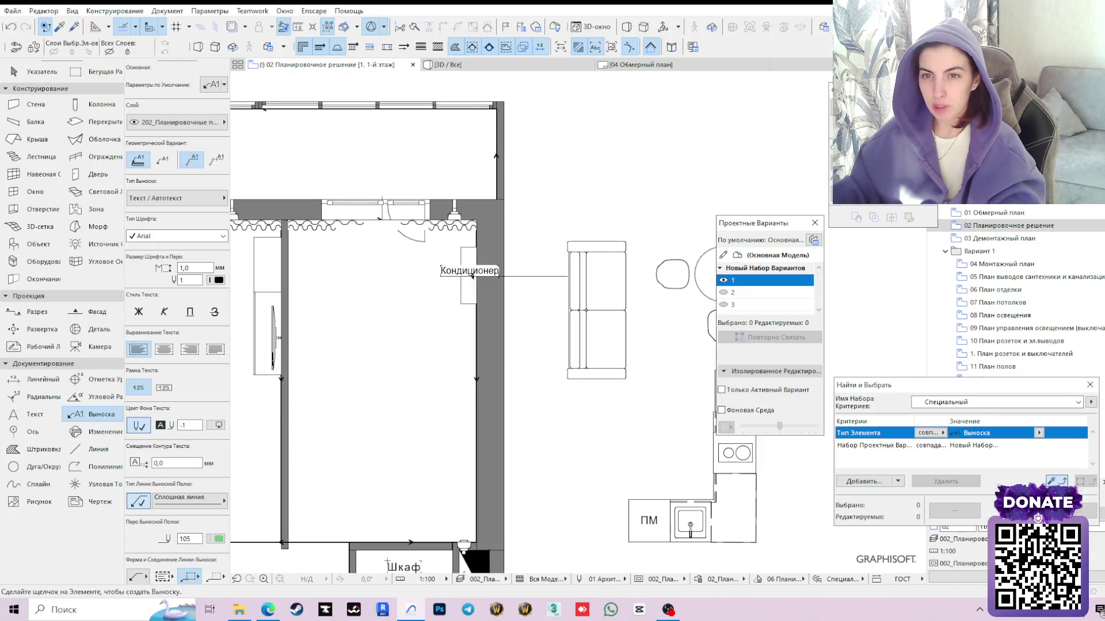
{"action": "left_click", "coordinate": [507, 277], "text": "shift"}
{"action": "scroll", "coordinate": [514, 290], "scroll_direction": "up", "scroll_amount": 2}
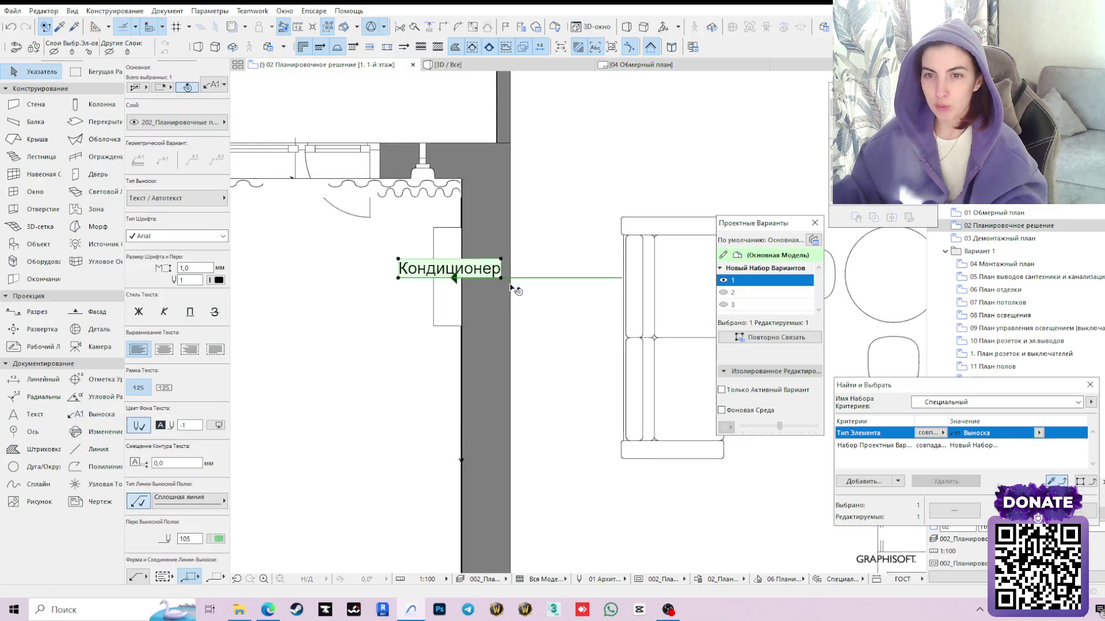
{"action": "scroll", "coordinate": [515, 291], "scroll_direction": "up", "scroll_amount": 2}
{"action": "left_click", "coordinate": [494, 274]}
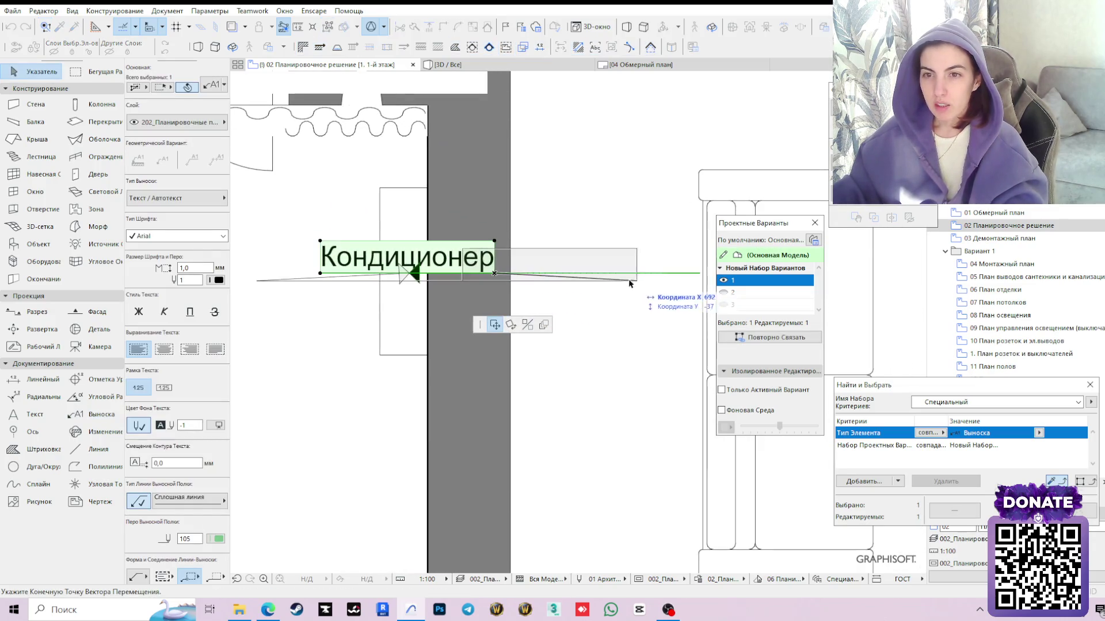
{"action": "left_click", "coordinate": [778, 134]}
Straighten the leader horizontal and slide the label close to the wall
{"action": "left_click", "coordinate": [404, 135]}
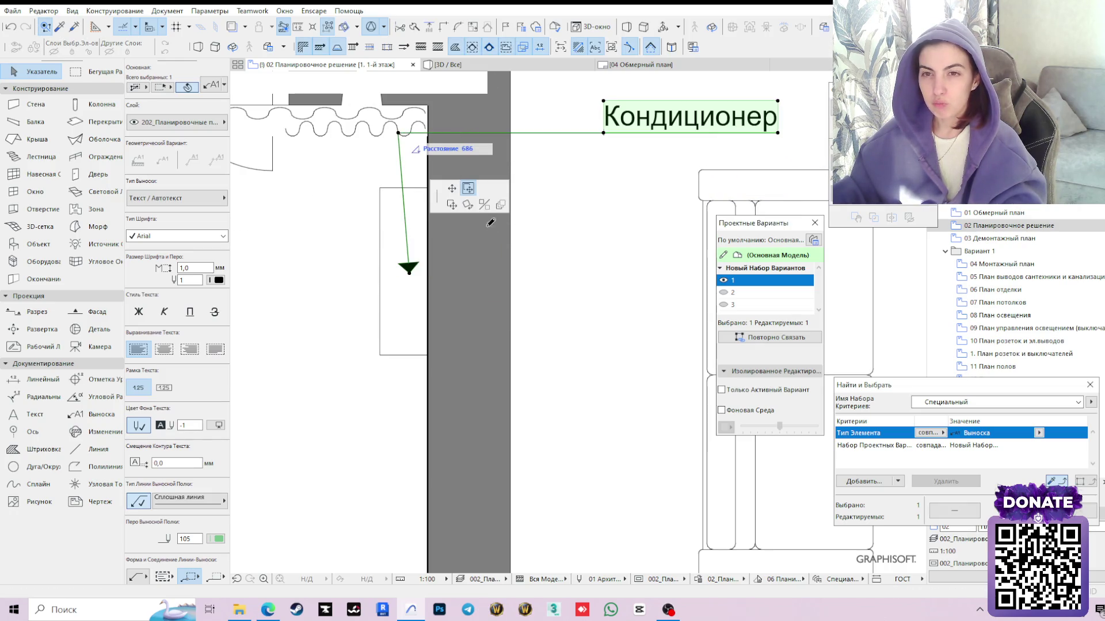
{"action": "left_click", "coordinate": [522, 272]}
{"action": "left_click", "coordinate": [606, 274]}
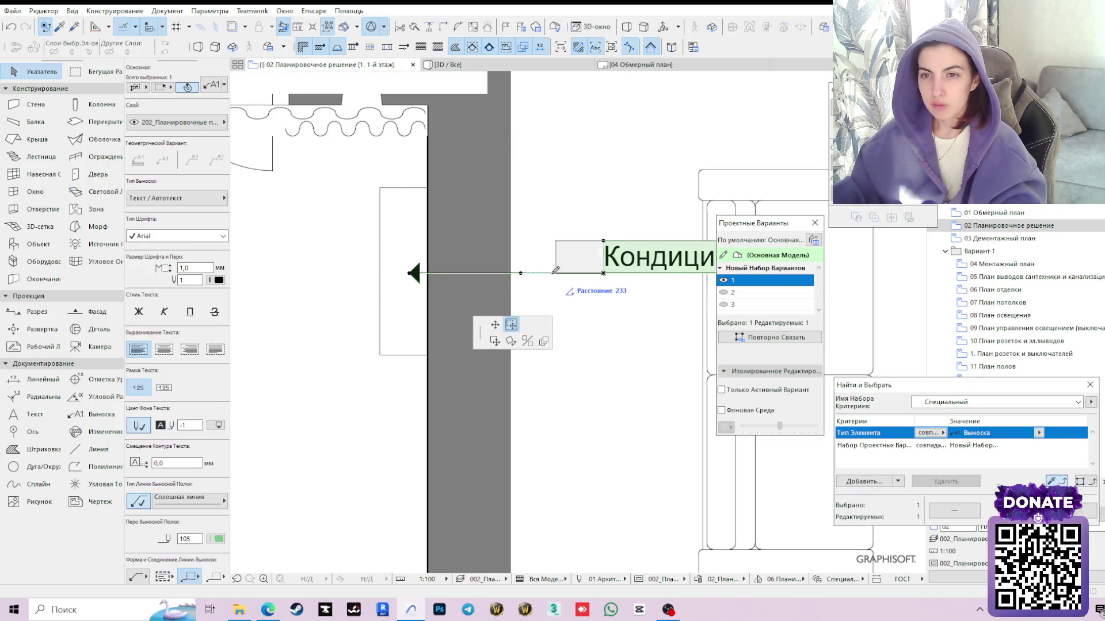
{"action": "left_click", "coordinate": [554, 277]}
{"action": "scroll", "coordinate": [553, 276], "scroll_direction": "down", "scroll_amount": 3}
{"action": "scroll", "coordinate": [557, 301], "scroll_direction": "down", "scroll_amount": 3}
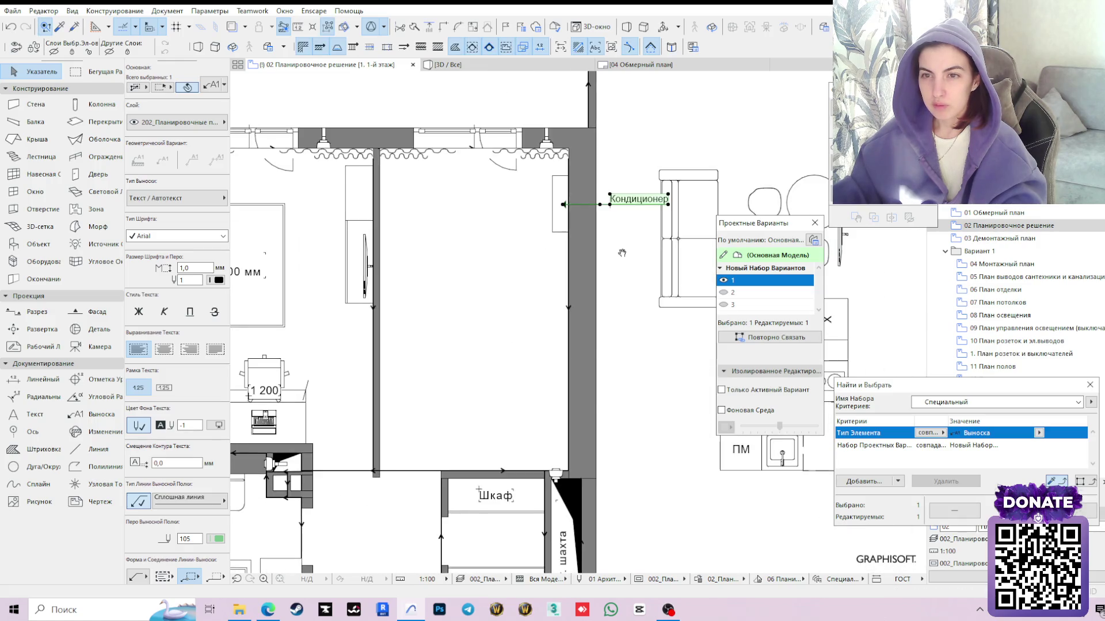
{"action": "left_click", "coordinate": [622, 247]}
{"action": "scroll", "coordinate": [530, 289], "scroll_direction": "down", "scroll_amount": 2}
{"action": "middle_click_drag", "start_coordinate": [531, 288], "coordinate": [552, 260]}
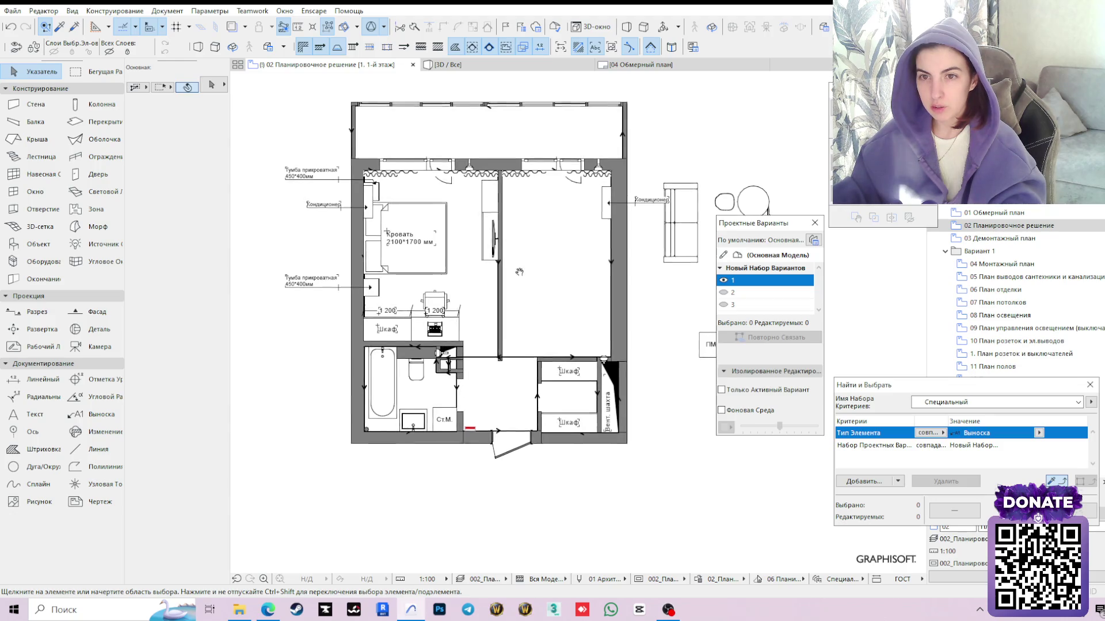
{"action": "middle_click_drag", "start_coordinate": [507, 262], "coordinate": [482, 318]}
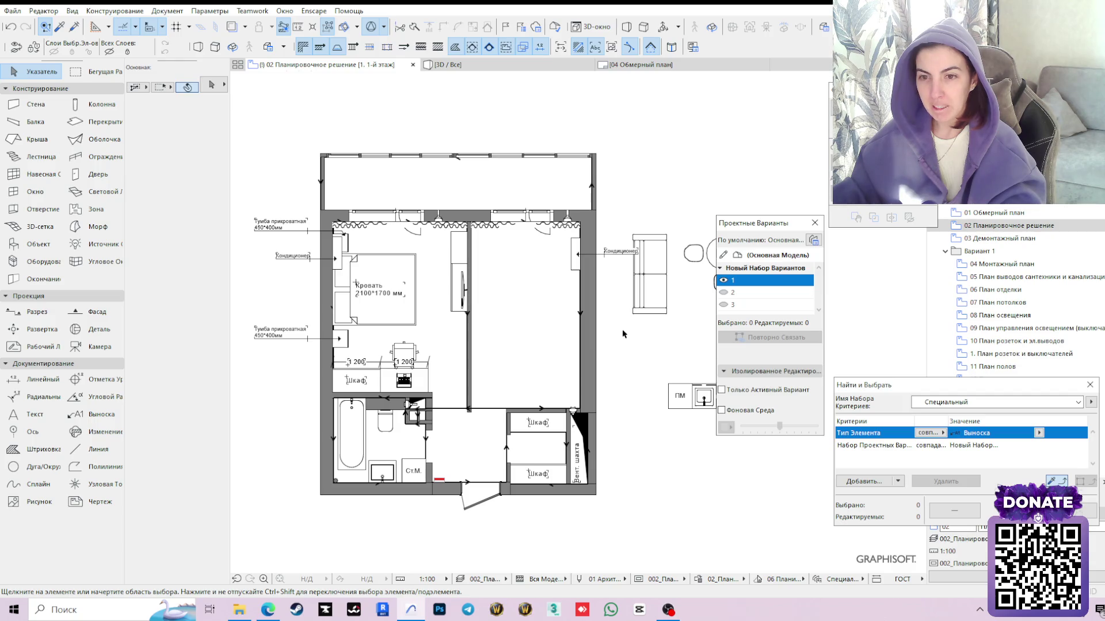
{"action": "middle_click_drag", "start_coordinate": [475, 334], "coordinate": [501, 314]}
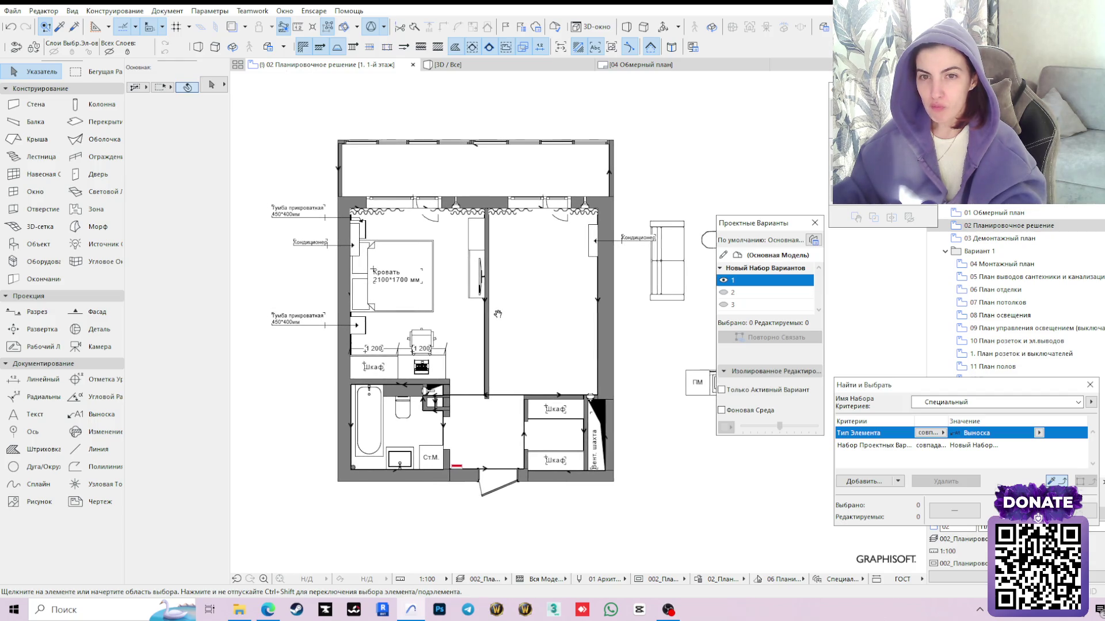
{"action": "scroll", "coordinate": [399, 331], "scroll_direction": "up", "scroll_amount": 3}
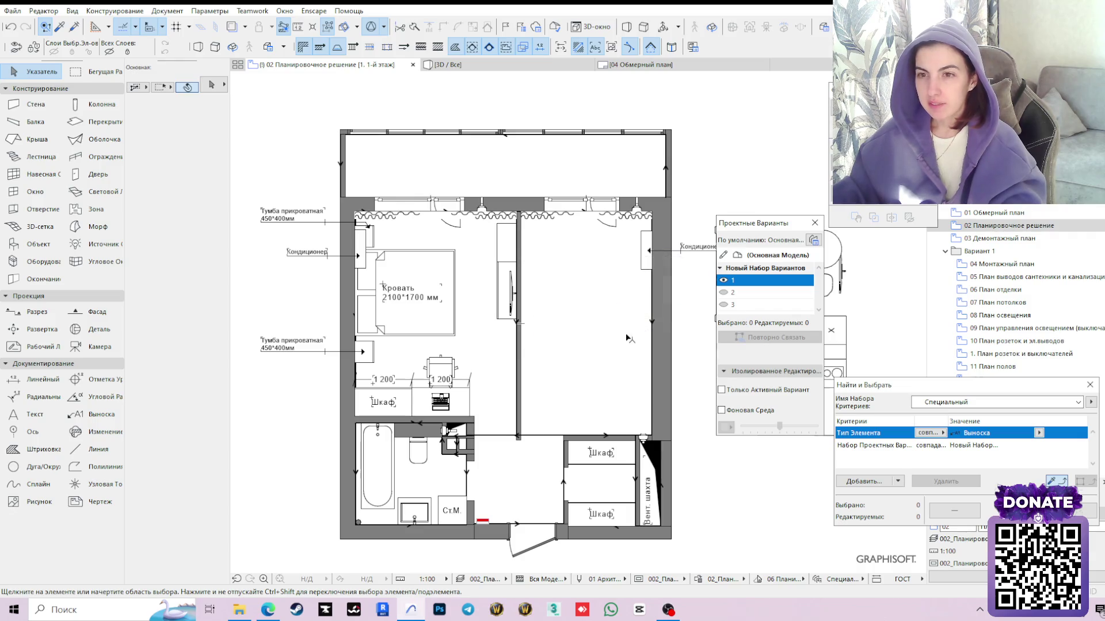
{"action": "scroll", "coordinate": [592, 321], "scroll_direction": "down", "scroll_amount": 3}
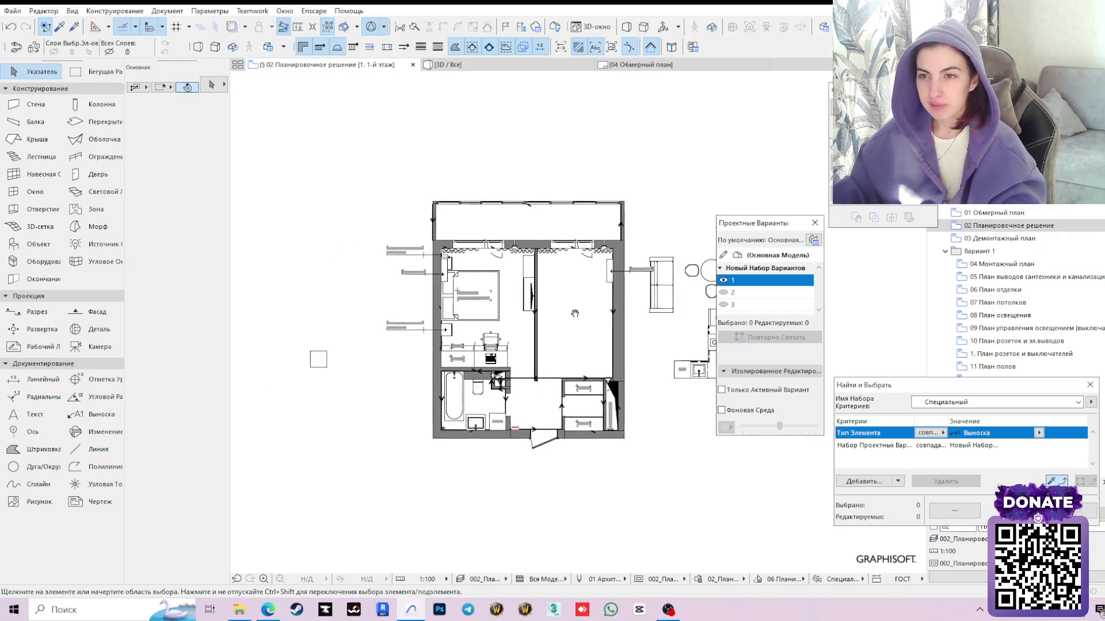
{"action": "left_click", "coordinate": [13, 10]}
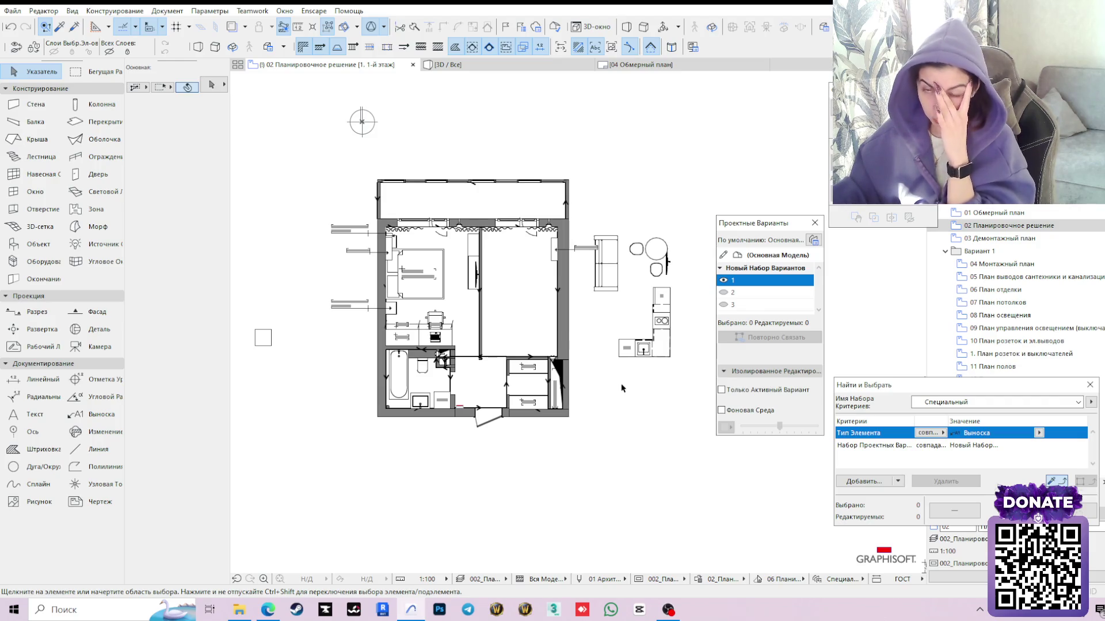
{"action": "scroll", "coordinate": [613, 312], "scroll_direction": "up", "scroll_amount": 3}
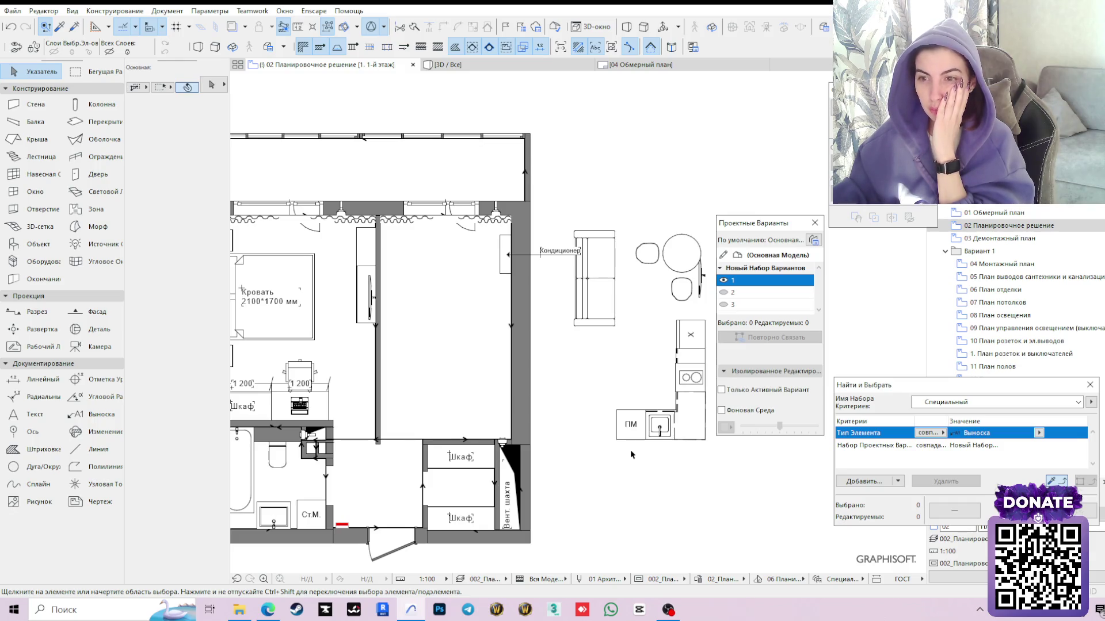
{"action": "left_click", "coordinate": [615, 304]}
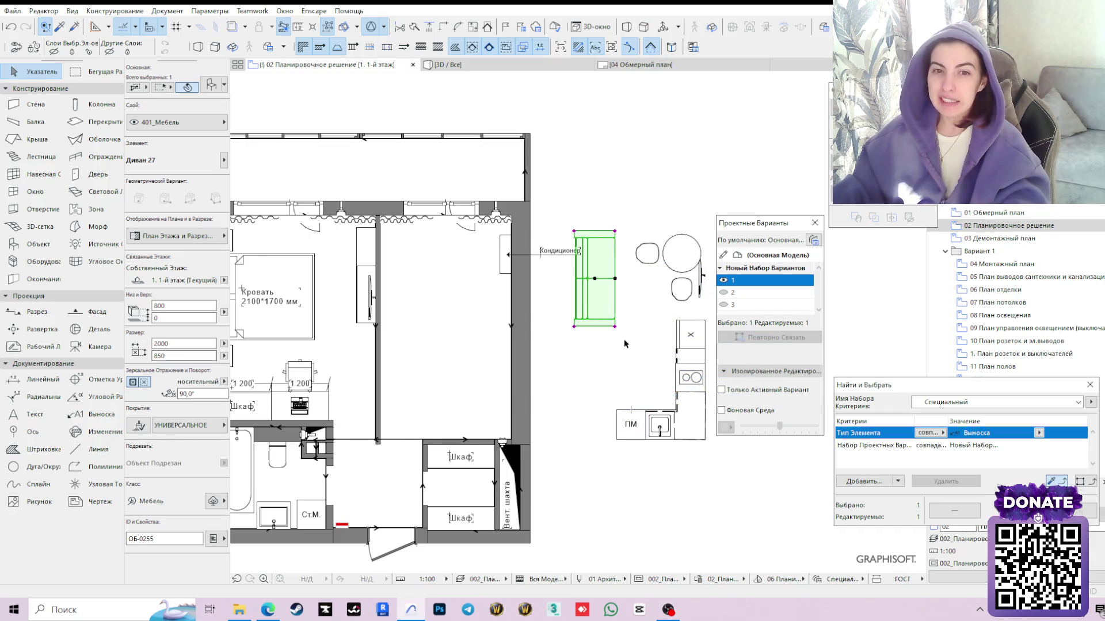
{"action": "double_click", "coordinate": [178, 343]}
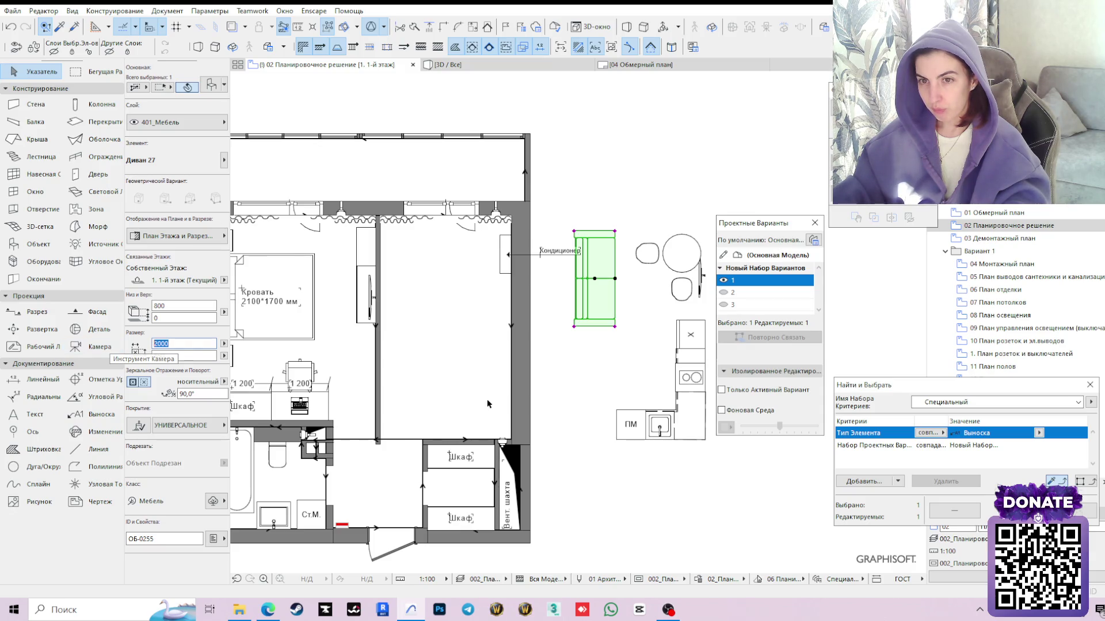
{"action": "left_click", "coordinate": [577, 249]}
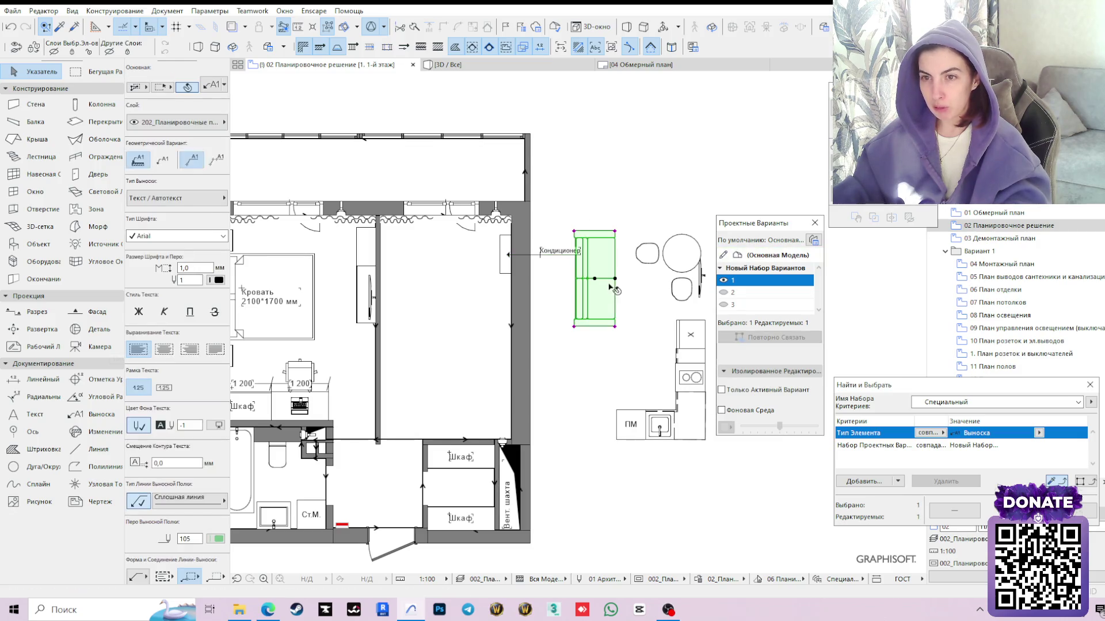
{"action": "left_click", "coordinate": [614, 288]}
{"action": "left_click", "coordinate": [705, 278], "text": "shift"}
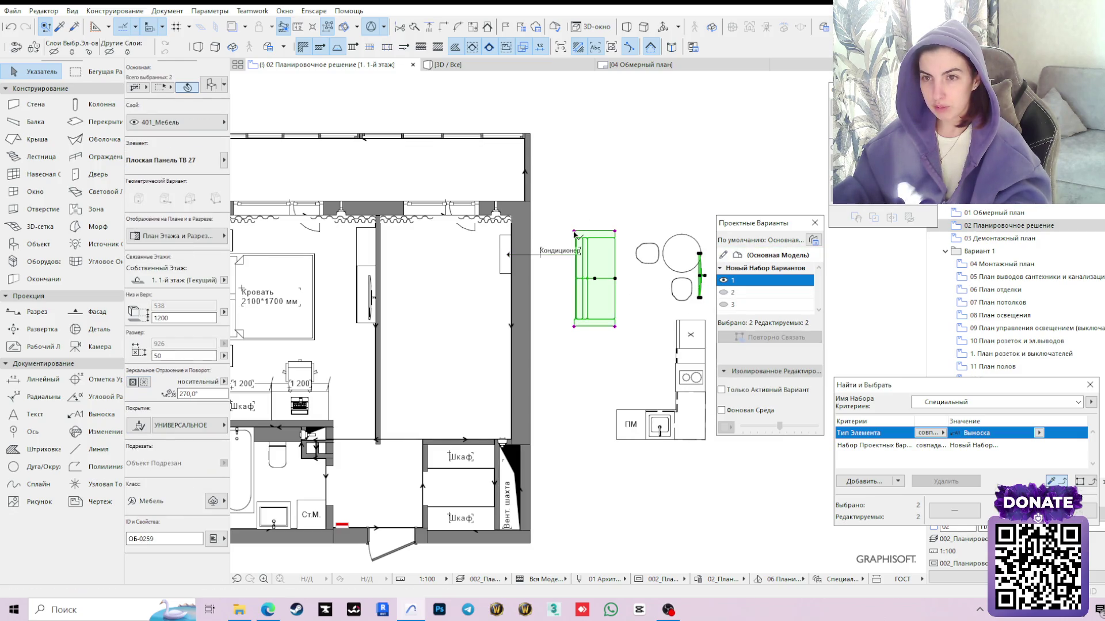
{"action": "left_click", "coordinate": [574, 326]}
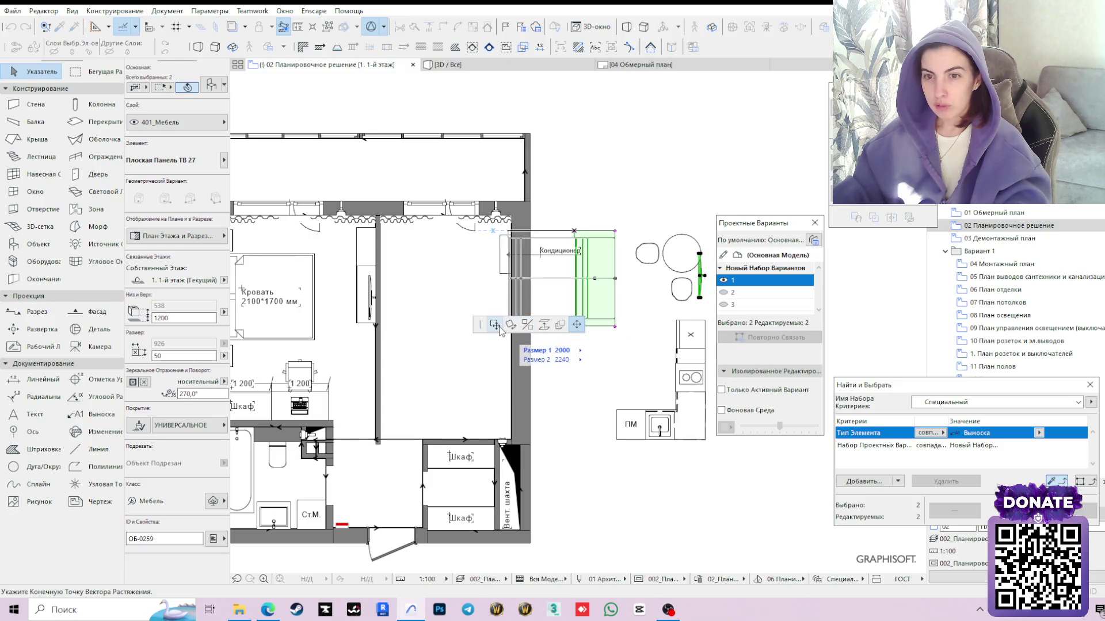
{"action": "key", "text": "Escape"}
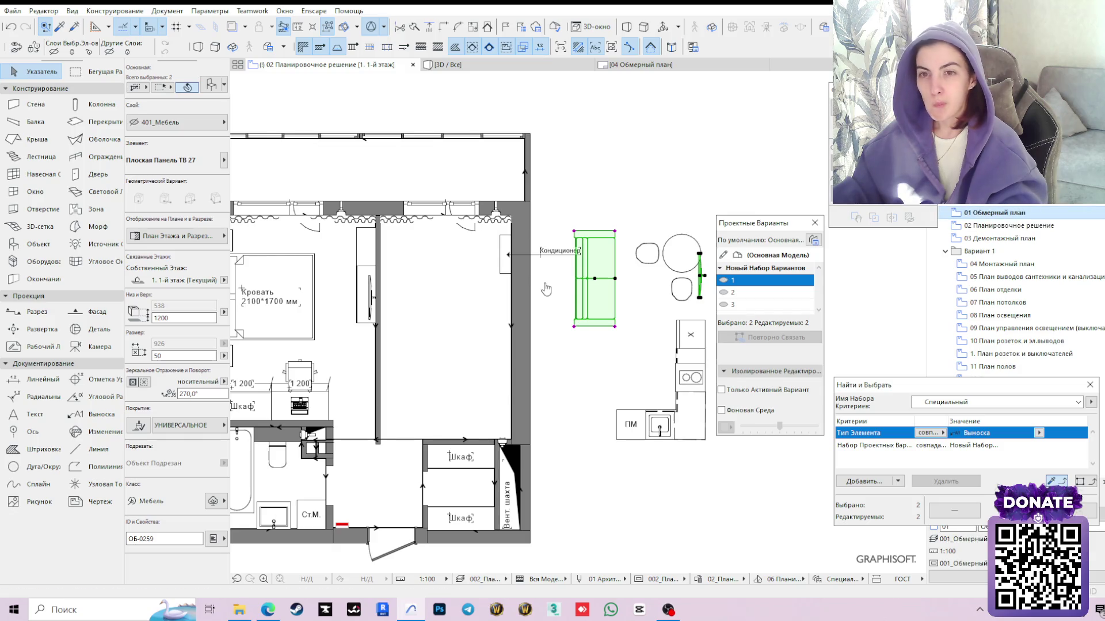
{"action": "scroll", "coordinate": [569, 251], "scroll_direction": "up", "scroll_amount": 3}
{"action": "scroll", "coordinate": [581, 253], "scroll_direction": "up", "scroll_amount": 2}
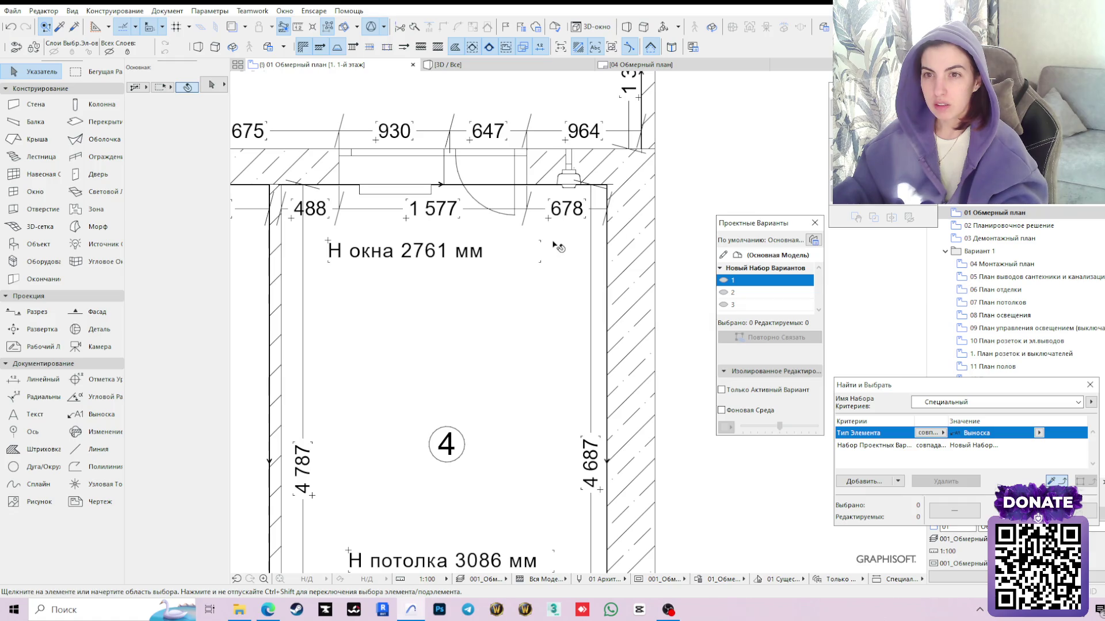
Show design option 1 in the 02 Планировочное решение view and select the Диван 27 sofa outside the living room
{"action": "double_click", "coordinate": [1015, 228]}
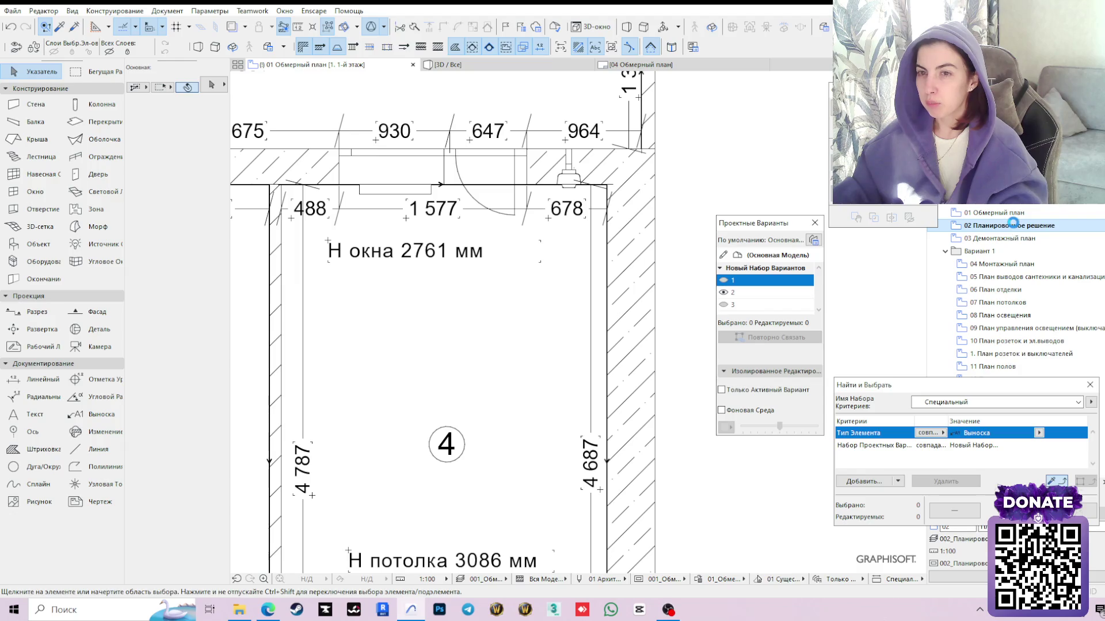
{"action": "scroll", "coordinate": [481, 247], "scroll_direction": "up", "scroll_amount": 2}
{"action": "scroll", "coordinate": [510, 256], "scroll_direction": "up", "scroll_amount": 2}
{"action": "scroll", "coordinate": [515, 257], "scroll_direction": "up", "scroll_amount": 1}
{"action": "scroll", "coordinate": [526, 264], "scroll_direction": "up", "scroll_amount": 1}
{"action": "scroll", "coordinate": [526, 264], "scroll_direction": "down", "scroll_amount": 2}
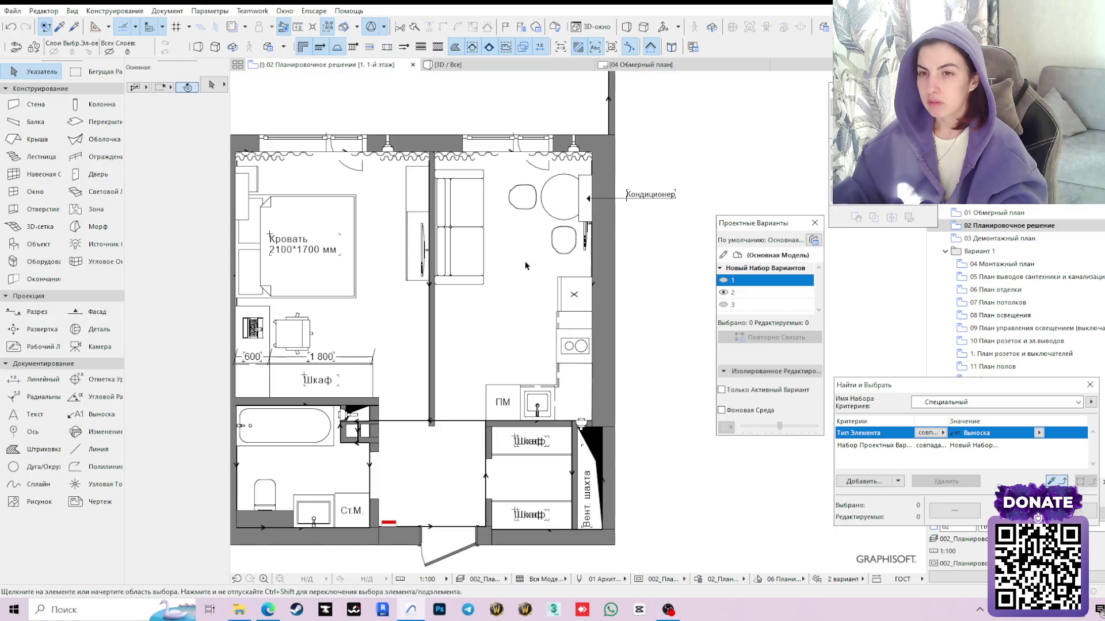
{"action": "left_click", "coordinate": [724, 282]}
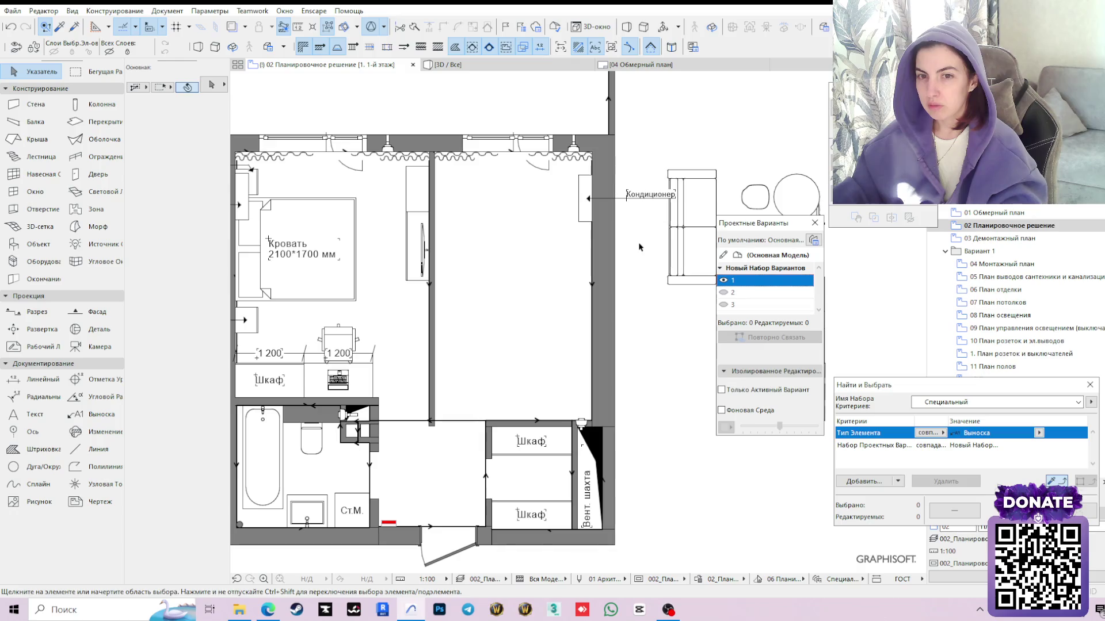
{"action": "left_click", "coordinate": [653, 256]}
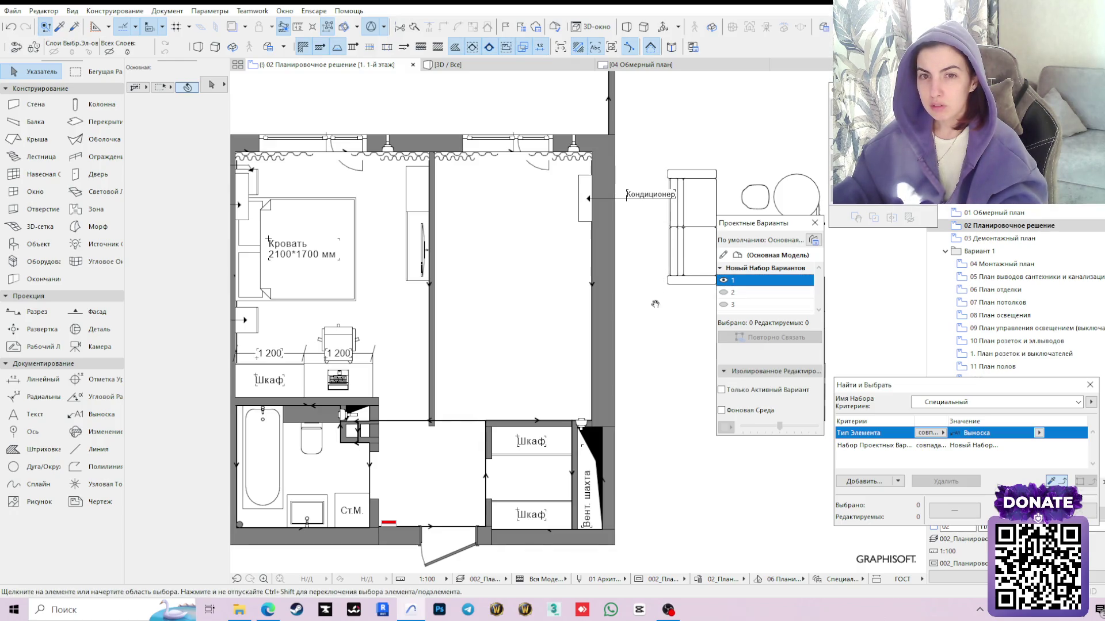
{"action": "middle_click_drag", "start_coordinate": [653, 303], "coordinate": [537, 299]}
{"action": "left_click", "coordinate": [573, 240]}
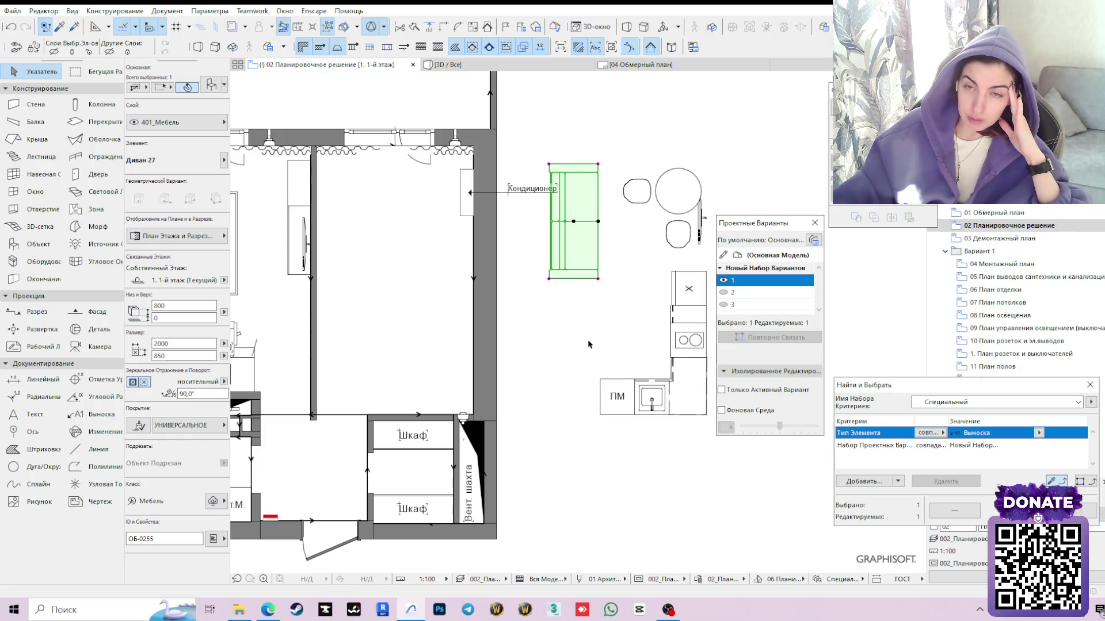
Rotate the sofa half a turn about its top-left corner
{"action": "left_click", "coordinate": [599, 165]}
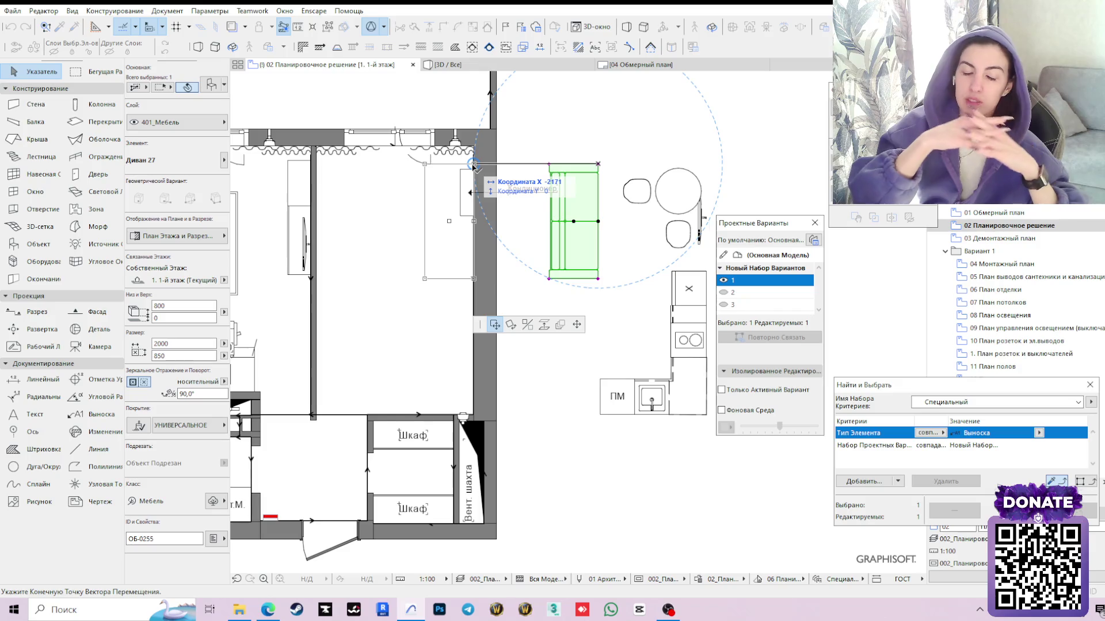
{"action": "left_click", "coordinate": [511, 324]}
{"action": "left_click", "coordinate": [549, 162]}
{"action": "left_click", "coordinate": [625, 158]}
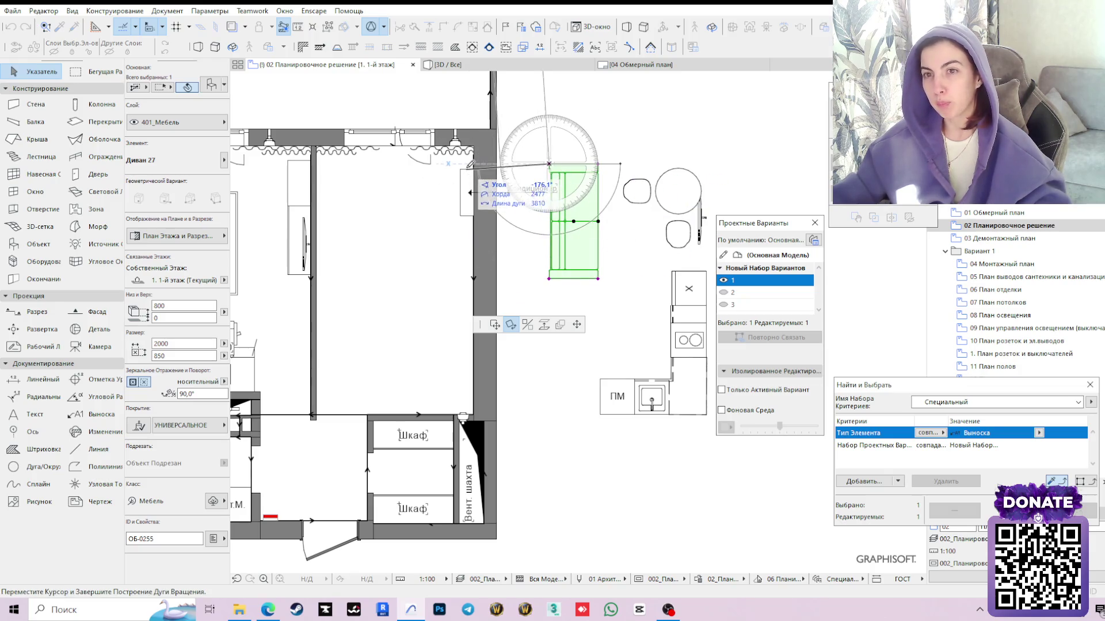
{"action": "left_click", "coordinate": [480, 183]}
{"action": "middle_click_drag", "start_coordinate": [559, 191], "coordinate": [583, 315]}
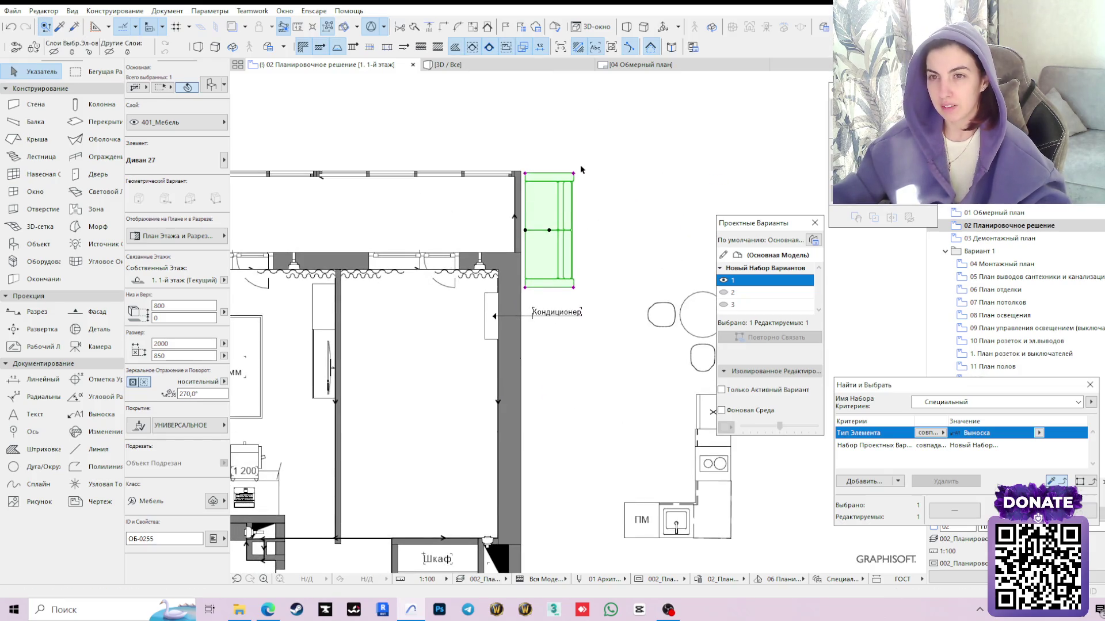
Swing the sofa into the living room along the right wall and move it 300 mm below the window wall
{"action": "left_click", "coordinate": [505, 317]}
{"action": "scroll", "coordinate": [493, 294], "scroll_direction": "up", "scroll_amount": 2}
{"action": "left_click", "coordinate": [639, 85]}
{"action": "left_click", "coordinate": [514, 258]}
{"action": "scroll", "coordinate": [511, 252], "scroll_direction": "up", "scroll_amount": 1}
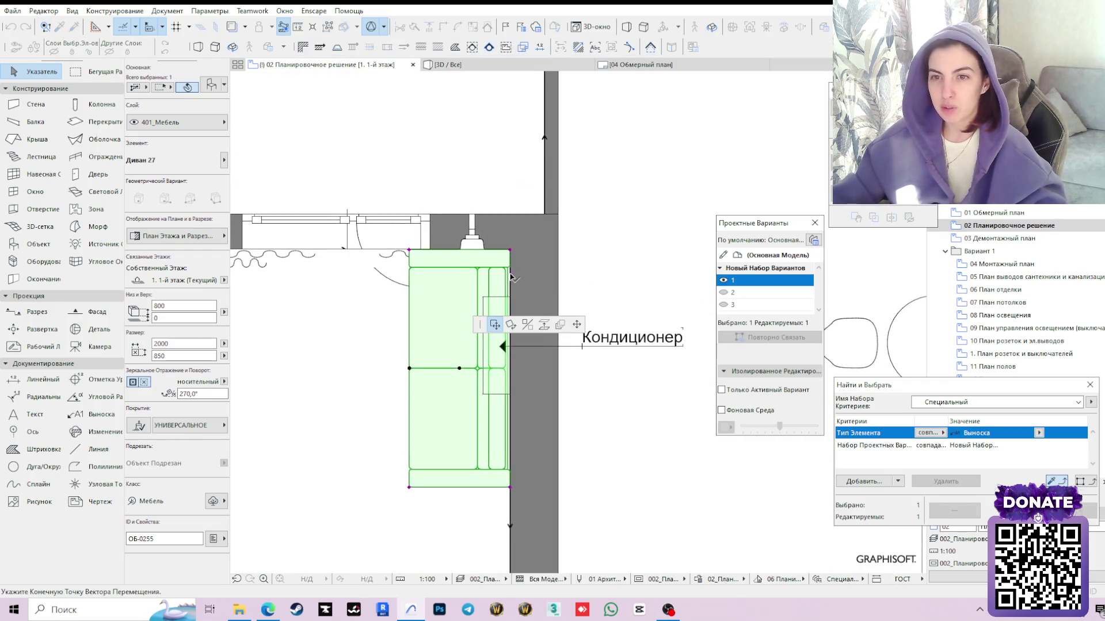
{"action": "type", "text": "300"}
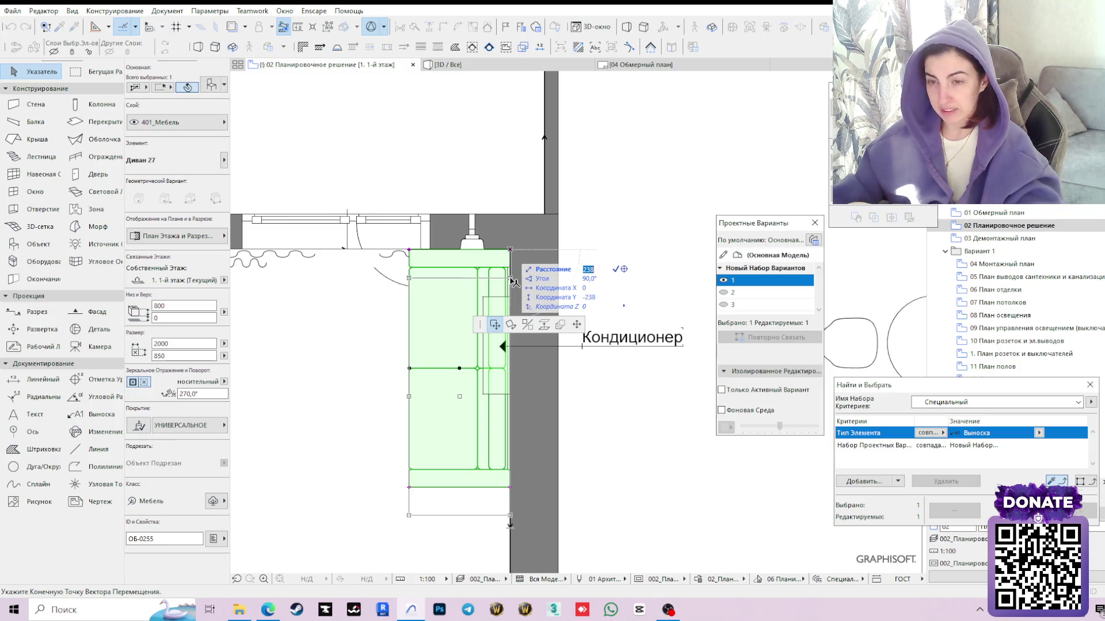
{"action": "key", "text": "Return"}
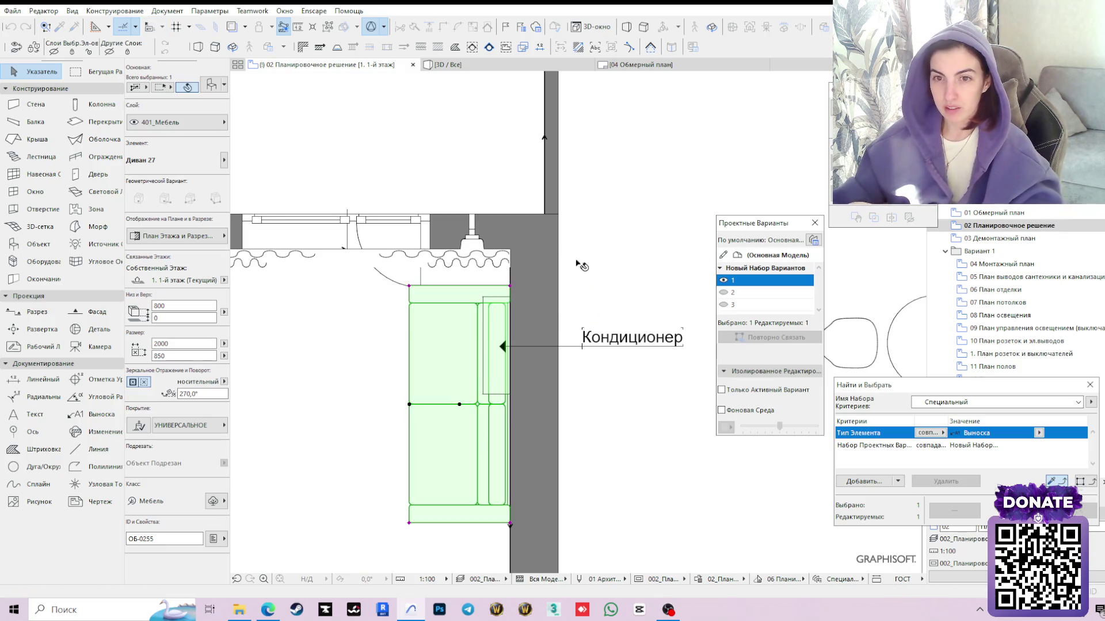
{"action": "key", "text": "Escape"}
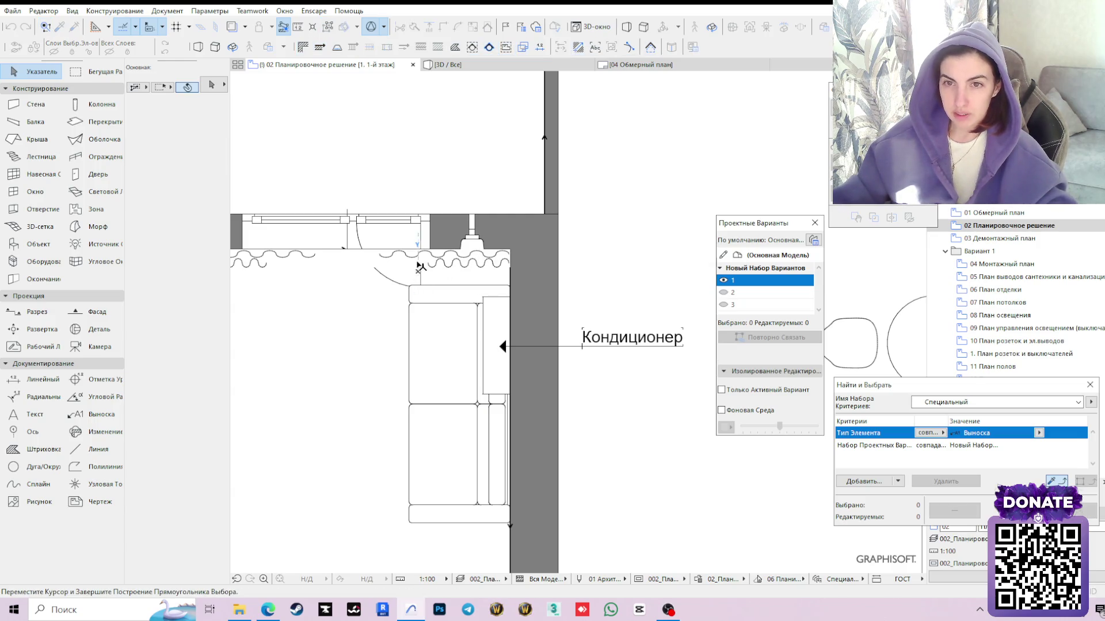
Reduce the balcony door's opening angle to about 73° so its swing clears the sofa
{"action": "left_click", "coordinate": [422, 222]}
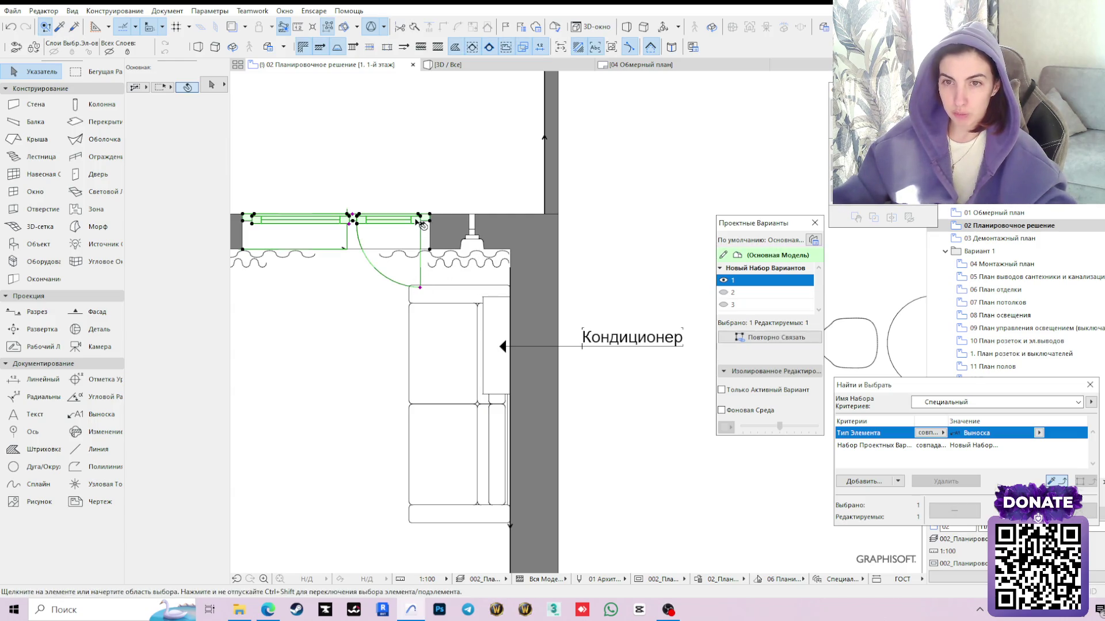
{"action": "left_click", "coordinate": [421, 290]}
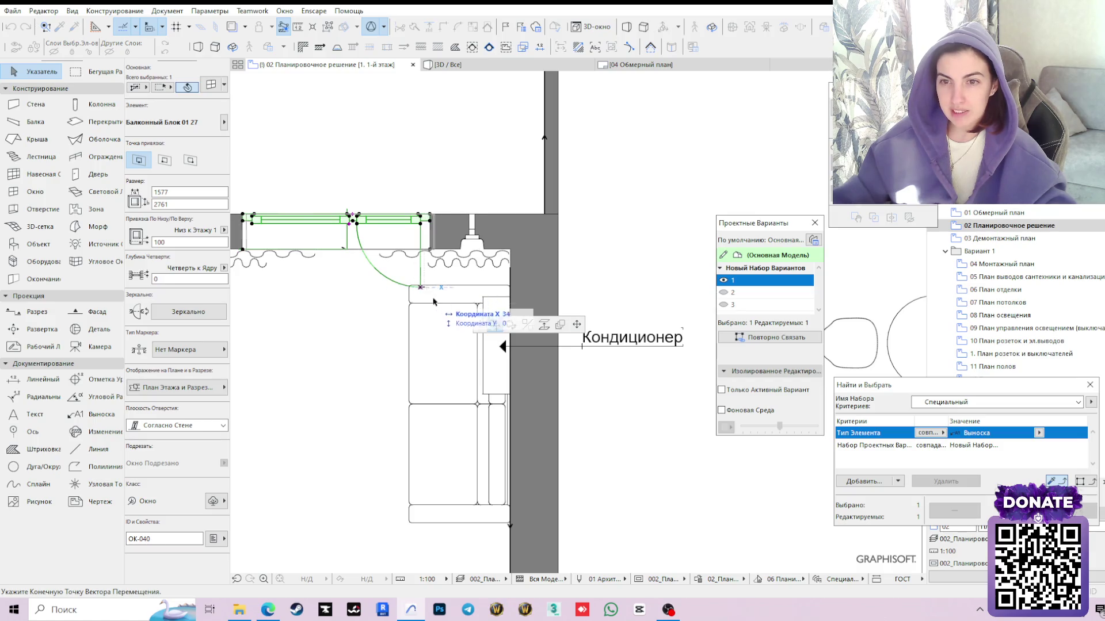
{"action": "left_click", "coordinate": [577, 325]}
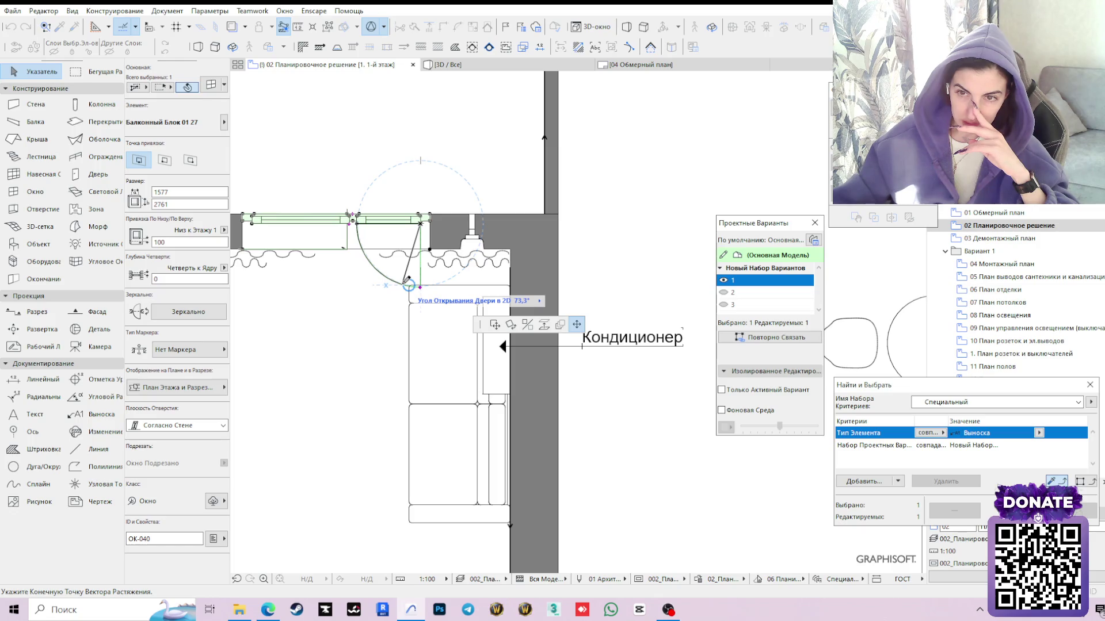
{"action": "left_click", "coordinate": [429, 301]}
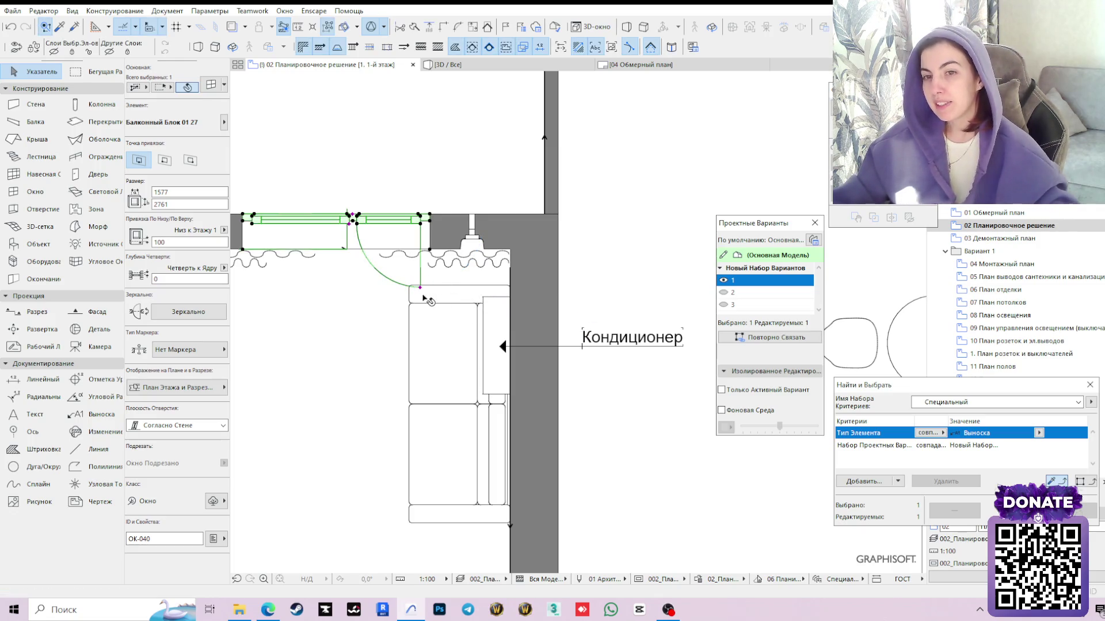
{"action": "scroll", "coordinate": [517, 345], "scroll_direction": "down", "scroll_amount": 2}
{"action": "scroll", "coordinate": [561, 336], "scroll_direction": "down", "scroll_amount": 1}
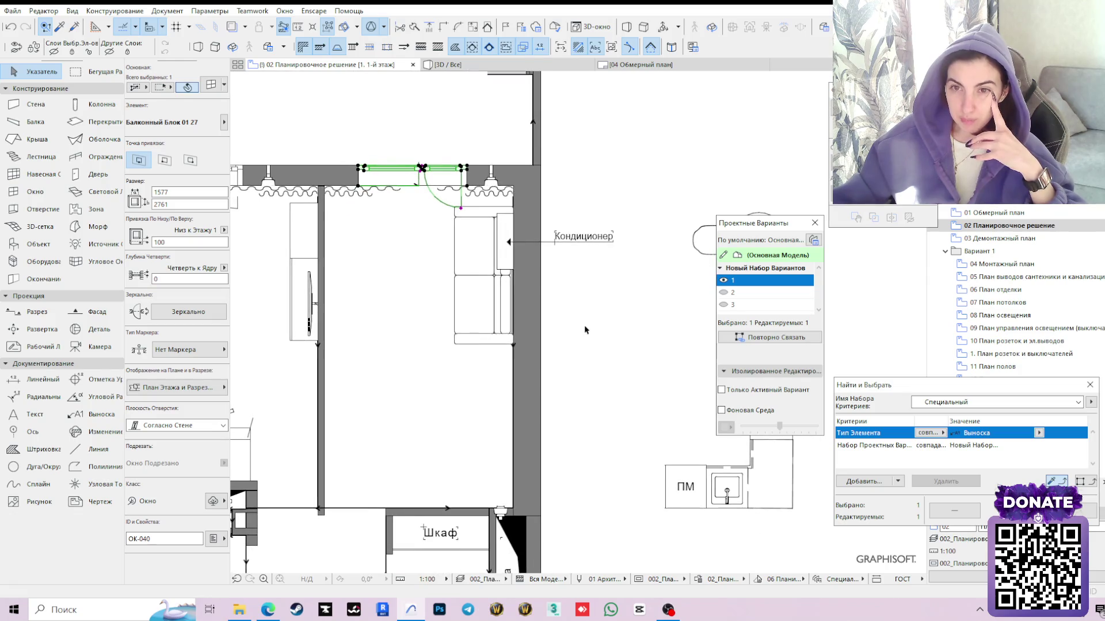
{"action": "key", "text": "Escape"}
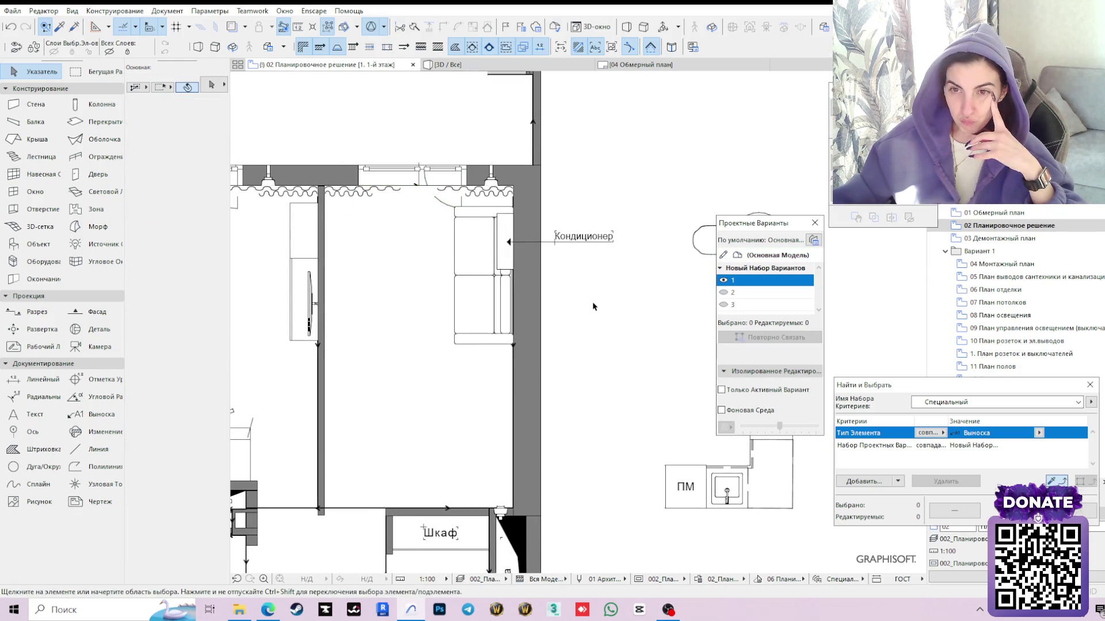
{"action": "scroll", "coordinate": [558, 298], "scroll_direction": "down", "scroll_amount": 1}
{"action": "scroll", "coordinate": [552, 298], "scroll_direction": "down", "scroll_amount": 1}
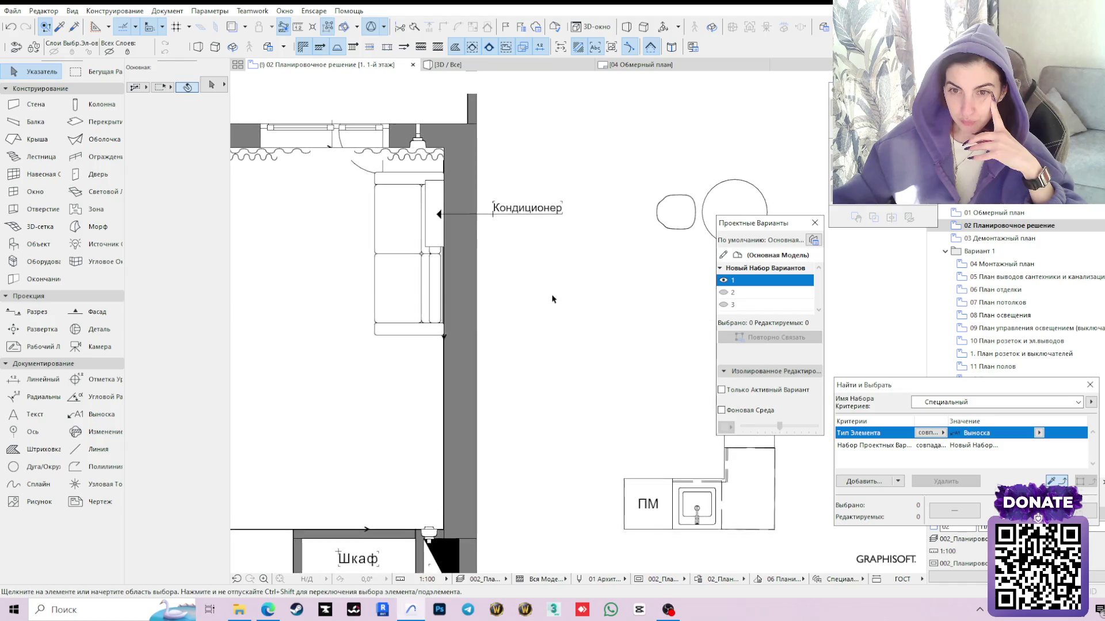
{"action": "middle_click_drag", "start_coordinate": [565, 332], "coordinate": [562, 284]}
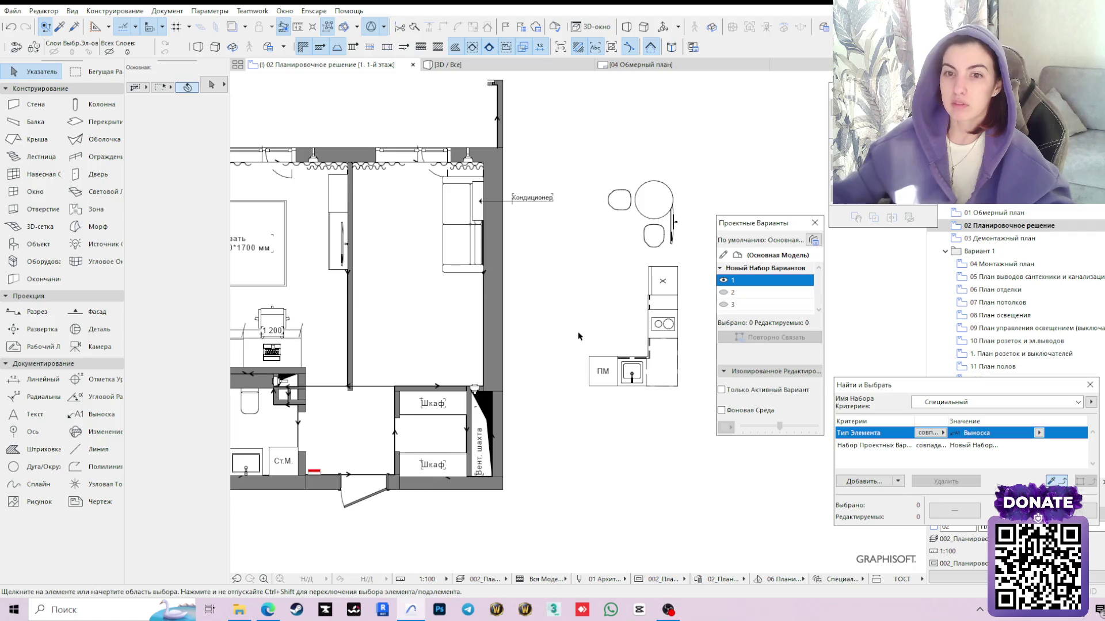
{"action": "left_click", "coordinate": [670, 209]}
{"action": "key", "text": "ctrl+t"}
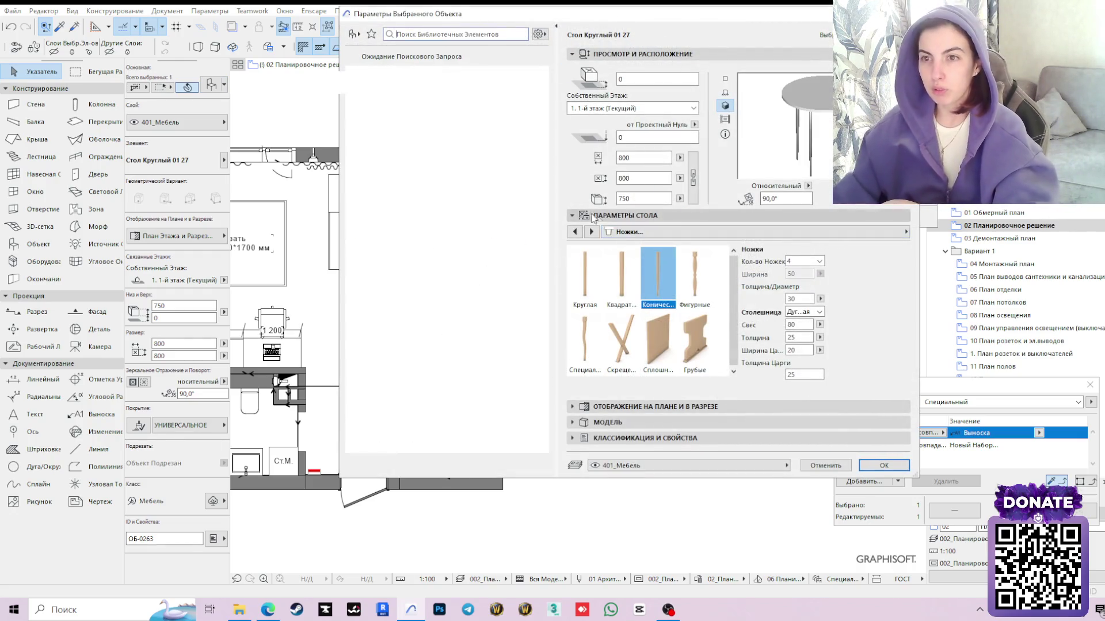
{"action": "key", "text": "Escape"}
{"action": "scroll", "coordinate": [569, 217], "scroll_direction": "up", "scroll_amount": 3}
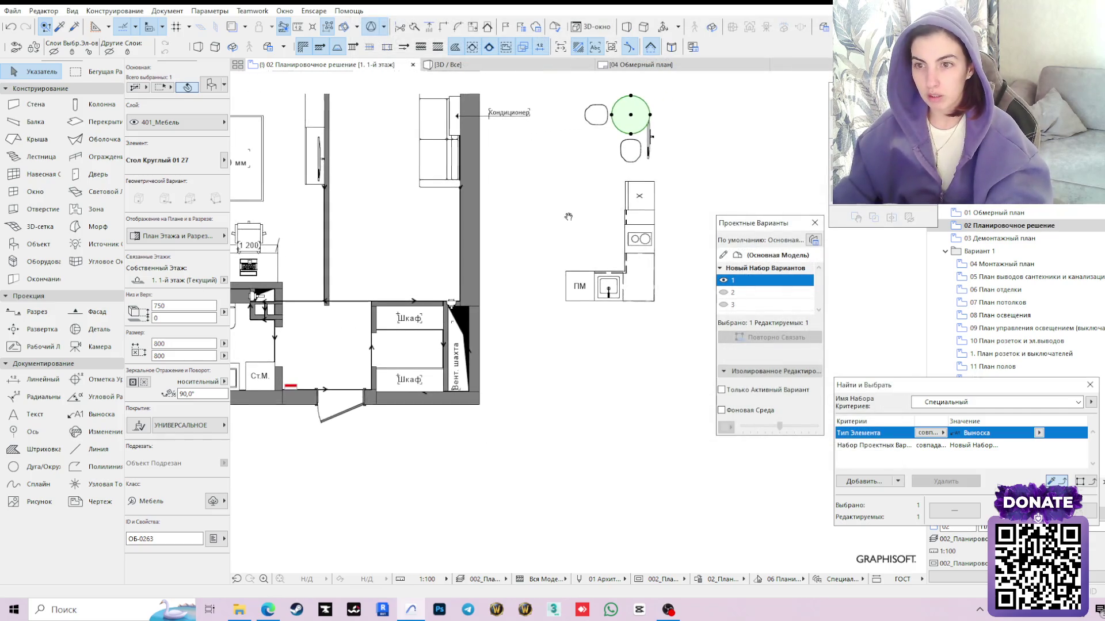
{"action": "left_click", "coordinate": [573, 291]}
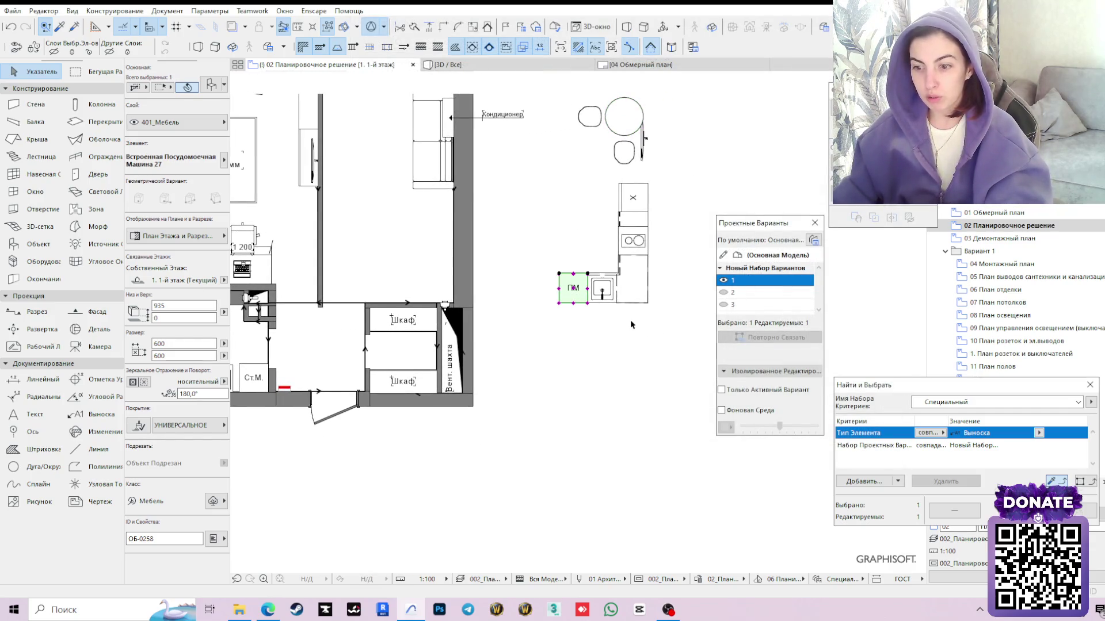
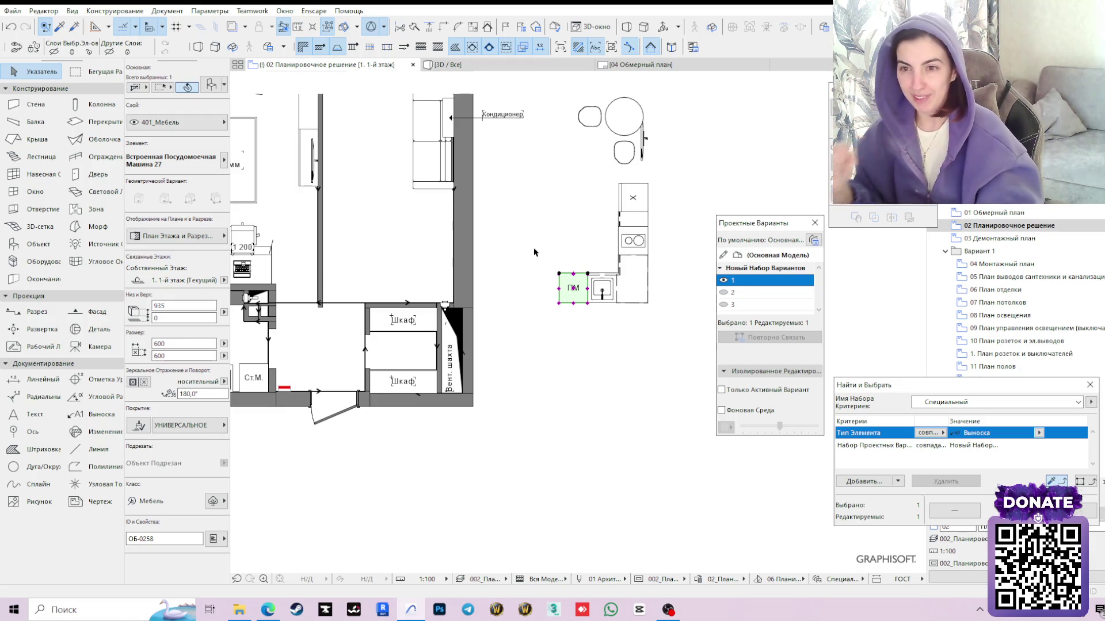
Rotate the fridge by 90° about its corner using the pet palette's Rotate
{"action": "left_click", "coordinate": [604, 291], "text": "shift"}
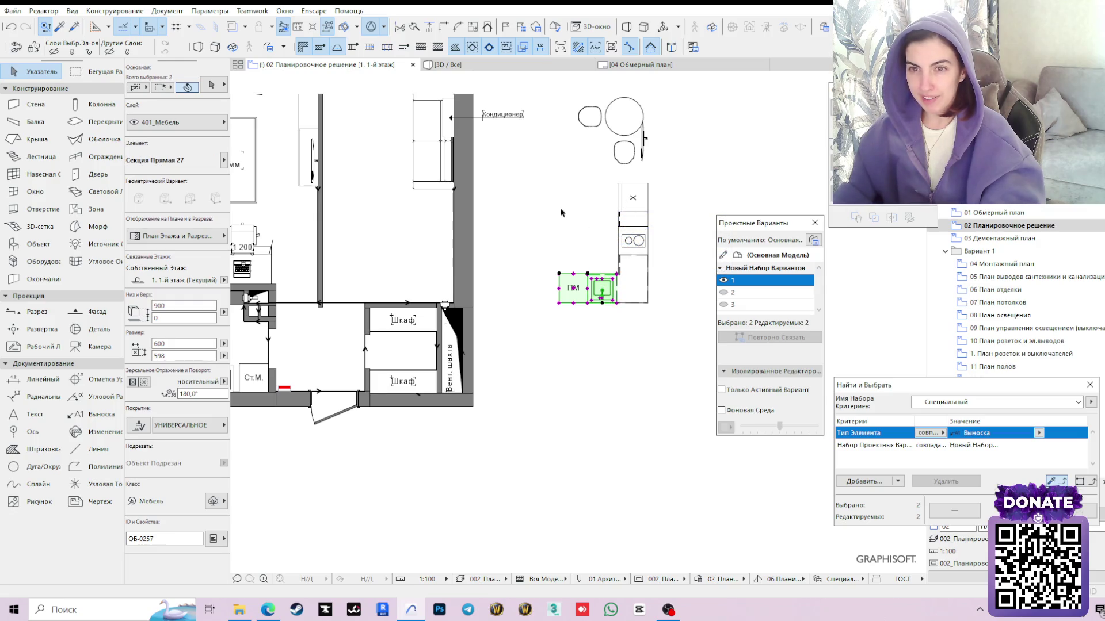
{"action": "left_click", "coordinate": [567, 246]}
{"action": "scroll", "coordinate": [626, 380], "scroll_direction": "down", "scroll_amount": 2}
{"action": "scroll", "coordinate": [633, 380], "scroll_direction": "down", "scroll_amount": 1}
{"action": "scroll", "coordinate": [594, 375], "scroll_direction": "up", "scroll_amount": 2}
{"action": "scroll", "coordinate": [591, 376], "scroll_direction": "up", "scroll_amount": 1}
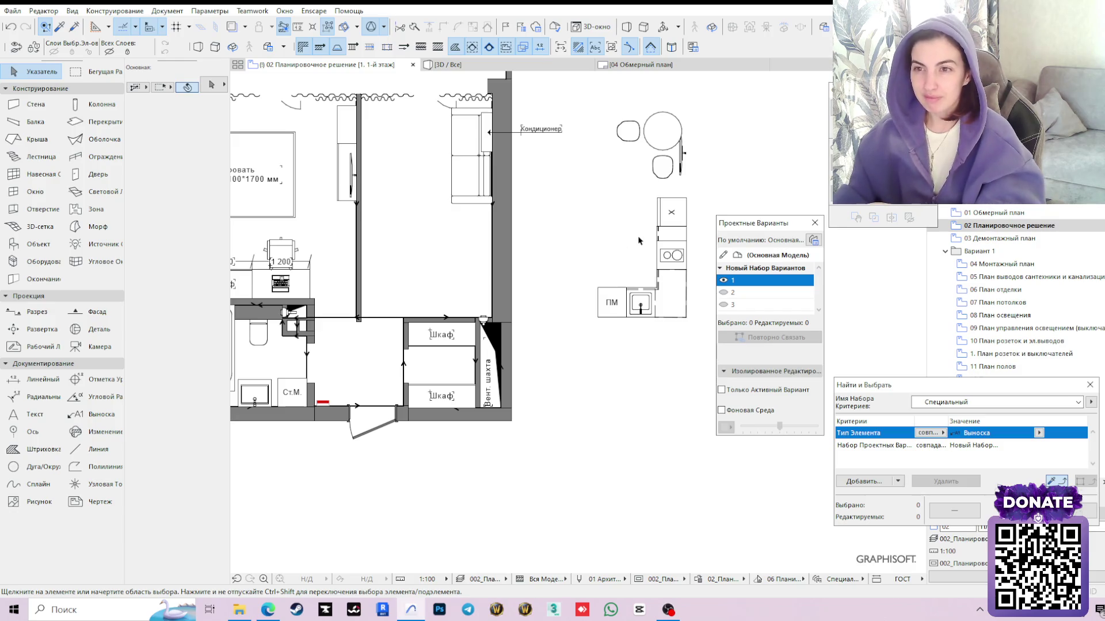
{"action": "left_click", "coordinate": [673, 214]}
{"action": "left_click", "coordinate": [686, 199]}
{"action": "left_click", "coordinate": [511, 324]}
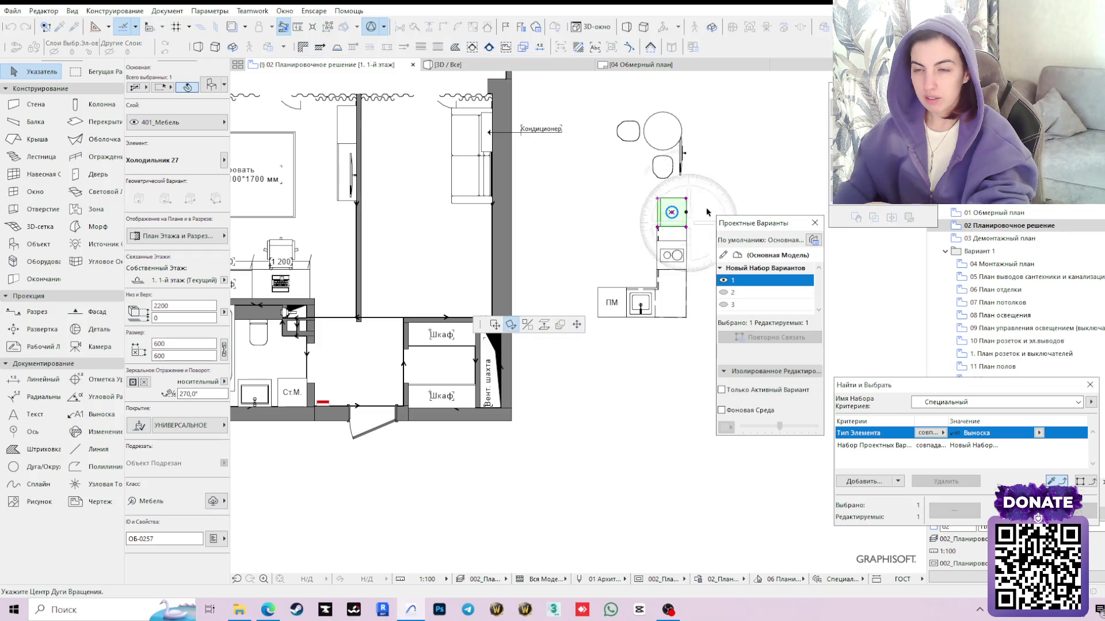
{"action": "left_click", "coordinate": [685, 198]}
{"action": "left_click", "coordinate": [686, 232]}
{"action": "left_click", "coordinate": [639, 194]}
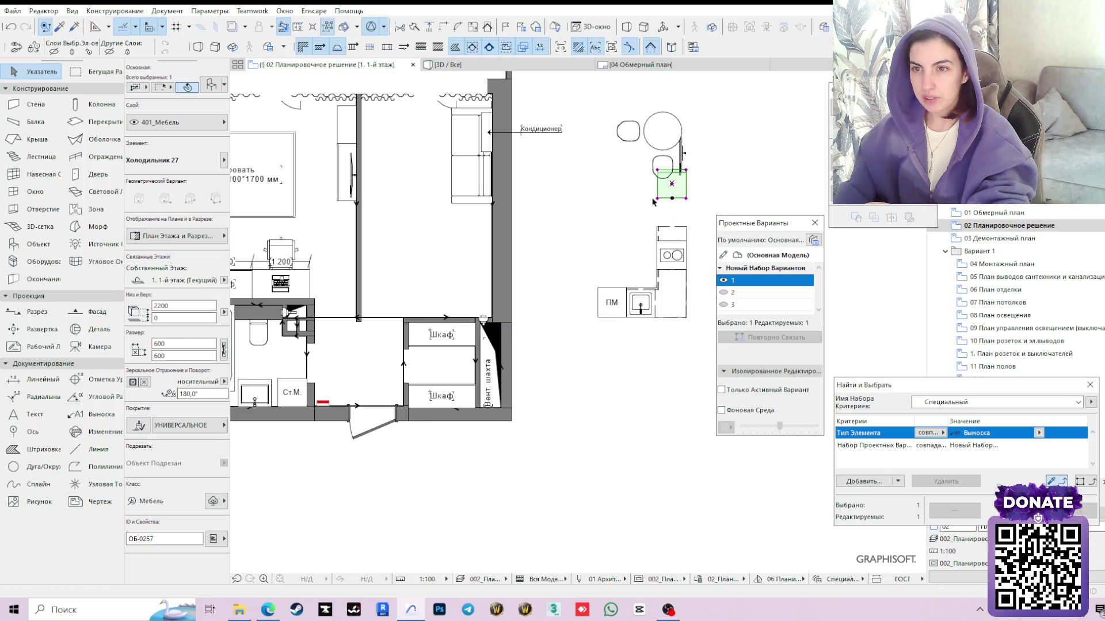
Move the rotated fridge against the wall just above the first wardrobe
{"action": "left_click", "coordinate": [495, 325]}
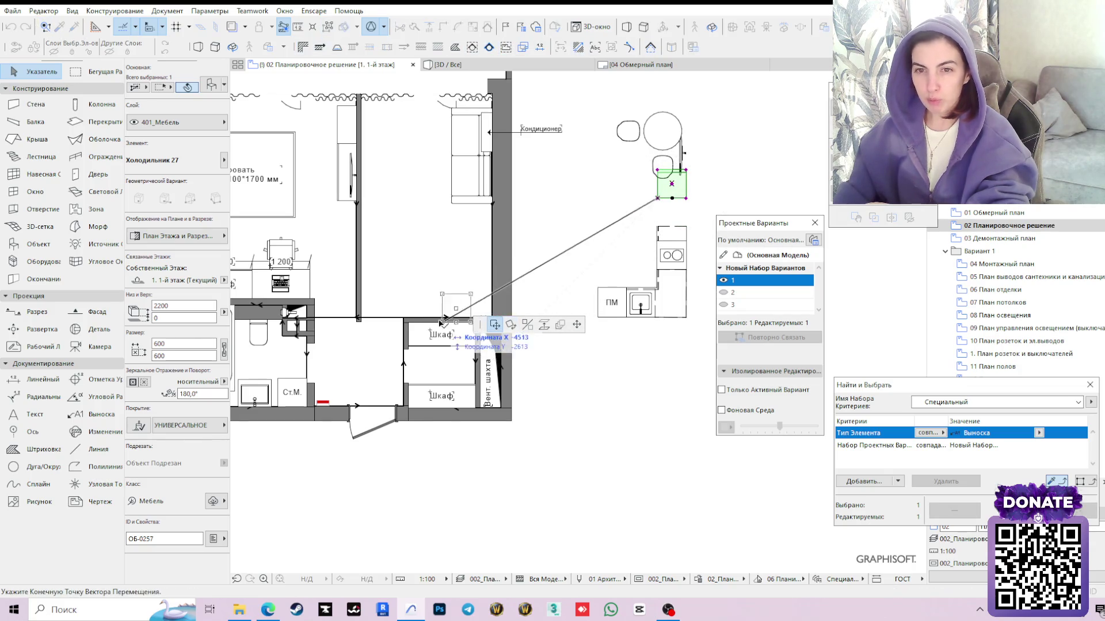
{"action": "scroll", "coordinate": [440, 320], "scroll_direction": "up", "scroll_amount": 2}
{"action": "scroll", "coordinate": [423, 320], "scroll_direction": "up", "scroll_amount": 2}
{"action": "left_click", "coordinate": [412, 318]}
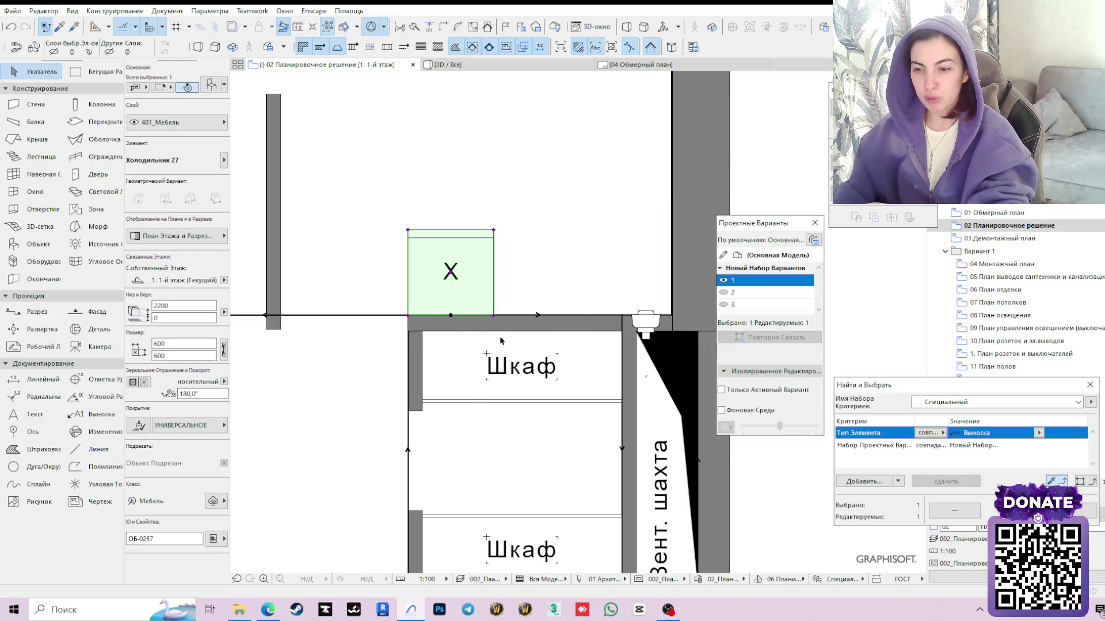
{"action": "scroll", "coordinate": [465, 494], "scroll_direction": "down", "scroll_amount": 2}
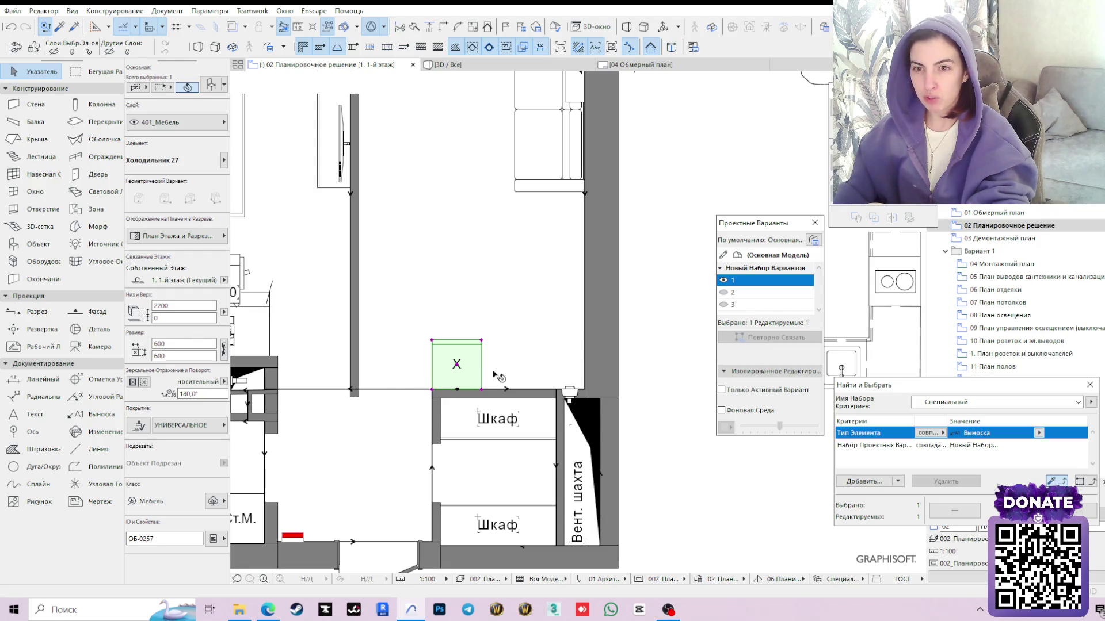
{"action": "middle_click_drag", "start_coordinate": [653, 350], "coordinate": [485, 441]}
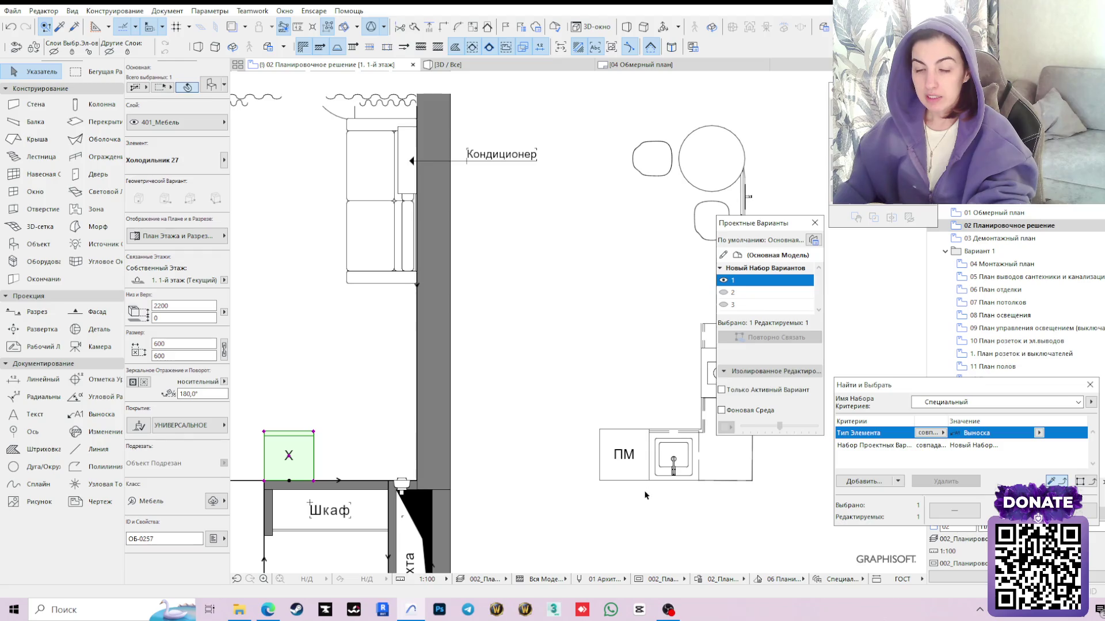
Move the single-door corner cabinet section against the wall right beside the fridge
{"action": "left_click", "coordinate": [729, 463]}
{"action": "left_click", "coordinate": [754, 485]}
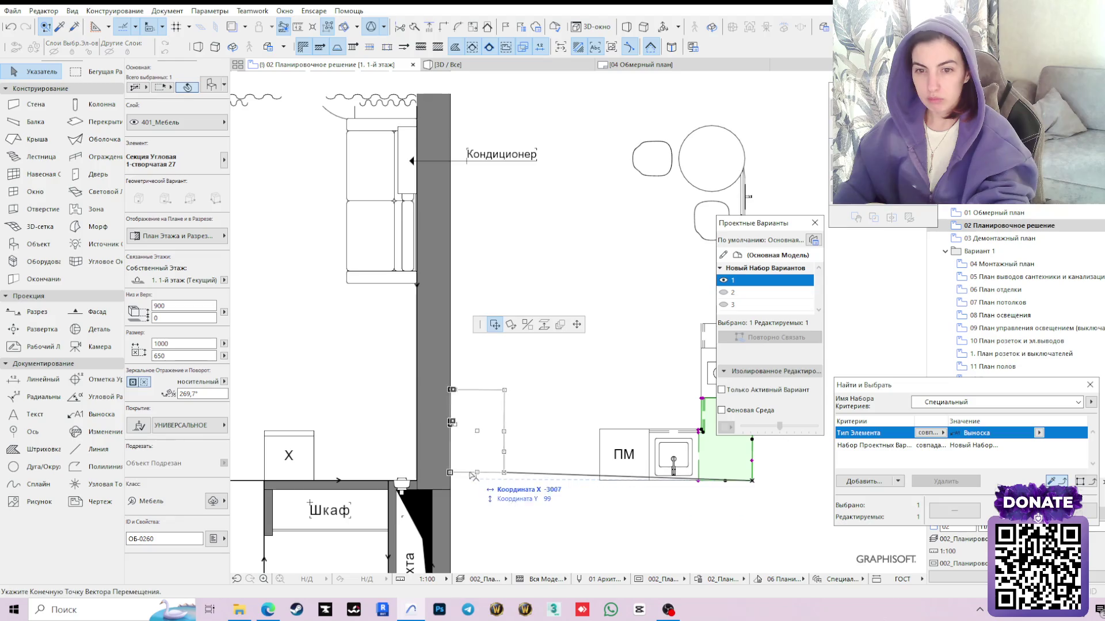
{"action": "scroll", "coordinate": [425, 490], "scroll_direction": "up", "scroll_amount": 3}
{"action": "left_click", "coordinate": [426, 491]}
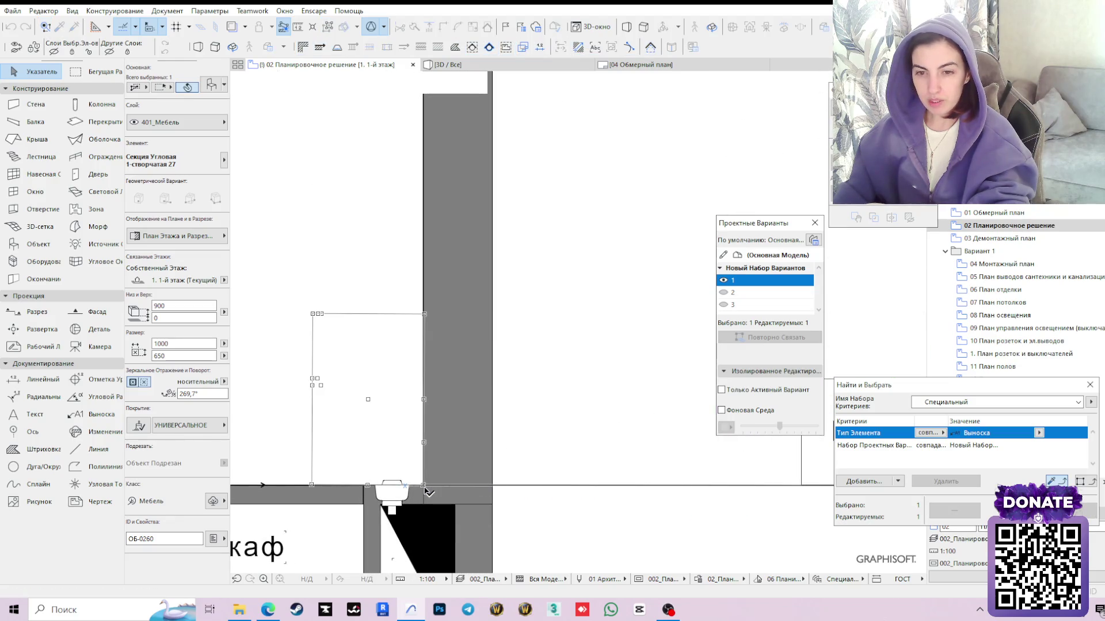
{"action": "scroll", "coordinate": [423, 490], "scroll_direction": "up", "scroll_amount": 2}
{"action": "scroll", "coordinate": [419, 491], "scroll_direction": "up", "scroll_amount": 2}
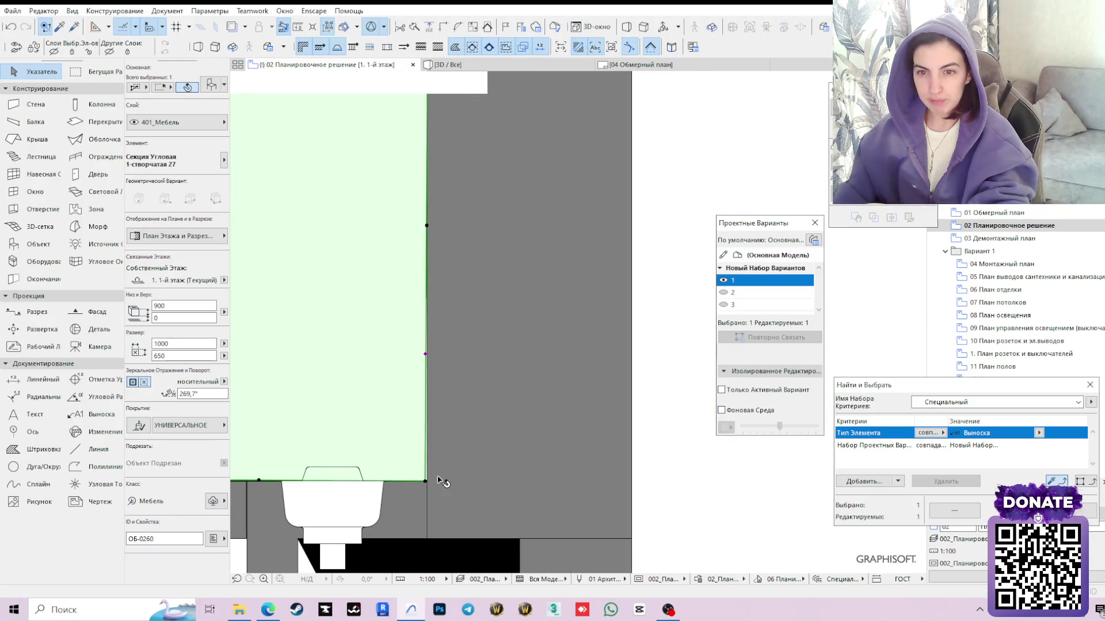
{"action": "scroll", "coordinate": [441, 481], "scroll_direction": "down", "scroll_amount": 3}
{"action": "scroll", "coordinate": [458, 424], "scroll_direction": "down", "scroll_amount": 3}
{"action": "scroll", "coordinate": [563, 409], "scroll_direction": "down", "scroll_amount": 2}
{"action": "scroll", "coordinate": [663, 351], "scroll_direction": "down", "scroll_amount": 1}
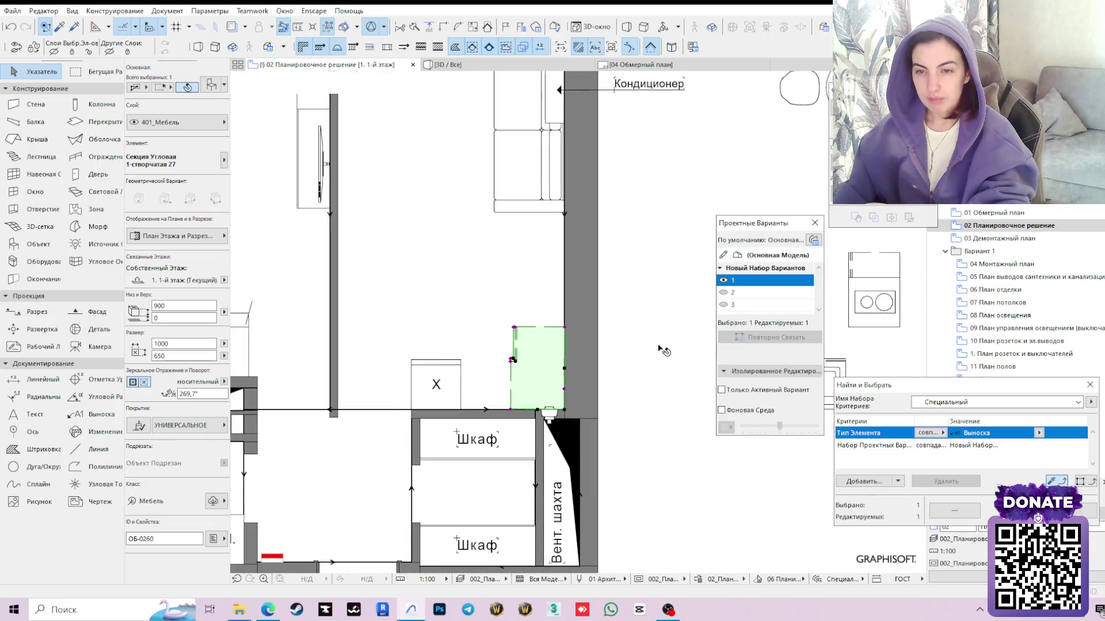
{"action": "left_click", "coordinate": [640, 344]}
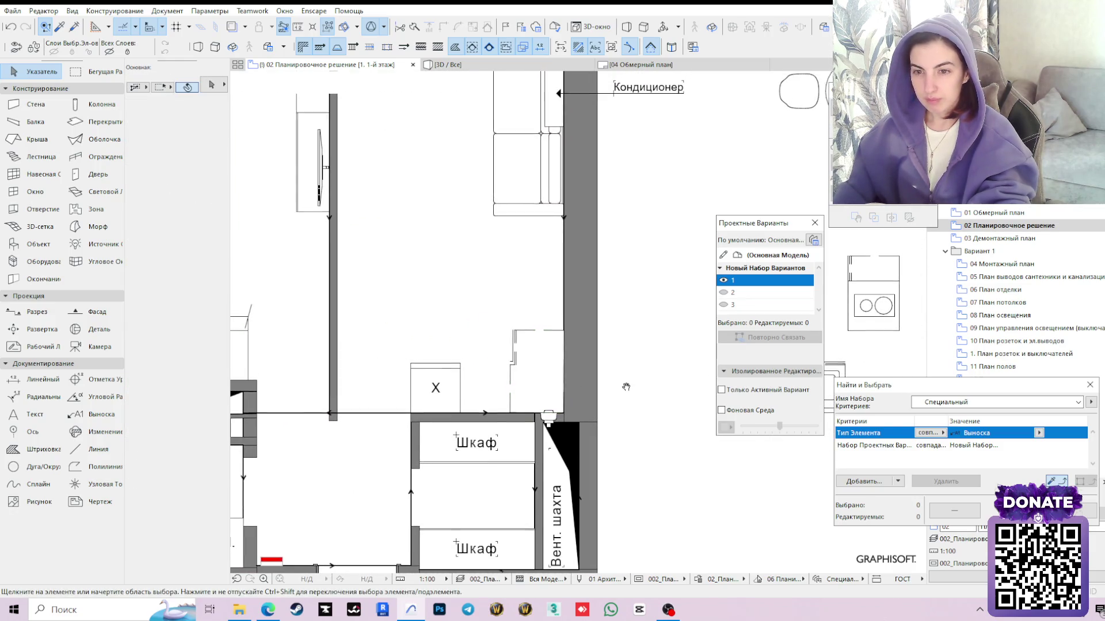
{"action": "middle_click_drag", "start_coordinate": [623, 385], "coordinate": [617, 410]}
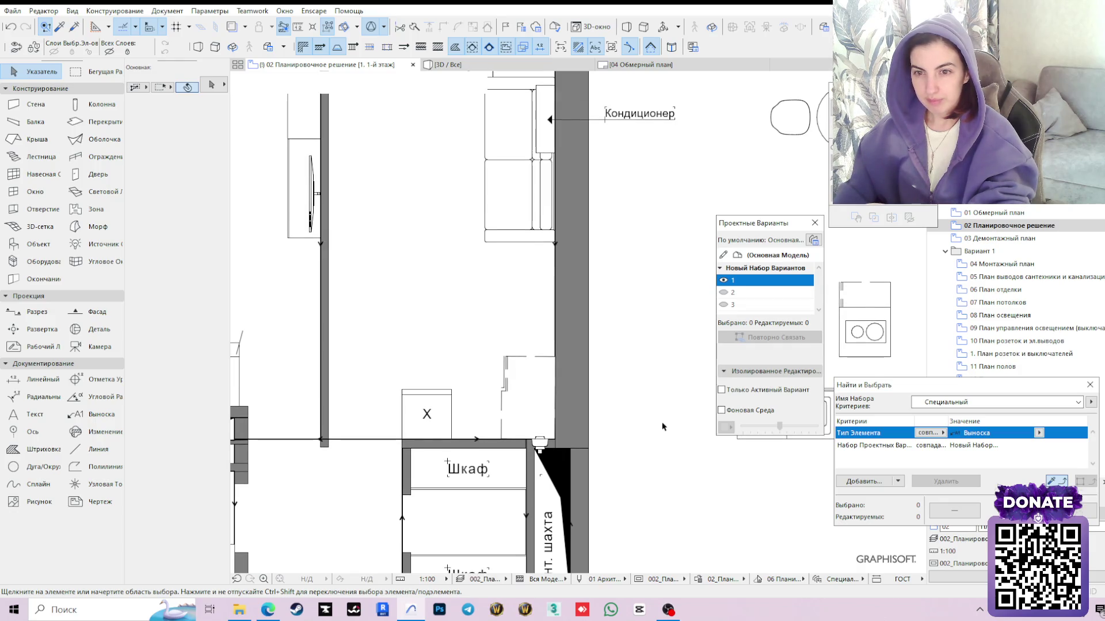
Pan the plan to review the rooms and bring the cooktop into view with nothing selected
{"action": "left_click", "coordinate": [529, 398]}
{"action": "middle_click_drag", "start_coordinate": [616, 391], "coordinate": [524, 366]}
{"action": "scroll", "coordinate": [588, 402], "scroll_direction": "down", "scroll_amount": 2}
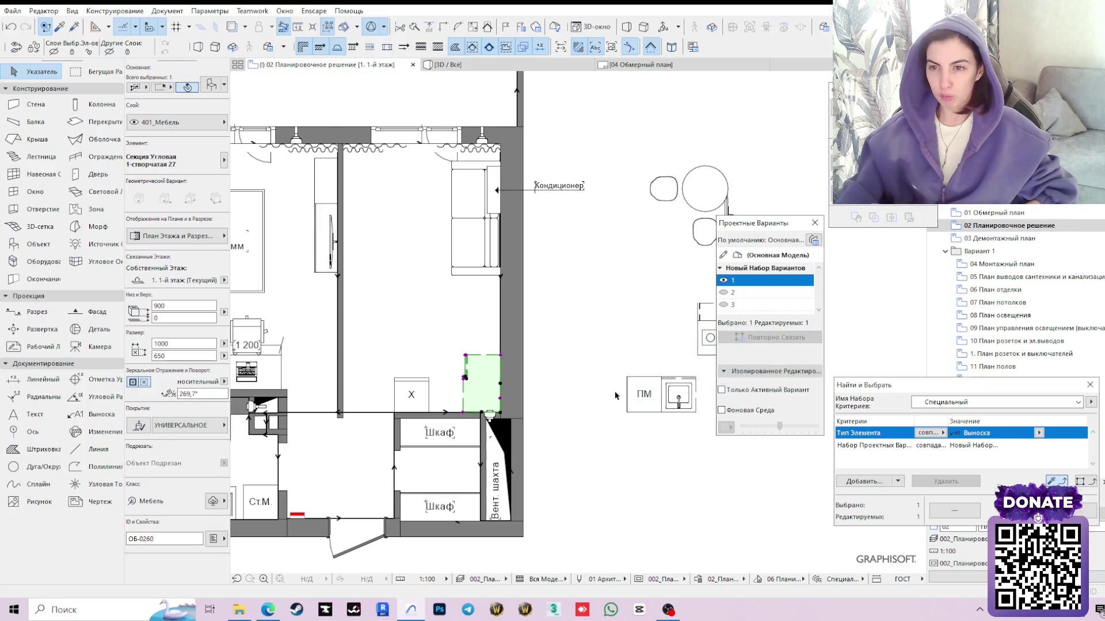
{"action": "left_click", "coordinate": [647, 467]}
{"action": "middle_click_drag", "start_coordinate": [609, 363], "coordinate": [473, 351]}
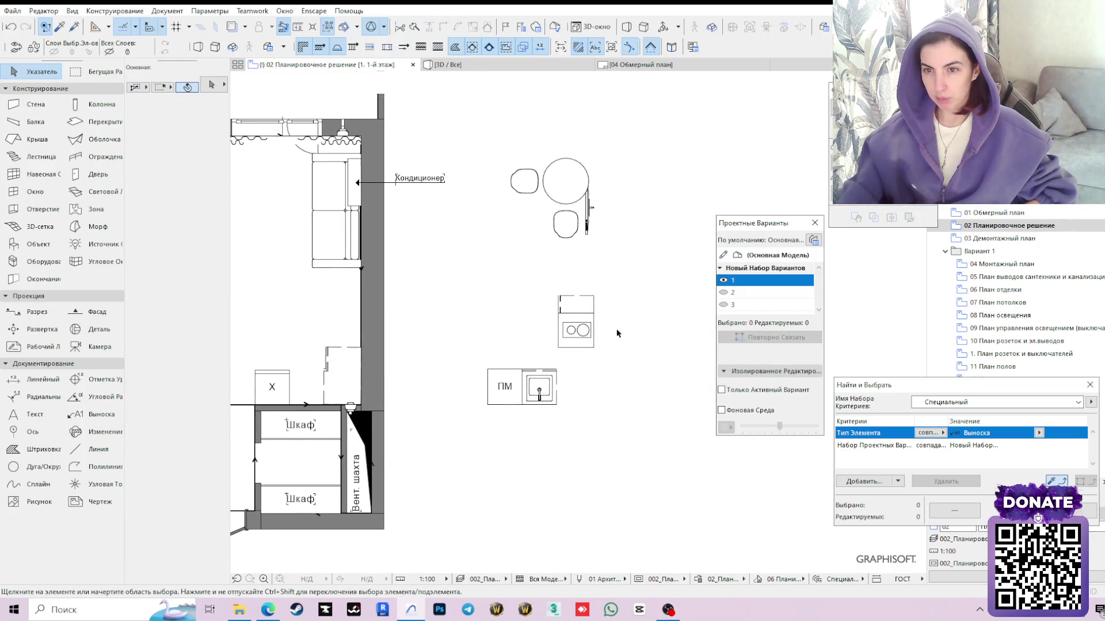
Move the cooktop-with-oven unit against the left kitchen wall
{"action": "left_click", "coordinate": [575, 340]}
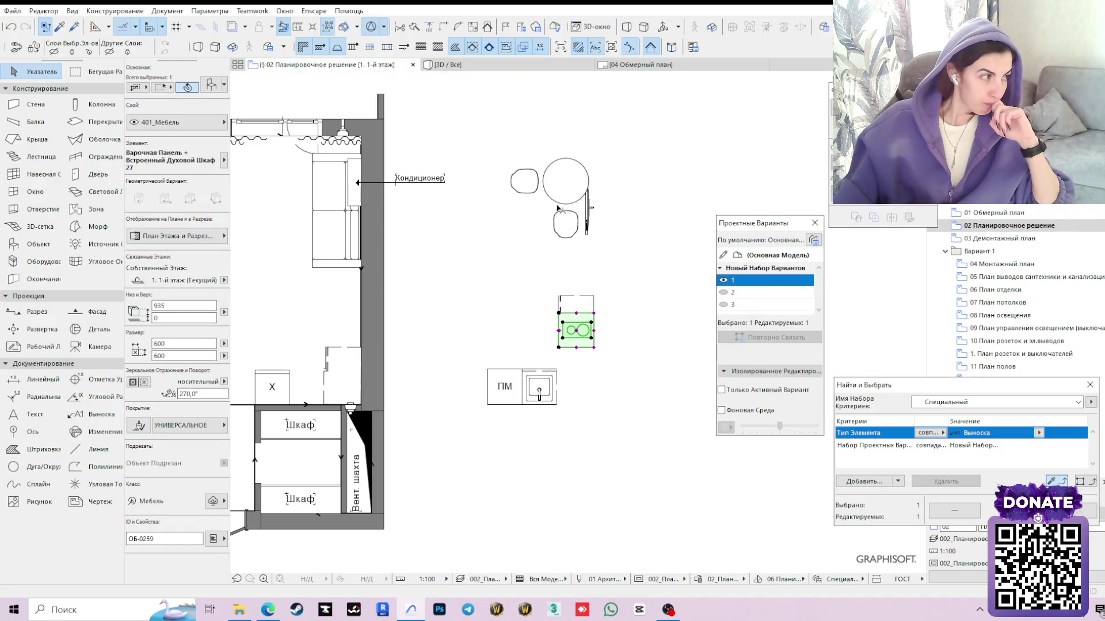
{"action": "left_click", "coordinate": [594, 348]}
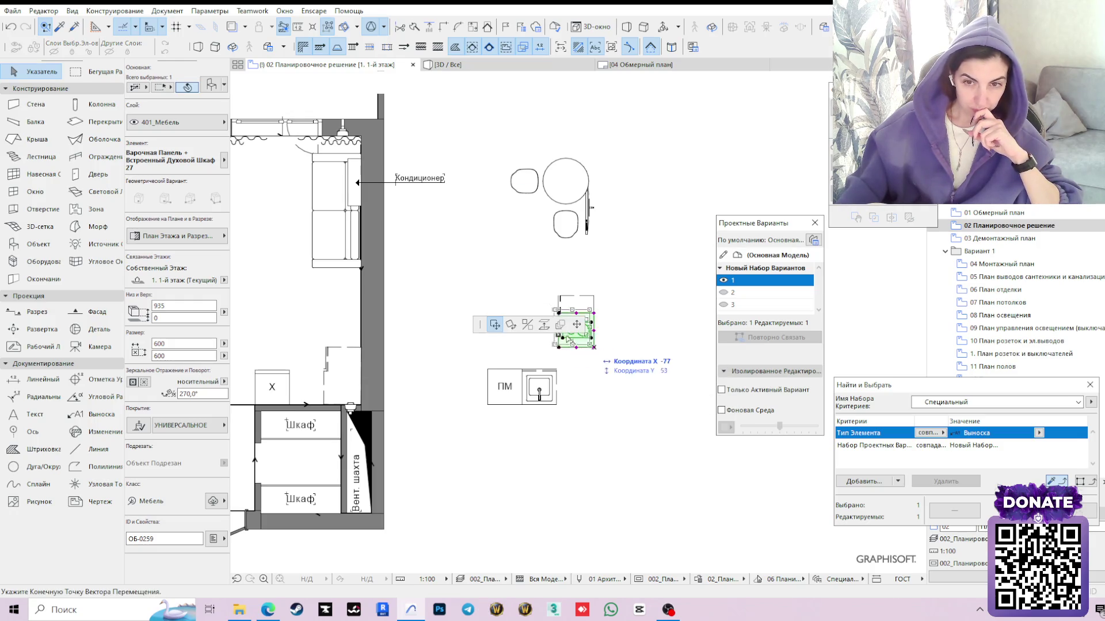
{"action": "left_click", "coordinate": [363, 349]}
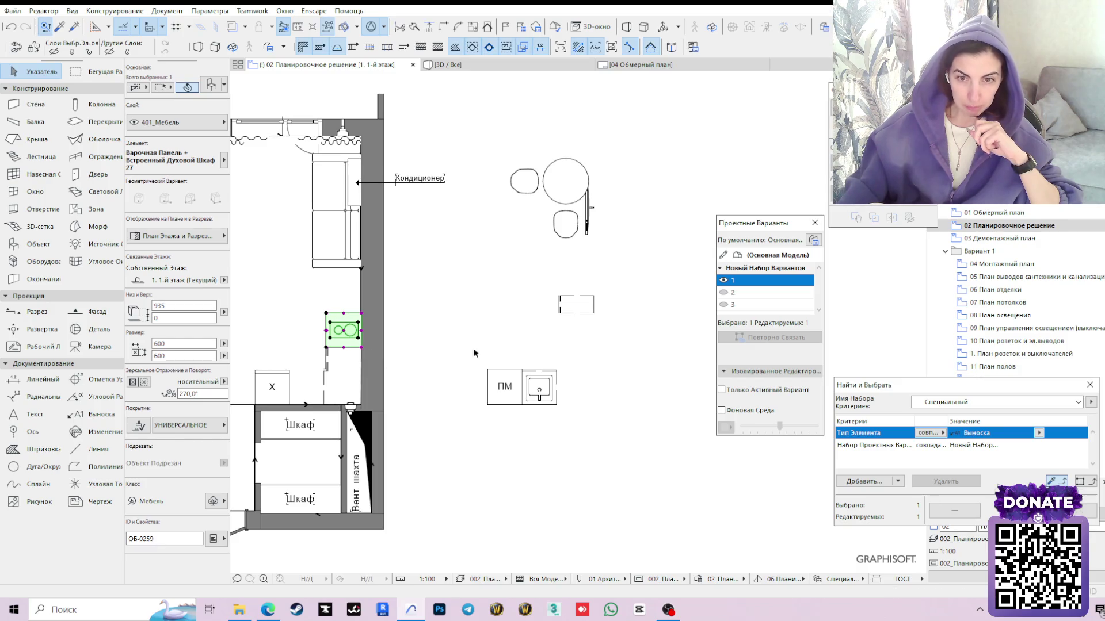
{"action": "left_click", "coordinate": [446, 354]}
{"action": "middle_click_drag", "start_coordinate": [468, 347], "coordinate": [513, 326]}
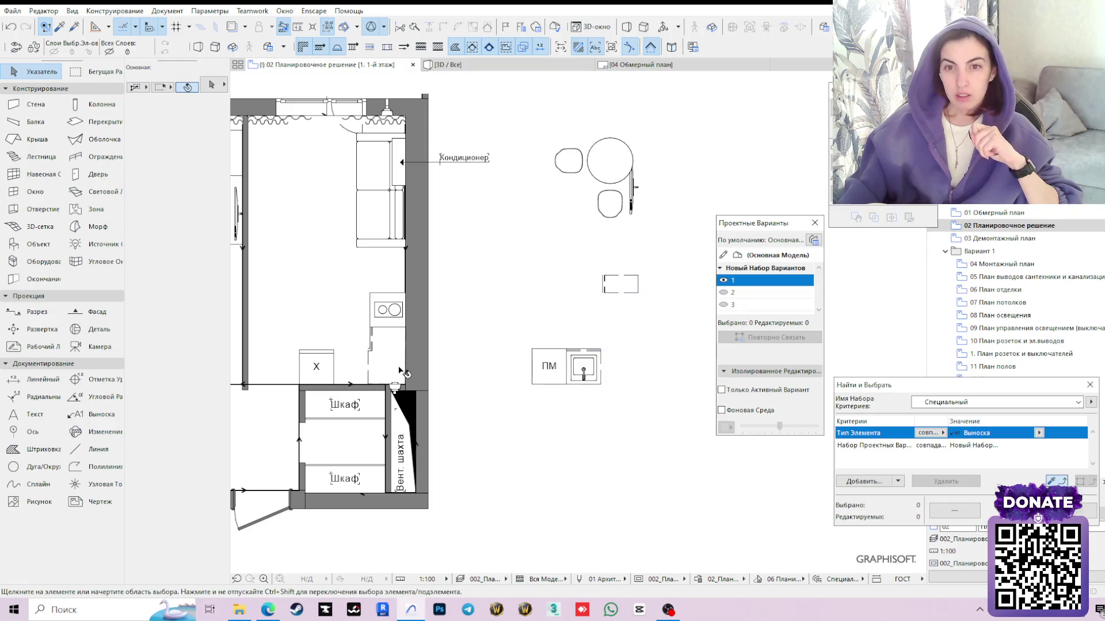
Drag the ПМ dishwasher next to the fridge and show the apartment in 3D
{"action": "left_click", "coordinate": [557, 372]}
{"action": "left_click_drag", "start_coordinate": [571, 388], "coordinate": [372, 389]}
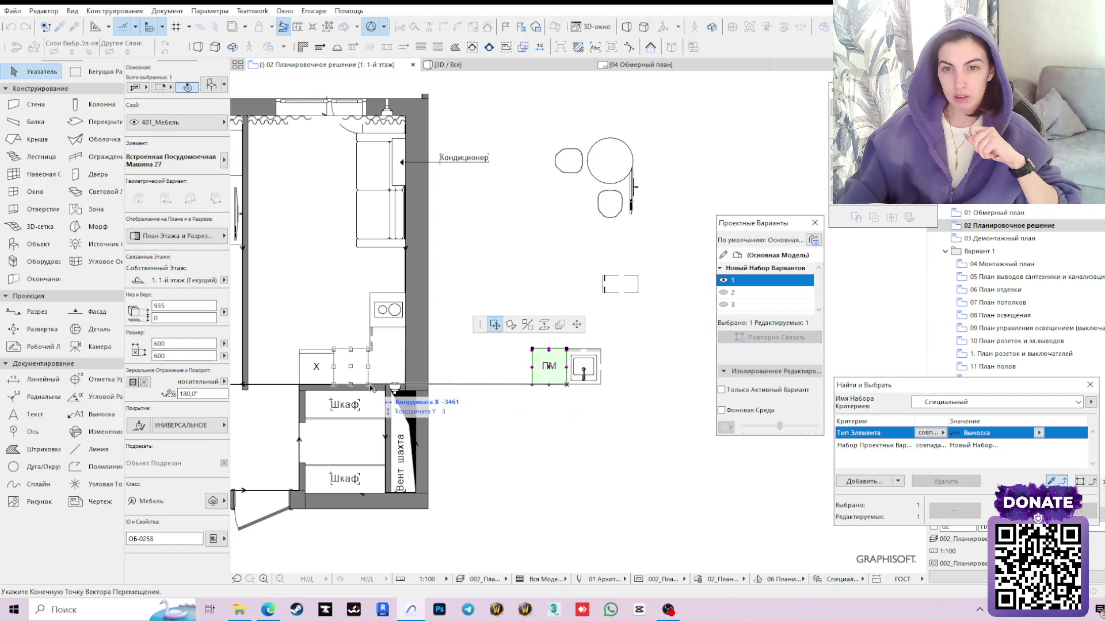
{"action": "left_click", "coordinate": [523, 357]}
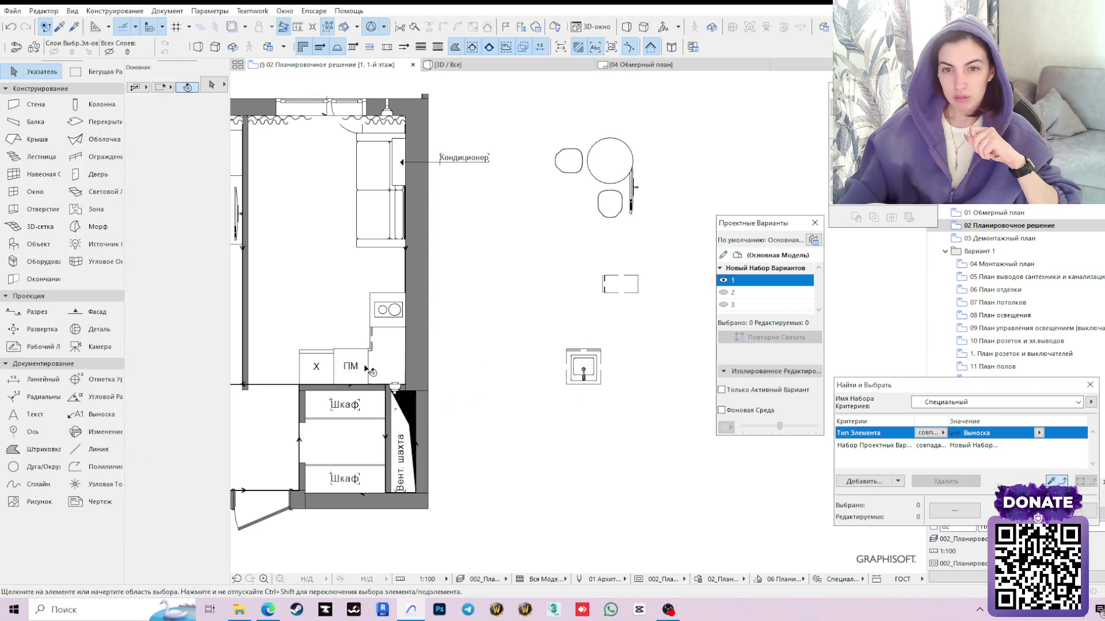
{"action": "scroll", "coordinate": [369, 367], "scroll_direction": "up", "scroll_amount": 2}
{"action": "scroll", "coordinate": [412, 356], "scroll_direction": "up", "scroll_amount": 2}
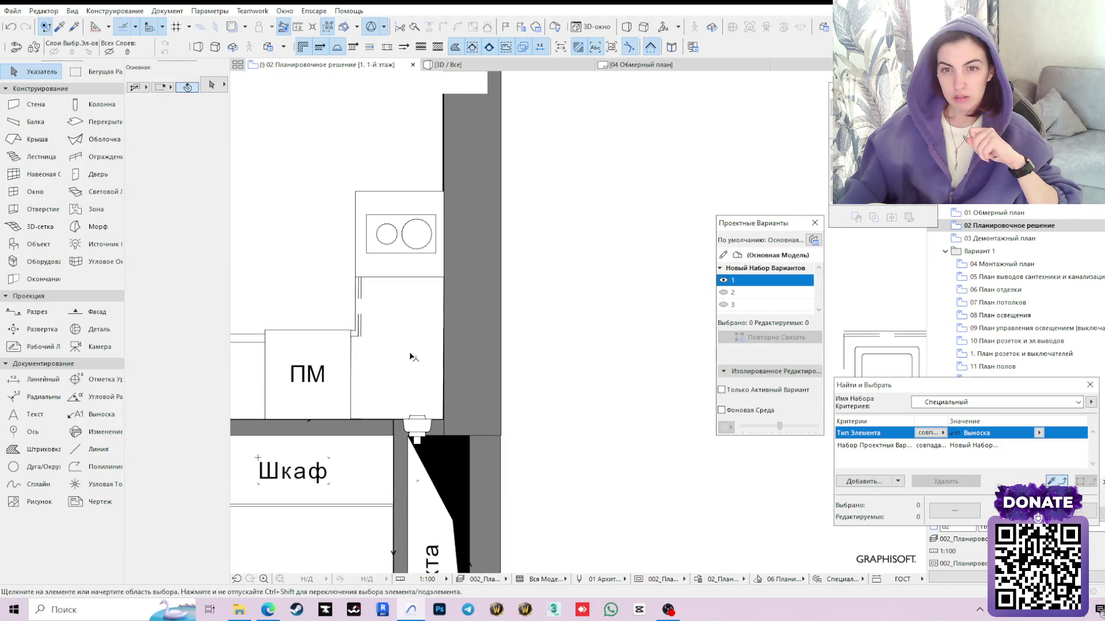
{"action": "left_click", "coordinate": [370, 325]}
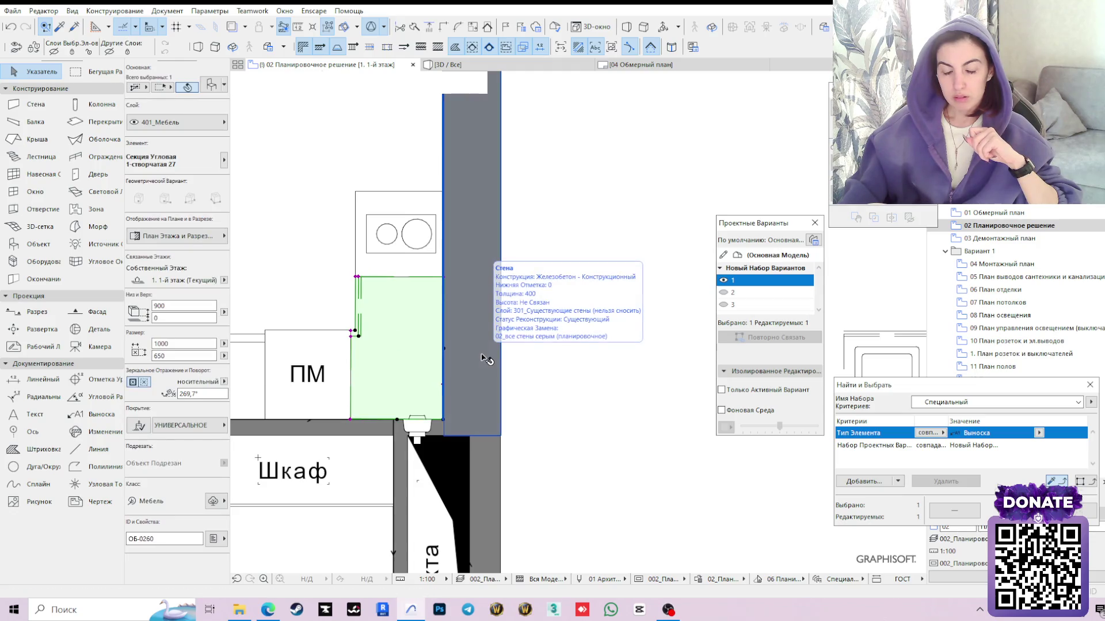
{"action": "scroll", "coordinate": [486, 358], "scroll_direction": "down", "scroll_amount": 1}
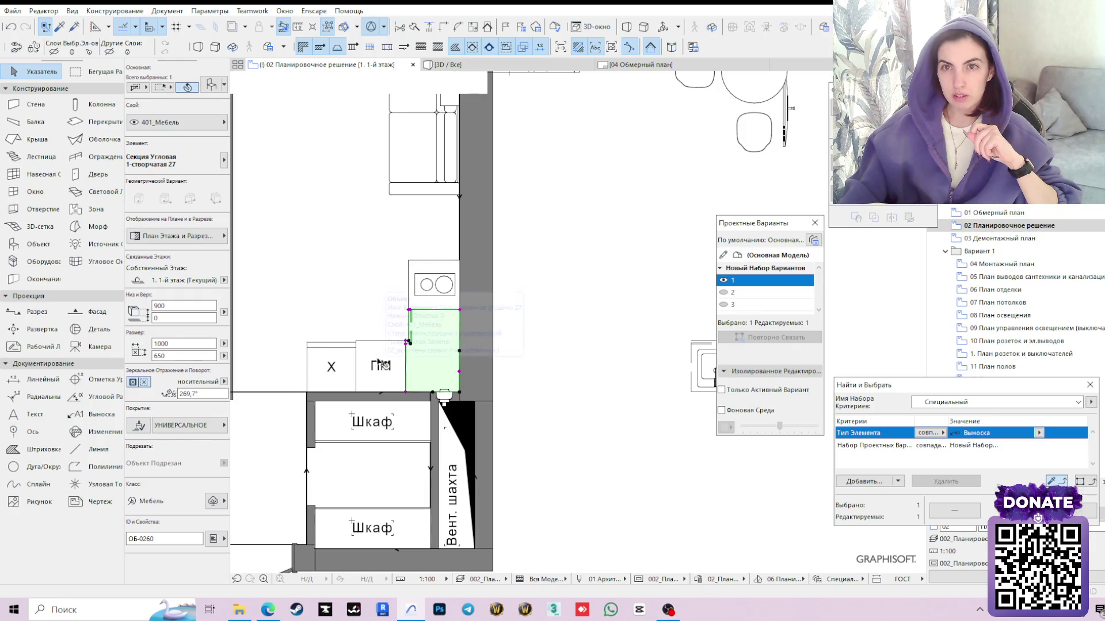
{"action": "key", "text": "F3"}
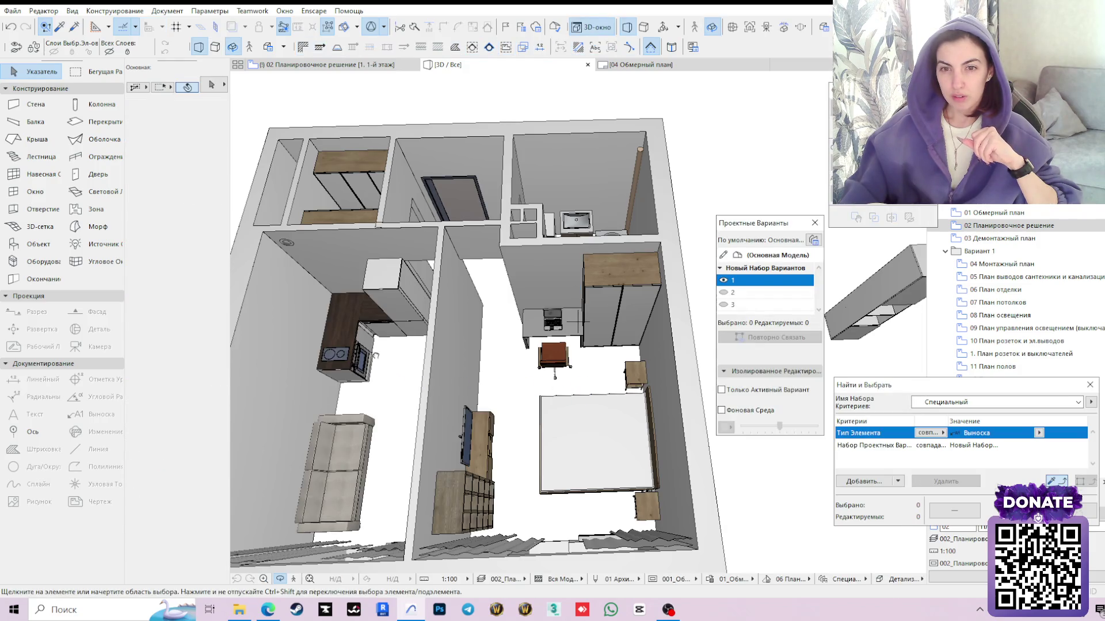
{"action": "scroll", "coordinate": [577, 322], "scroll_direction": "up", "scroll_amount": 3}
{"action": "scroll", "coordinate": [577, 321], "scroll_direction": "up", "scroll_amount": 3}
{"action": "scroll", "coordinate": [460, 302], "scroll_direction": "up", "scroll_amount": 3}
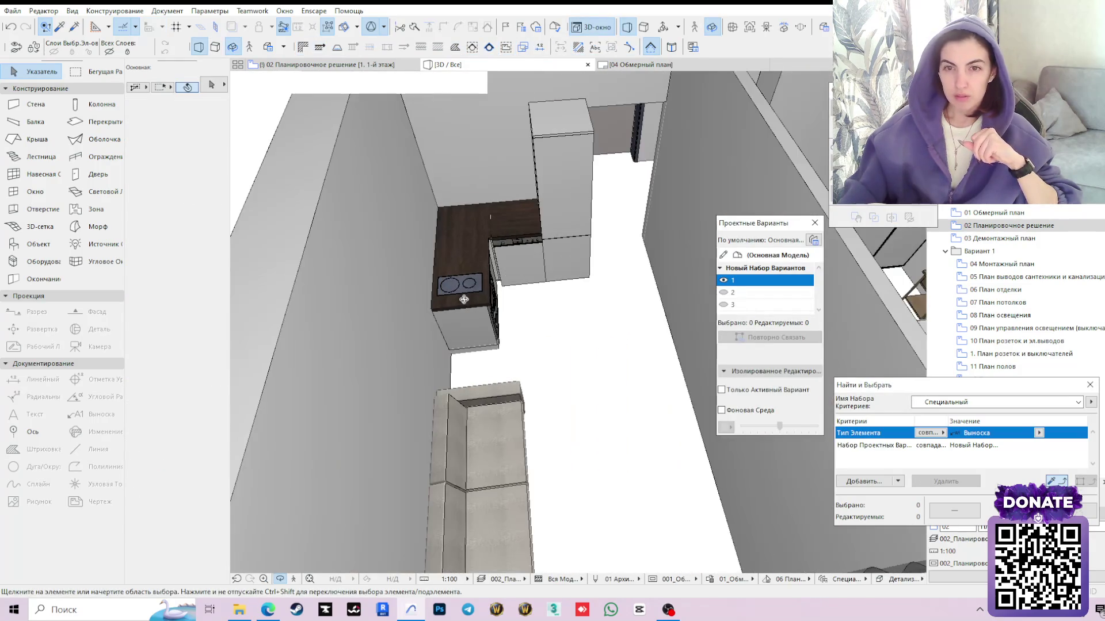
{"action": "scroll", "coordinate": [460, 302], "scroll_direction": "down", "scroll_amount": 3}
{"action": "scroll", "coordinate": [431, 313], "scroll_direction": "down", "scroll_amount": 1}
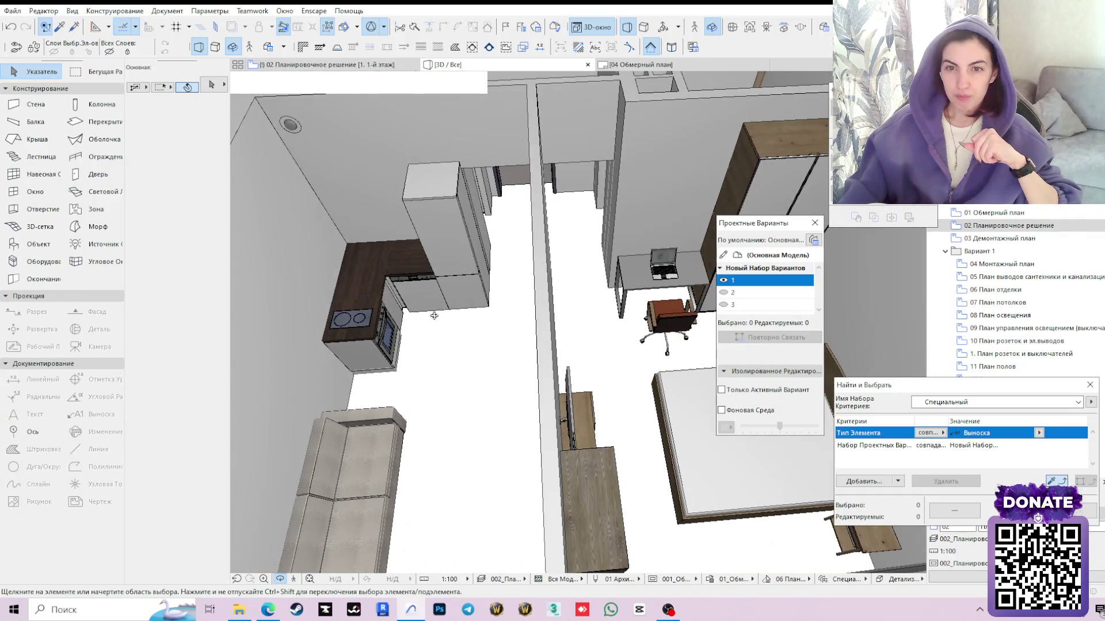
{"action": "scroll", "coordinate": [411, 306], "scroll_direction": "up", "scroll_amount": 5}
{"action": "scroll", "coordinate": [411, 306], "scroll_direction": "up", "scroll_amount": 1}
{"action": "scroll", "coordinate": [412, 306], "scroll_direction": "up", "scroll_amount": 3}
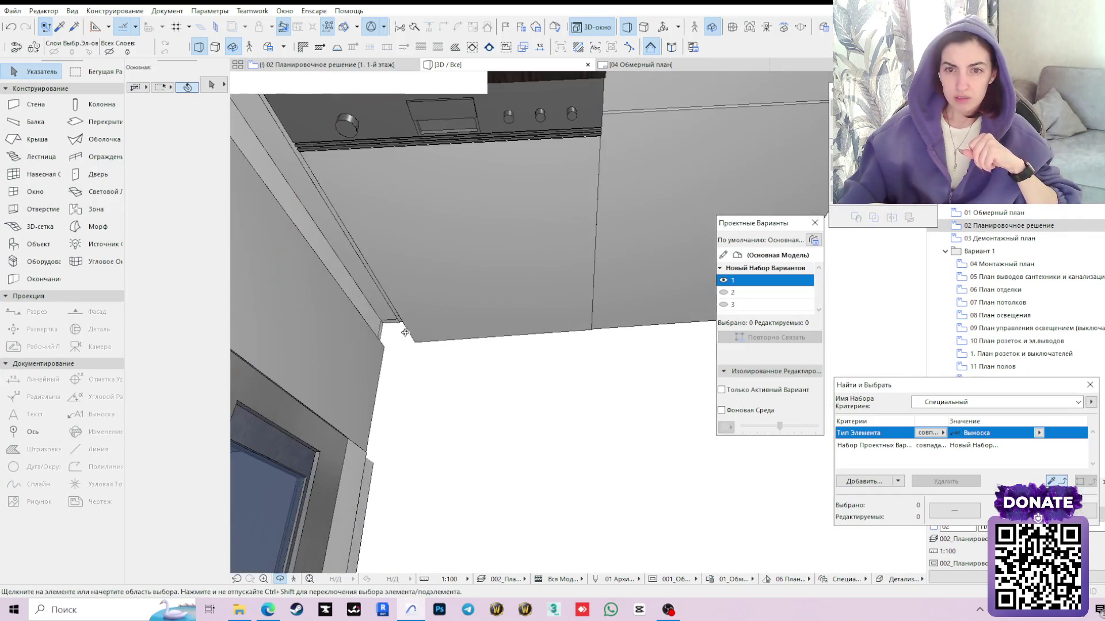
{"action": "scroll", "coordinate": [423, 324], "scroll_direction": "up", "scroll_amount": 2}
{"action": "scroll", "coordinate": [437, 343], "scroll_direction": "down", "scroll_amount": 2}
{"action": "scroll", "coordinate": [437, 343], "scroll_direction": "down", "scroll_amount": 2}
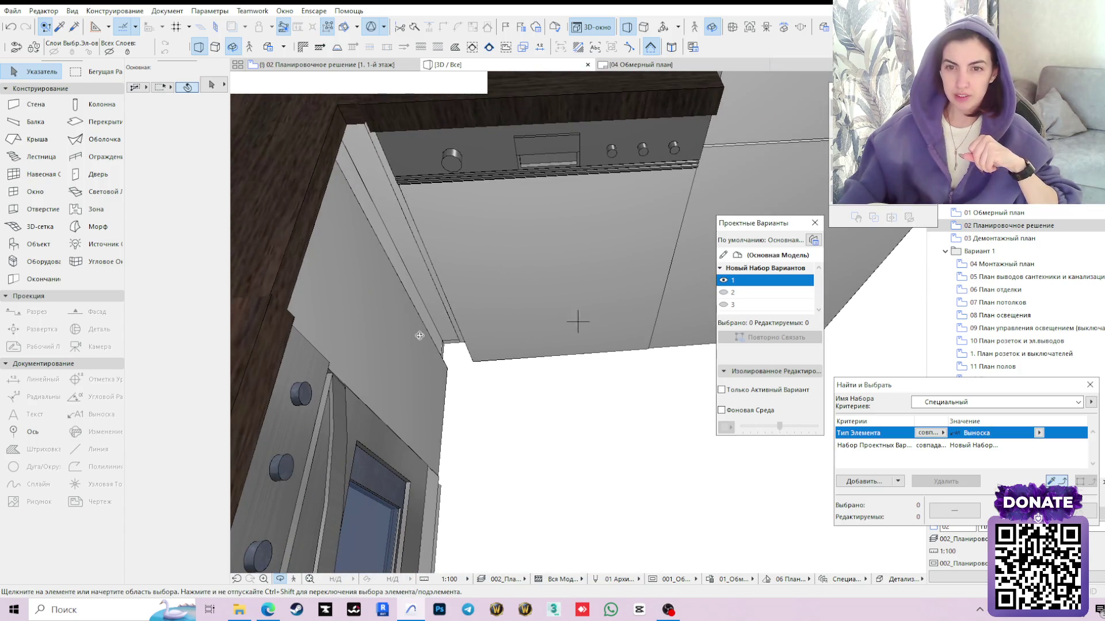
{"action": "scroll", "coordinate": [419, 336], "scroll_direction": "down", "scroll_amount": 2}
{"action": "scroll", "coordinate": [419, 335], "scroll_direction": "down", "scroll_amount": 4}
{"action": "scroll", "coordinate": [423, 138], "scroll_direction": "up", "scroll_amount": 1}
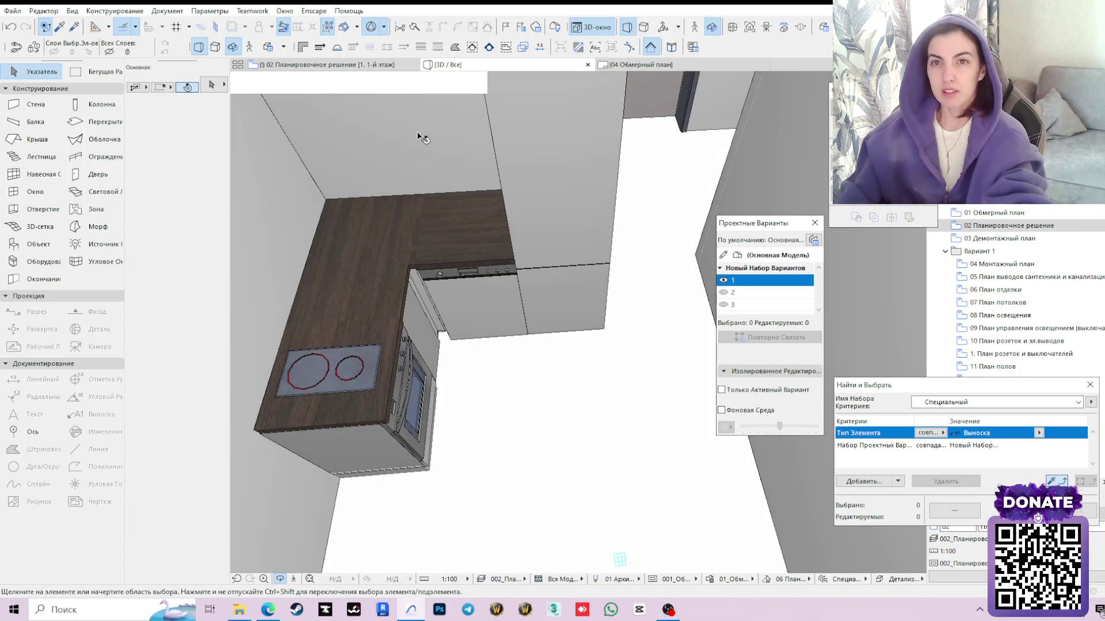
{"action": "key", "text": "F2"}
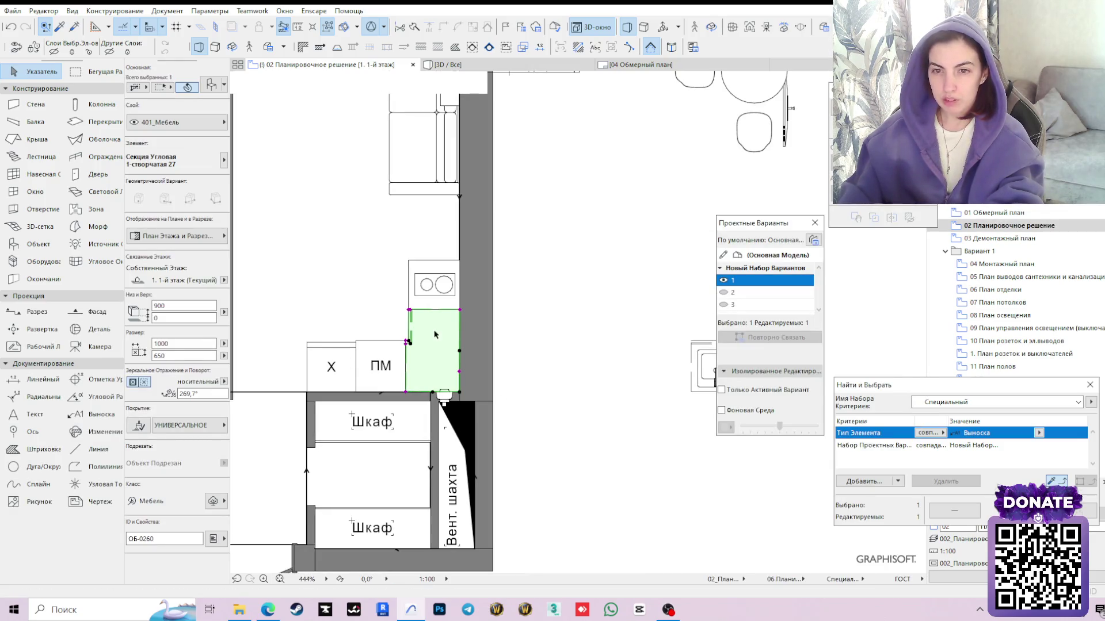
{"action": "scroll", "coordinate": [402, 348], "scroll_direction": "up", "scroll_amount": 1}
{"action": "scroll", "coordinate": [444, 338], "scroll_direction": "up", "scroll_amount": 3}
{"action": "scroll", "coordinate": [409, 328], "scroll_direction": "up", "scroll_amount": 3}
{"action": "scroll", "coordinate": [461, 348], "scroll_direction": "up", "scroll_amount": 2}
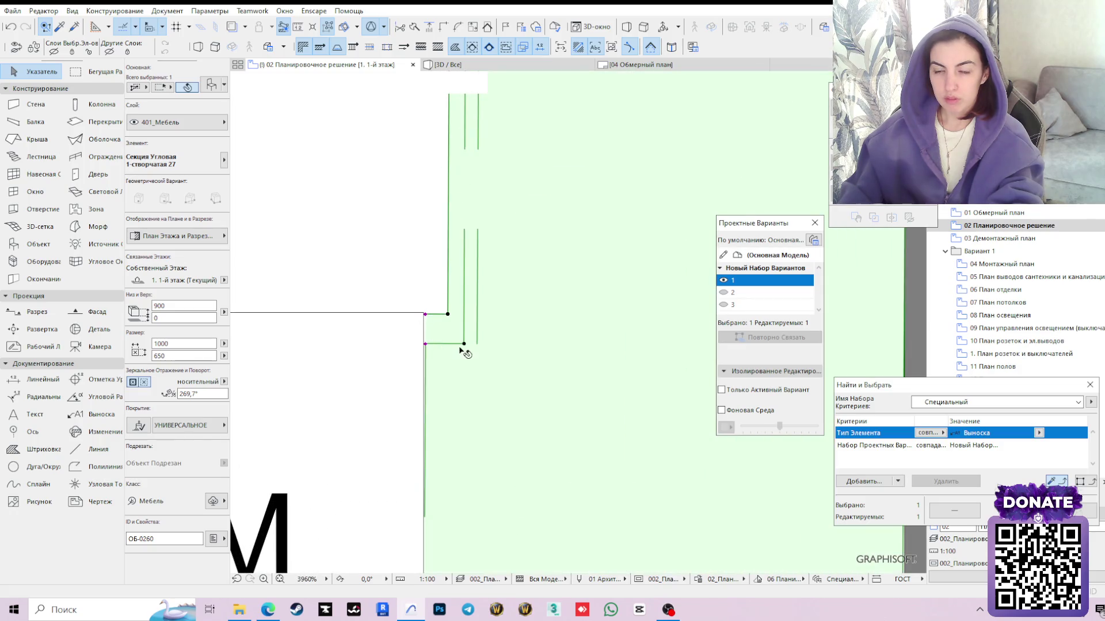
Stretch the corner cabinet's corner node to meet the adjoining unit's edge
{"action": "left_click", "coordinate": [425, 345]}
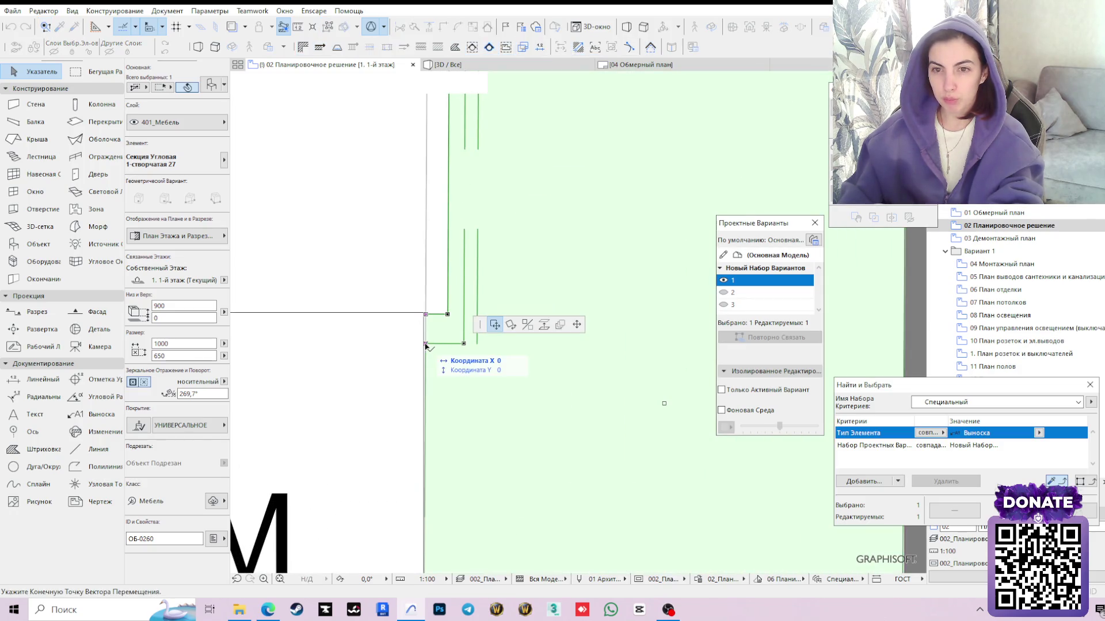
{"action": "key", "text": "Escape"}
{"action": "left_click", "coordinate": [426, 343]}
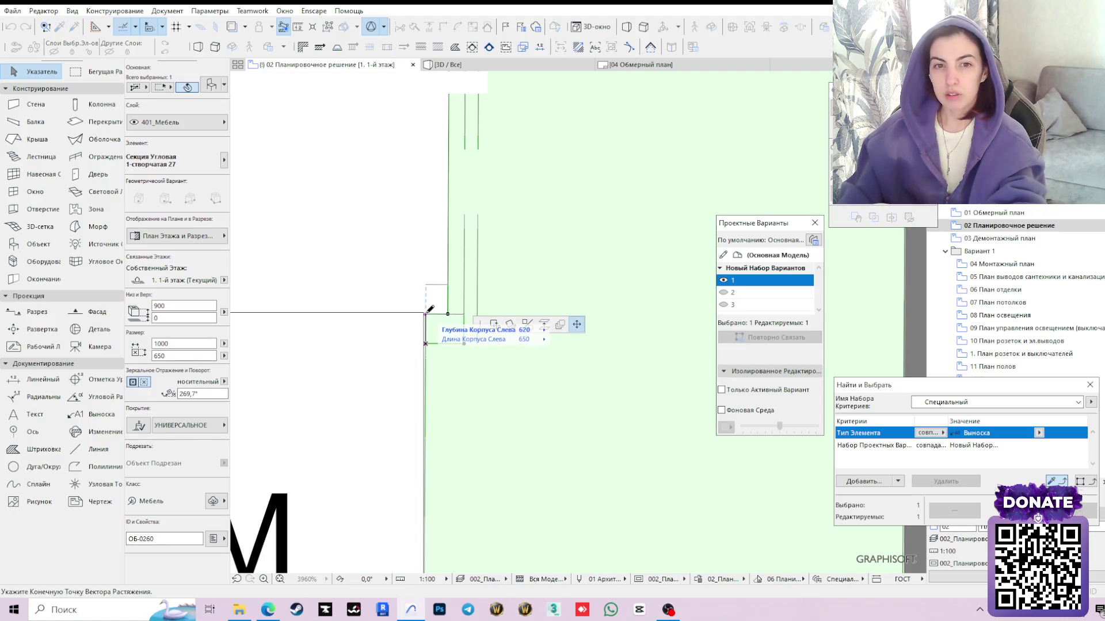
{"action": "left_click", "coordinate": [426, 313]}
{"action": "key", "text": "Escape"}
Select the corner kitchen cabinet and bring up its object settings
{"action": "left_click", "coordinate": [337, 124]}
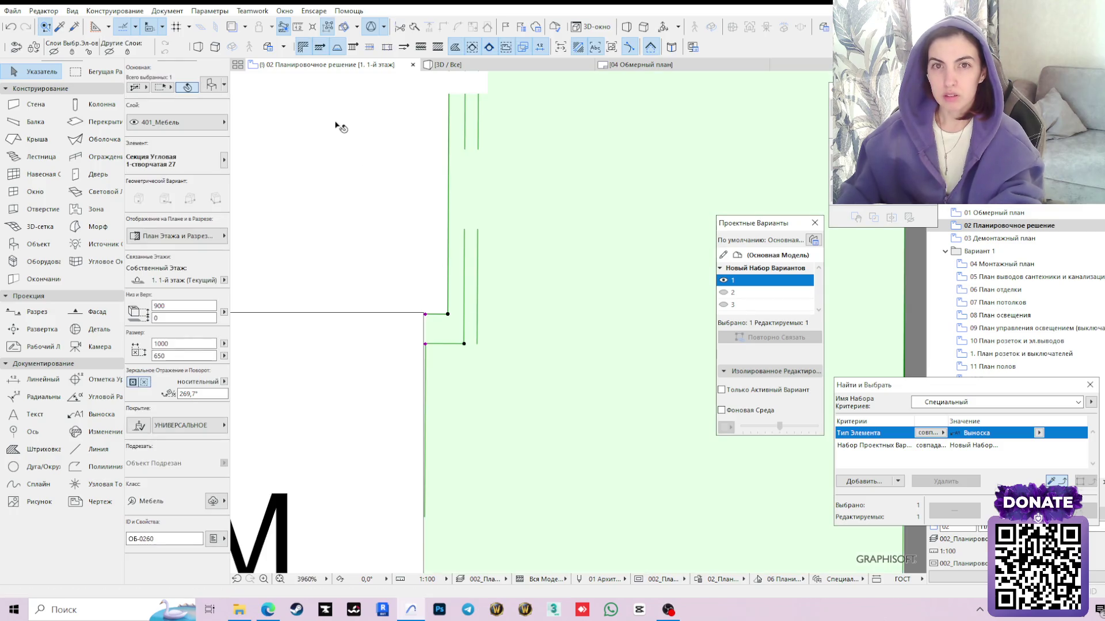
{"action": "scroll", "coordinate": [417, 357], "scroll_direction": "down", "scroll_amount": 2}
{"action": "scroll", "coordinate": [417, 357], "scroll_direction": "down", "scroll_amount": 2}
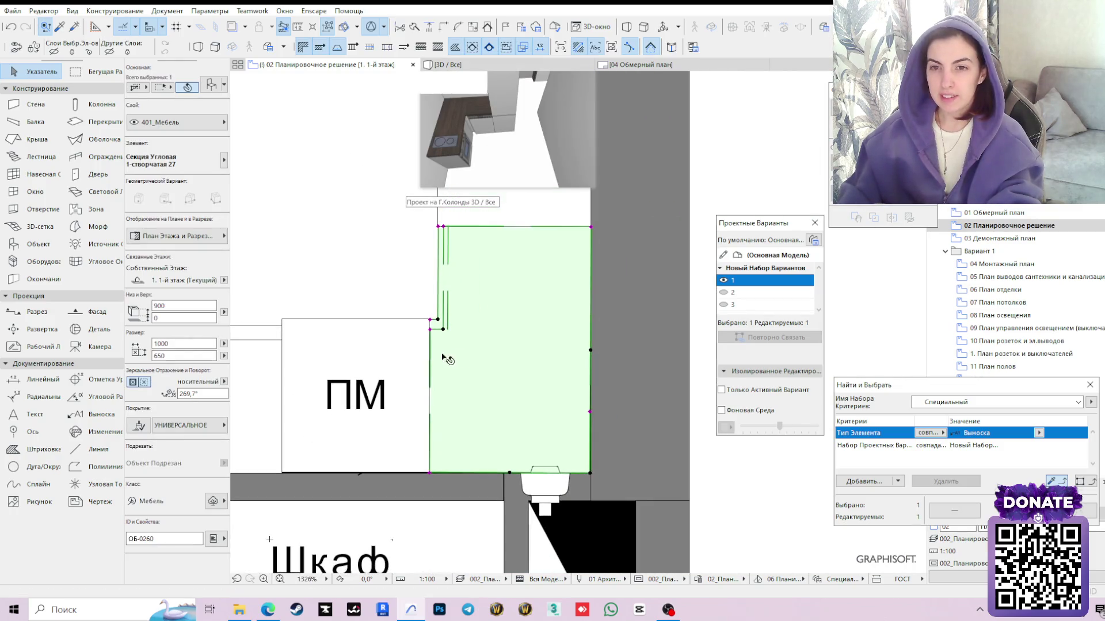
{"action": "double_click", "coordinate": [503, 264]}
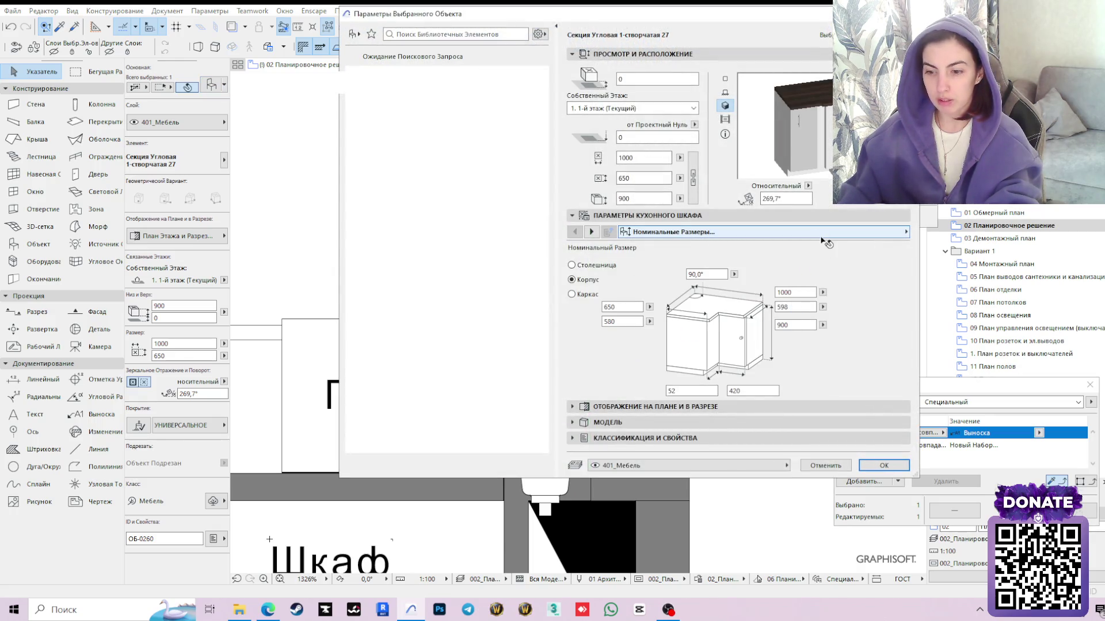
On the Ручки parameter page, untick Ручка so the cabinet has no handle
{"action": "left_click", "coordinate": [826, 240]}
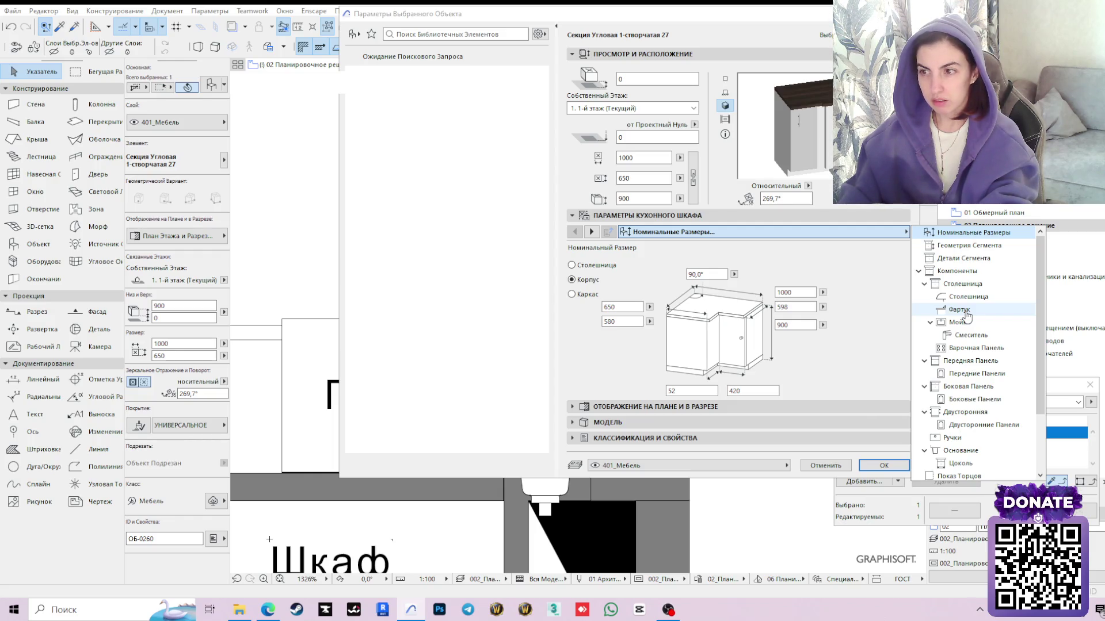
{"action": "left_click", "coordinate": [952, 438]}
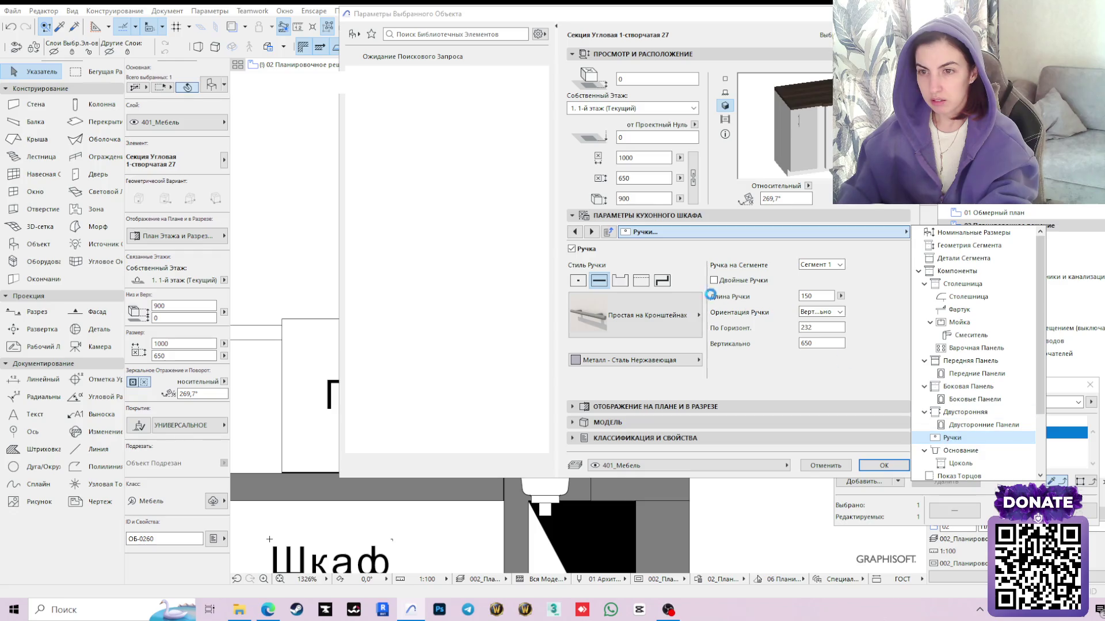
{"action": "left_click", "coordinate": [572, 250]}
{"action": "left_click", "coordinate": [571, 249]}
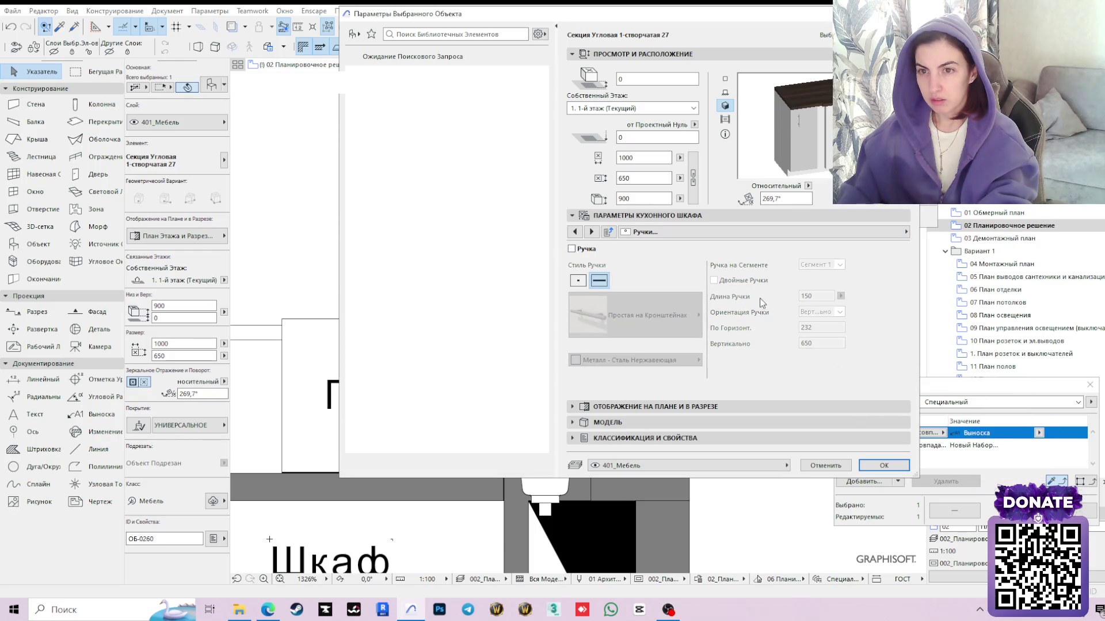
On the Мойка page, tick the built-in sink and apply the cabinet settings
{"action": "left_click", "coordinate": [867, 234]}
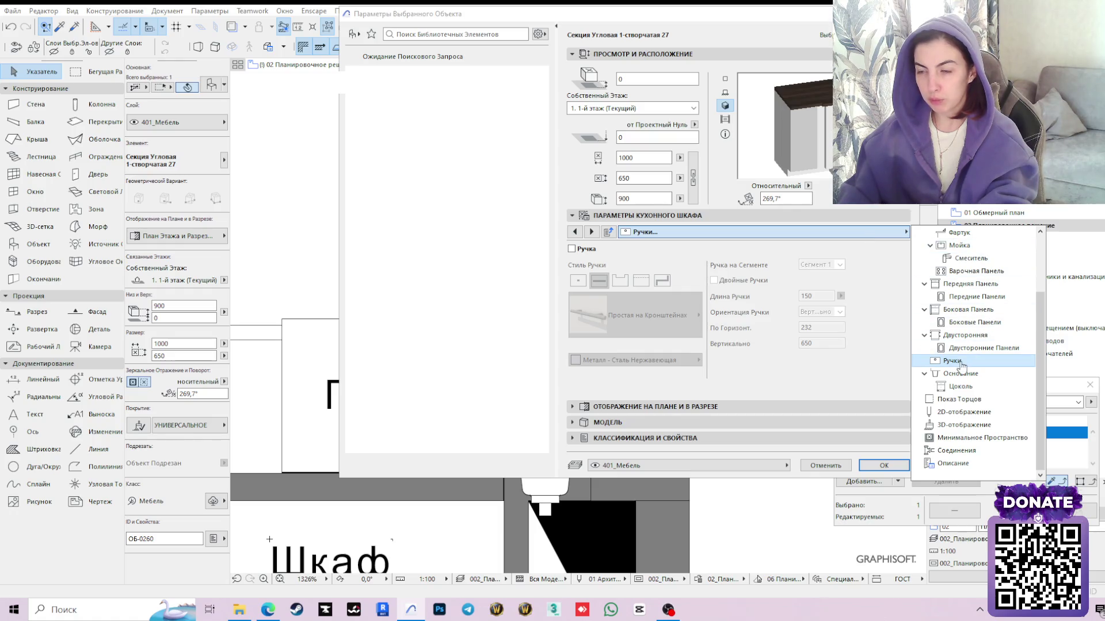
{"action": "left_click", "coordinate": [960, 245]}
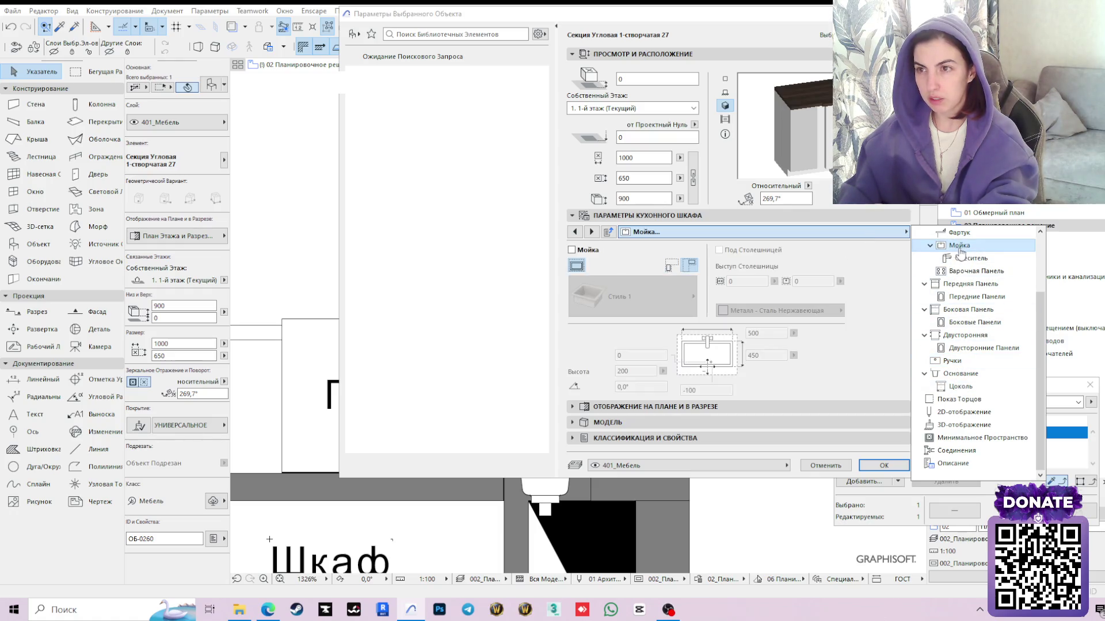
{"action": "left_click", "coordinate": [571, 257]}
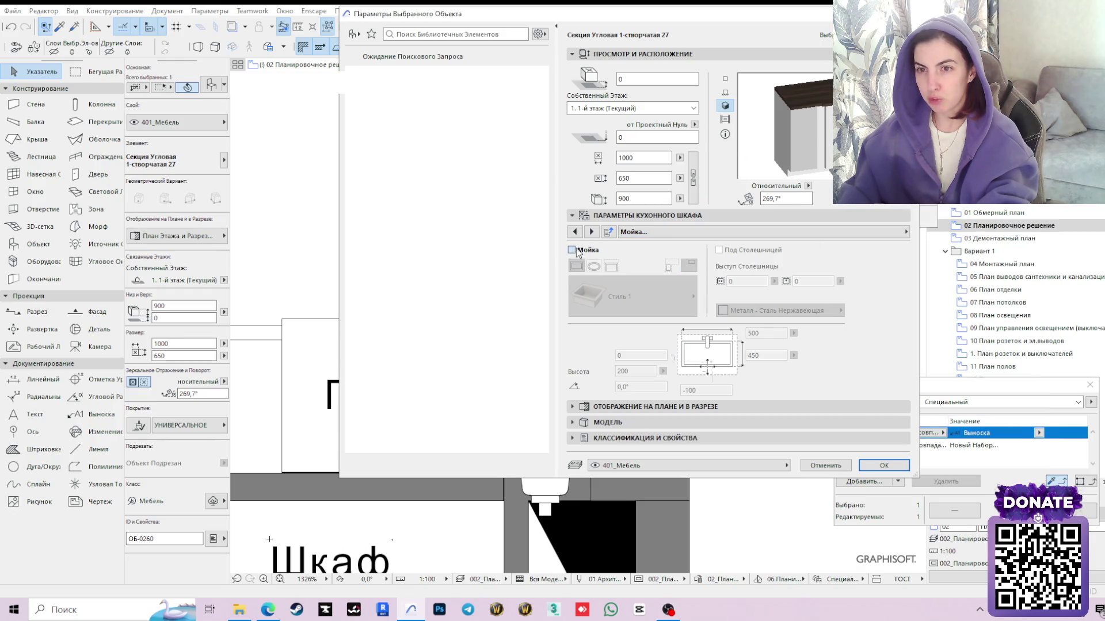
{"action": "left_click", "coordinate": [572, 249]}
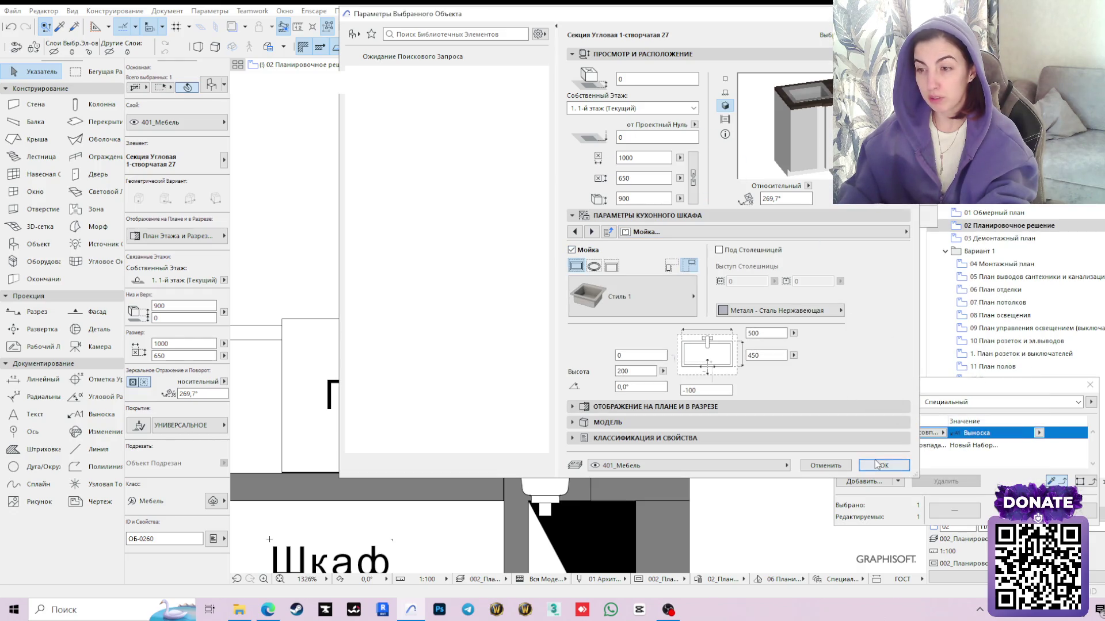
{"action": "left_click", "coordinate": [884, 465]}
{"action": "scroll", "coordinate": [547, 365], "scroll_direction": "down", "scroll_amount": 3}
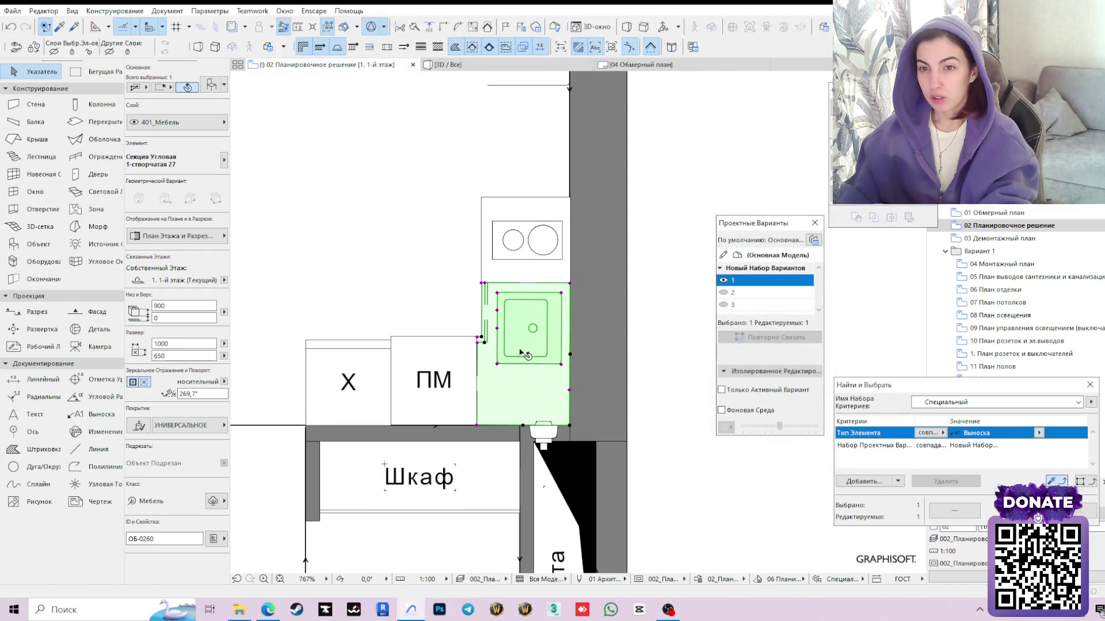
{"action": "left_click", "coordinate": [572, 339]}
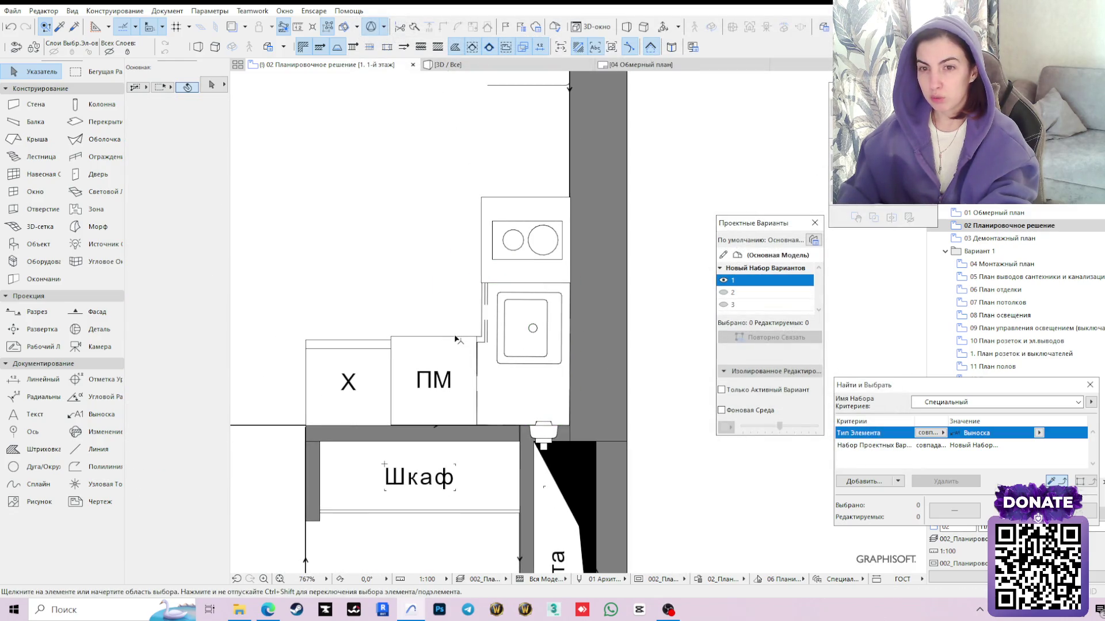
{"action": "key", "text": "F3"}
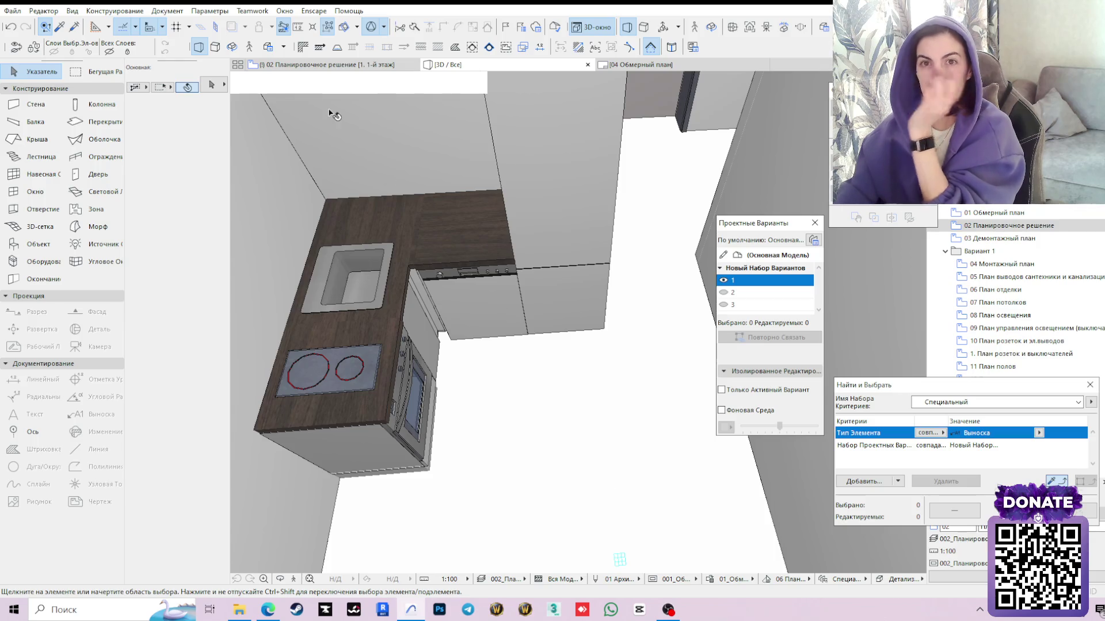
{"action": "left_click", "coordinate": [350, 62]}
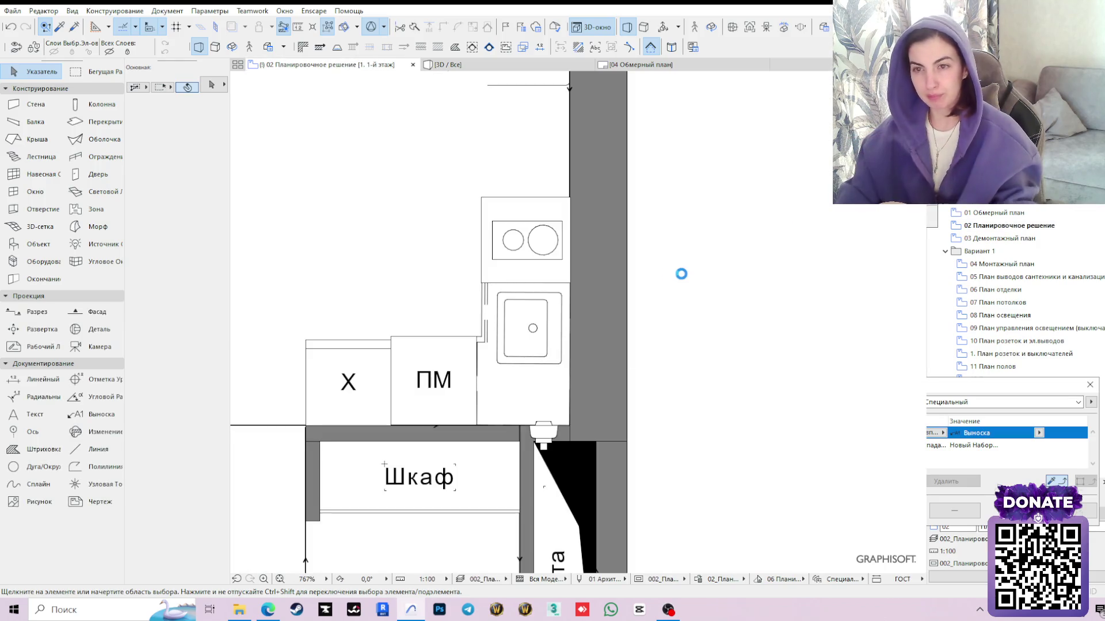
{"action": "scroll", "coordinate": [674, 233], "scroll_direction": "down", "scroll_amount": 1}
Move the small straight cabinet section beside the hob against the kitchen wall
{"action": "middle_click_drag", "start_coordinate": [638, 158], "coordinate": [630, 270]}
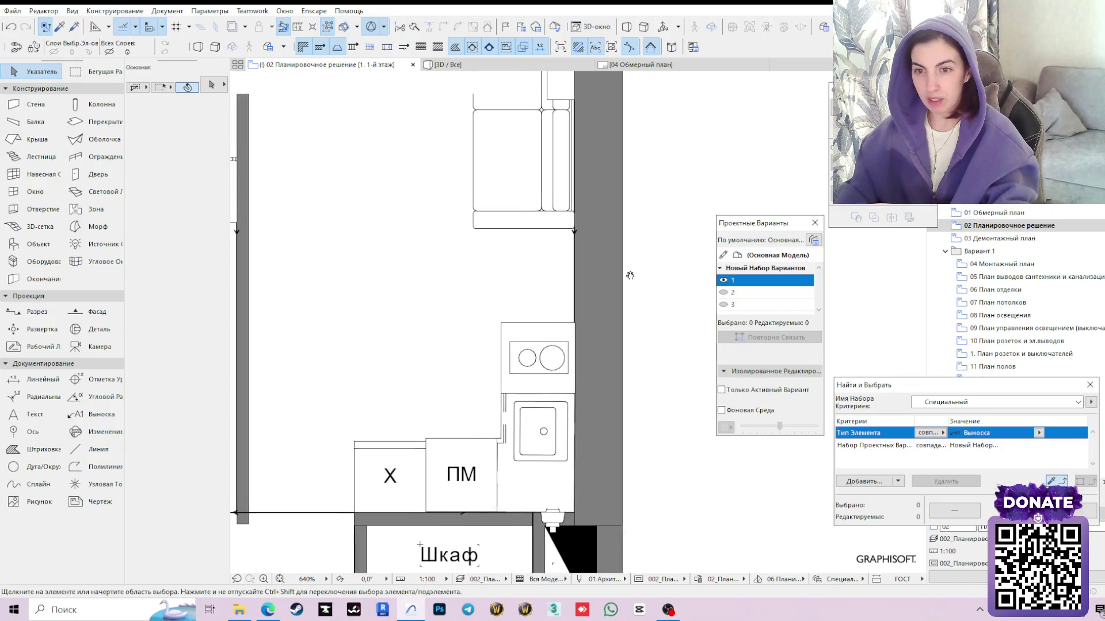
{"action": "mouse_move", "coordinate": [622, 403]}
{"action": "middle_mouse_down"}
{"action": "mouse_move", "coordinate": [616, 325]}
{"action": "mouse_move", "coordinate": [552, 320]}
{"action": "middle_mouse_up"}
{"action": "scroll", "coordinate": [552, 320], "scroll_direction": "down", "scroll_amount": 3}
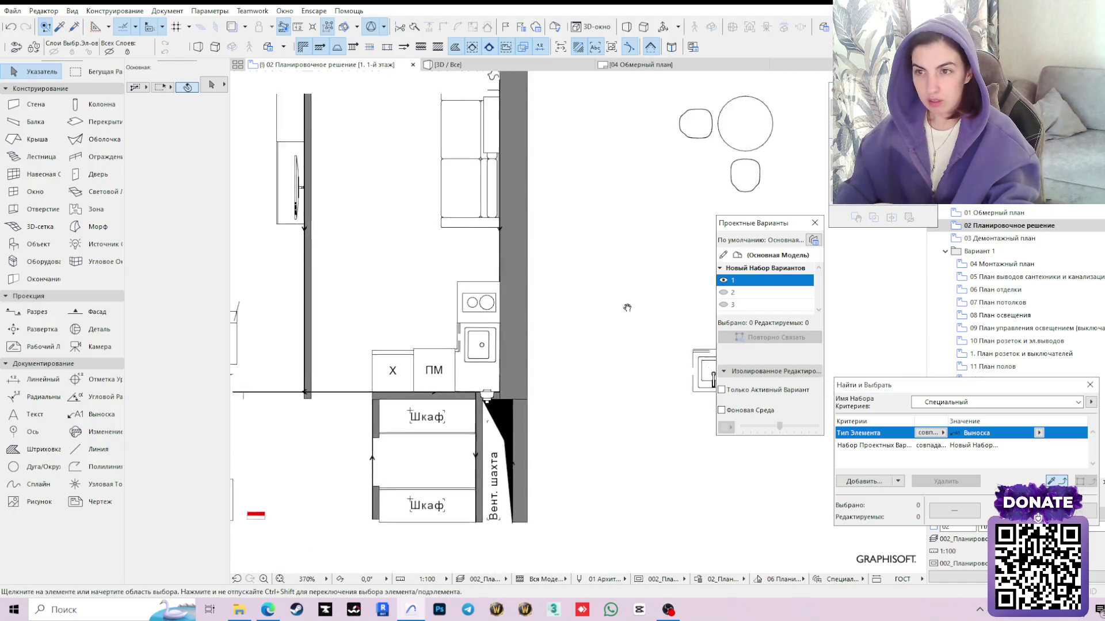
{"action": "middle_click_drag", "start_coordinate": [627, 305], "coordinate": [568, 308]}
{"action": "left_click", "coordinate": [594, 366]}
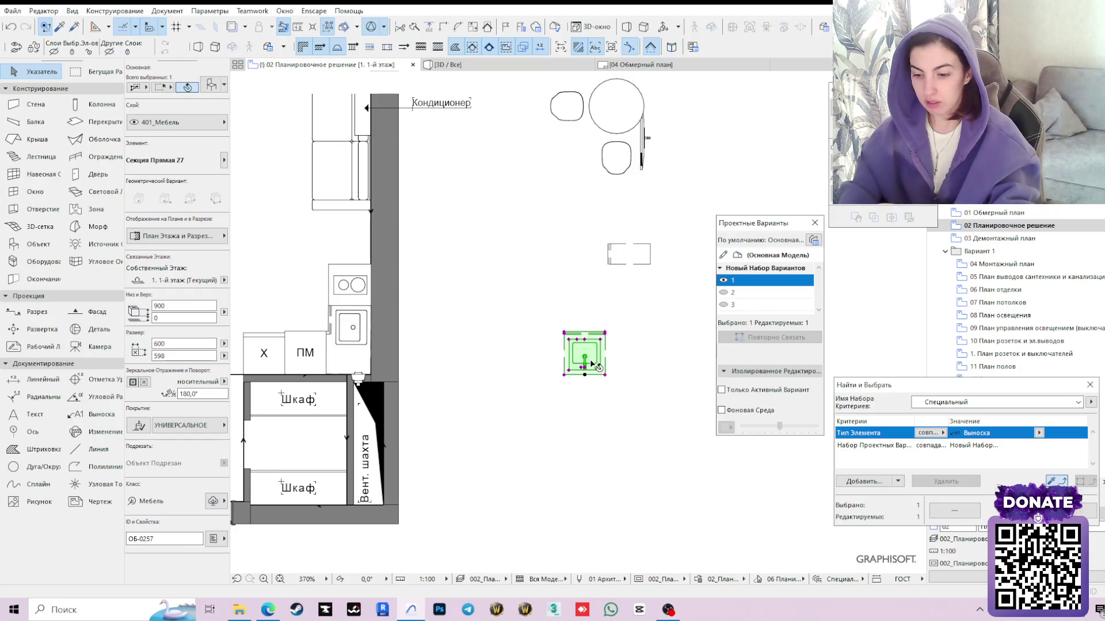
{"action": "key", "text": "Escape"}
{"action": "mouse_move", "coordinate": [567, 289]}
{"action": "middle_mouse_down"}
{"action": "mouse_move", "coordinate": [644, 394]}
{"action": "mouse_move", "coordinate": [673, 406]}
{"action": "mouse_move", "coordinate": [615, 353]}
{"action": "middle_mouse_up"}
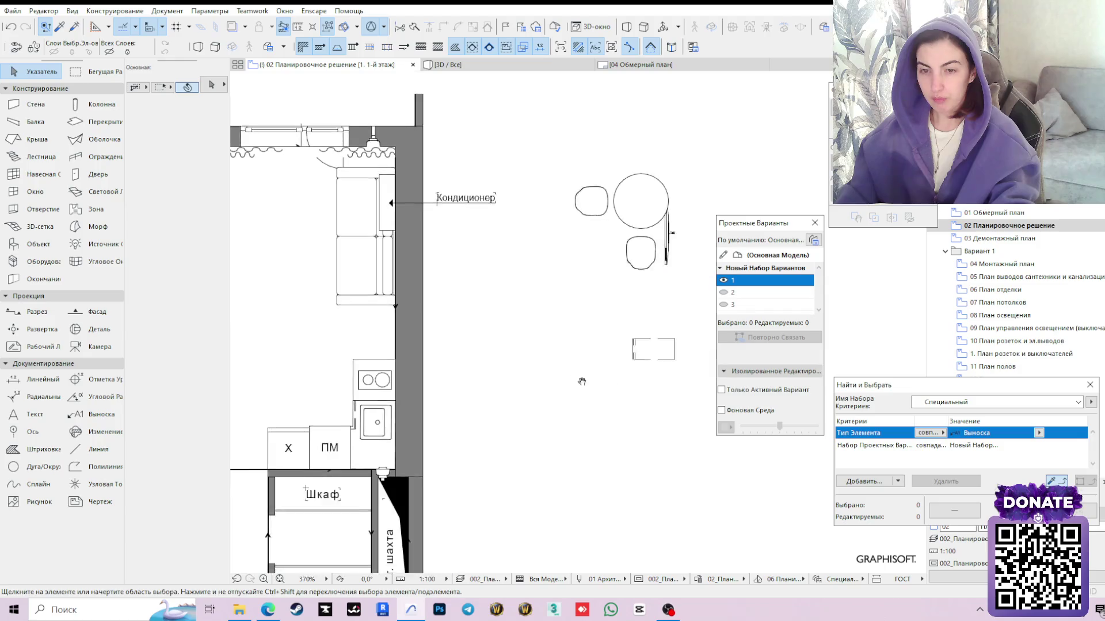
{"action": "left_click", "coordinate": [610, 350]}
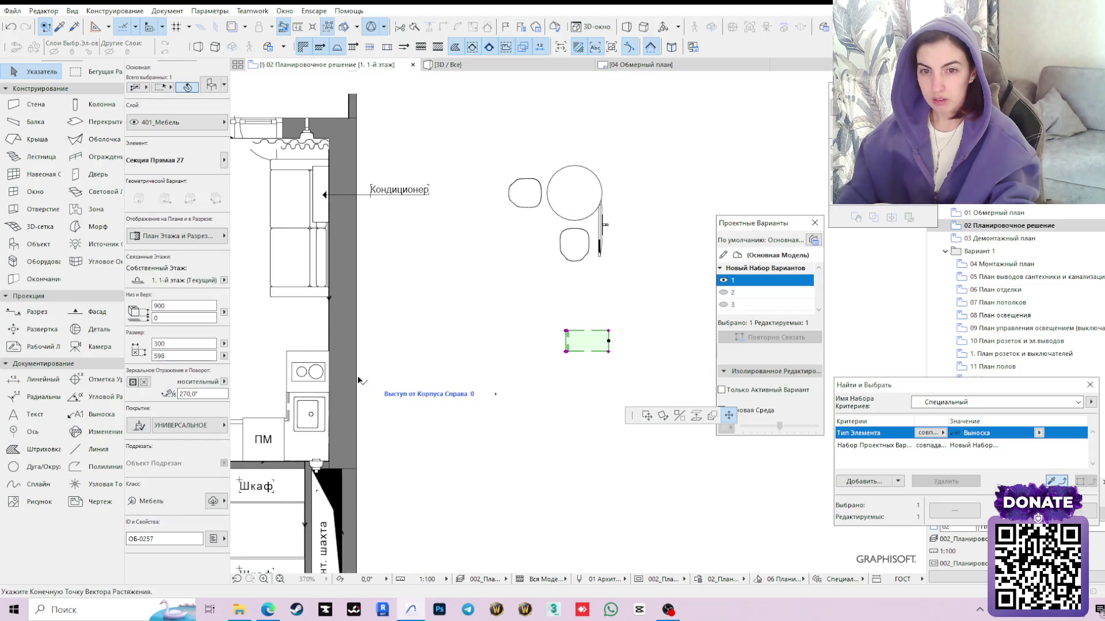
{"action": "left_click", "coordinate": [608, 350]}
{"action": "left_click", "coordinate": [494, 324]}
{"action": "middle_click_drag", "start_coordinate": [493, 326], "coordinate": [604, 371]}
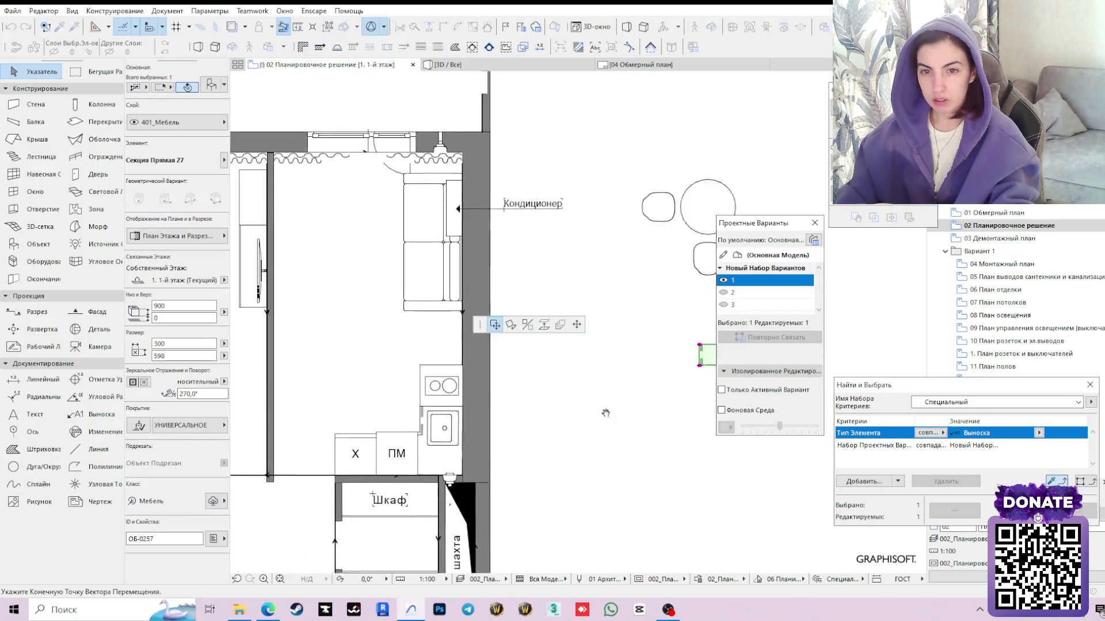
{"action": "scroll", "coordinate": [570, 371], "scroll_direction": "up", "scroll_amount": 2}
{"action": "scroll", "coordinate": [571, 370], "scroll_direction": "up", "scroll_amount": 2}
{"action": "left_click", "coordinate": [568, 370]}
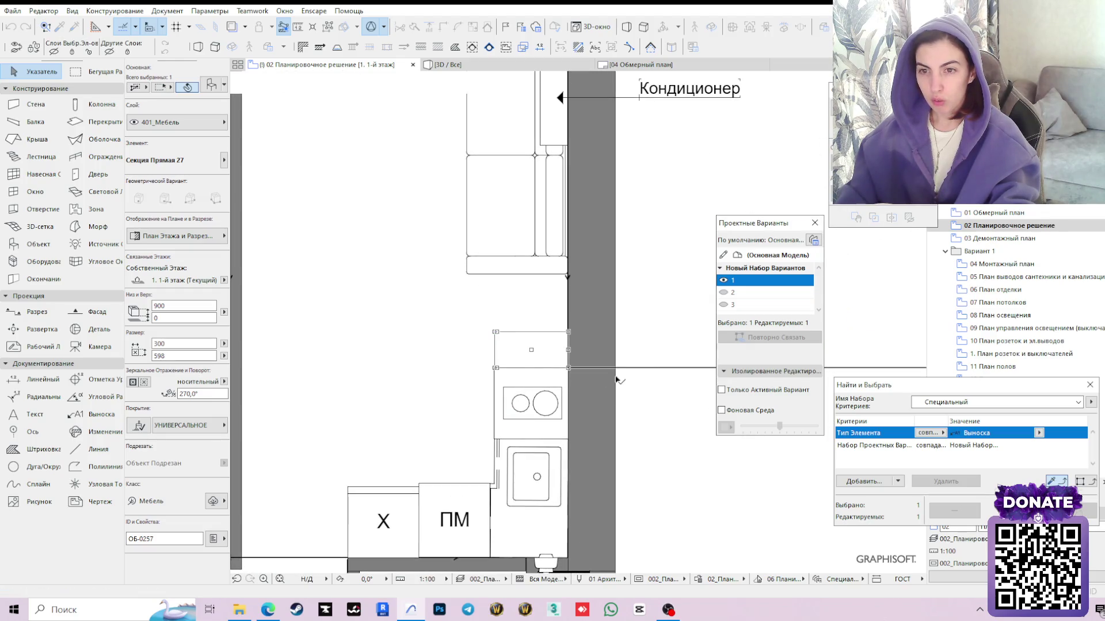
{"action": "scroll", "coordinate": [565, 367], "scroll_direction": "down", "scroll_amount": 1}
{"action": "scroll", "coordinate": [567, 368], "scroll_direction": "down", "scroll_amount": 1}
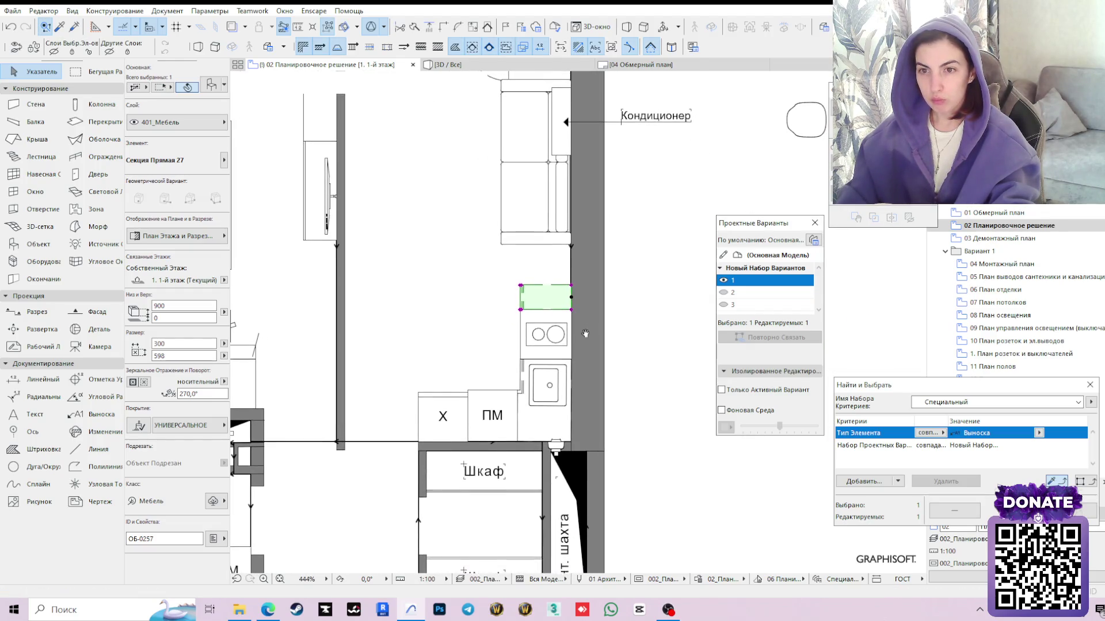
Measure the gap from the unit's corner and set its width to 600 in the Info Box
{"action": "middle_click_drag", "start_coordinate": [568, 368], "coordinate": [584, 323]}
{"action": "key", "text": "m"}
{"action": "left_click", "coordinate": [571, 326]}
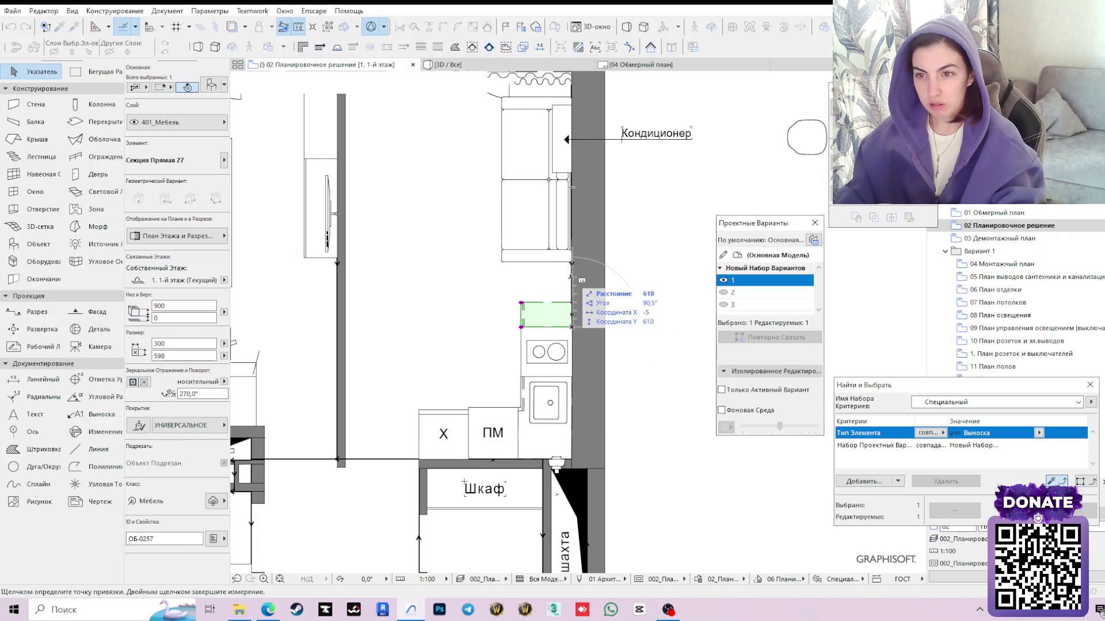
{"action": "key", "text": "Escape"}
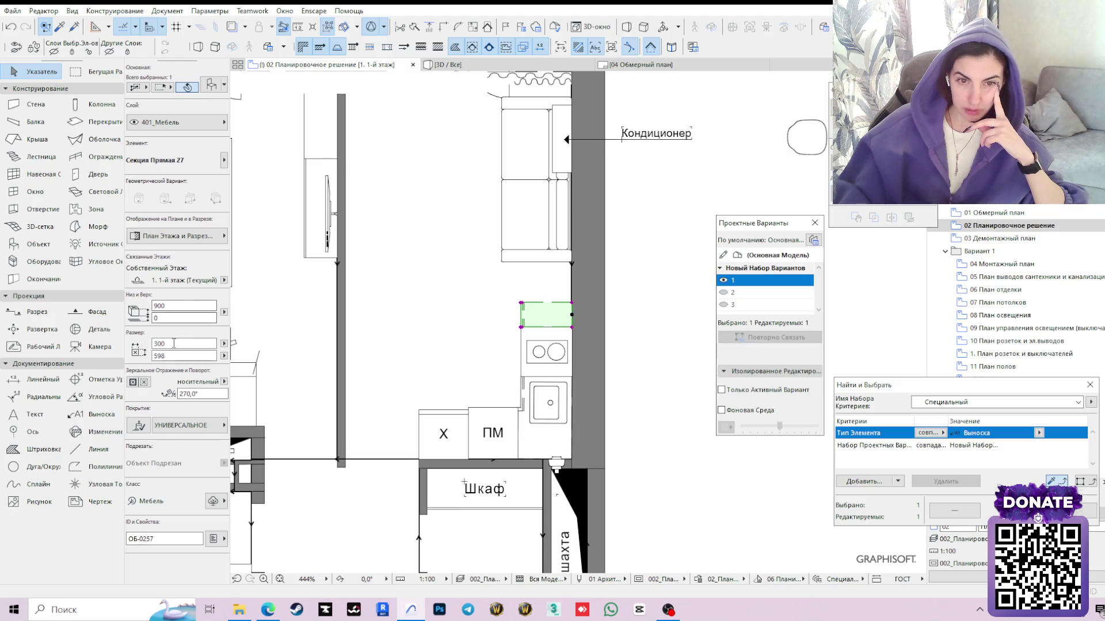
{"action": "type", "text": "60"}
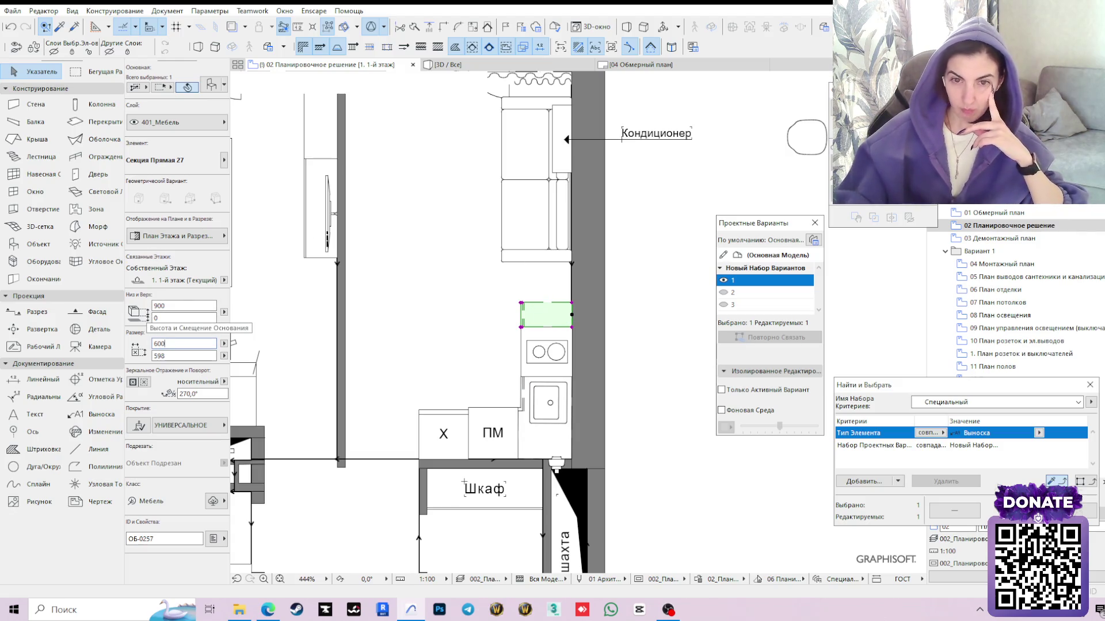
{"action": "key", "text": "Return"}
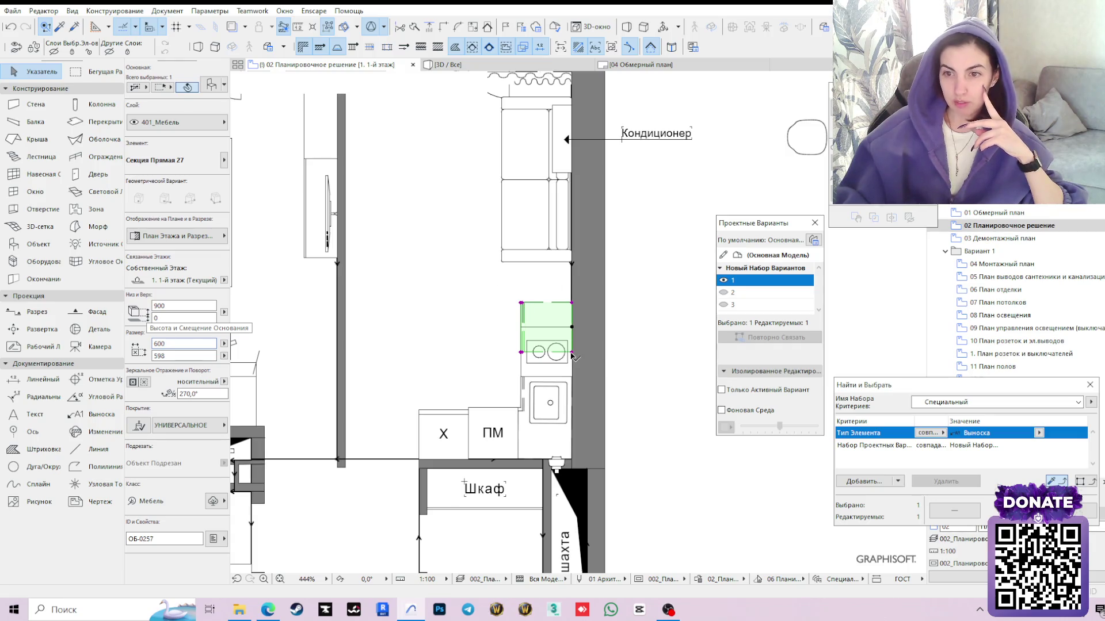
Slide the 600-wide section flush against the hob and show the model in 3D
{"action": "left_click", "coordinate": [572, 352]}
{"action": "middle_click_drag", "start_coordinate": [572, 339], "coordinate": [572, 409]}
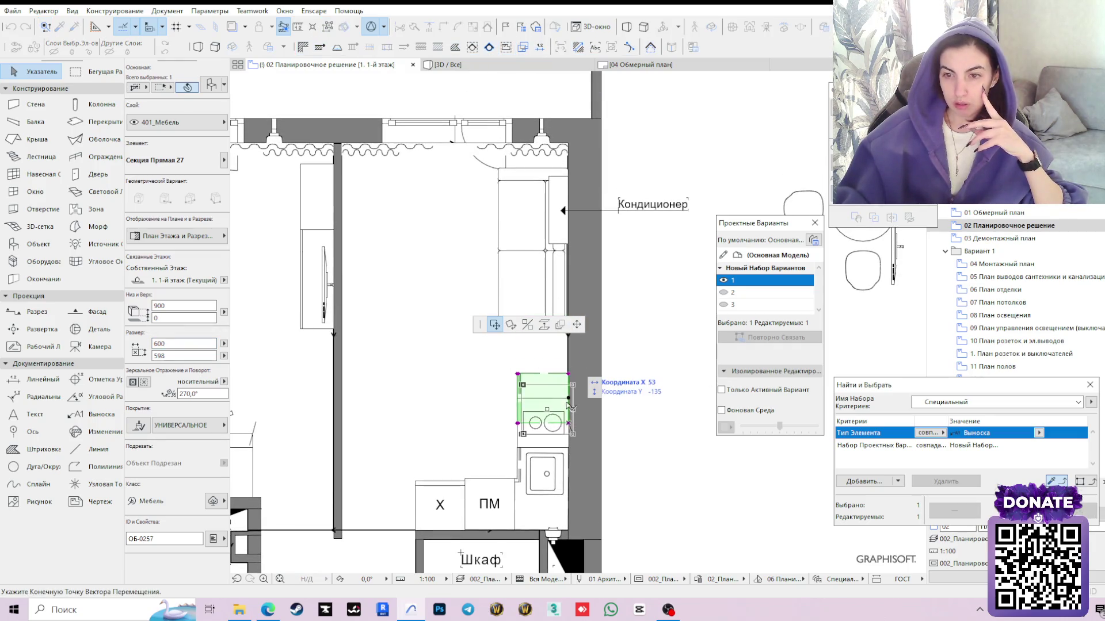
{"action": "left_click", "coordinate": [569, 380]}
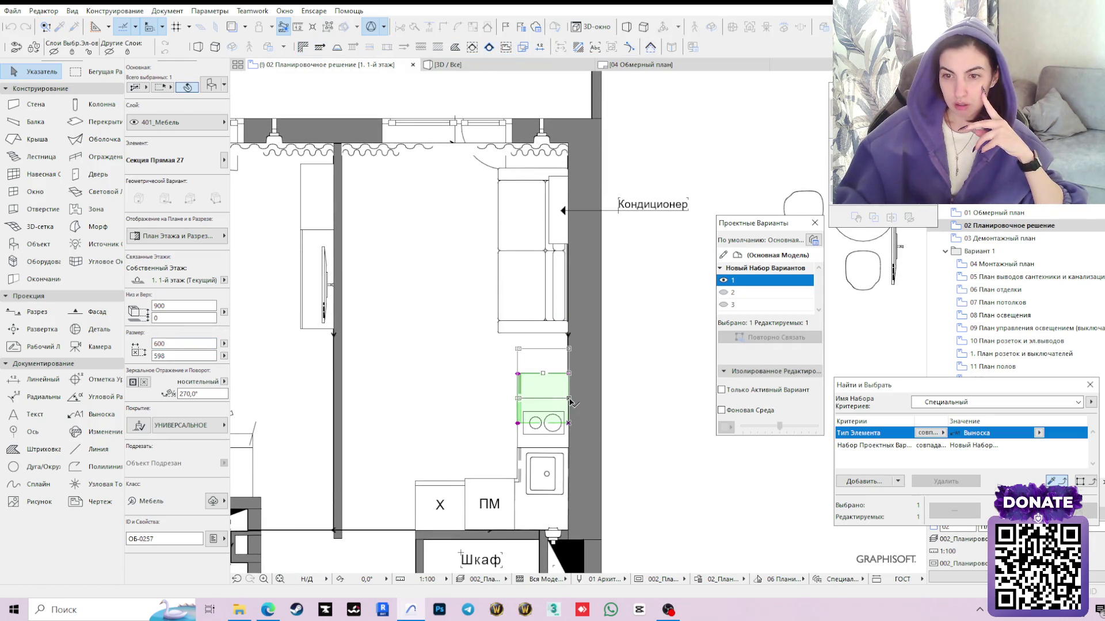
{"action": "left_click", "coordinate": [670, 387]}
{"action": "left_click", "coordinate": [475, 64]}
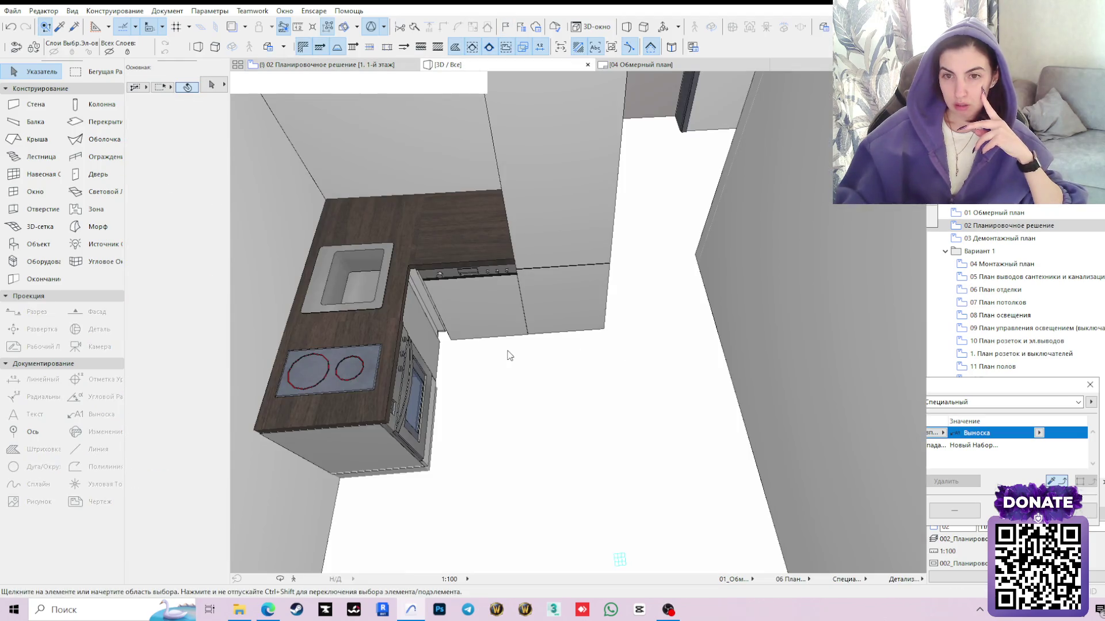
{"action": "scroll", "coordinate": [516, 360], "scroll_direction": "down", "scroll_amount": 3}
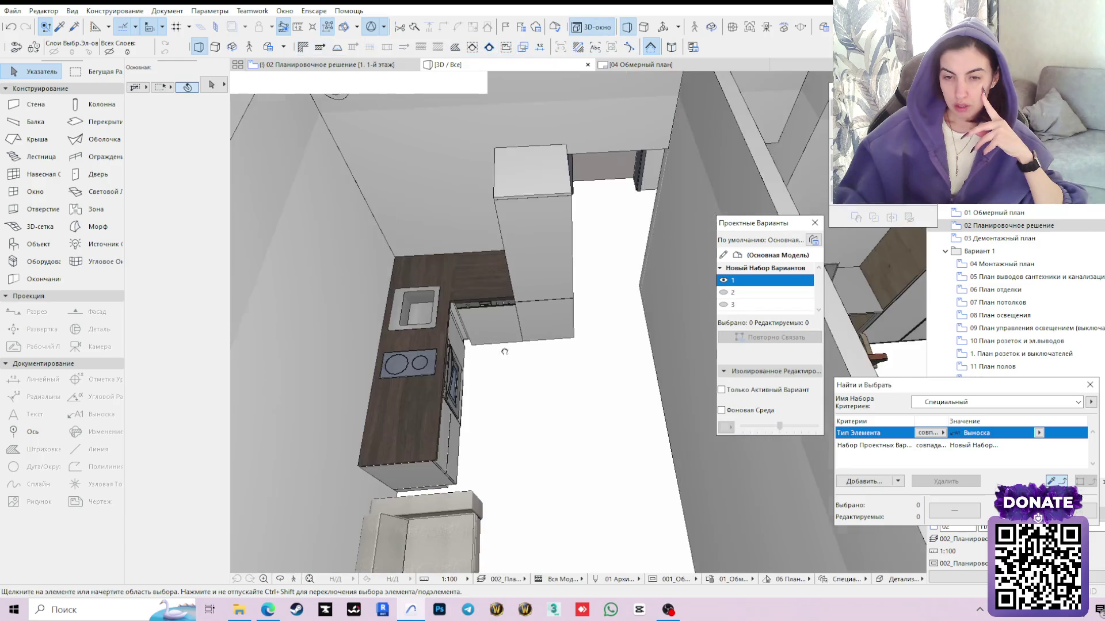
{"action": "scroll", "coordinate": [521, 340], "scroll_direction": "up", "scroll_amount": 2}
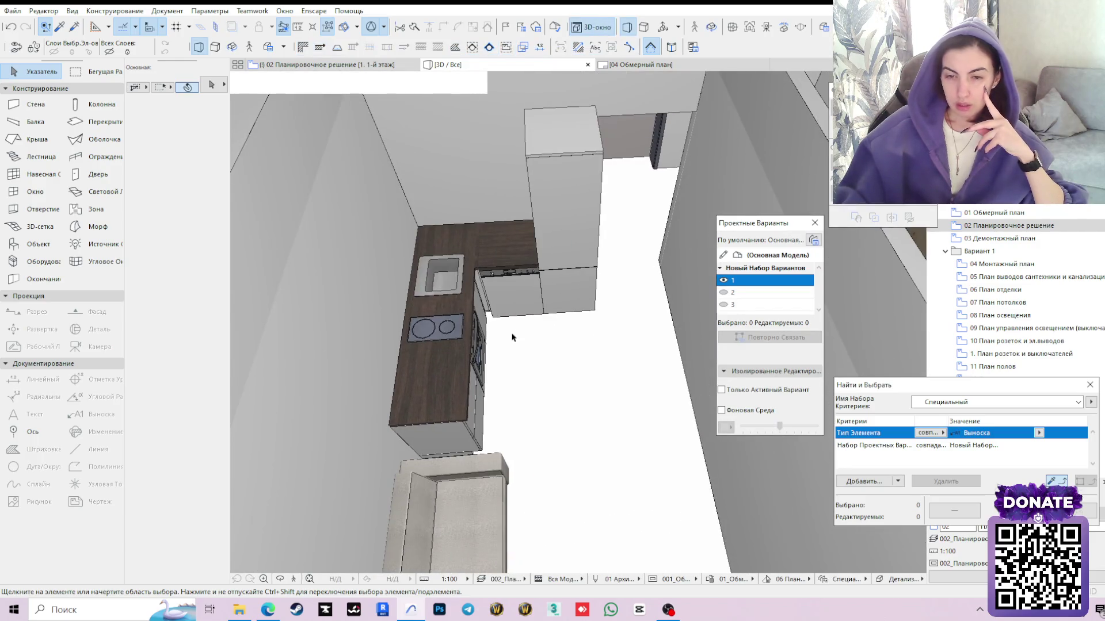
Orbit around the L-shaped kitchen in 3D, then return to the floor plan with F2
{"action": "left_click", "coordinate": [280, 579]}
{"action": "left_click_drag", "start_coordinate": [449, 414], "coordinate": [487, 399]}
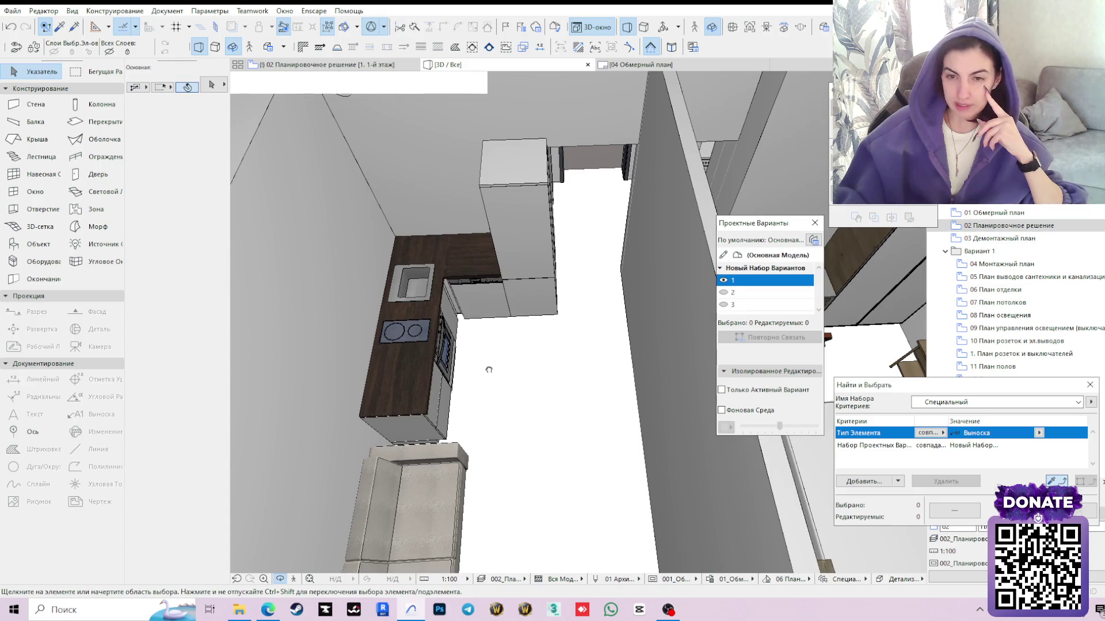
{"action": "middle_click_drag", "start_coordinate": [476, 402], "coordinate": [462, 355], "text": "shift"}
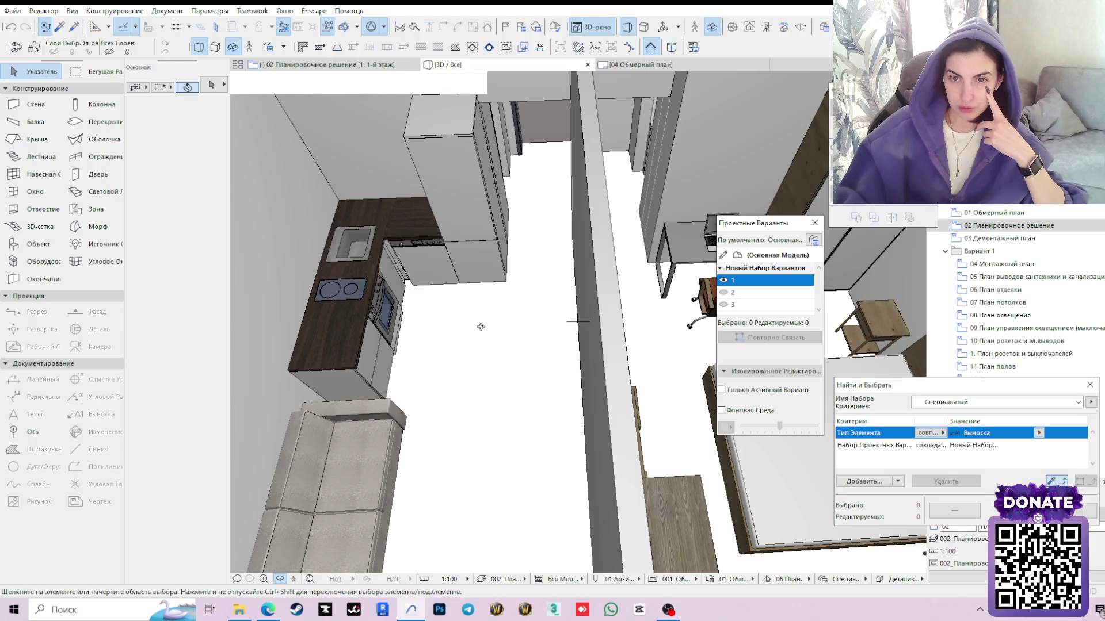
{"action": "middle_click_drag", "start_coordinate": [481, 326], "coordinate": [421, 346], "text": "shift"}
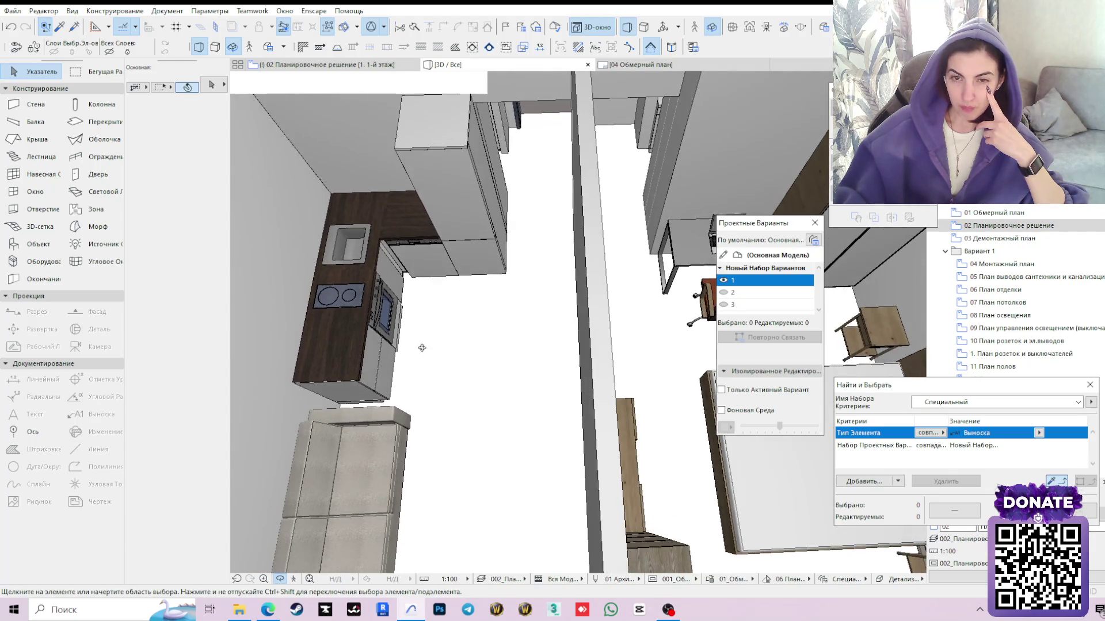
{"action": "scroll", "coordinate": [485, 374], "scroll_direction": "down", "scroll_amount": 3}
{"action": "scroll", "coordinate": [556, 338], "scroll_direction": "up", "scroll_amount": 3}
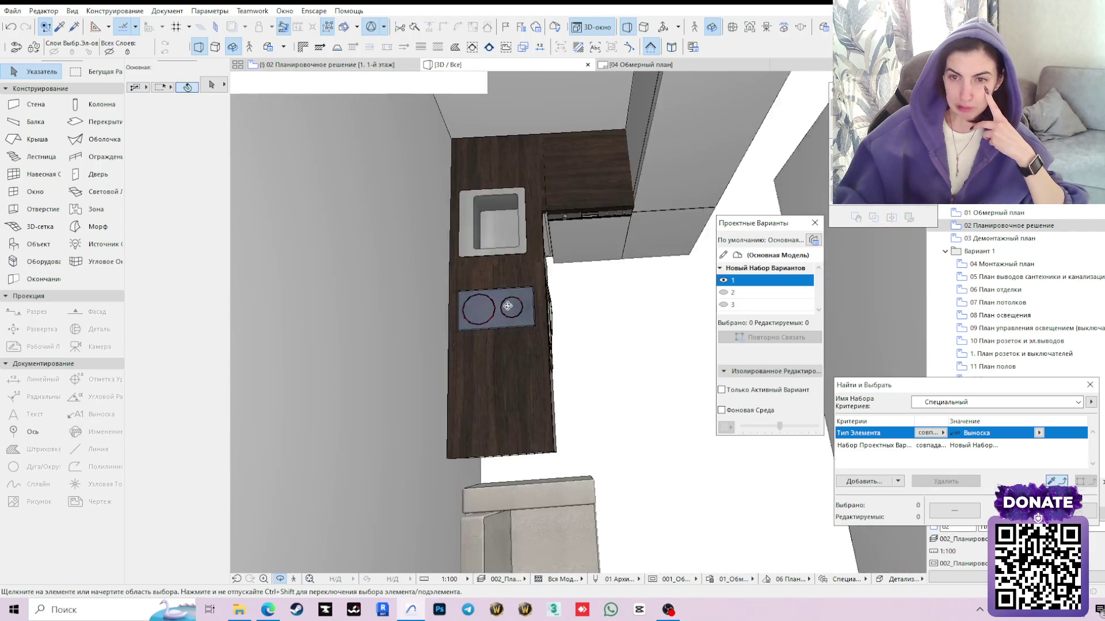
{"action": "scroll", "coordinate": [574, 357], "scroll_direction": "up", "scroll_amount": 3}
{"action": "scroll", "coordinate": [520, 331], "scroll_direction": "up", "scroll_amount": 1}
{"action": "scroll", "coordinate": [463, 329], "scroll_direction": "up", "scroll_amount": 2}
{"action": "scroll", "coordinate": [464, 329], "scroll_direction": "down", "scroll_amount": 2}
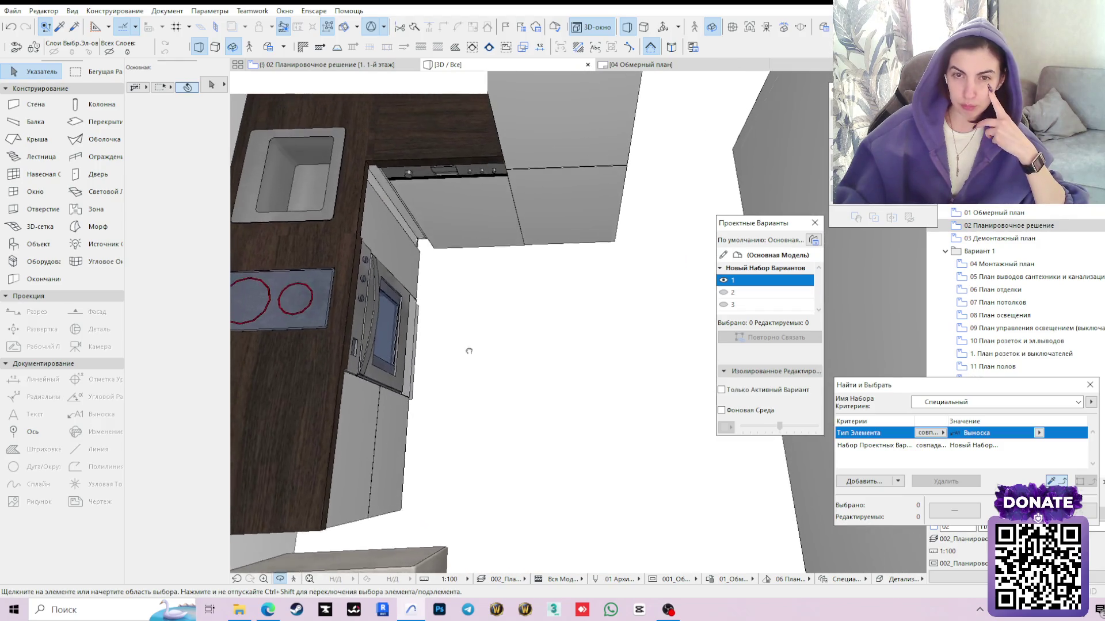
{"action": "scroll", "coordinate": [578, 322], "scroll_direction": "down", "scroll_amount": 1}
{"action": "key", "text": "F2"}
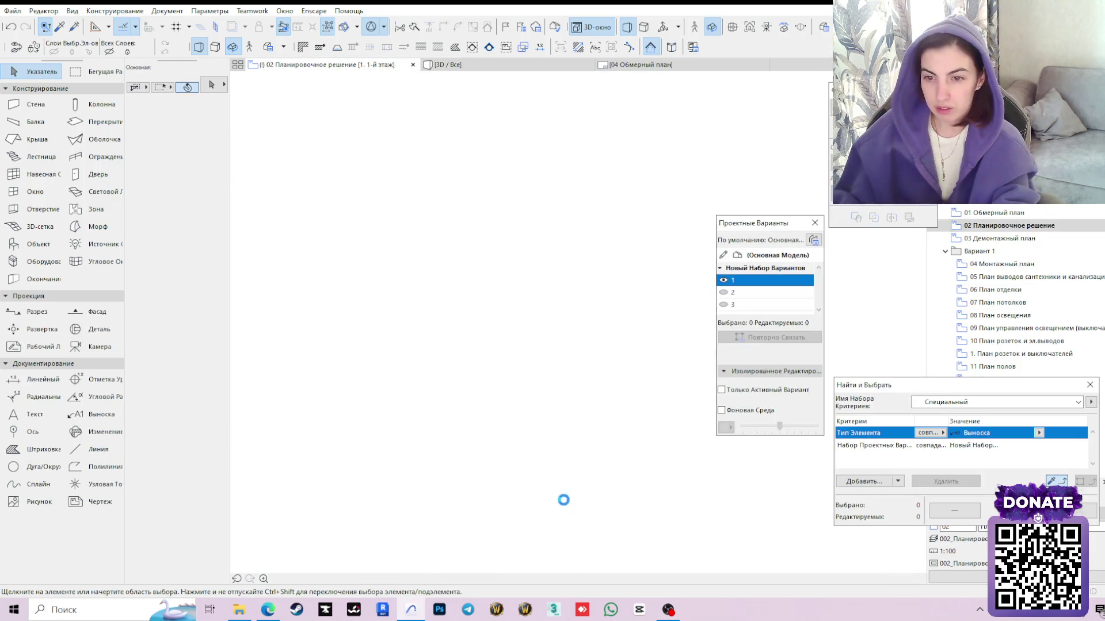
Stretch the corner cabinet's sink width and offset via its hotspots, then check it in 3D
{"action": "left_click", "coordinate": [546, 476]}
{"action": "scroll", "coordinate": [547, 476], "scroll_direction": "up", "scroll_amount": 2}
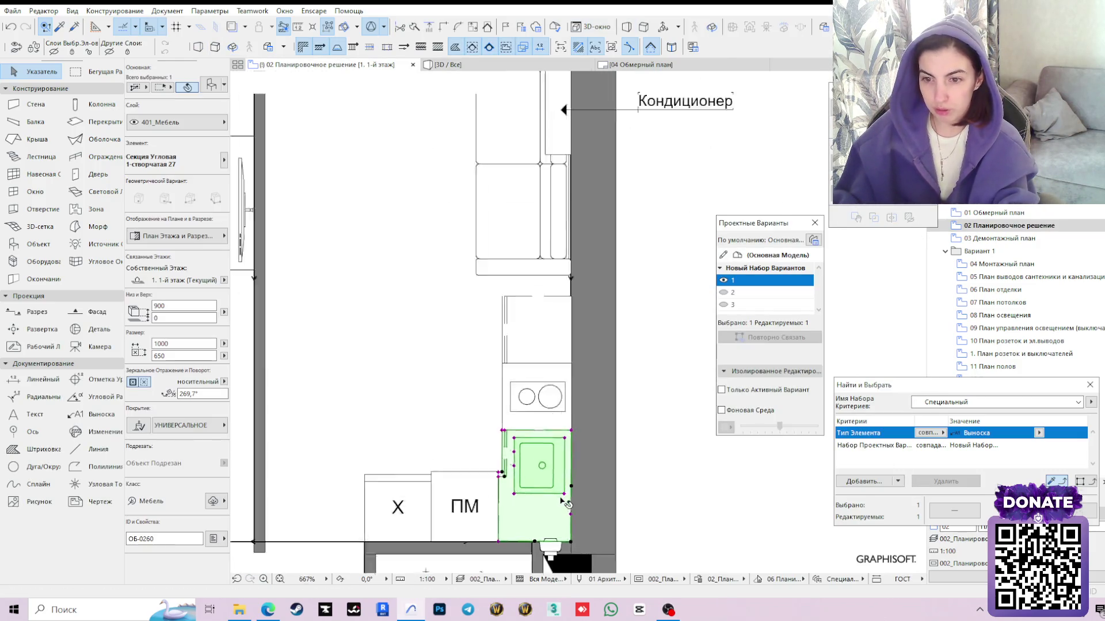
{"action": "scroll", "coordinate": [506, 419], "scroll_direction": "up", "scroll_amount": 1}
{"action": "left_click", "coordinate": [490, 407]}
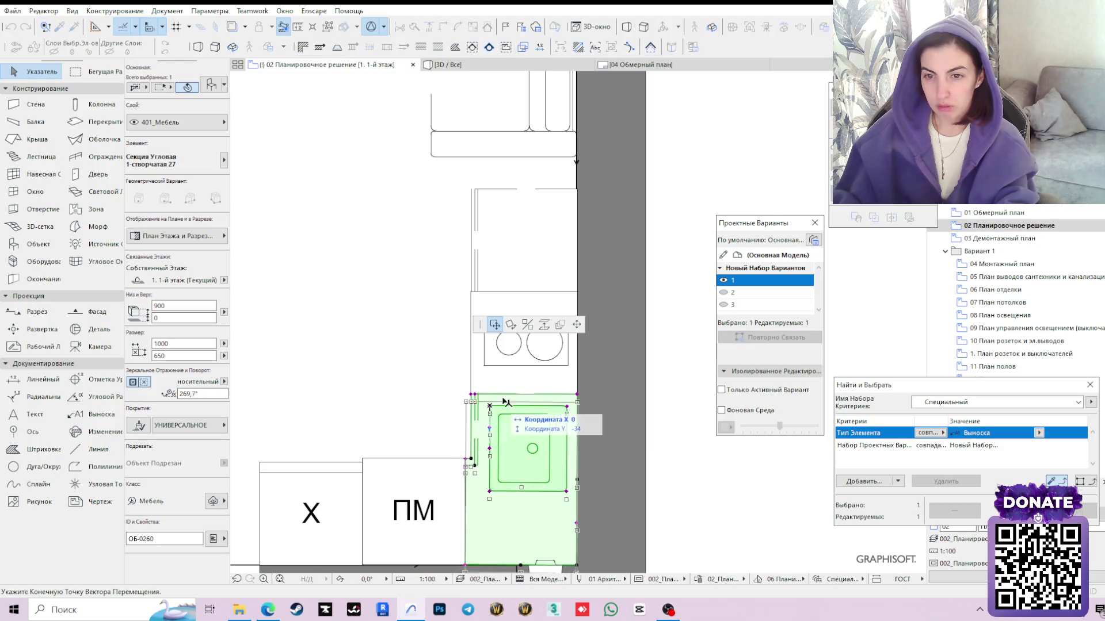
{"action": "left_click", "coordinate": [502, 403]}
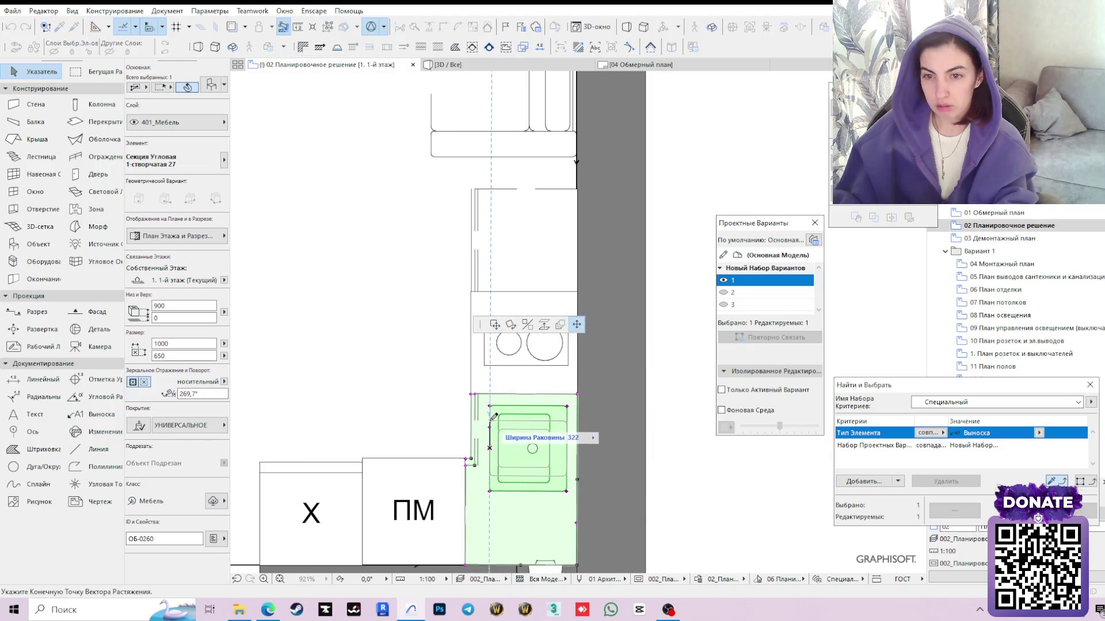
{"action": "left_click", "coordinate": [491, 429]}
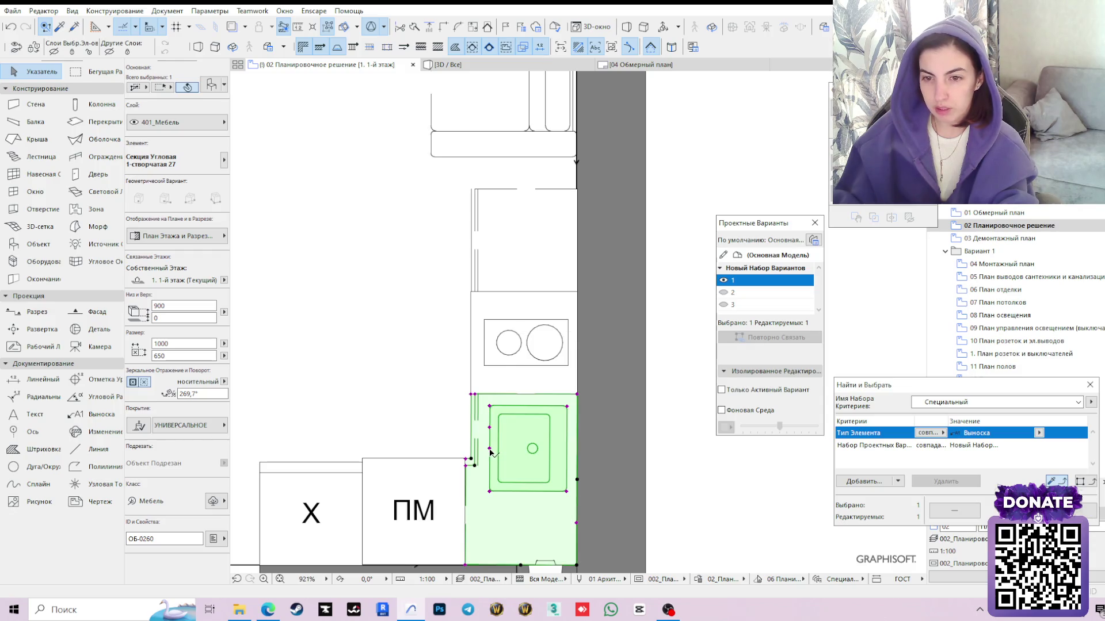
{"action": "left_click", "coordinate": [489, 450]}
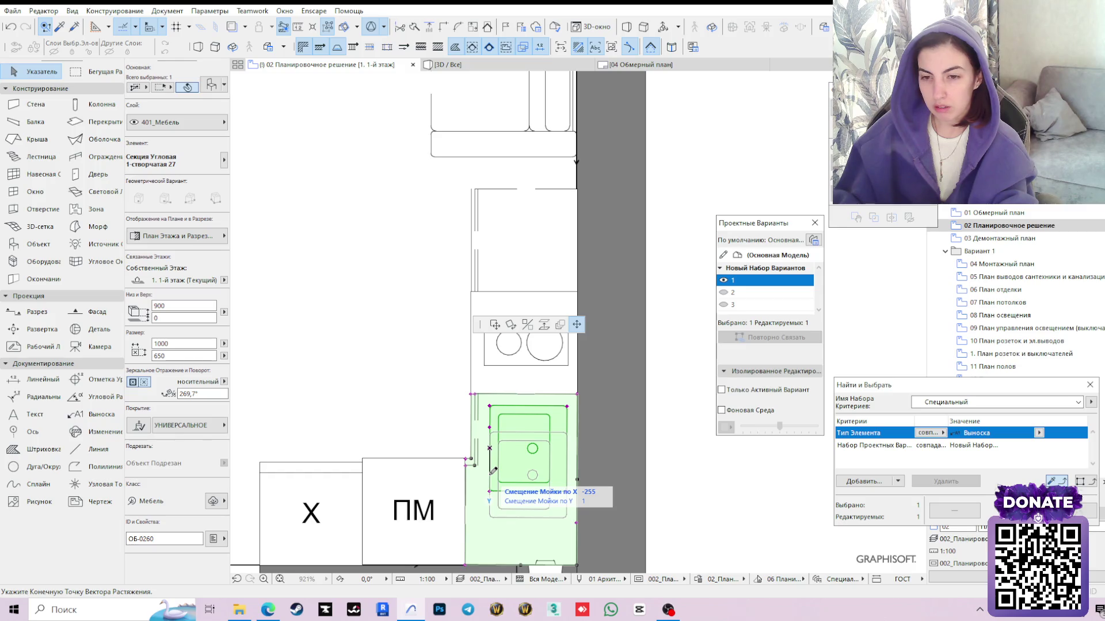
{"action": "left_click", "coordinate": [473, 458]}
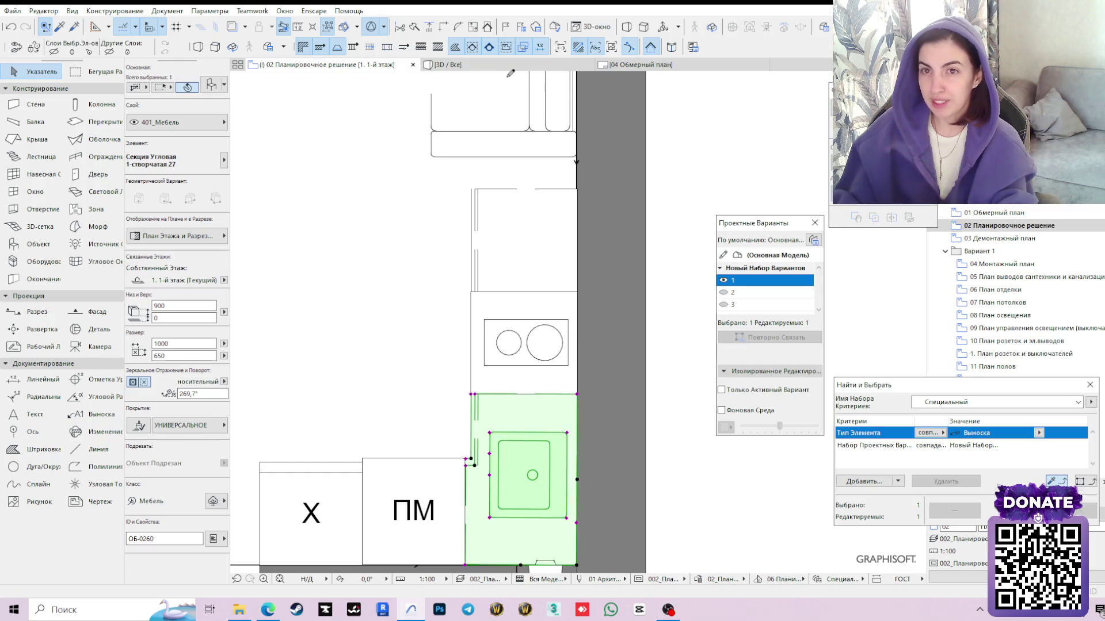
{"action": "key", "text": "F3"}
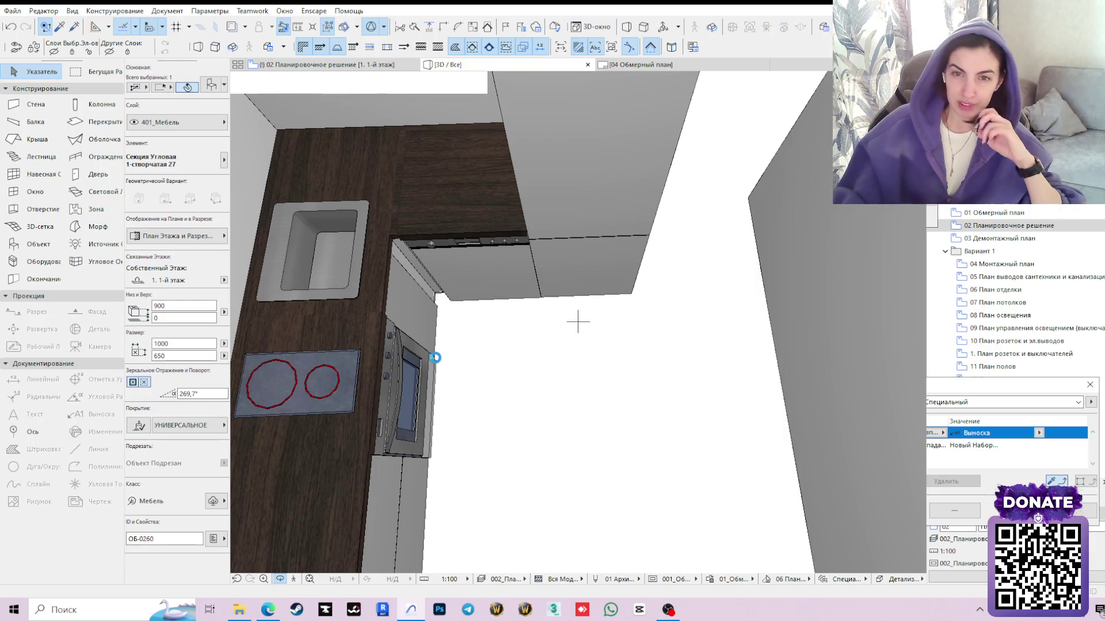
{"action": "scroll", "coordinate": [433, 361], "scroll_direction": "down", "scroll_amount": 1}
{"action": "scroll", "coordinate": [432, 354], "scroll_direction": "down", "scroll_amount": 1}
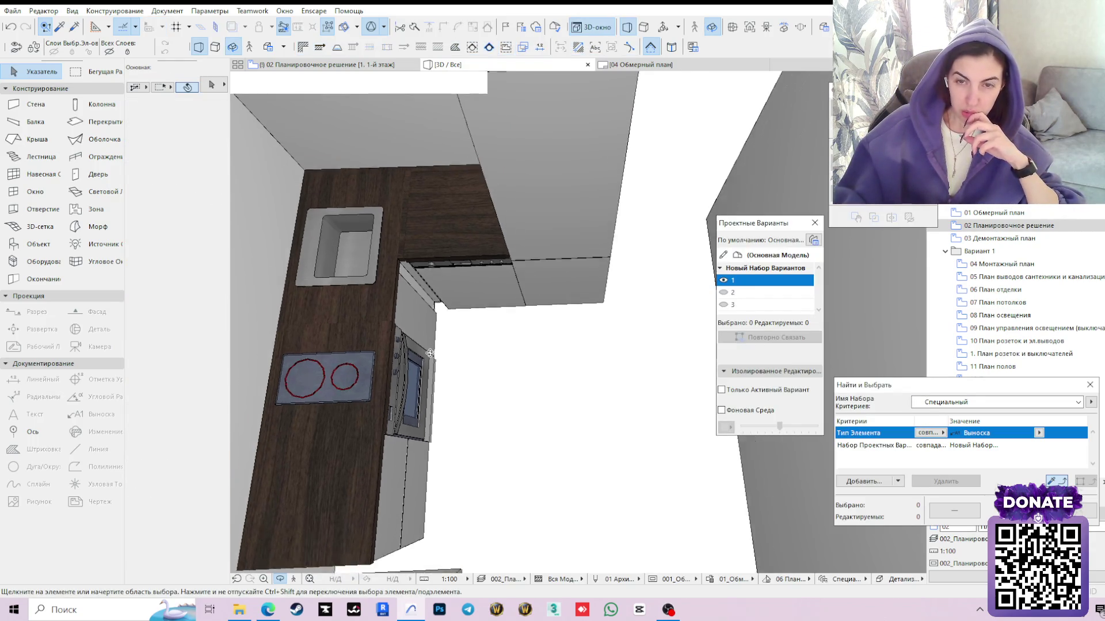
{"action": "scroll", "coordinate": [431, 345], "scroll_direction": "down", "scroll_amount": 1}
{"action": "scroll", "coordinate": [397, 246], "scroll_direction": "down", "scroll_amount": 2}
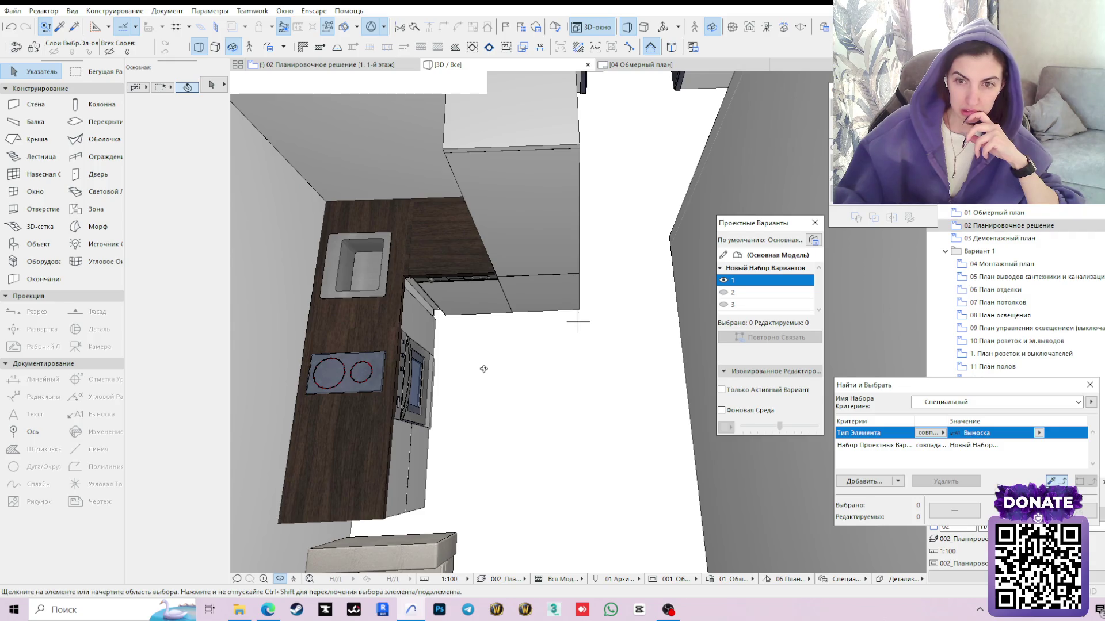
{"action": "scroll", "coordinate": [444, 370], "scroll_direction": "down", "scroll_amount": 1}
{"action": "scroll", "coordinate": [452, 362], "scroll_direction": "up", "scroll_amount": 1}
Orbit the room, display design option 2 with the round dining table, and select the air conditioner above it
{"action": "mouse_move", "coordinate": [452, 361]}
{"action": "middle_mouse_down", "text": "shift"}
{"action": "mouse_move", "coordinate": [432, 297]}
{"action": "mouse_move", "coordinate": [575, 315]}
{"action": "mouse_move", "coordinate": [539, 386]}
{"action": "mouse_move", "coordinate": [550, 382]}
{"action": "mouse_move", "coordinate": [544, 328]}
{"action": "middle_mouse_up", "text": "shift"}
{"action": "scroll", "coordinate": [575, 315], "scroll_direction": "up", "scroll_amount": 1}
{"action": "scroll", "coordinate": [577, 319], "scroll_direction": "up", "scroll_amount": 1}
{"action": "scroll", "coordinate": [578, 323], "scroll_direction": "up", "scroll_amount": 1}
{"action": "scroll", "coordinate": [539, 386], "scroll_direction": "up", "scroll_amount": 2}
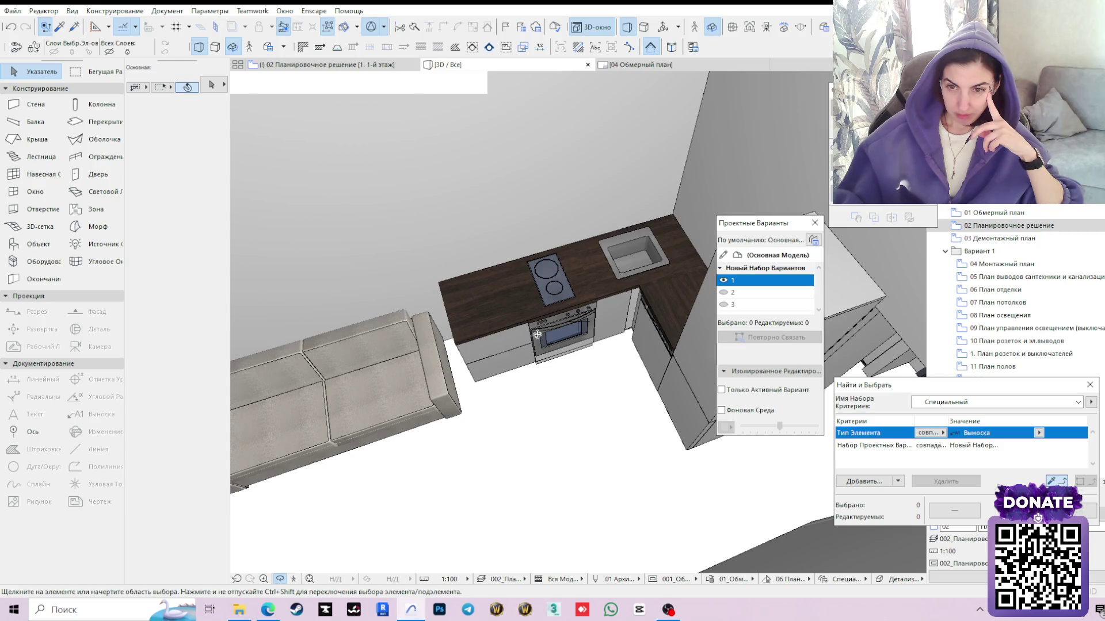
{"action": "middle_click_drag", "start_coordinate": [538, 334], "coordinate": [464, 363], "text": "shift"}
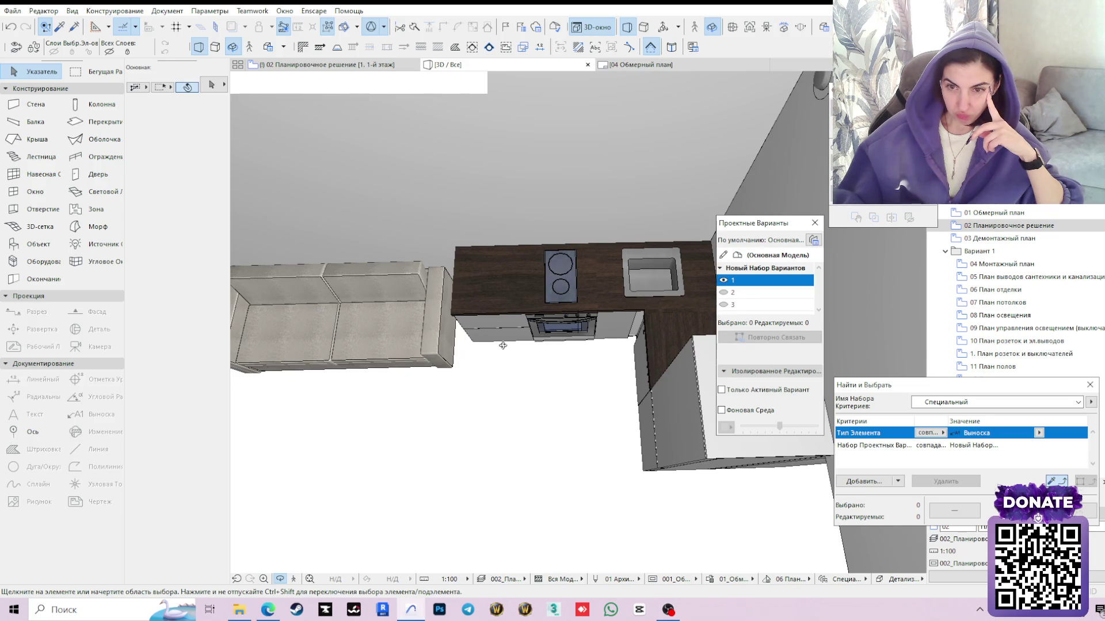
{"action": "scroll", "coordinate": [471, 386], "scroll_direction": "down", "scroll_amount": 3}
{"action": "mouse_move", "coordinate": [479, 371]}
{"action": "middle_mouse_down", "text": "shift"}
{"action": "mouse_move", "coordinate": [531, 348]}
{"action": "mouse_move", "coordinate": [603, 373]}
{"action": "middle_mouse_up", "text": "shift"}
{"action": "middle_click_drag", "start_coordinate": [411, 405], "coordinate": [618, 398], "text": "shift"}
{"action": "left_click", "coordinate": [727, 292]}
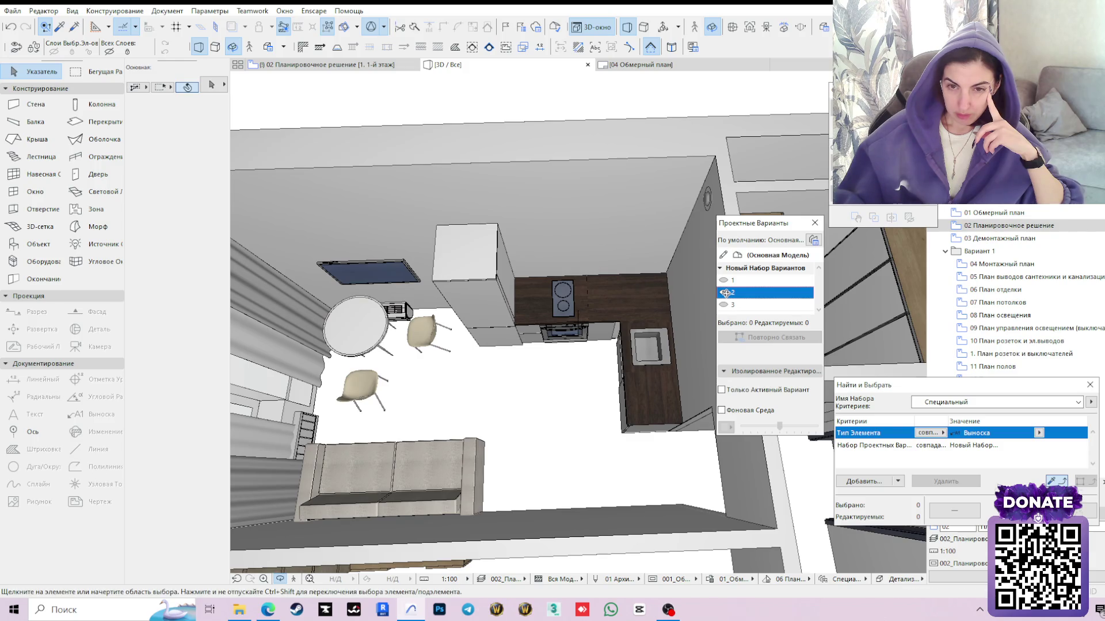
{"action": "left_click", "coordinate": [377, 294]}
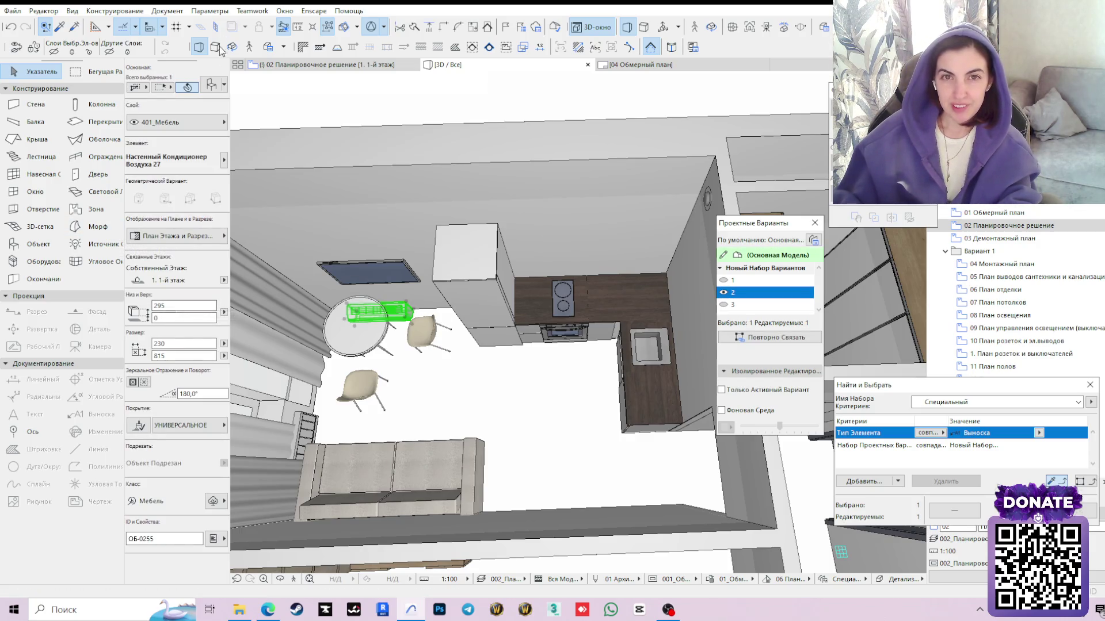
Set the first wall air conditioner's elevation to 2600 in Object Settings
{"action": "left_click", "coordinate": [212, 86]}
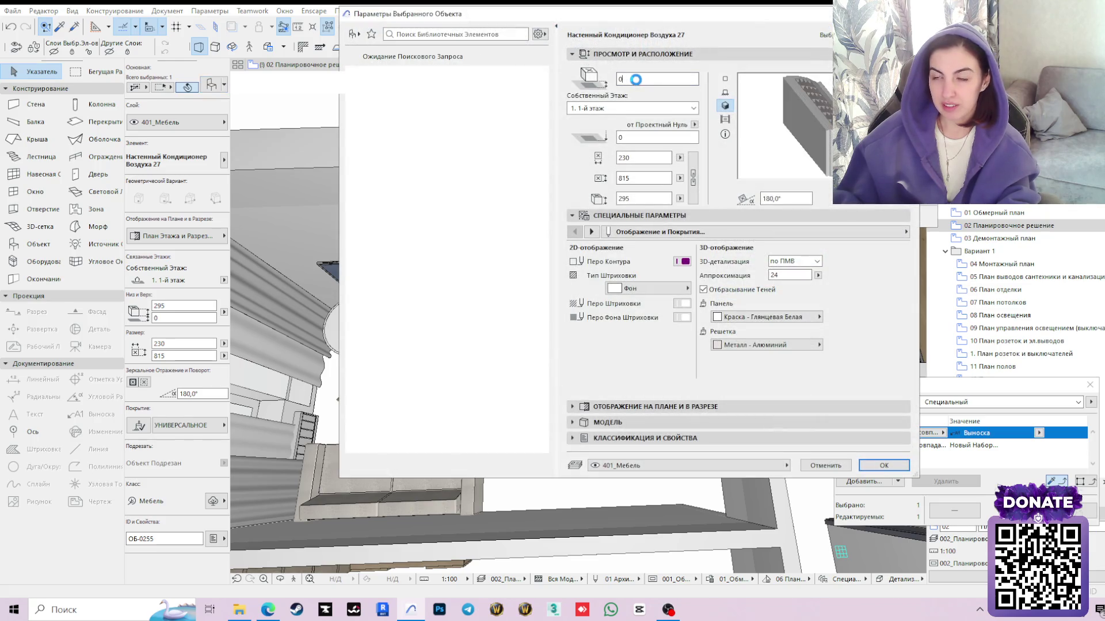
{"action": "double_click", "coordinate": [644, 80]}
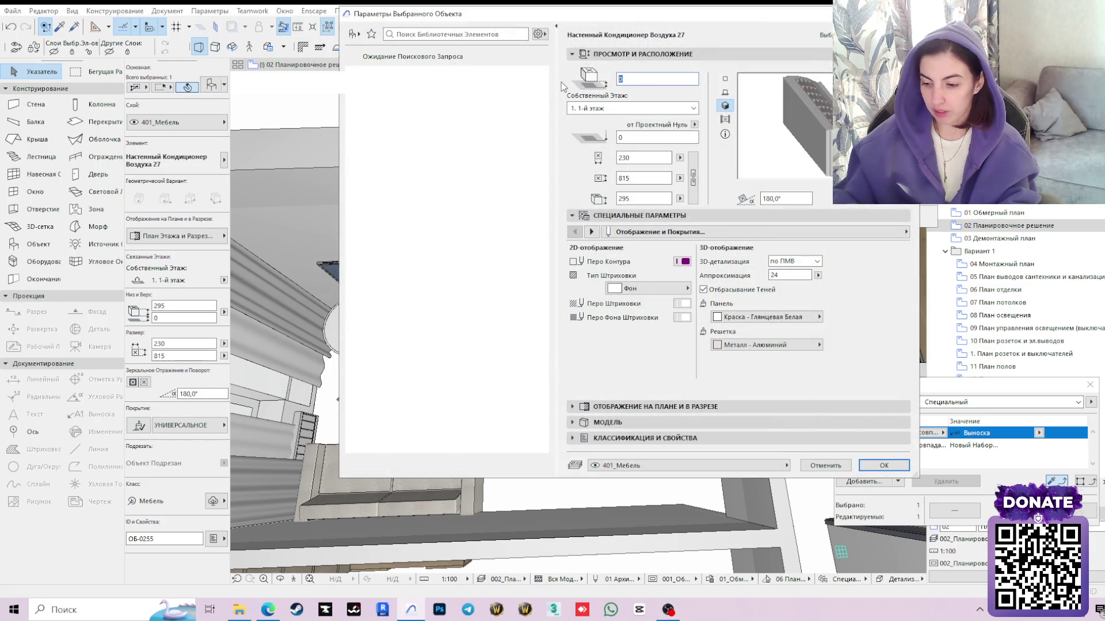
{"action": "type", "text": "2600"}
{"action": "key", "text": "Return"}
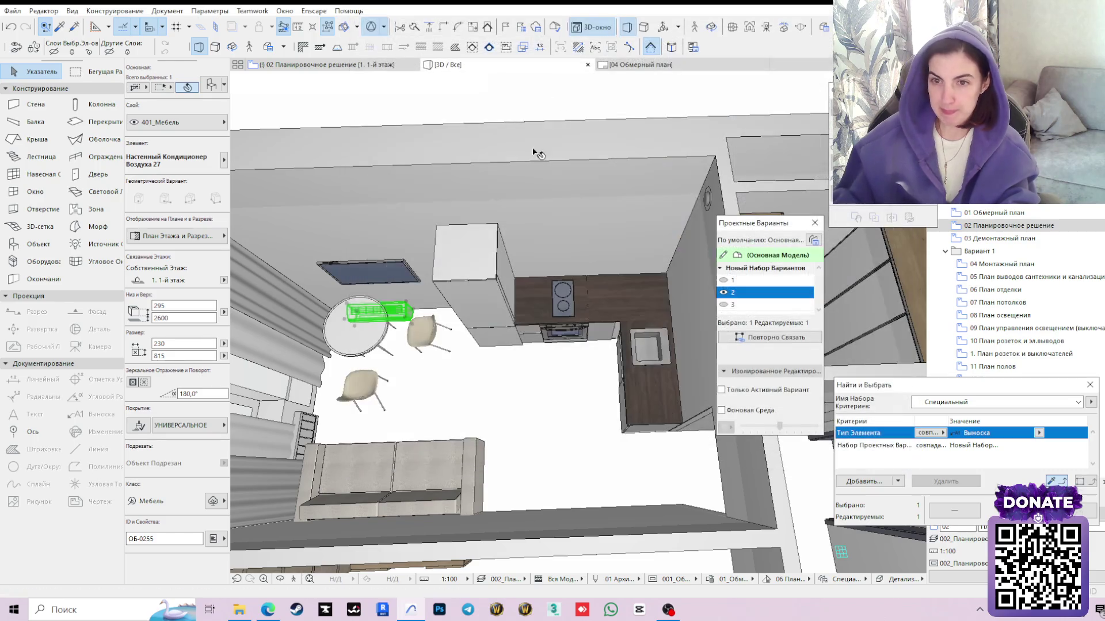
Set the air conditioner in the other room to elevation 2600 as well
{"action": "middle_click_drag", "start_coordinate": [461, 370], "coordinate": [553, 498], "text": "shift"}
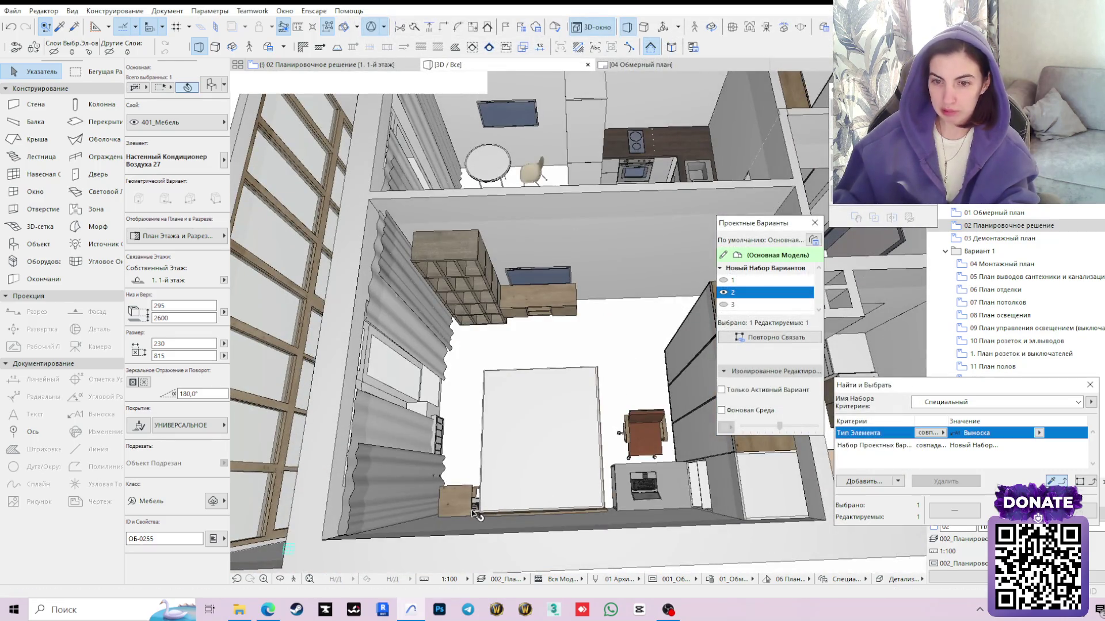
{"action": "left_click", "coordinate": [476, 514]}
{"action": "left_click", "coordinate": [190, 87]}
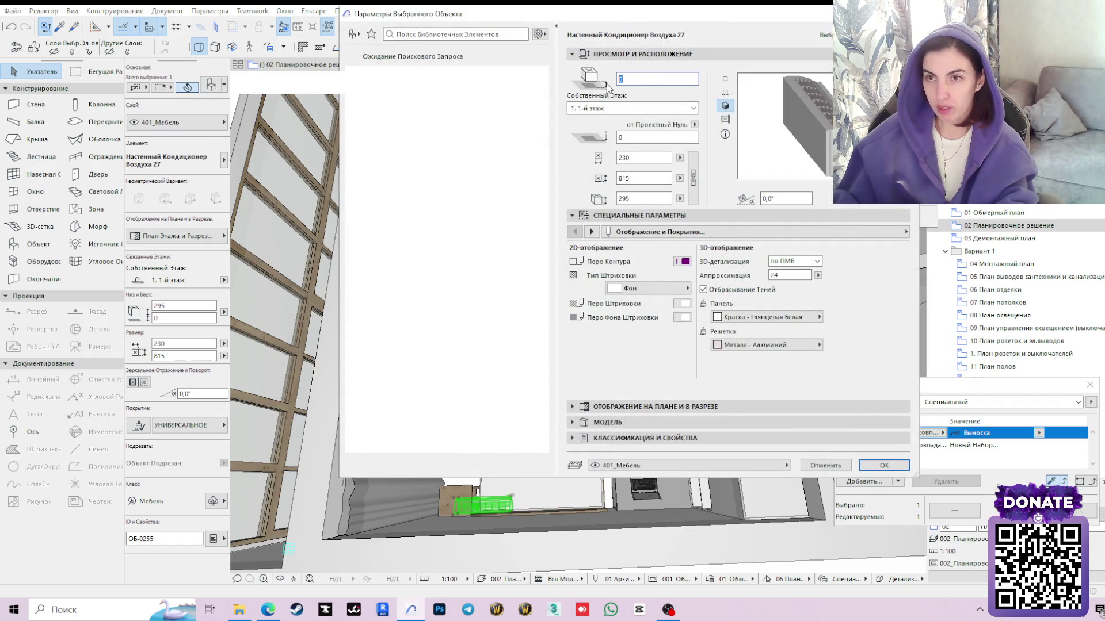
{"action": "type", "text": "2600"}
{"action": "key", "text": "Return"}
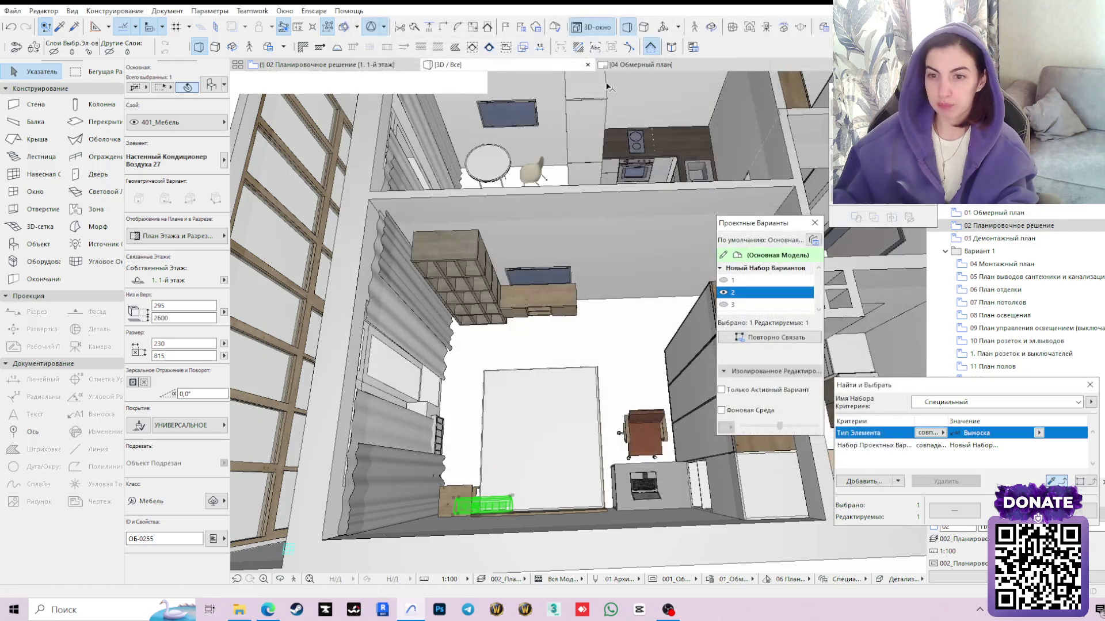
{"action": "scroll", "coordinate": [571, 429], "scroll_direction": "up", "scroll_amount": 1}
{"action": "scroll", "coordinate": [570, 429], "scroll_direction": "up", "scroll_amount": 2}
{"action": "scroll", "coordinate": [569, 429], "scroll_direction": "up", "scroll_amount": 2}
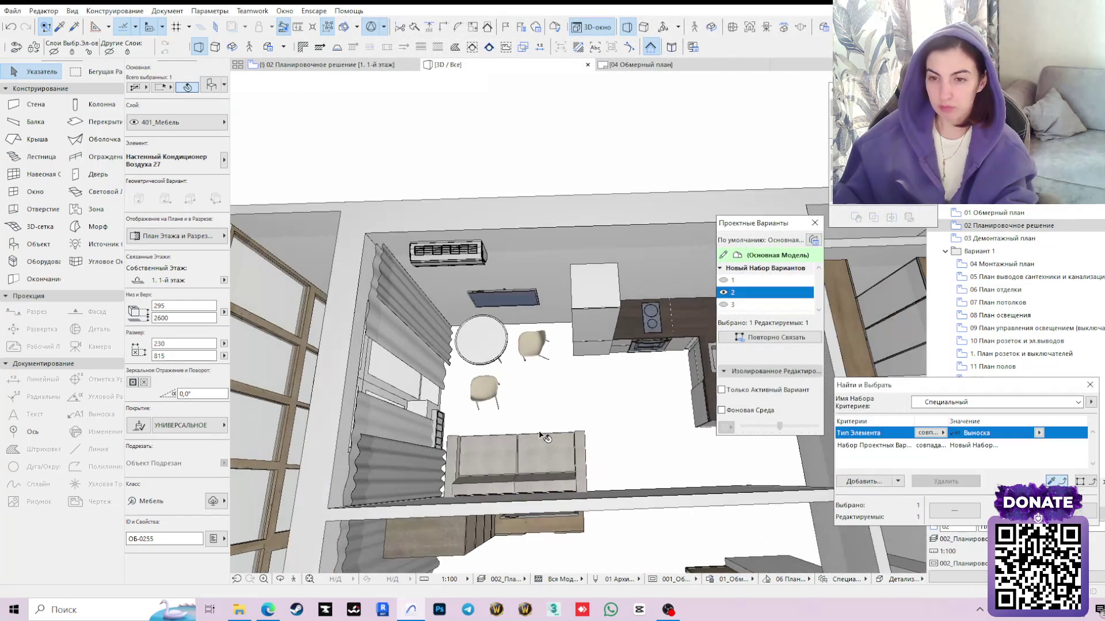
Show design option 1 again and return to the floor plan
{"action": "left_click", "coordinate": [729, 282]}
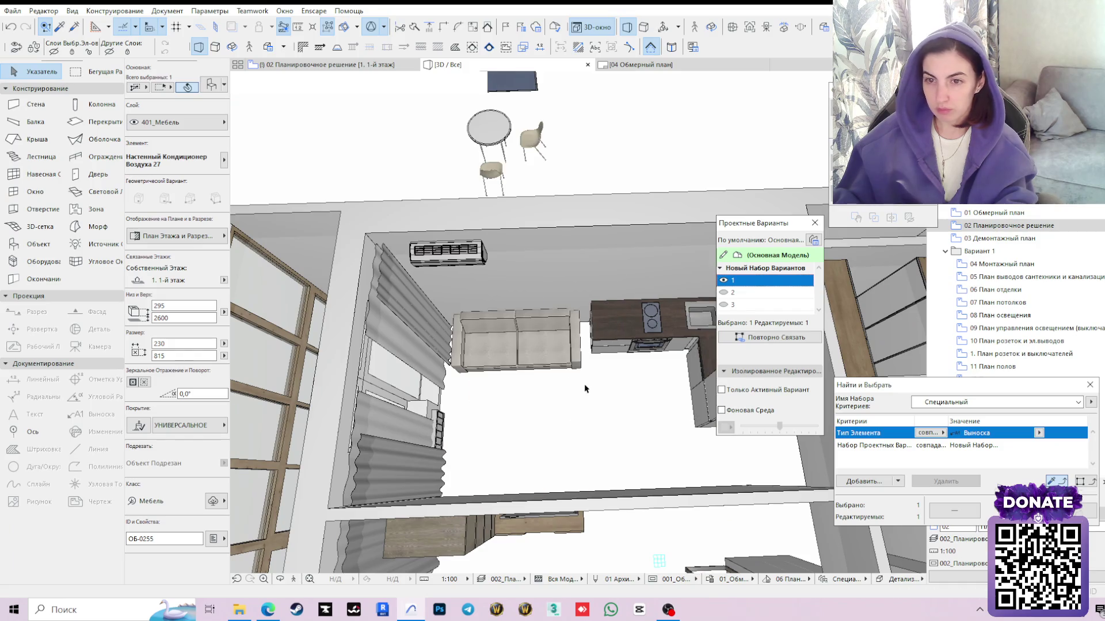
{"action": "scroll", "coordinate": [518, 388], "scroll_direction": "down", "scroll_amount": 2}
{"action": "middle_click_drag", "start_coordinate": [443, 390], "coordinate": [433, 396], "text": "shift"}
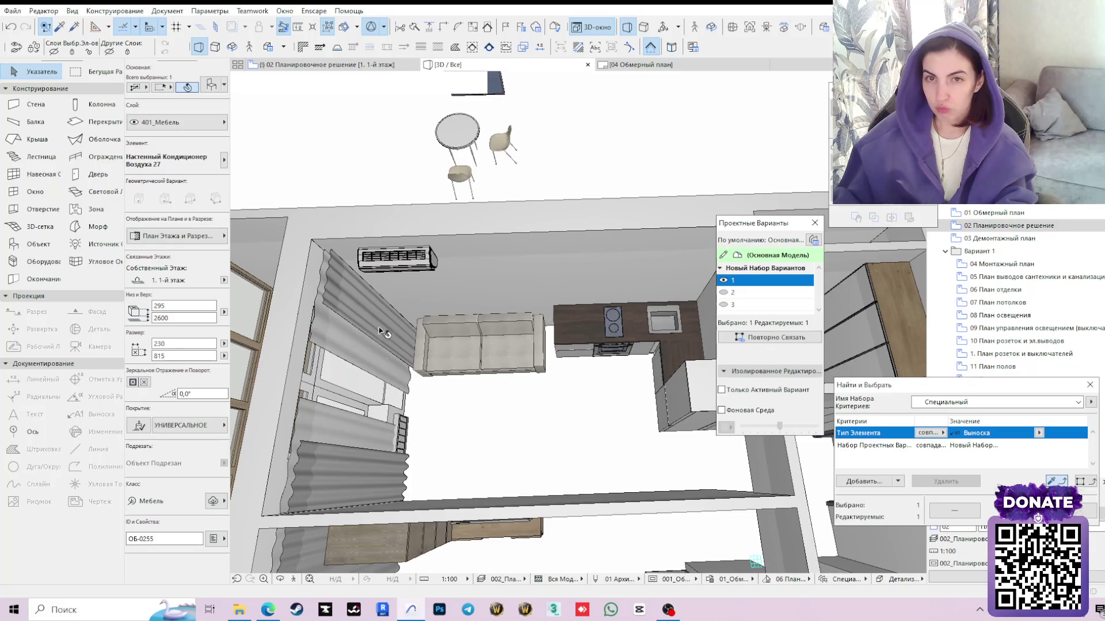
{"action": "left_click", "coordinate": [328, 65]}
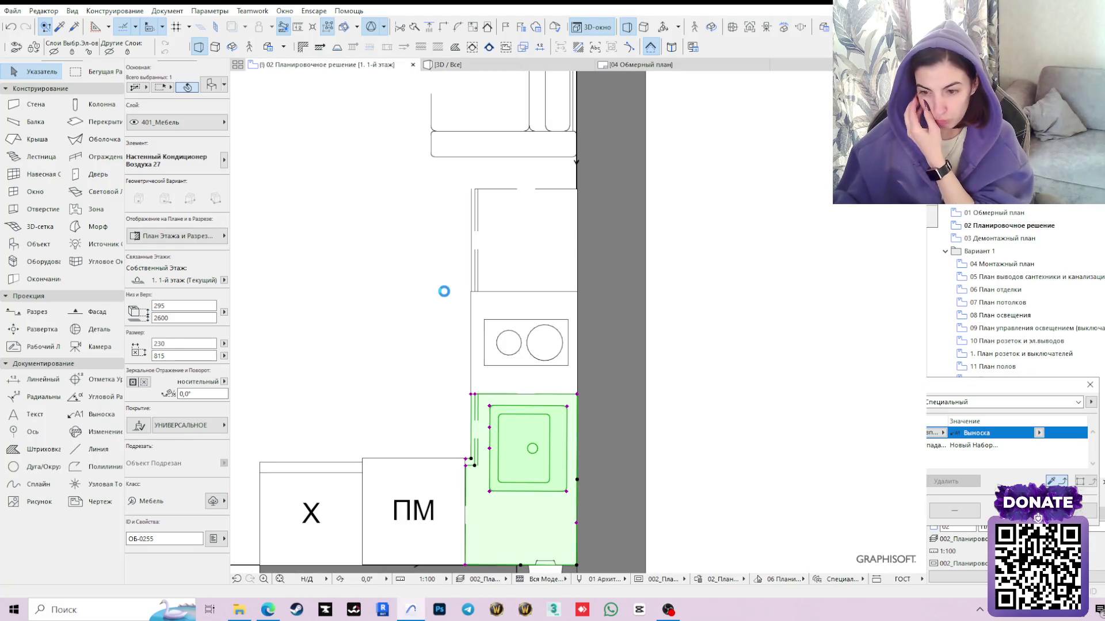
Rotate the flat TV panel beside the round table 180° to face the other way
{"action": "left_click", "coordinate": [446, 297]}
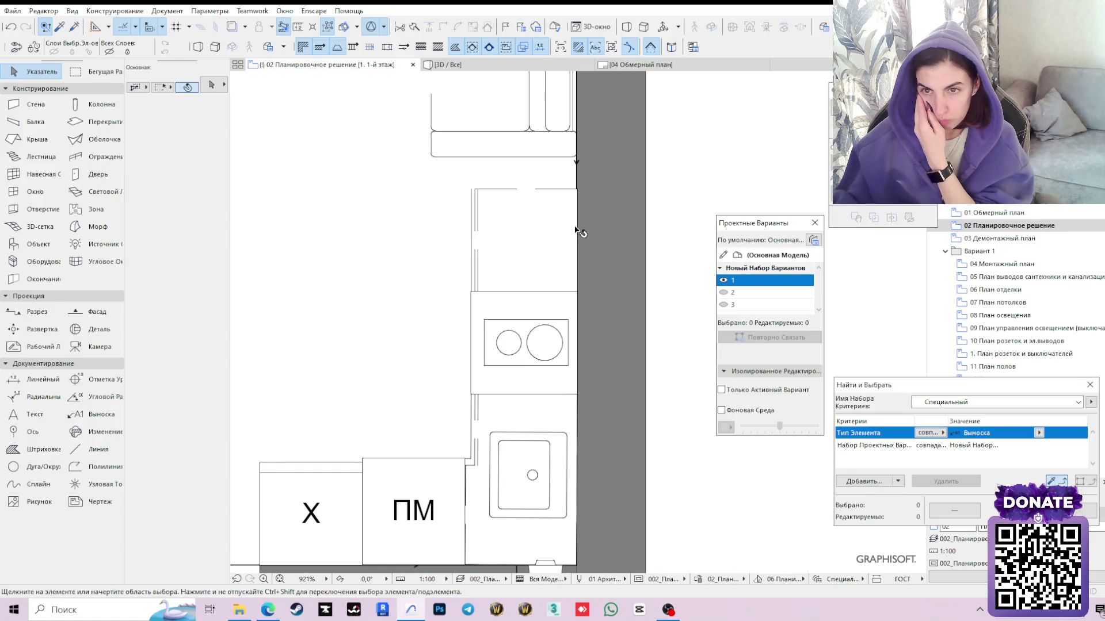
{"action": "middle_click_drag", "start_coordinate": [348, 273], "coordinate": [489, 267]}
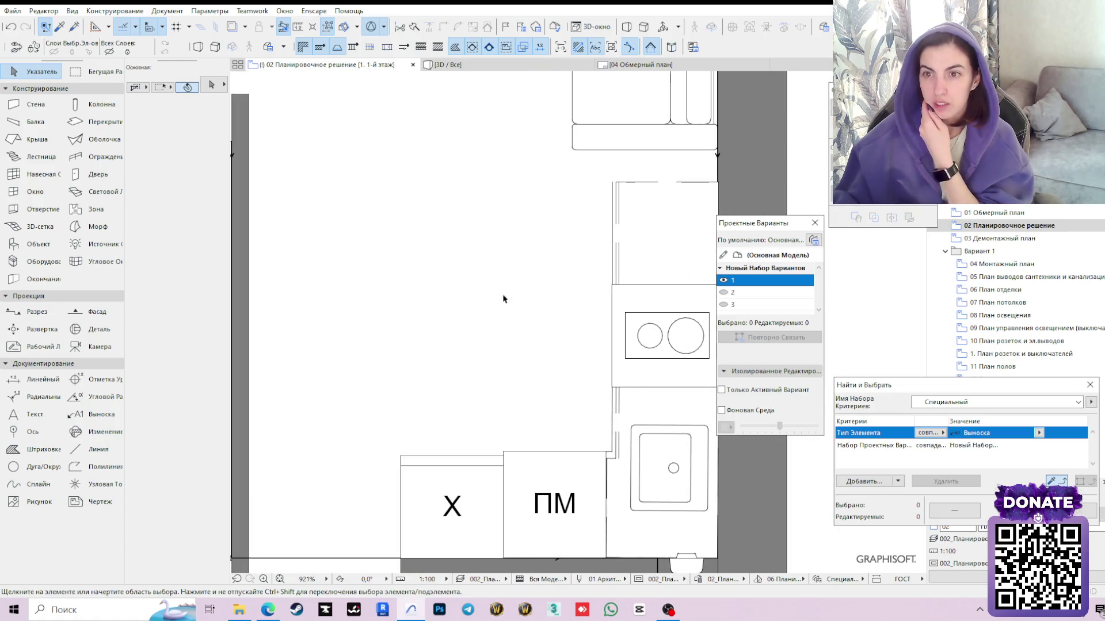
{"action": "scroll", "coordinate": [502, 267], "scroll_direction": "down", "scroll_amount": 2}
{"action": "mouse_move", "coordinate": [500, 266]}
{"action": "middle_mouse_down"}
{"action": "mouse_move", "coordinate": [539, 449]}
{"action": "mouse_move", "coordinate": [620, 266]}
{"action": "middle_mouse_up"}
{"action": "scroll", "coordinate": [539, 450], "scroll_direction": "down", "scroll_amount": 2}
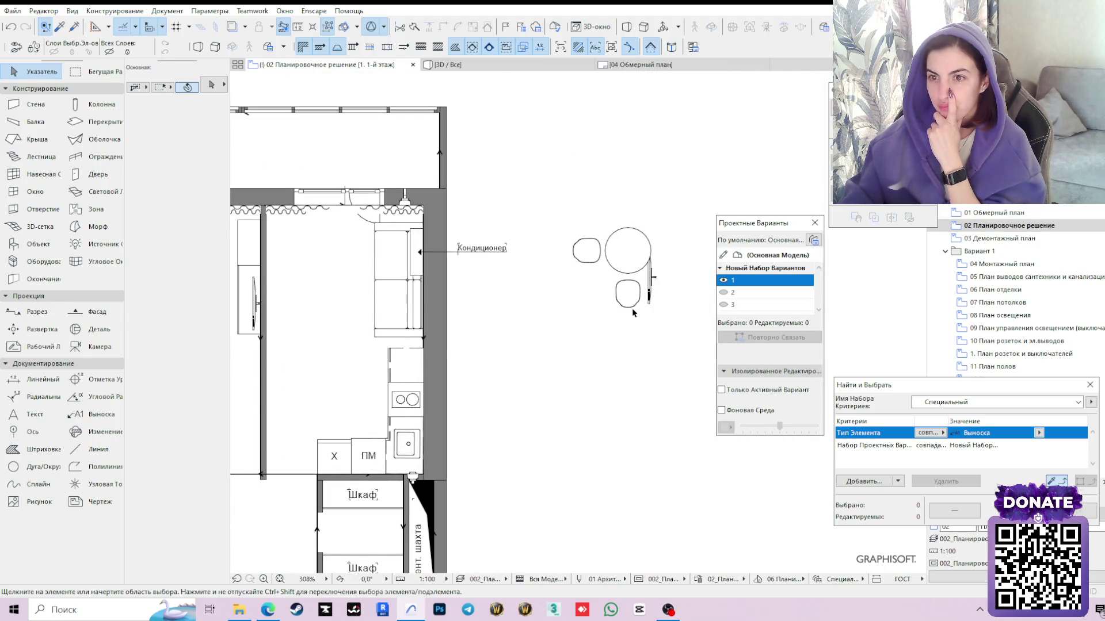
{"action": "left_click", "coordinate": [652, 279]}
{"action": "scroll", "coordinate": [655, 277], "scroll_direction": "up", "scroll_amount": 2}
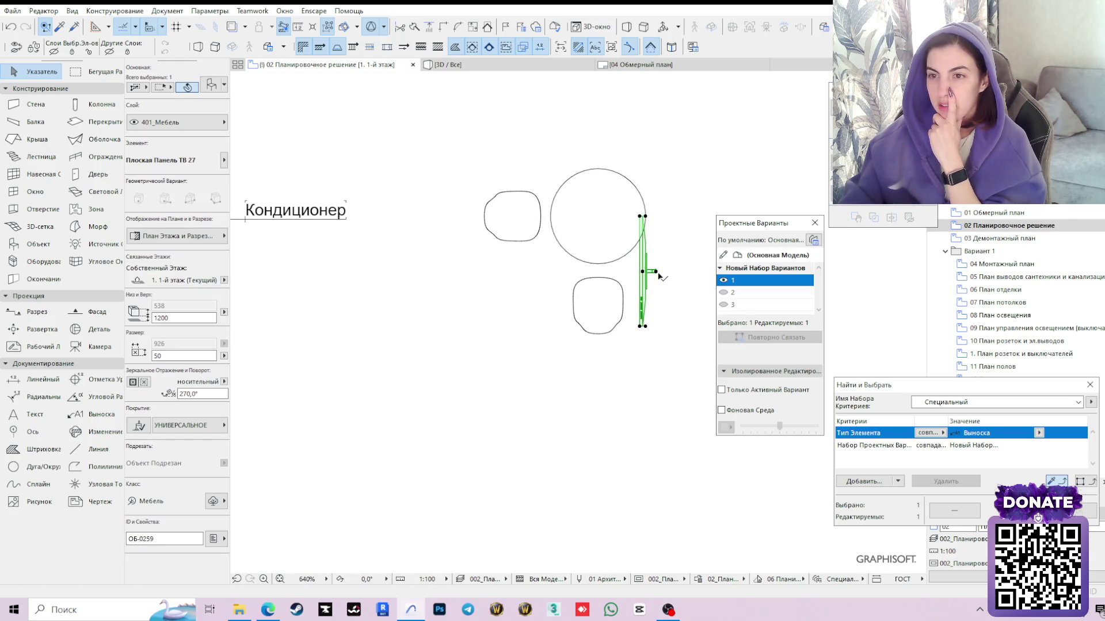
{"action": "left_click", "coordinate": [658, 275]}
{"action": "key", "text": "ctrl+e"}
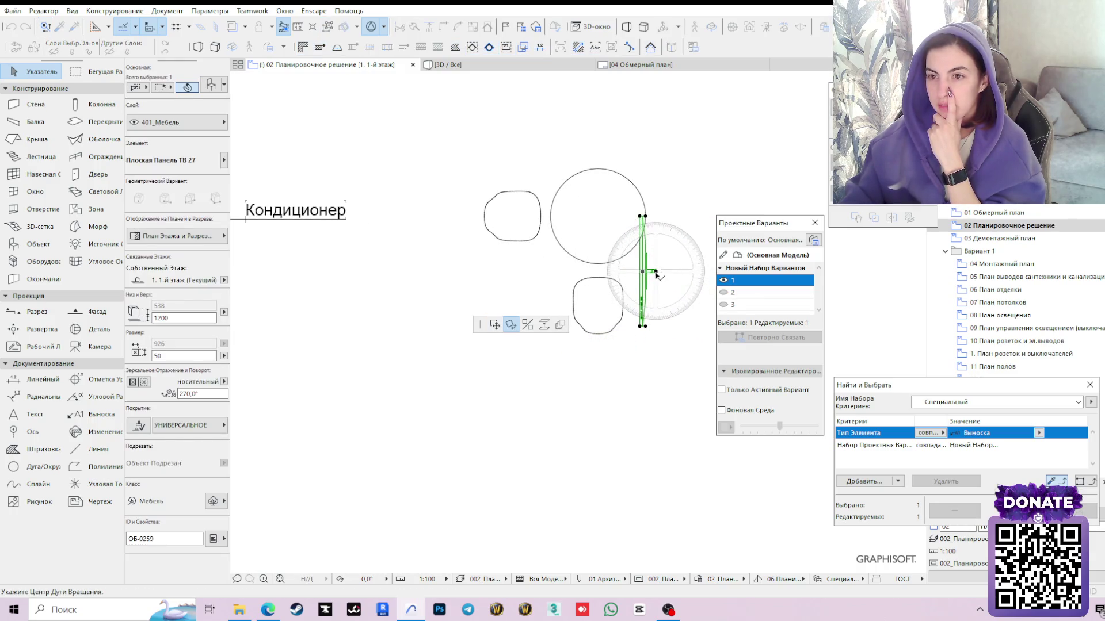
{"action": "left_click", "coordinate": [655, 274]}
{"action": "left_click", "coordinate": [656, 369]}
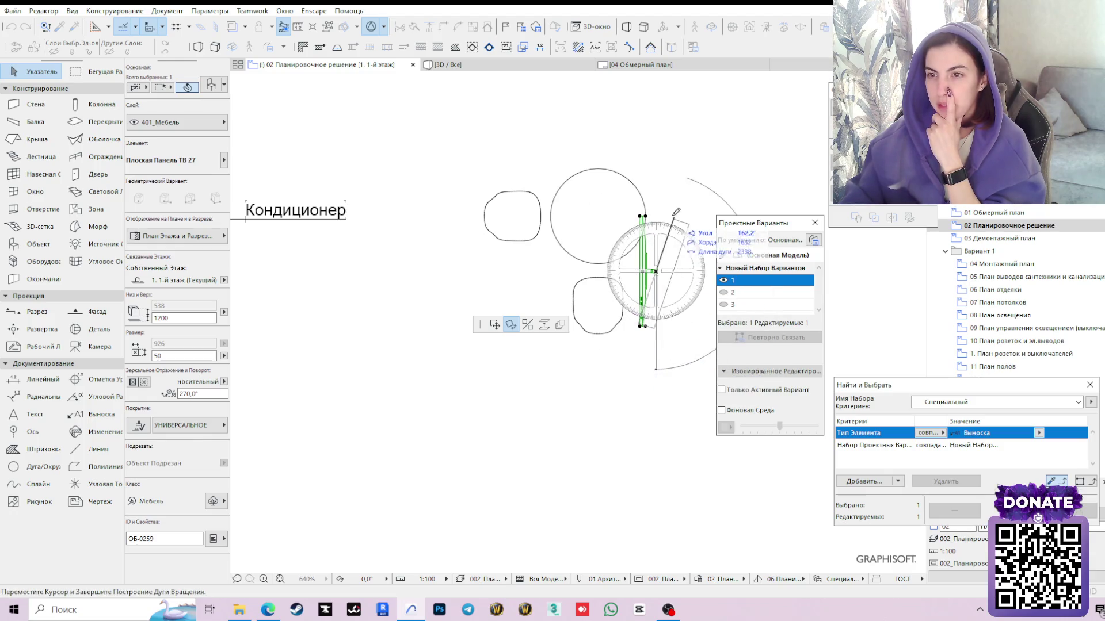
{"action": "left_click", "coordinate": [662, 204]}
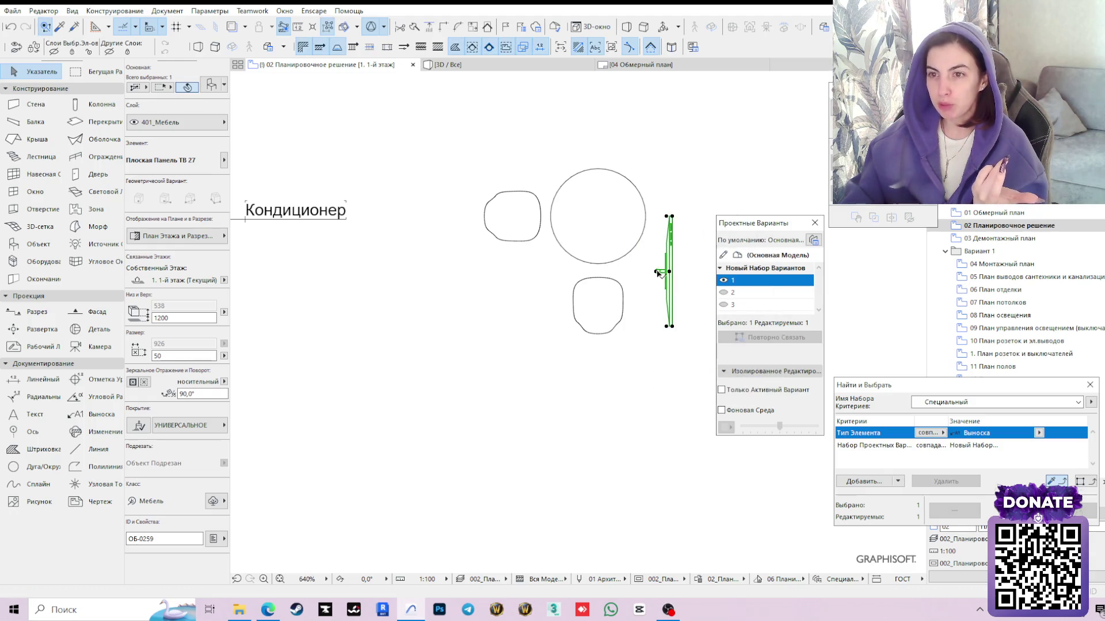
Move the TV panel onto the living room partition wall opposite the sofa and deselect it
{"action": "key", "text": "ctrl+e"}
{"action": "left_click", "coordinate": [495, 324]}
{"action": "left_click", "coordinate": [468, 337]}
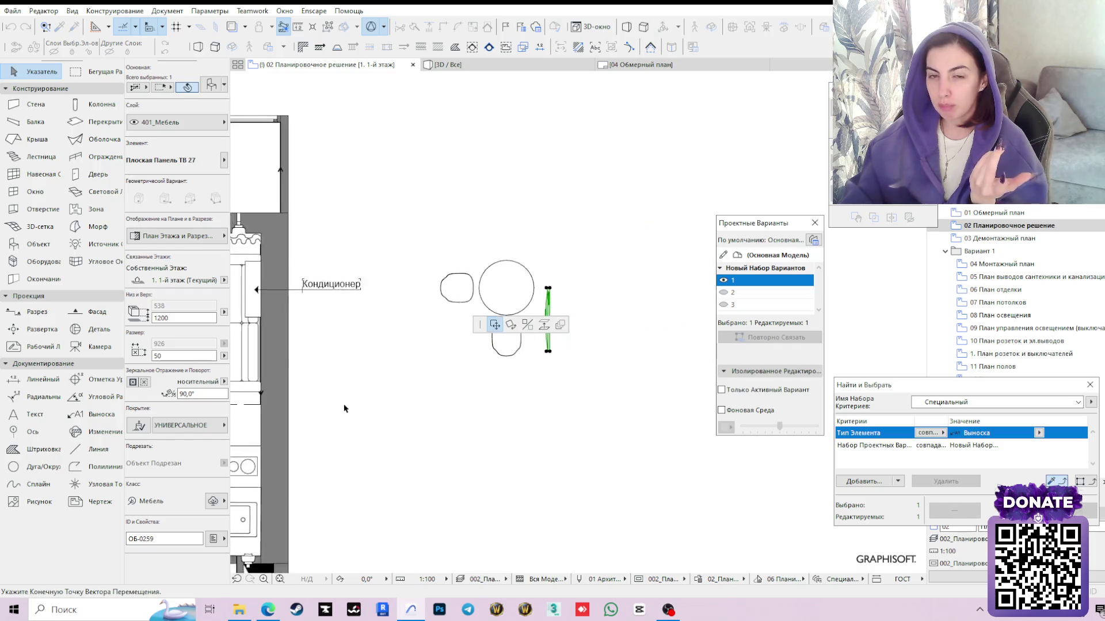
{"action": "scroll", "coordinate": [343, 407], "scroll_direction": "down", "scroll_amount": 3}
{"action": "scroll", "coordinate": [621, 321], "scroll_direction": "left", "scroll_amount": 2}
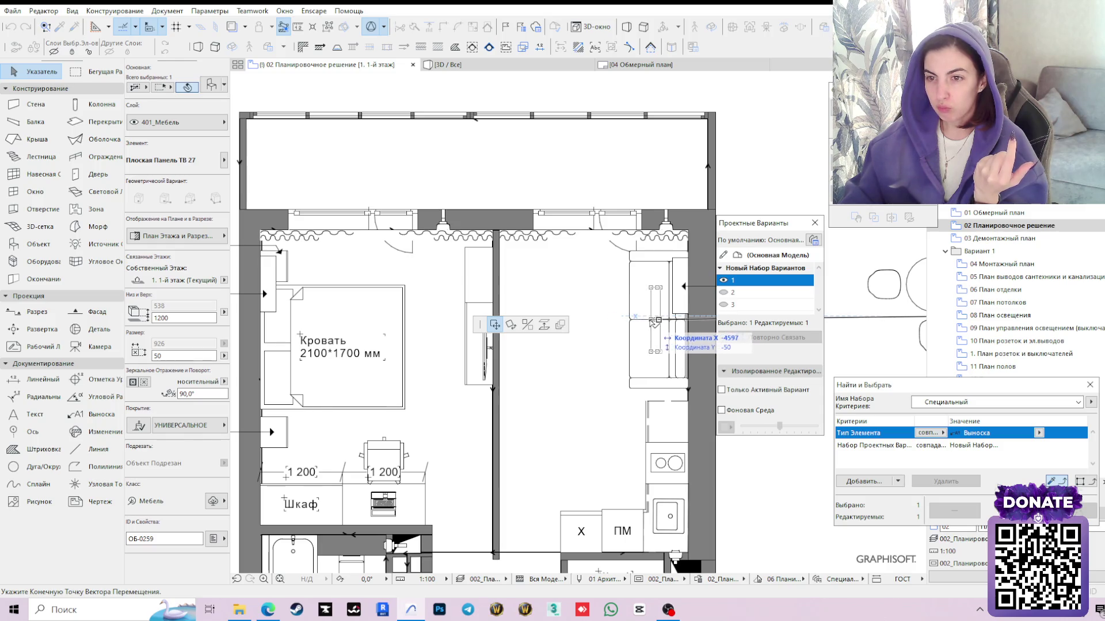
{"action": "left_click", "coordinate": [656, 323]}
{"action": "left_click", "coordinate": [655, 323]}
{"action": "scroll", "coordinate": [592, 377], "scroll_direction": "up", "scroll_amount": 2}
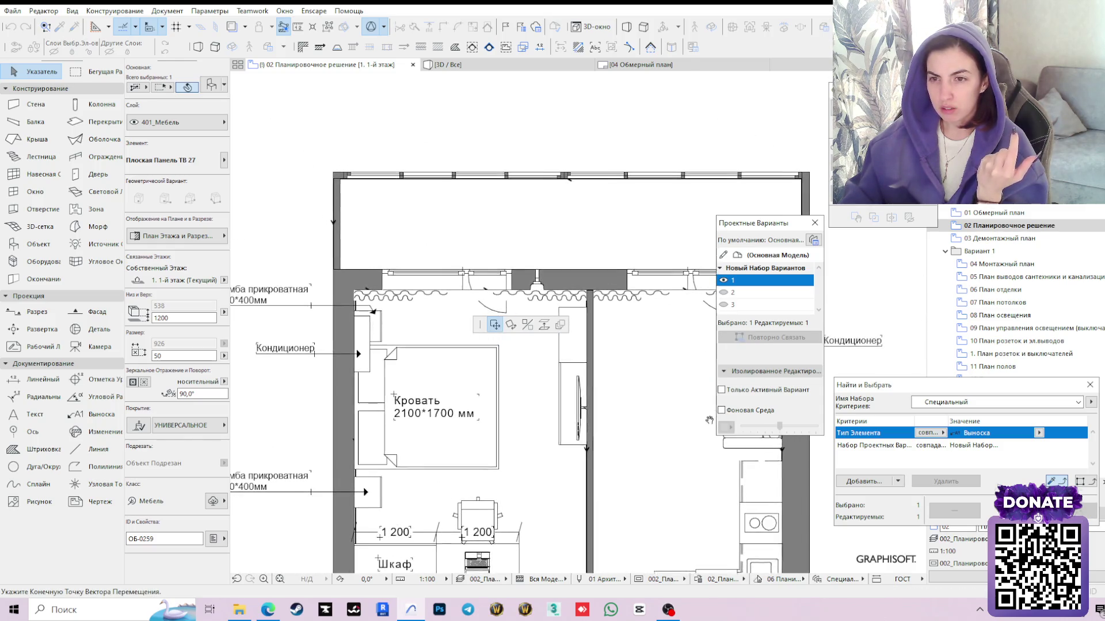
{"action": "left_click", "coordinate": [592, 377]}
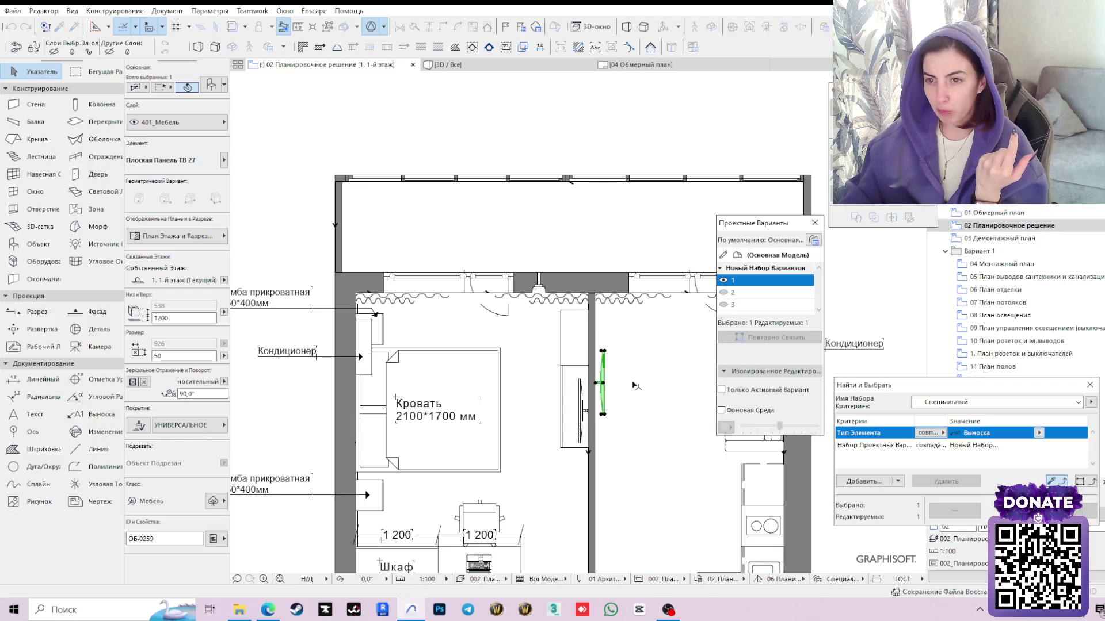
{"action": "scroll", "coordinate": [593, 378], "scroll_direction": "down", "scroll_amount": 3}
{"action": "left_click", "coordinate": [662, 377]}
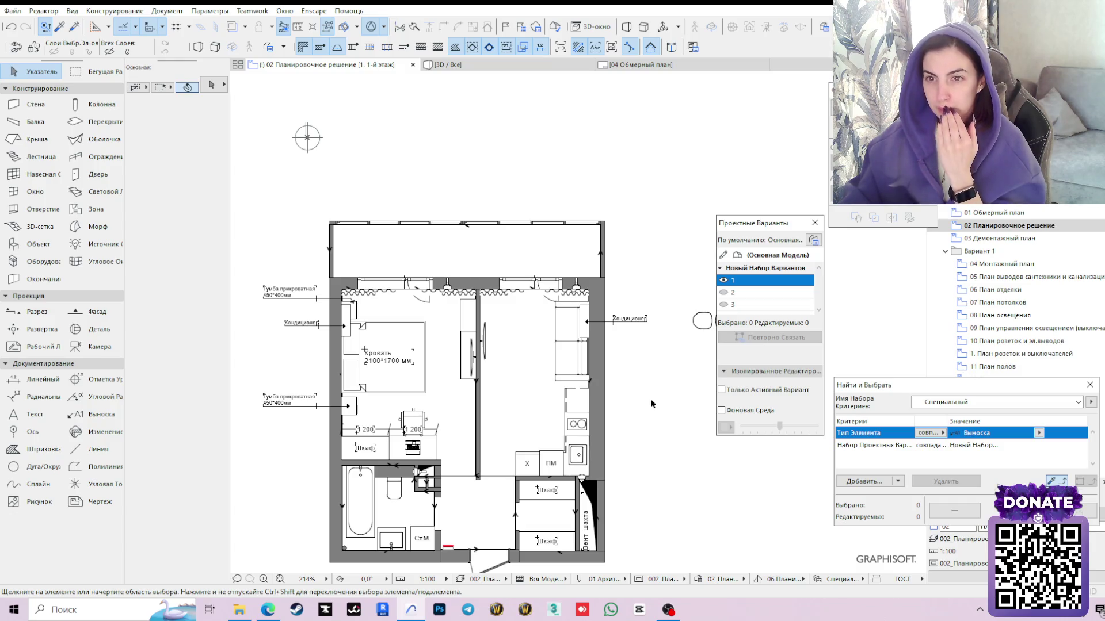
{"action": "scroll", "coordinate": [605, 360], "scroll_direction": "up", "scroll_amount": 3}
Drag the sofa by its corner slightly down to the snap point, then select the corner sink cabinet
{"action": "left_click", "coordinate": [501, 202]}
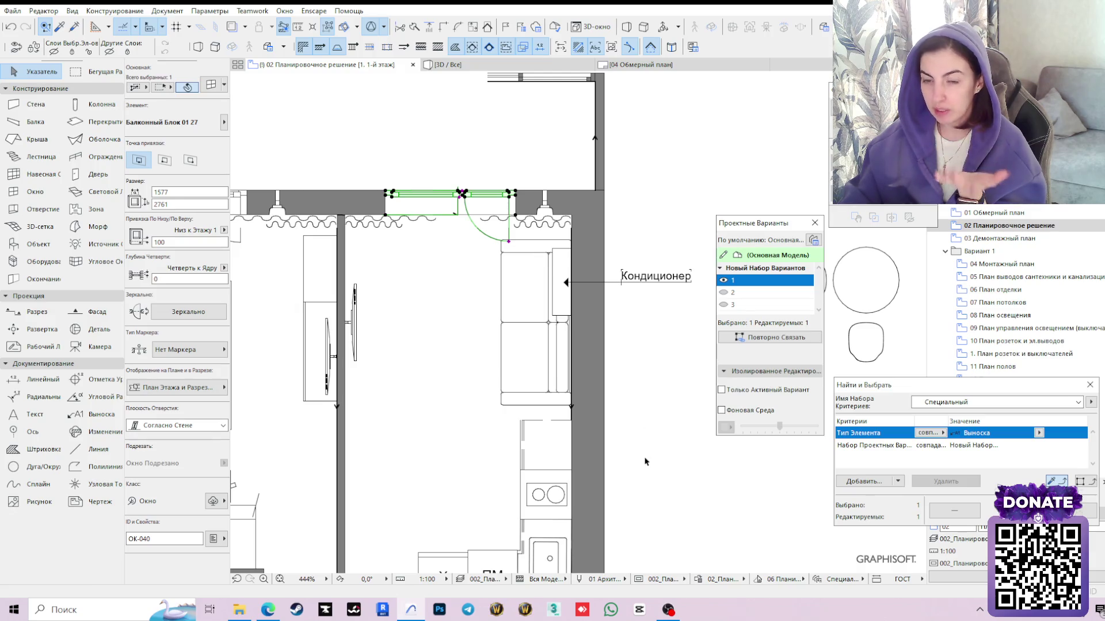
{"action": "left_click", "coordinate": [570, 398]}
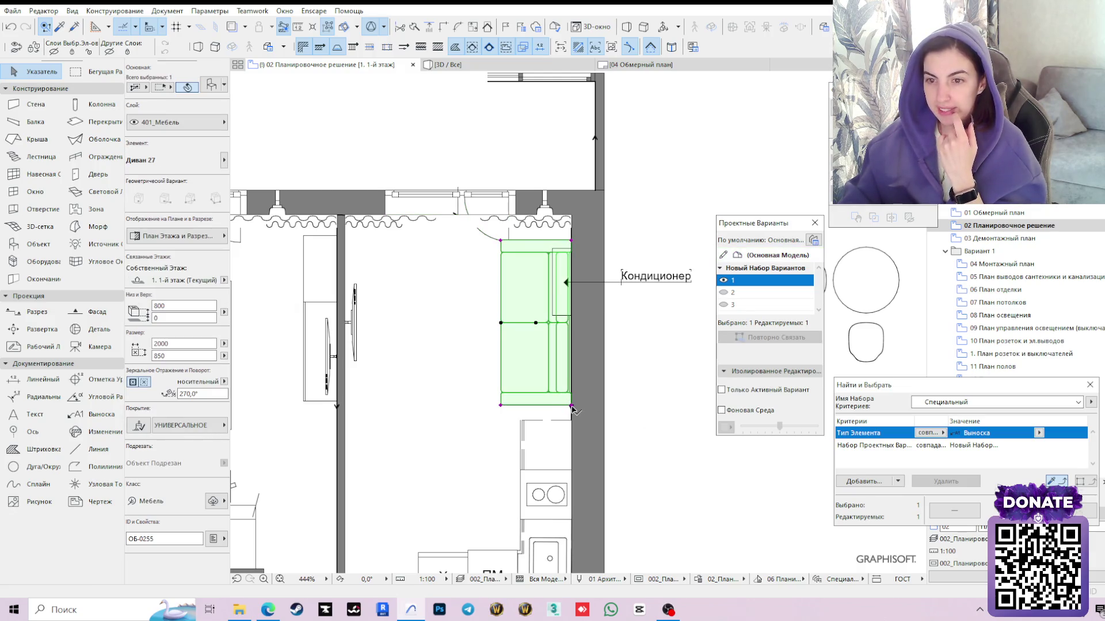
{"action": "left_click", "coordinate": [571, 405]}
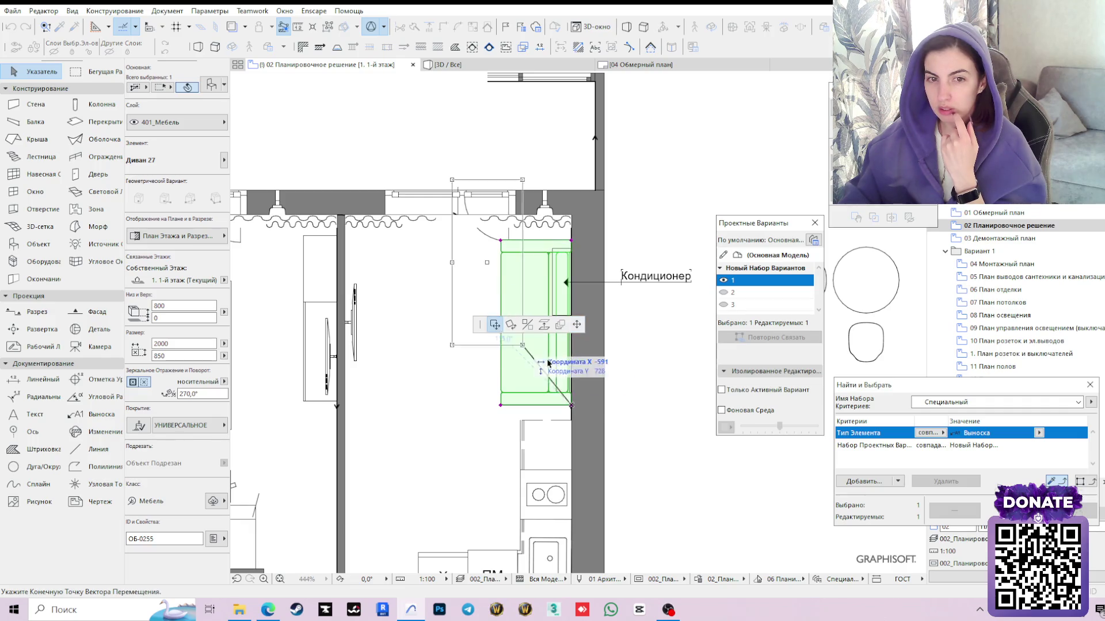
{"action": "left_click", "coordinate": [571, 413]}
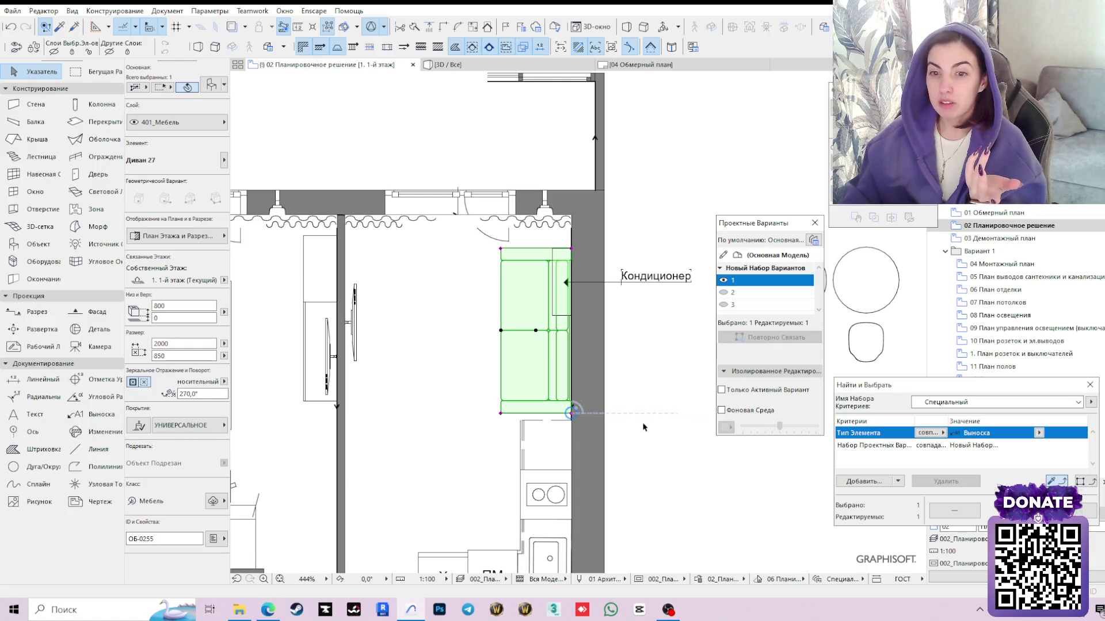
{"action": "scroll", "coordinate": [642, 426], "scroll_direction": "down", "scroll_amount": 1}
{"action": "middle_click_drag", "start_coordinate": [643, 484], "coordinate": [643, 388]}
{"action": "left_click", "coordinate": [575, 421]}
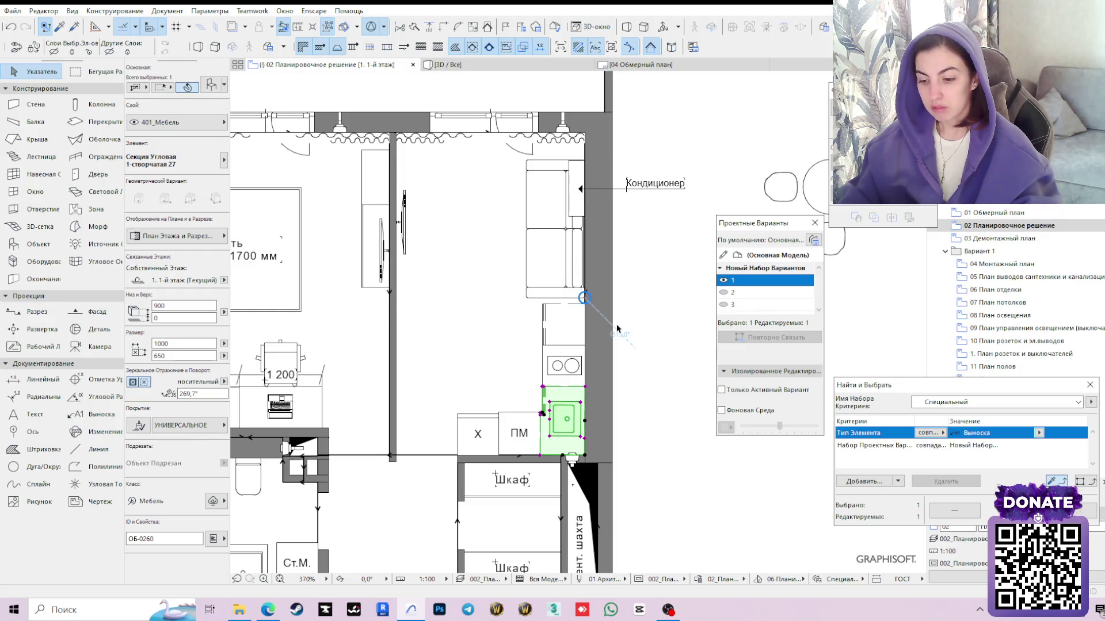
{"action": "left_click", "coordinate": [631, 295]}
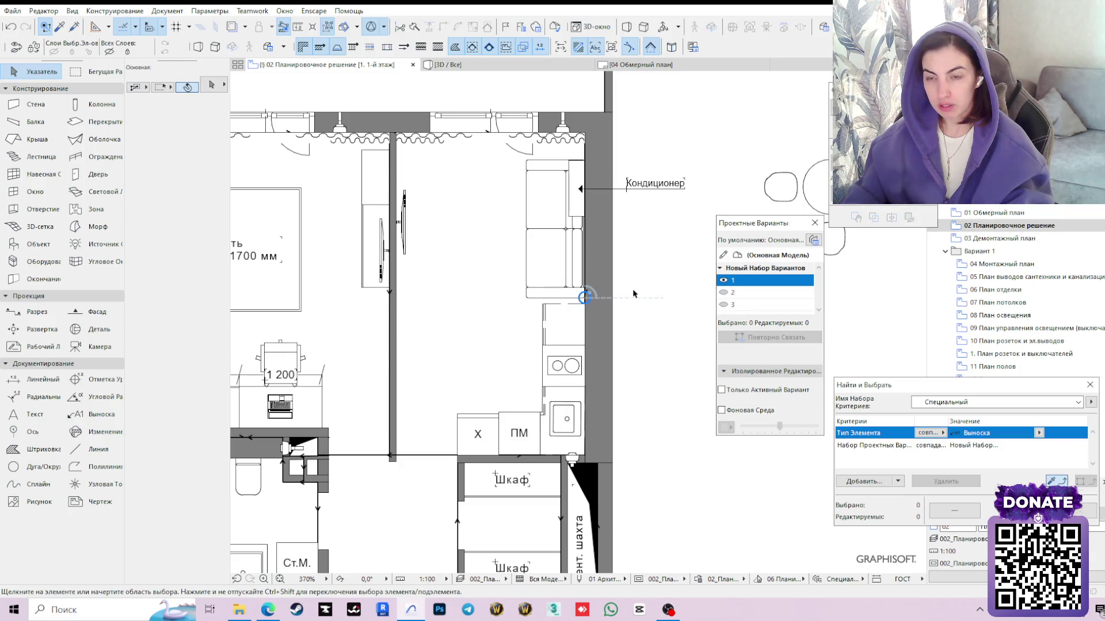
{"action": "scroll", "coordinate": [634, 295], "scroll_direction": "down", "scroll_amount": 5}
{"action": "scroll", "coordinate": [616, 319], "scroll_direction": "up", "scroll_amount": 2}
{"action": "scroll", "coordinate": [602, 346], "scroll_direction": "up", "scroll_amount": 2}
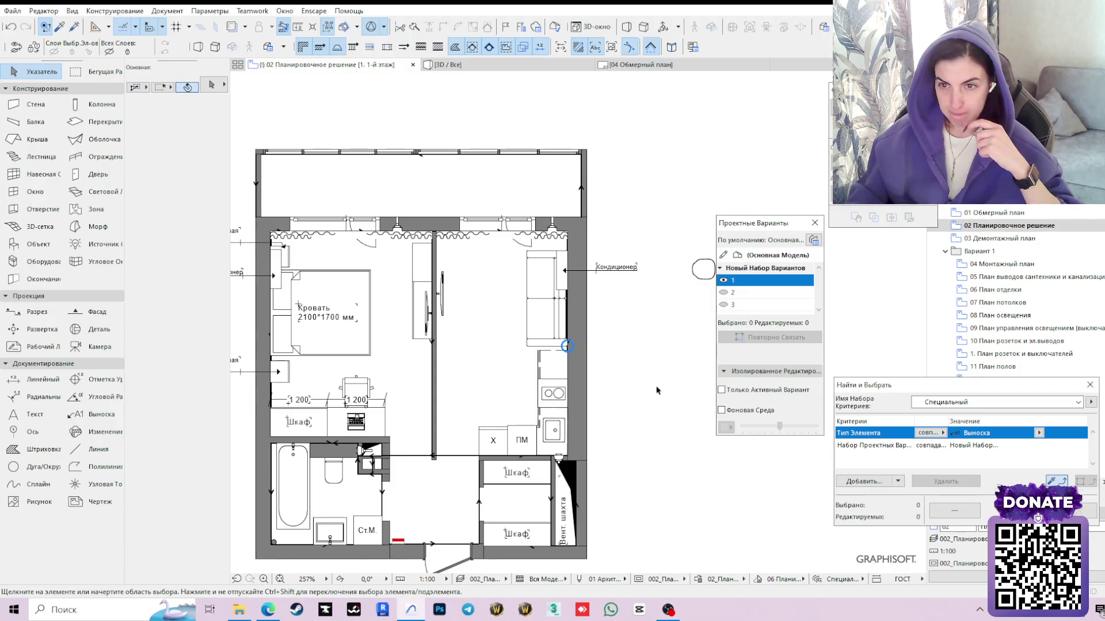
{"action": "middle_click_drag", "start_coordinate": [635, 288], "coordinate": [488, 305]}
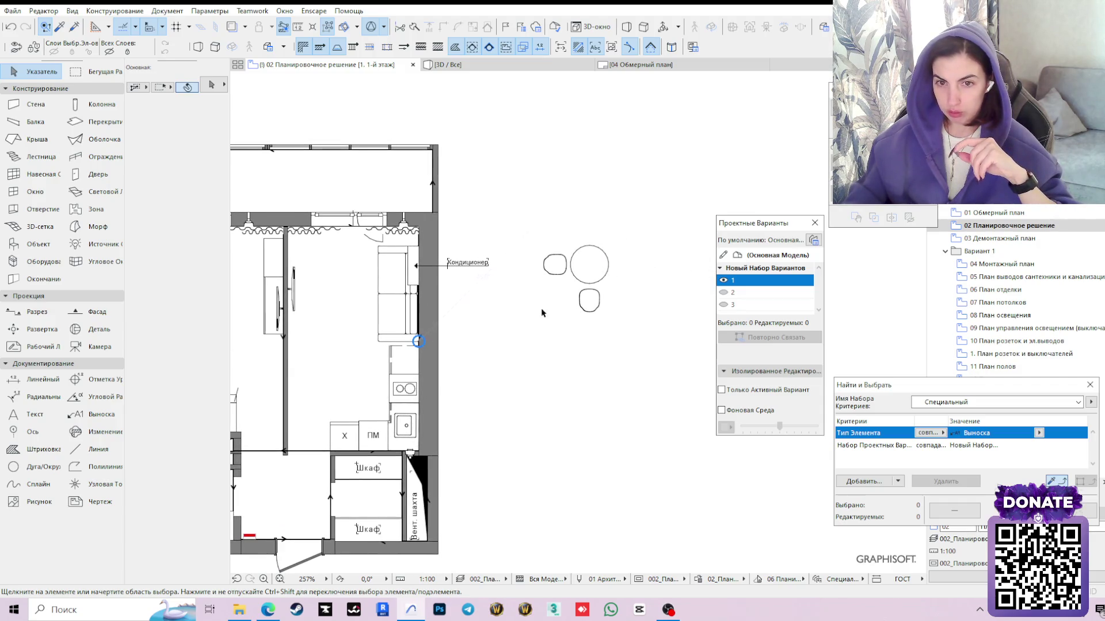
{"action": "middle_click_drag", "start_coordinate": [547, 359], "coordinate": [632, 371]}
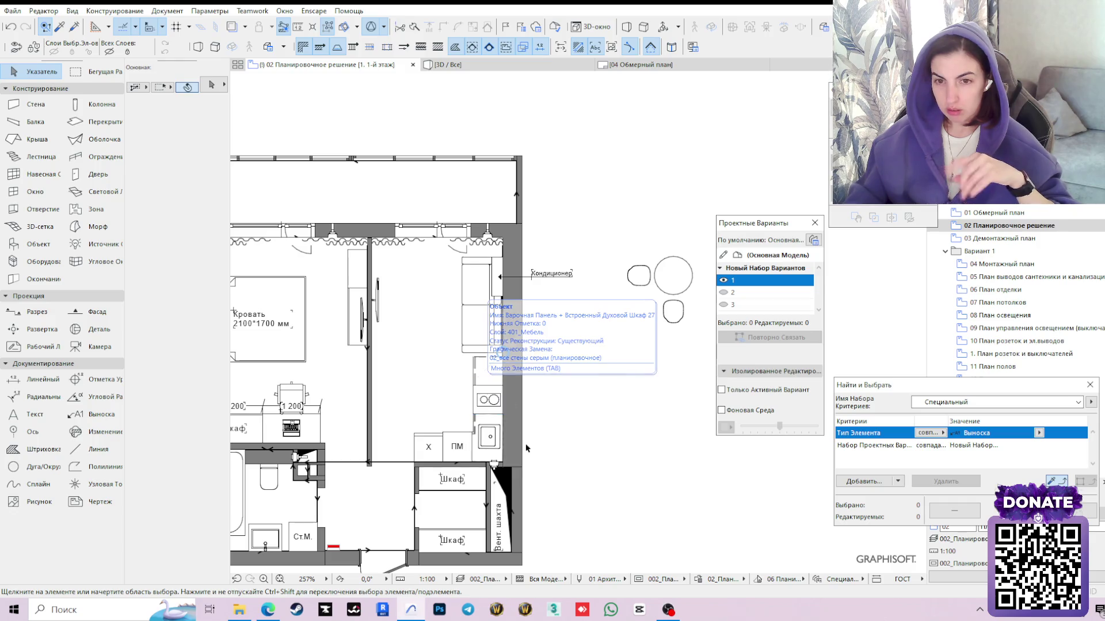
In the round table's Object Settings choose the kitchen table style and set its depth to 800
{"action": "left_click", "coordinate": [679, 283]}
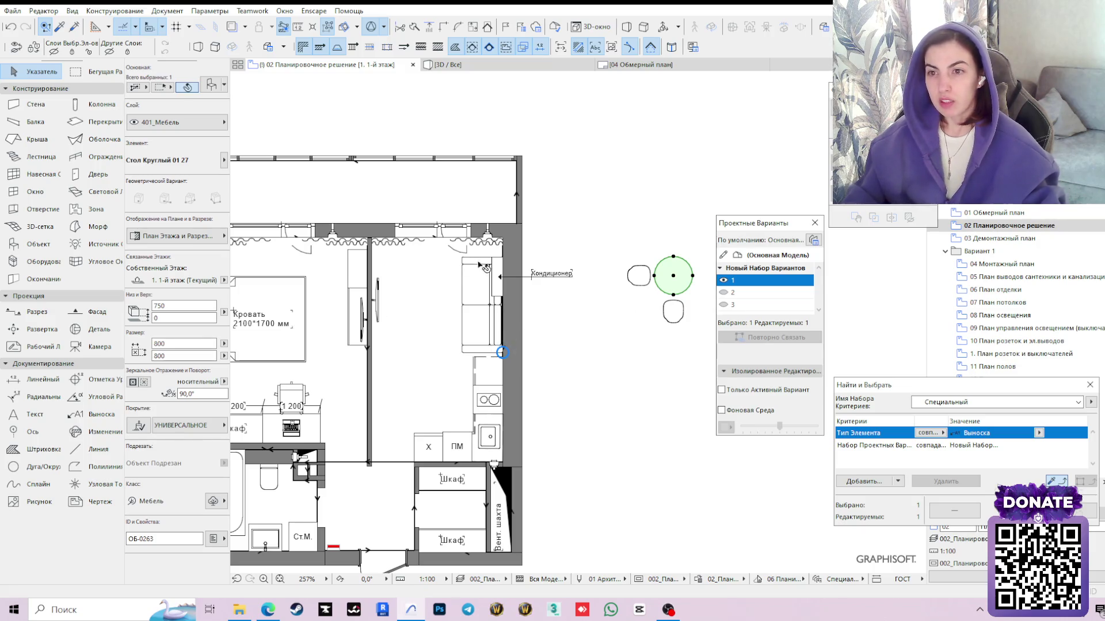
{"action": "left_click", "coordinate": [210, 86]}
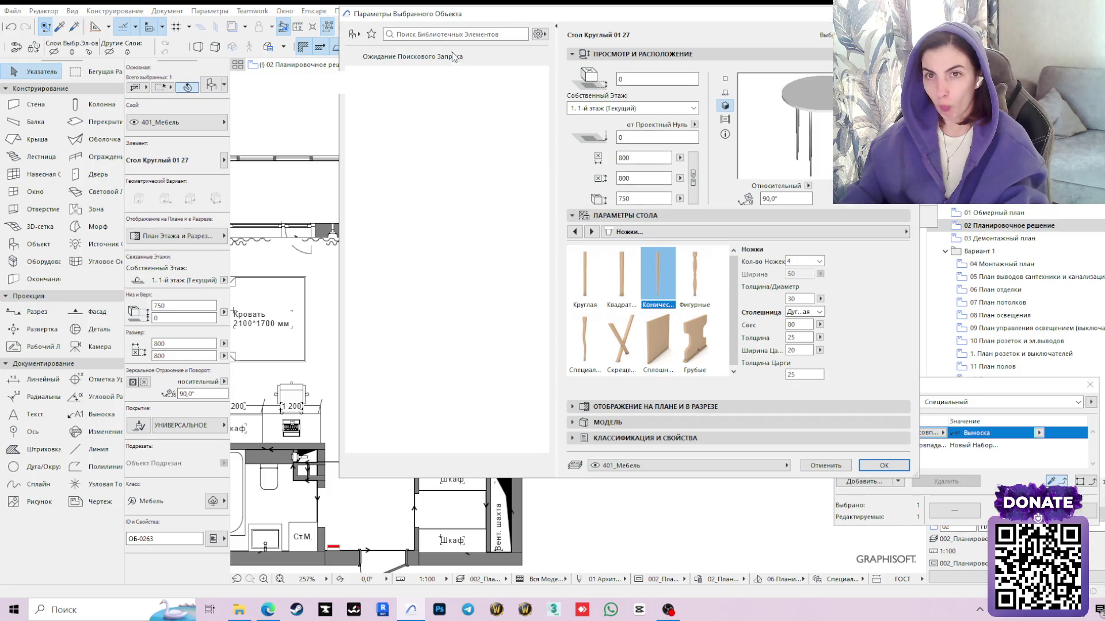
{"action": "type", "text": "стол"}
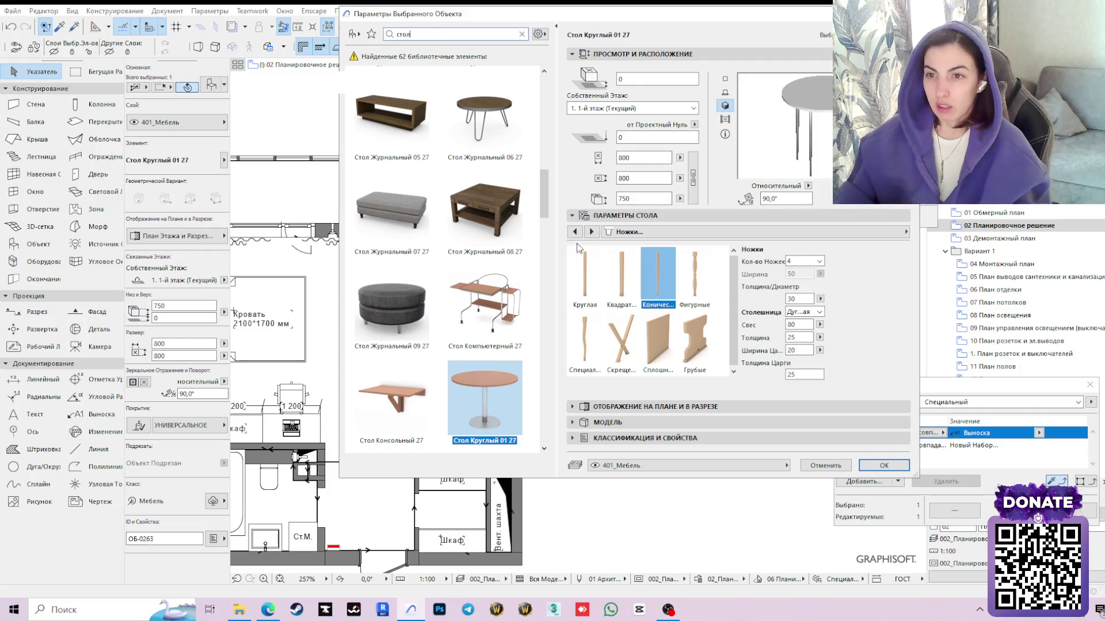
{"action": "left_click", "coordinate": [737, 238]}
{"action": "key", "text": "Up"}
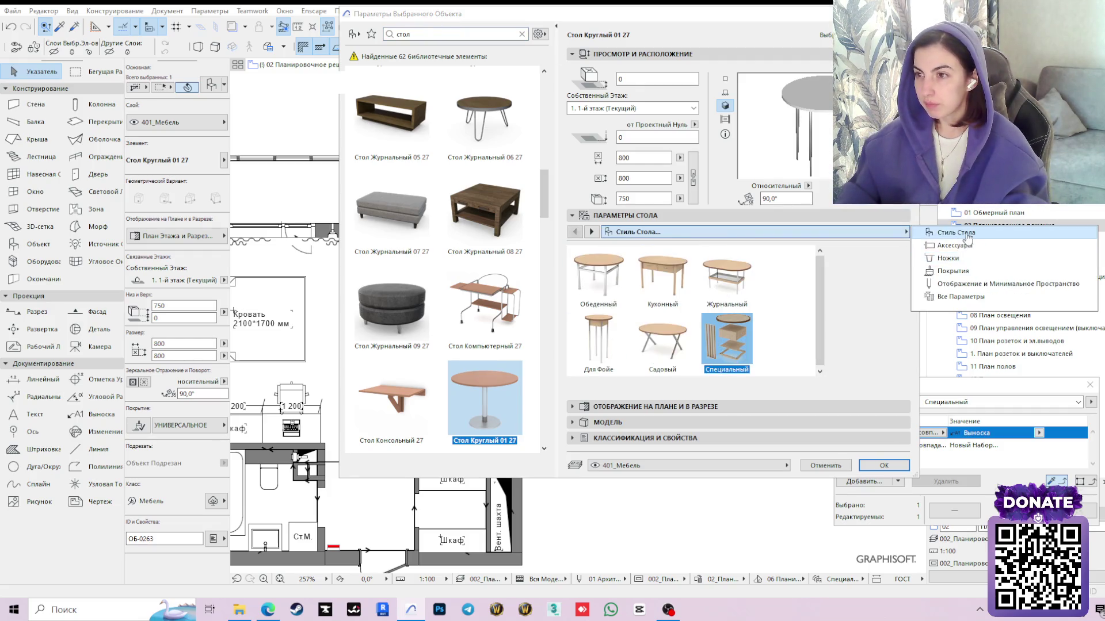
{"action": "key", "text": "Return"}
{"action": "left_click", "coordinate": [677, 305]}
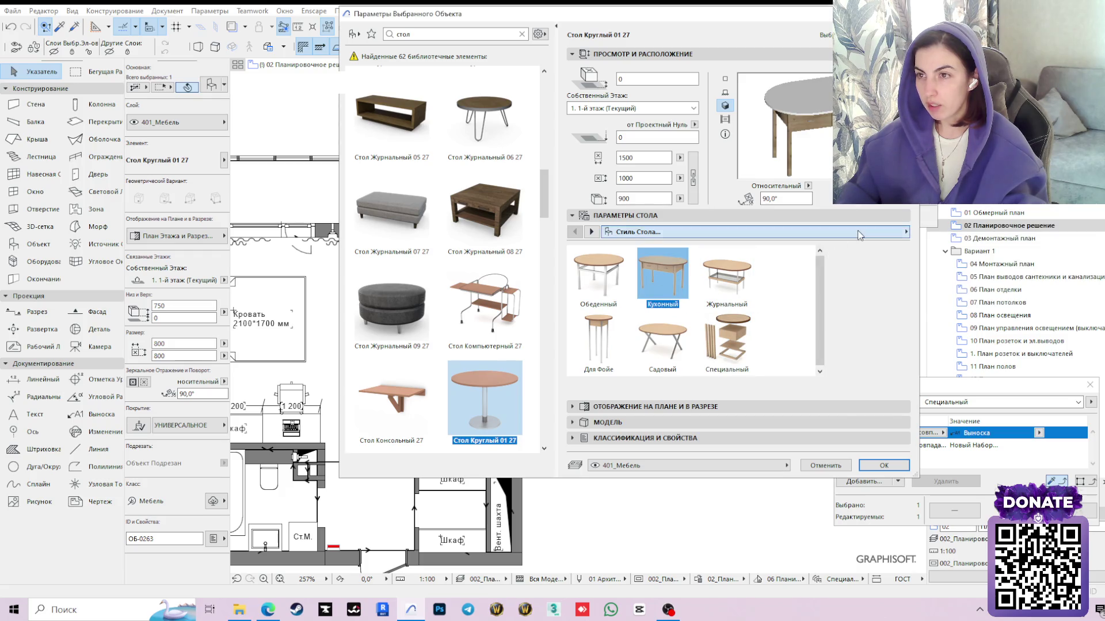
{"action": "left_click", "coordinate": [881, 232]}
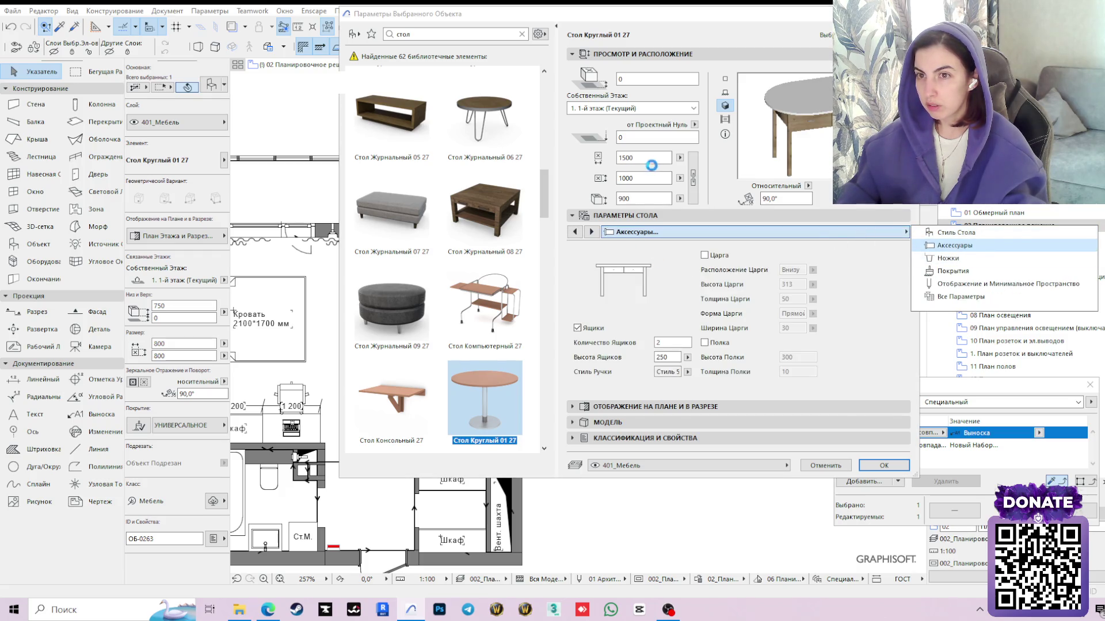
{"action": "left_click", "coordinate": [625, 157]}
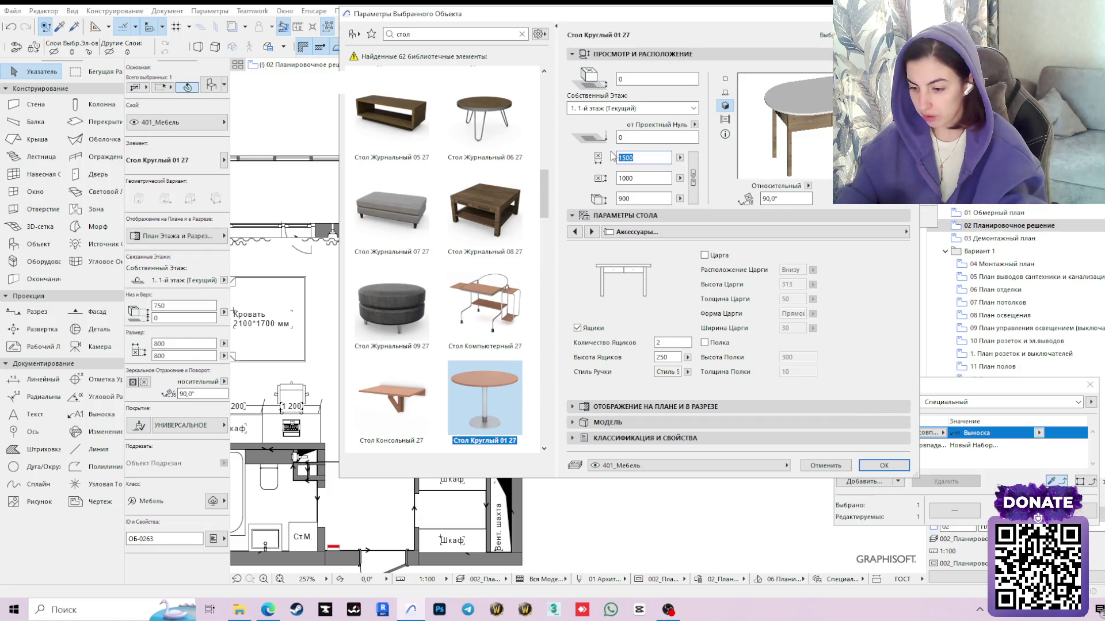
{"action": "type", "text": "1000"}
{"action": "left_click", "coordinate": [649, 180]}
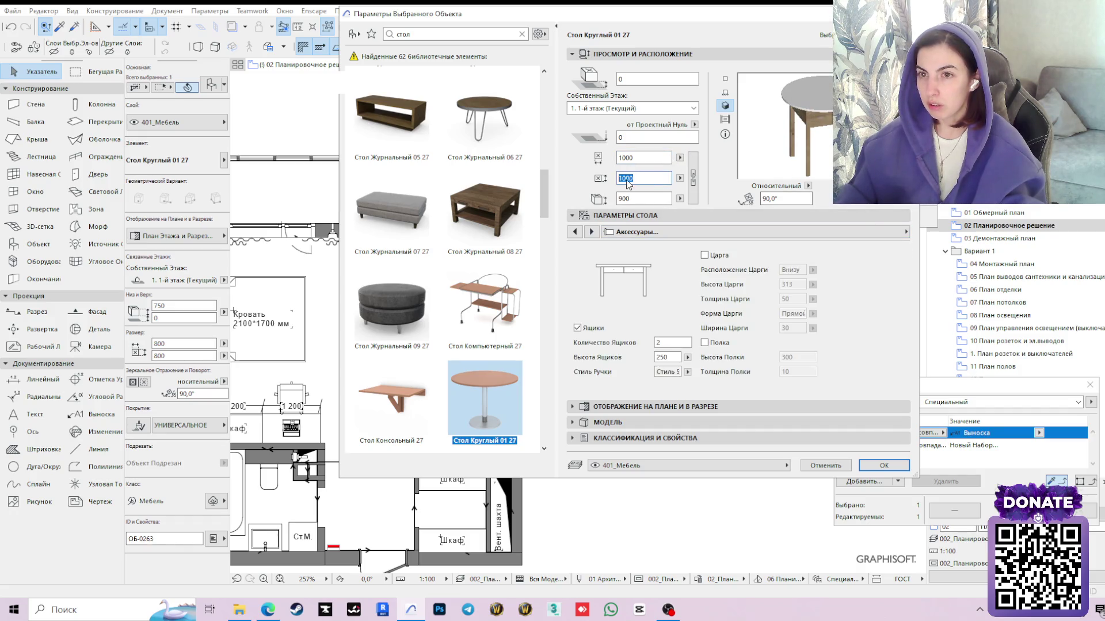
{"action": "type", "text": "800"}
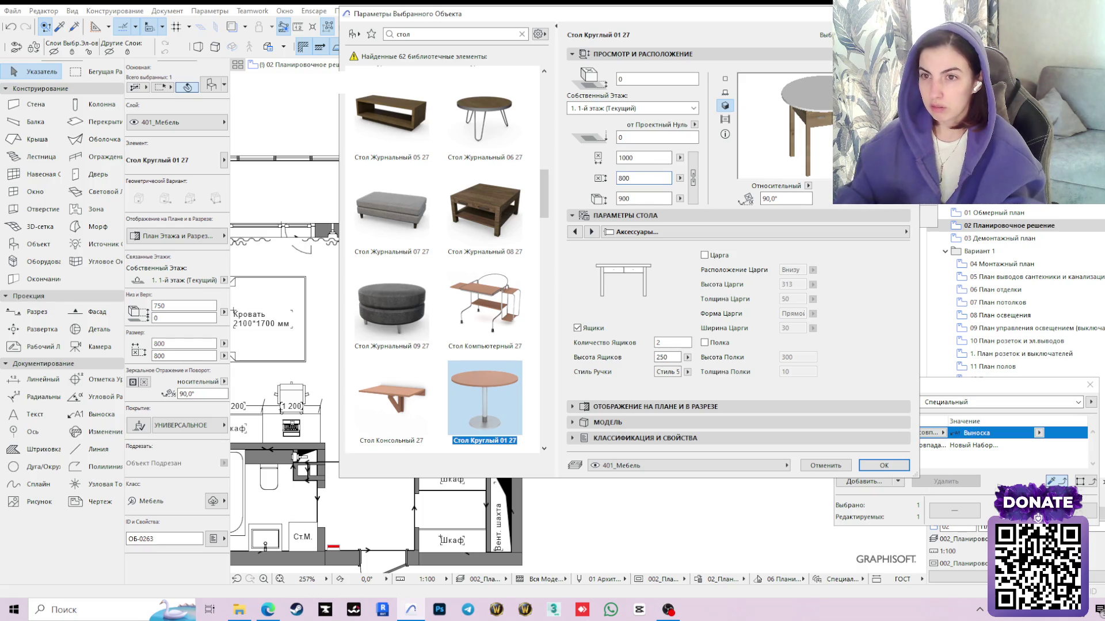
{"action": "key", "text": "Tab"}
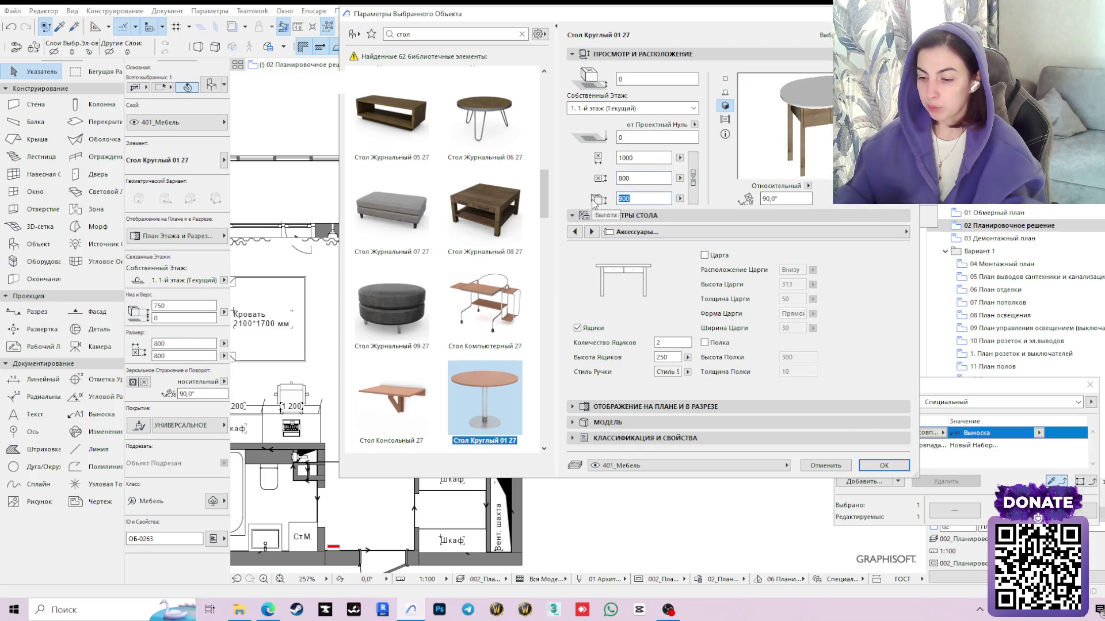
{"action": "type", "text": "750"}
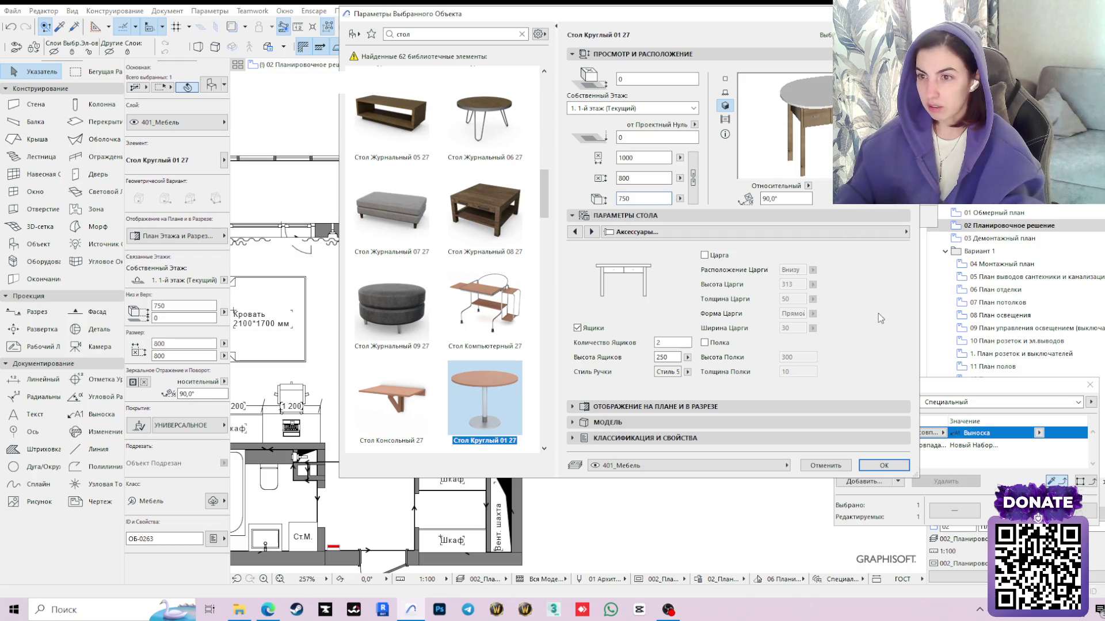
Remove the table's drawers, give it conical legs and apply the new settings
{"action": "left_click", "coordinate": [890, 232]}
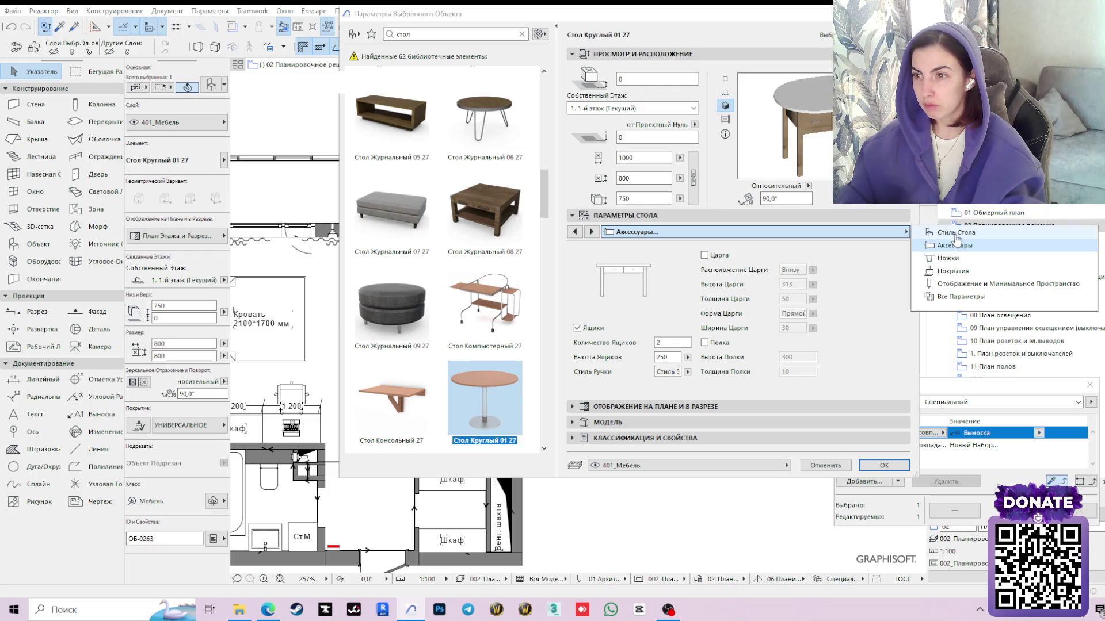
{"action": "left_click", "coordinate": [953, 234]}
{"action": "left_click", "coordinate": [954, 245]}
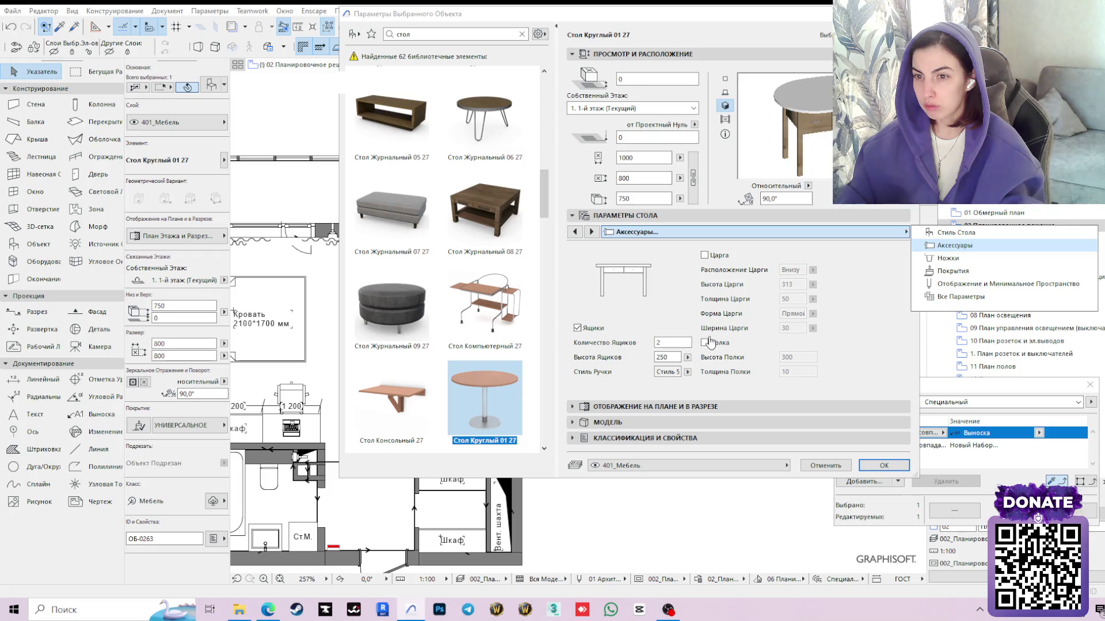
{"action": "left_click", "coordinate": [578, 329]}
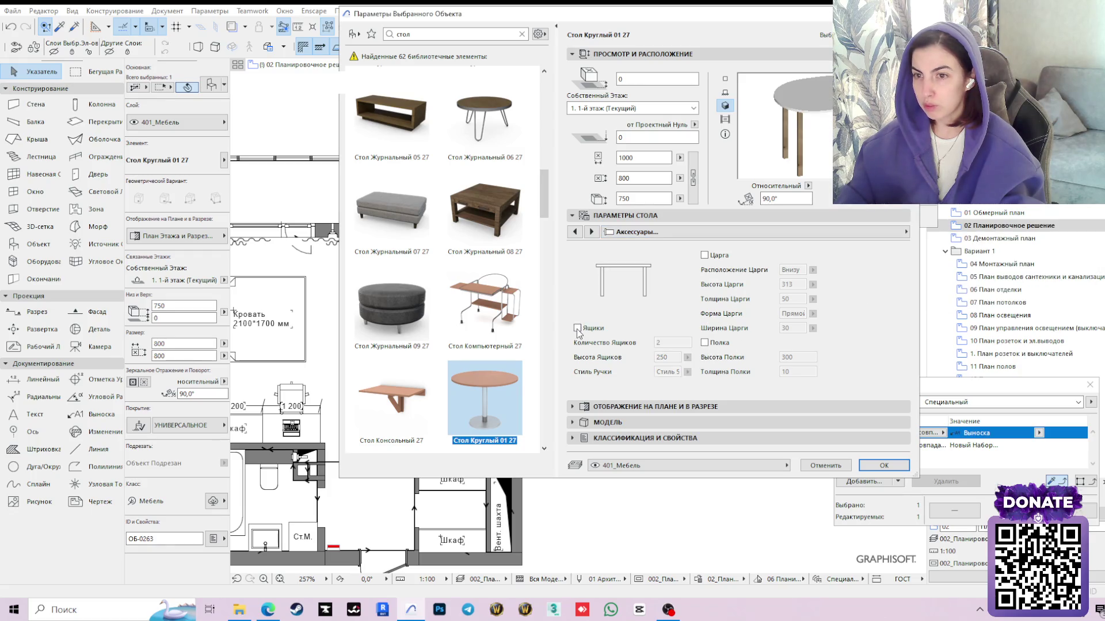
{"action": "left_click", "coordinate": [905, 232]}
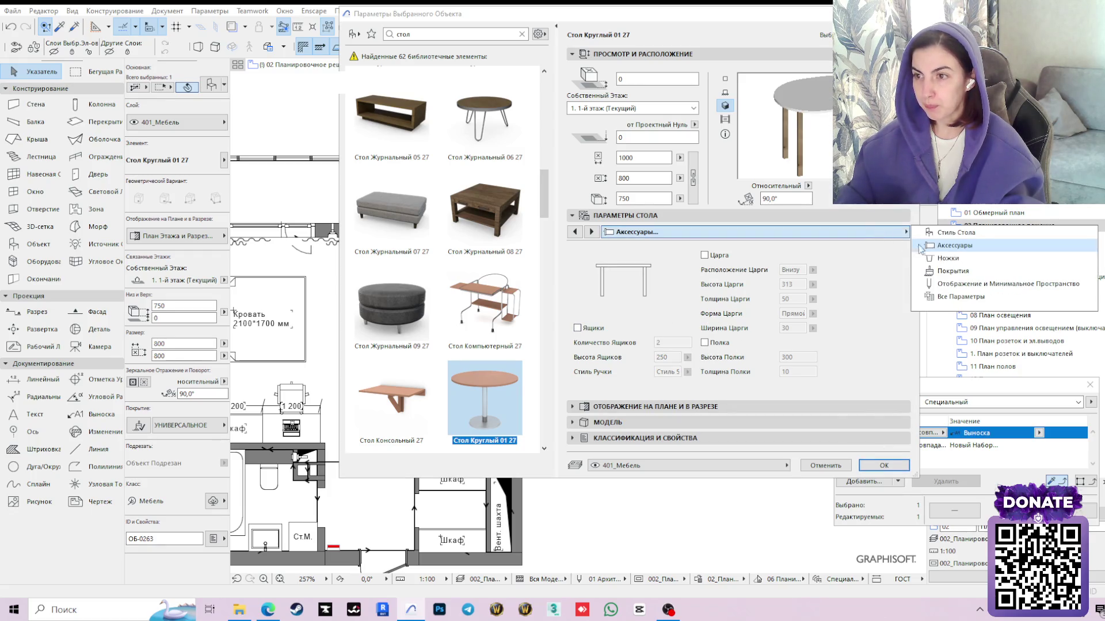
{"action": "left_click", "coordinate": [950, 257]}
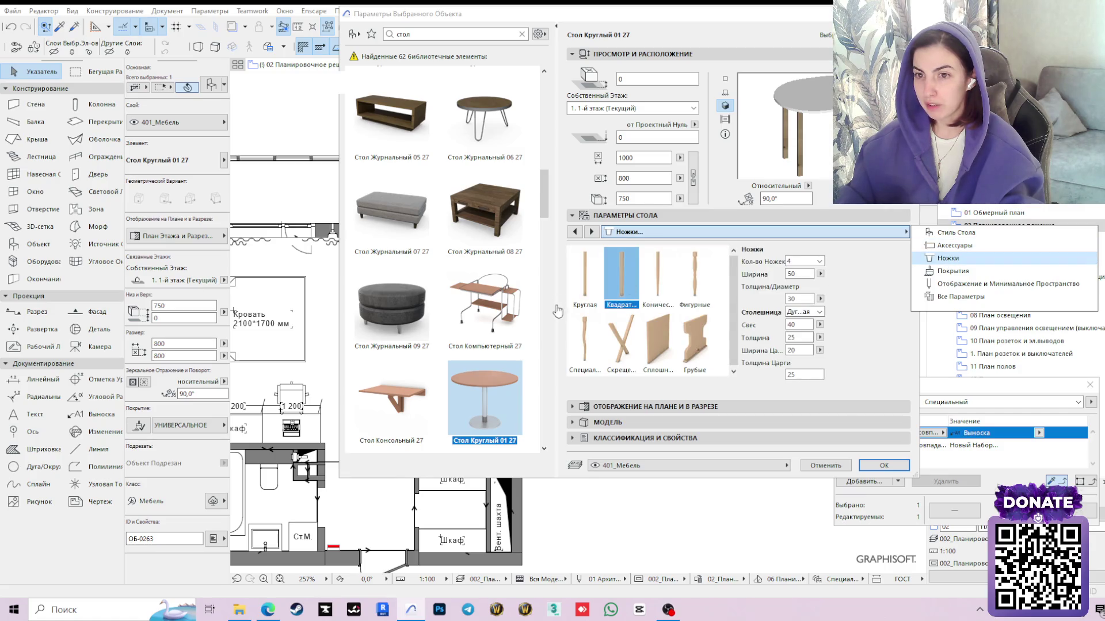
{"action": "left_click", "coordinate": [656, 275]}
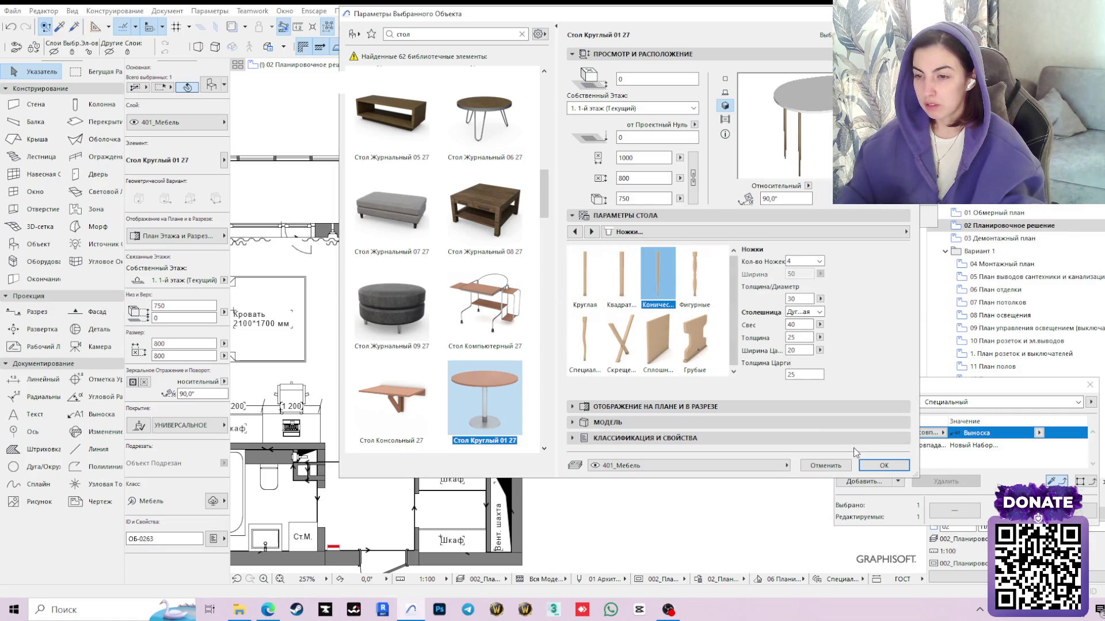
{"action": "left_click", "coordinate": [880, 465]}
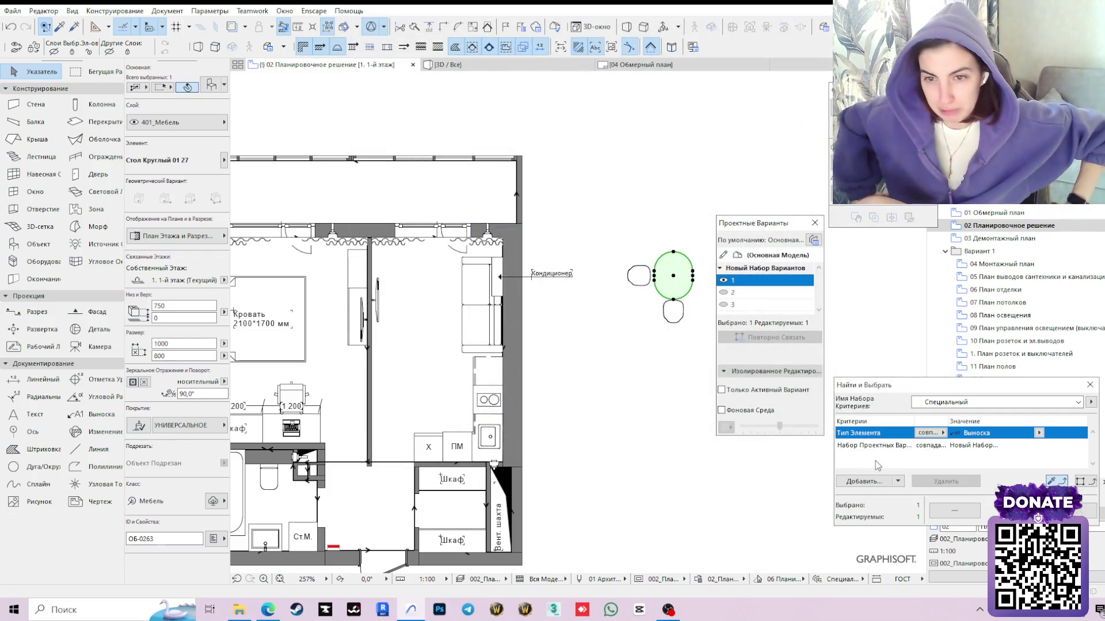
Move the round table into the kitchen-living room and place one dining chair below it
{"action": "left_click", "coordinate": [655, 276]}
{"action": "mouse_move", "coordinate": [616, 366]}
{"action": "middle_mouse_down"}
{"action": "mouse_move", "coordinate": [630, 389]}
{"action": "mouse_move", "coordinate": [685, 341]}
{"action": "middle_mouse_up"}
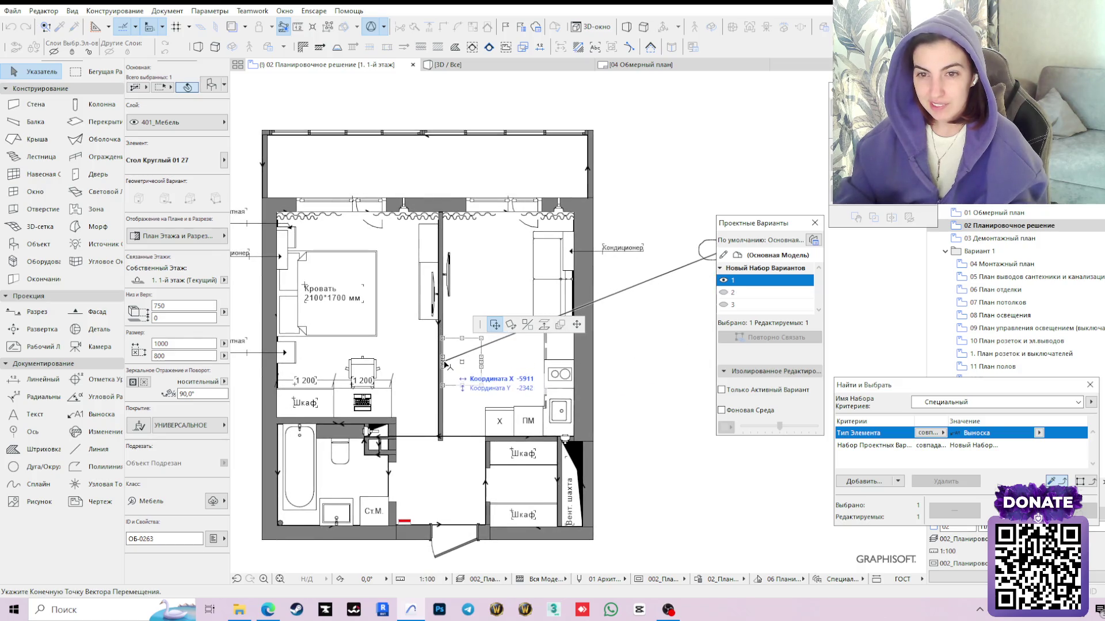
{"action": "left_click", "coordinate": [450, 345]}
{"action": "scroll", "coordinate": [673, 440], "scroll_direction": "up", "scroll_amount": 2}
{"action": "middle_click_drag", "start_coordinate": [674, 440], "coordinate": [530, 432]}
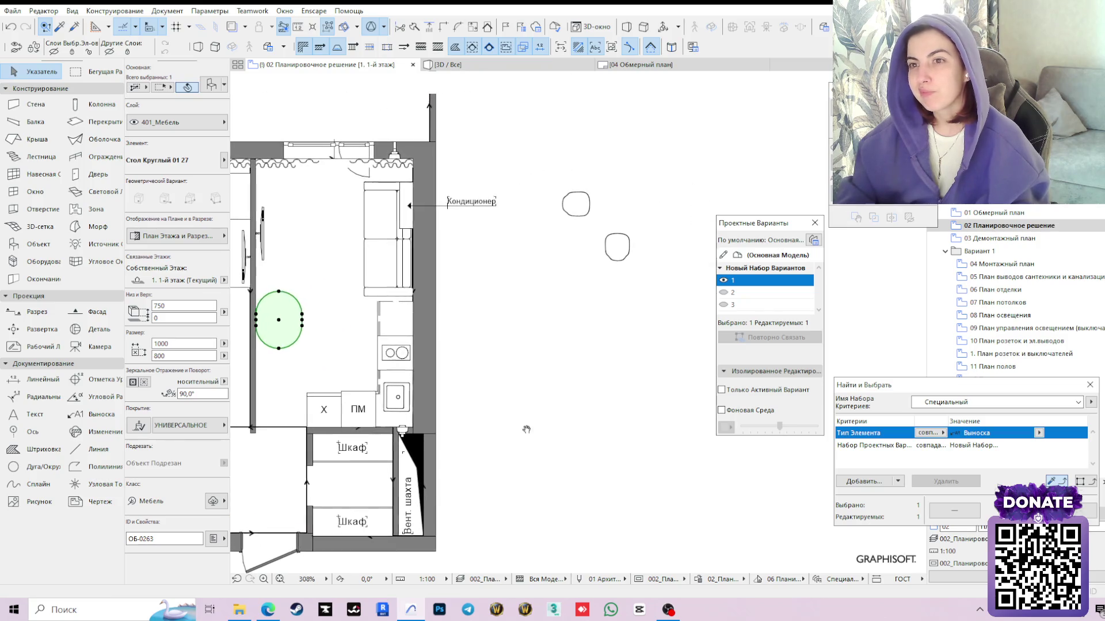
{"action": "left_click", "coordinate": [615, 248]}
{"action": "left_click", "coordinate": [616, 249]}
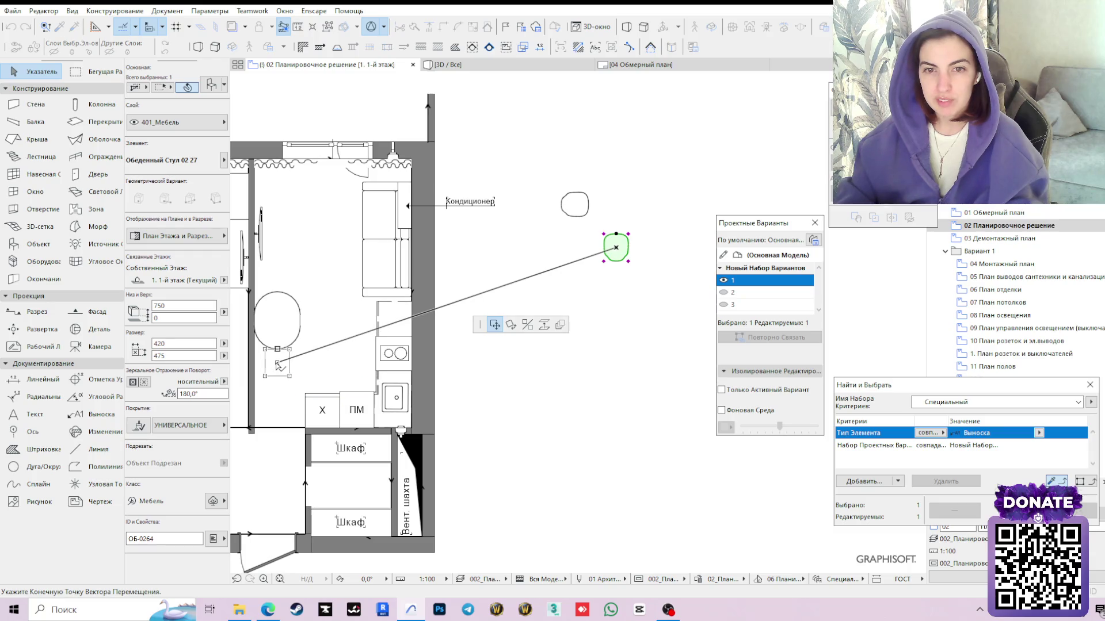
{"action": "left_click", "coordinate": [278, 364]}
Rotate the second chair to face the table and move it above the table
{"action": "middle_click_drag", "start_coordinate": [443, 277], "coordinate": [548, 318]}
{"action": "left_click", "coordinate": [681, 248]}
{"action": "left_click", "coordinate": [696, 249]}
{"action": "left_click", "coordinate": [509, 324]}
{"action": "left_click", "coordinate": [691, 245]}
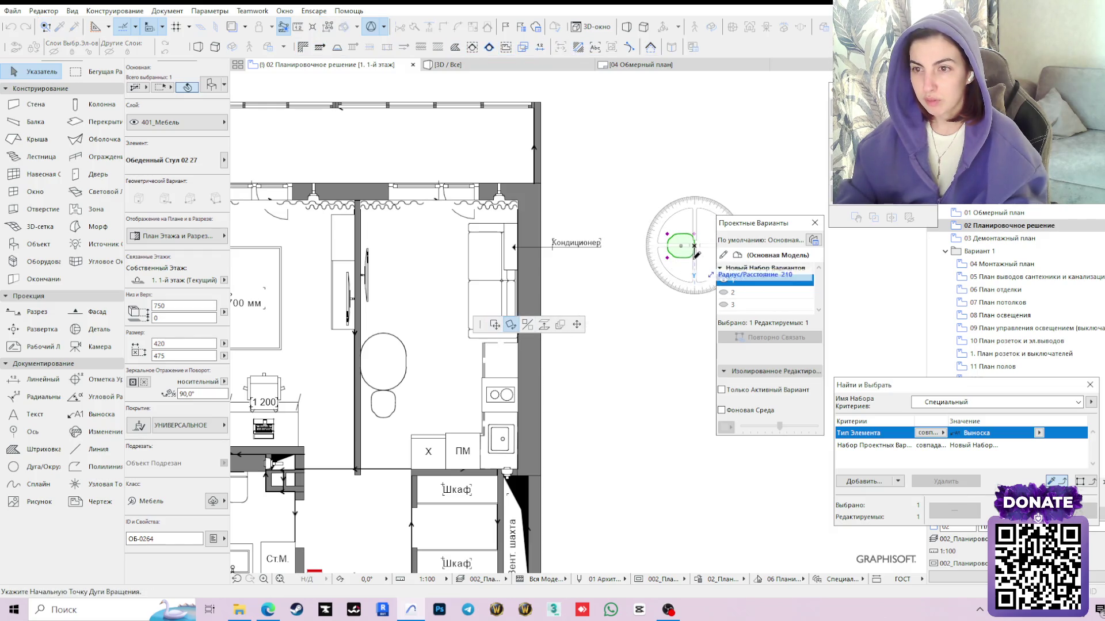
{"action": "left_click", "coordinate": [689, 285]}
{"action": "left_click", "coordinate": [657, 248]}
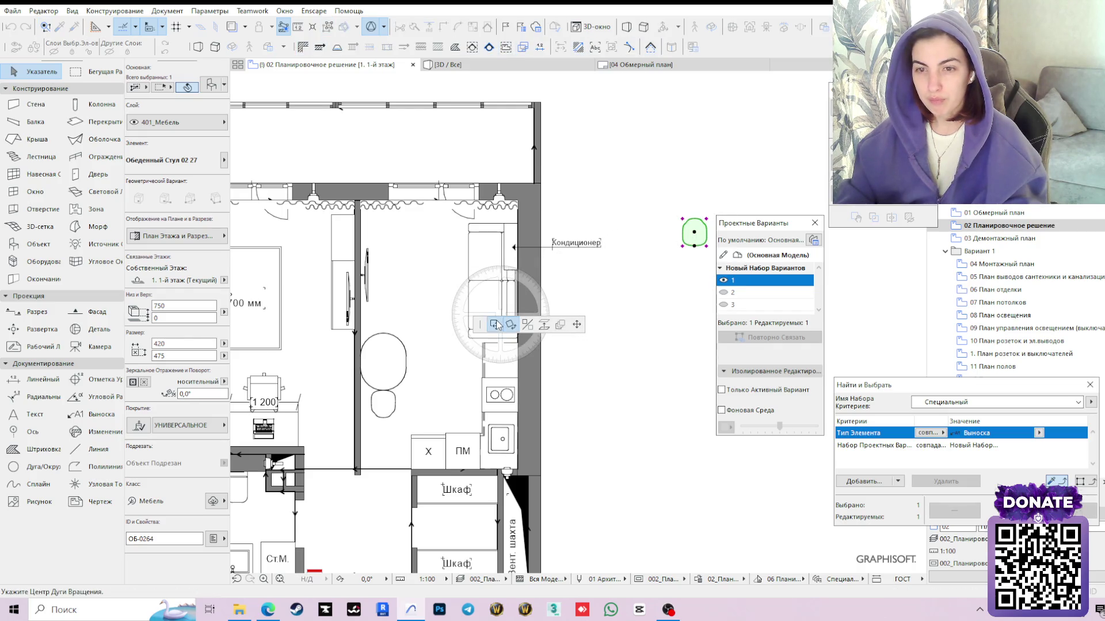
{"action": "left_click", "coordinate": [497, 325]}
{"action": "left_click", "coordinate": [383, 316]}
{"action": "scroll", "coordinate": [584, 390], "scroll_direction": "down", "scroll_amount": 2}
{"action": "scroll", "coordinate": [584, 389], "scroll_direction": "down", "scroll_amount": 1}
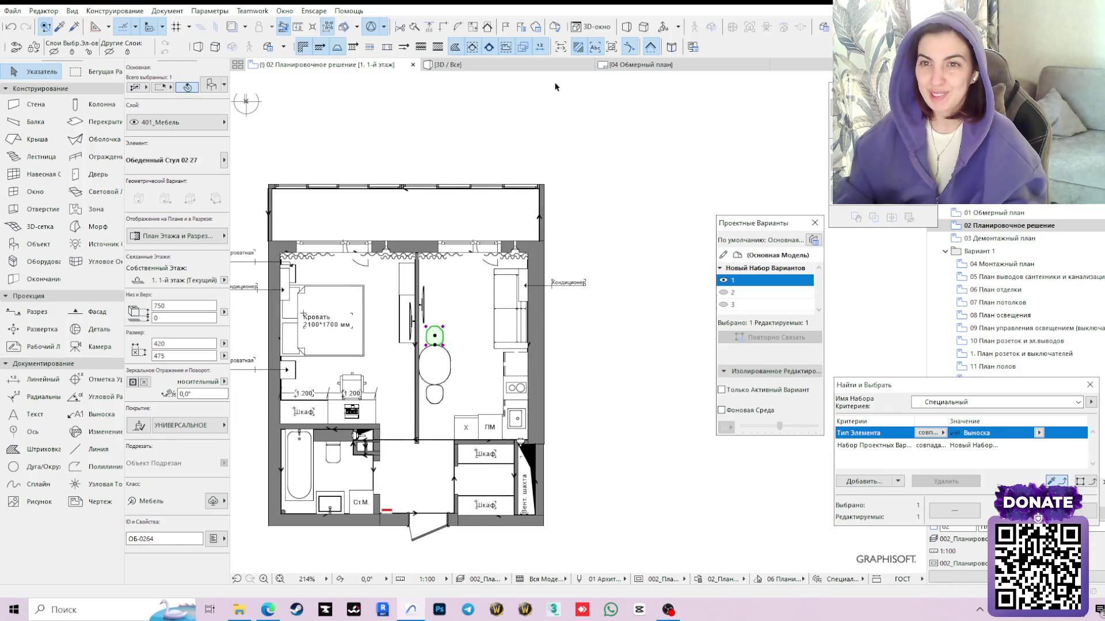
{"action": "left_click", "coordinate": [449, 64]}
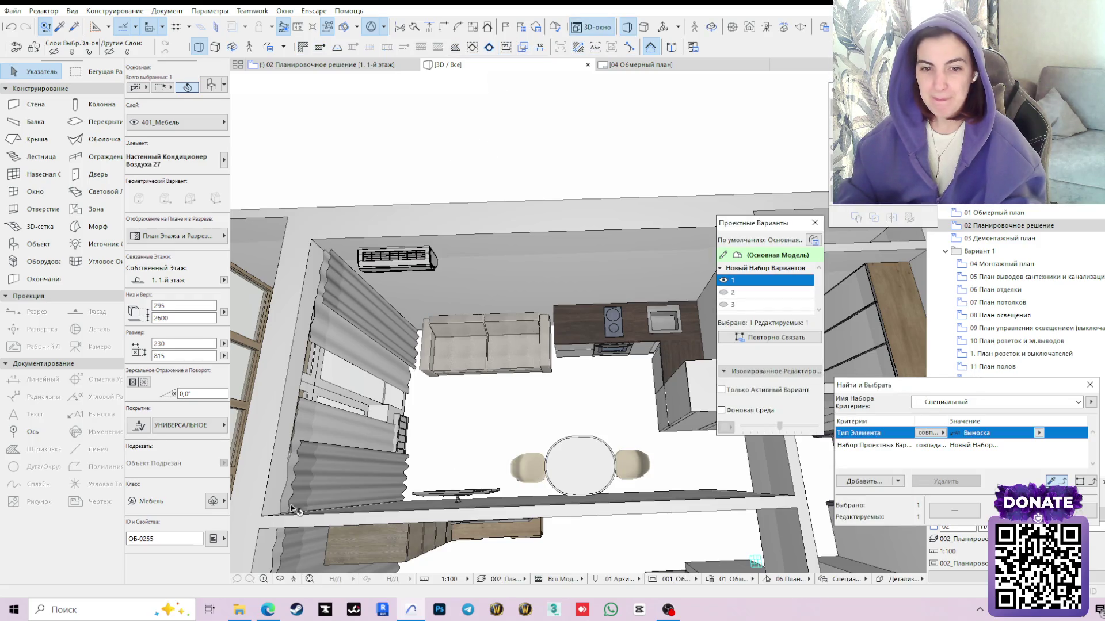
Orbit and centre the apartment in the 3D view to see the kitchen-living room
{"action": "left_click", "coordinate": [279, 578]}
{"action": "left_click_drag", "start_coordinate": [325, 311], "coordinate": [577, 322]}
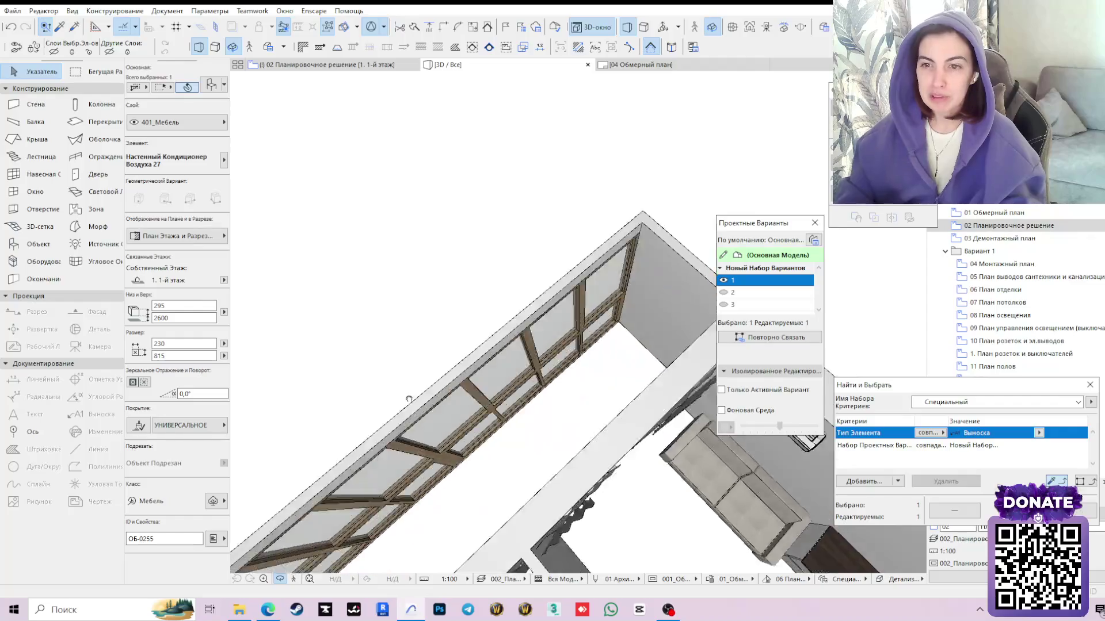
{"action": "scroll", "coordinate": [577, 322], "scroll_direction": "down", "scroll_amount": 2}
{"action": "scroll", "coordinate": [577, 322], "scroll_direction": "up", "scroll_amount": 2}
{"action": "scroll", "coordinate": [577, 322], "scroll_direction": "up", "scroll_amount": 2}
{"action": "scroll", "coordinate": [577, 321], "scroll_direction": "up", "scroll_amount": 2}
{"action": "scroll", "coordinate": [577, 322], "scroll_direction": "down", "scroll_amount": 2}
{"action": "scroll", "coordinate": [577, 322], "scroll_direction": "down", "scroll_amount": 2}
{"action": "scroll", "coordinate": [578, 322], "scroll_direction": "down", "scroll_amount": 1}
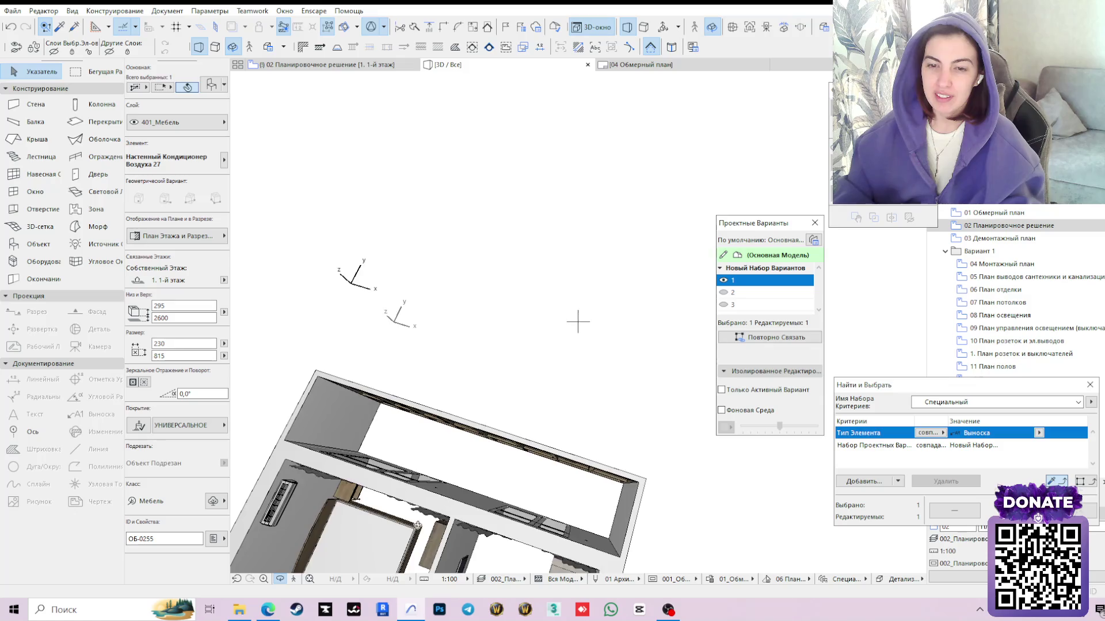
{"action": "scroll", "coordinate": [578, 322], "scroll_direction": "down", "scroll_amount": 2}
{"action": "middle_click_drag", "start_coordinate": [578, 322], "coordinate": [605, 216]}
{"action": "scroll", "coordinate": [605, 216], "scroll_direction": "up", "scroll_amount": 2}
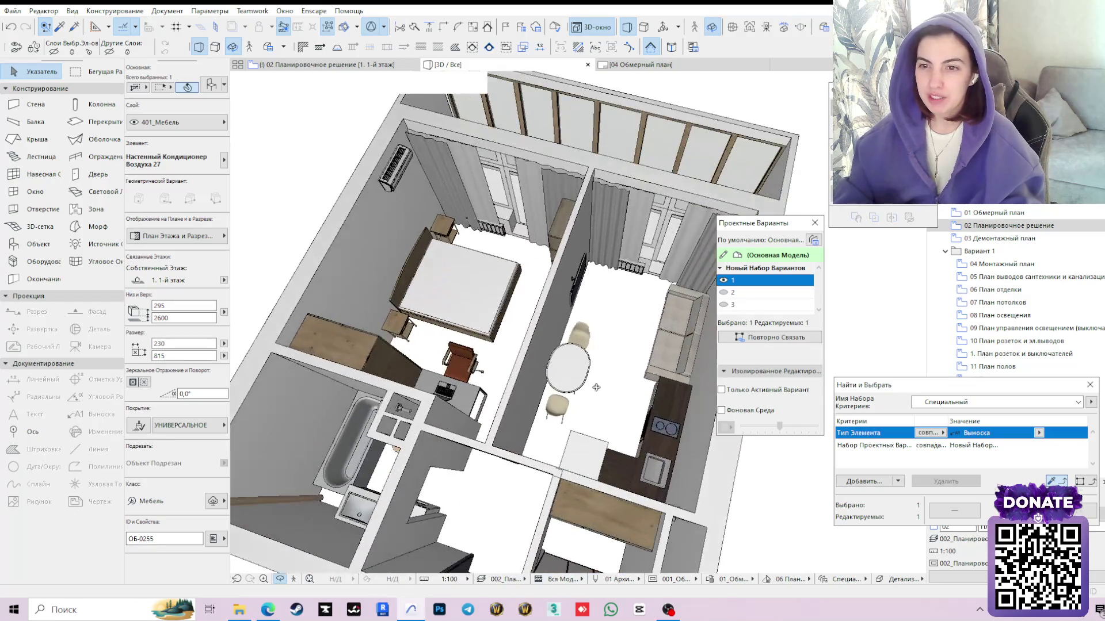
{"action": "scroll", "coordinate": [605, 216], "scroll_direction": "up", "scroll_amount": 2}
{"action": "middle_click_drag", "start_coordinate": [482, 377], "coordinate": [621, 351], "text": "shift"}
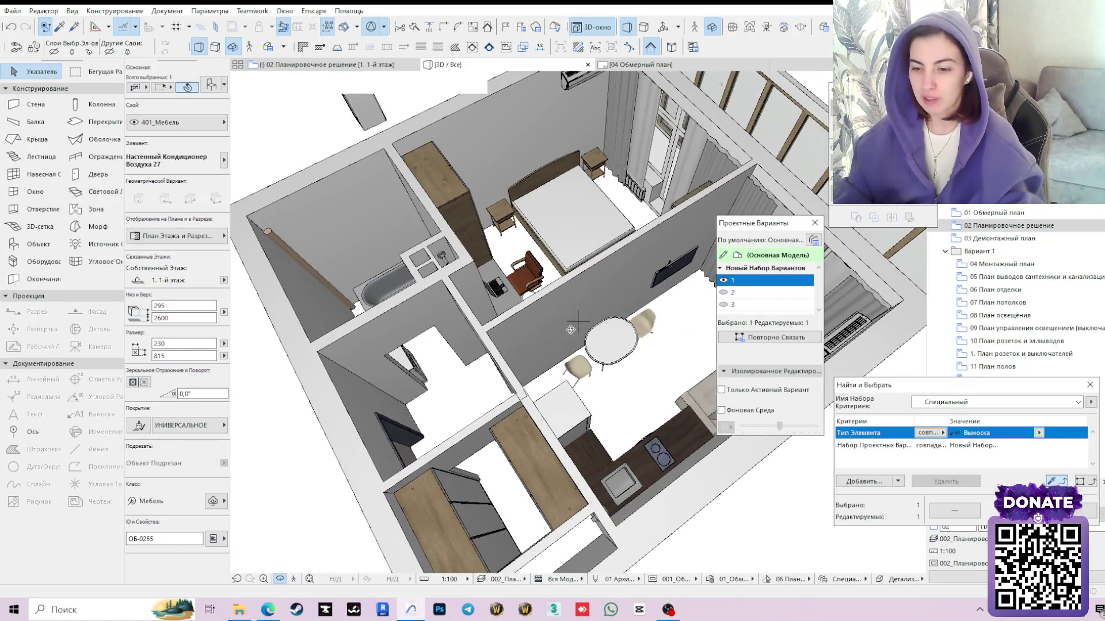
Move the table and both chairs together to a new spot and return to the floor plan
{"action": "left_click", "coordinate": [621, 351]}
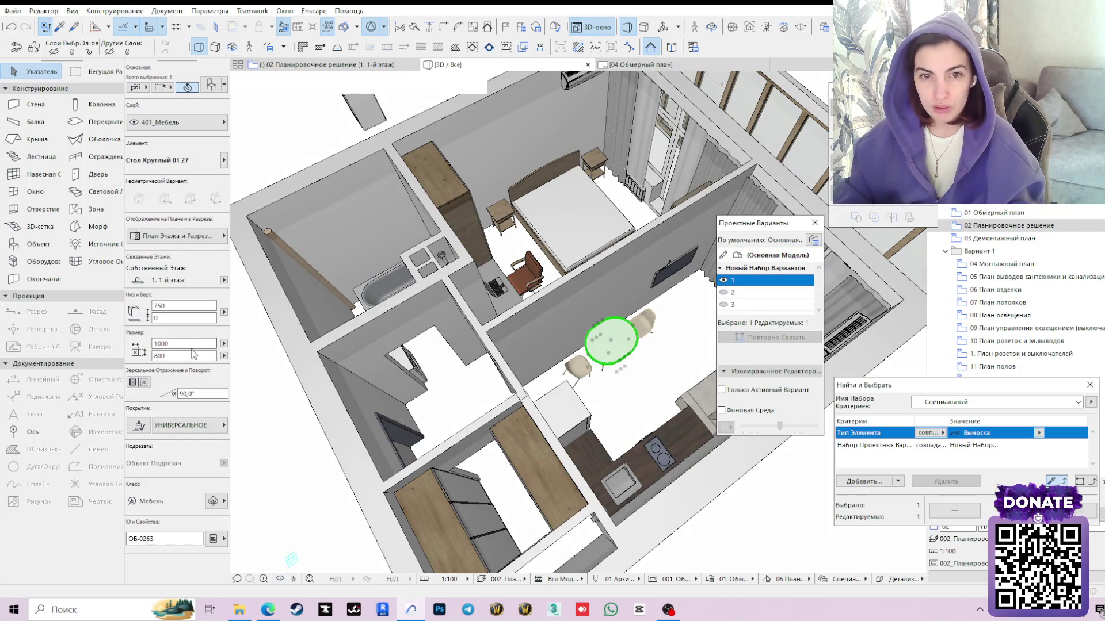
{"action": "scroll", "coordinate": [548, 412], "scroll_direction": "down", "scroll_amount": 3}
{"action": "scroll", "coordinate": [536, 392], "scroll_direction": "up", "scroll_amount": 3}
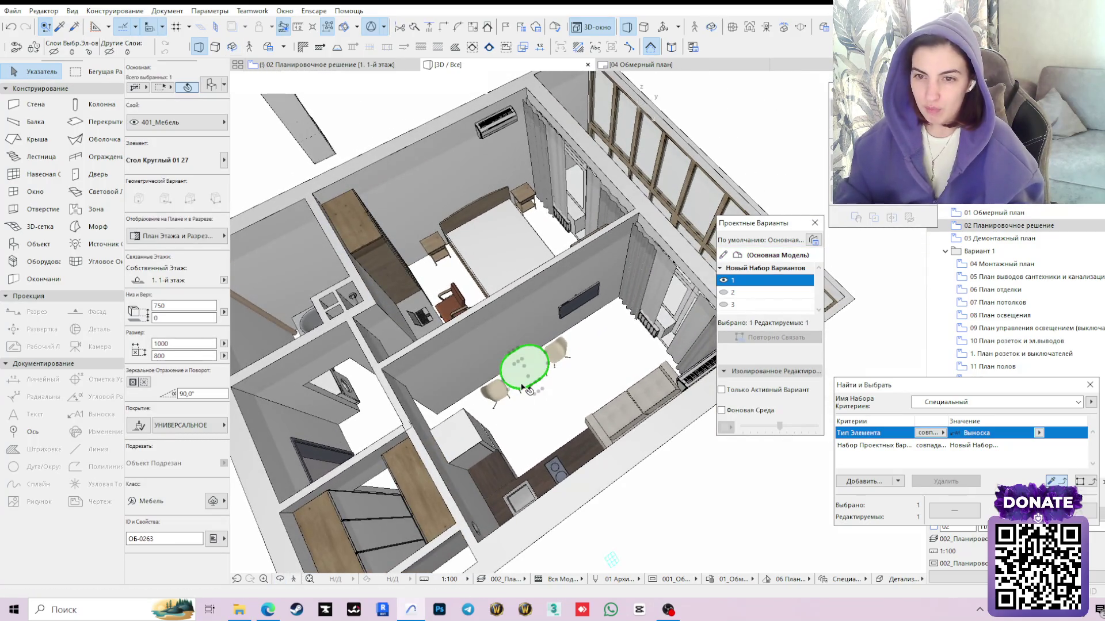
{"action": "left_click", "coordinate": [560, 358], "text": "shift"}
{"action": "left_click", "coordinate": [496, 389], "text": "shift"}
{"action": "scroll", "coordinate": [523, 380], "scroll_direction": "up", "scroll_amount": 2}
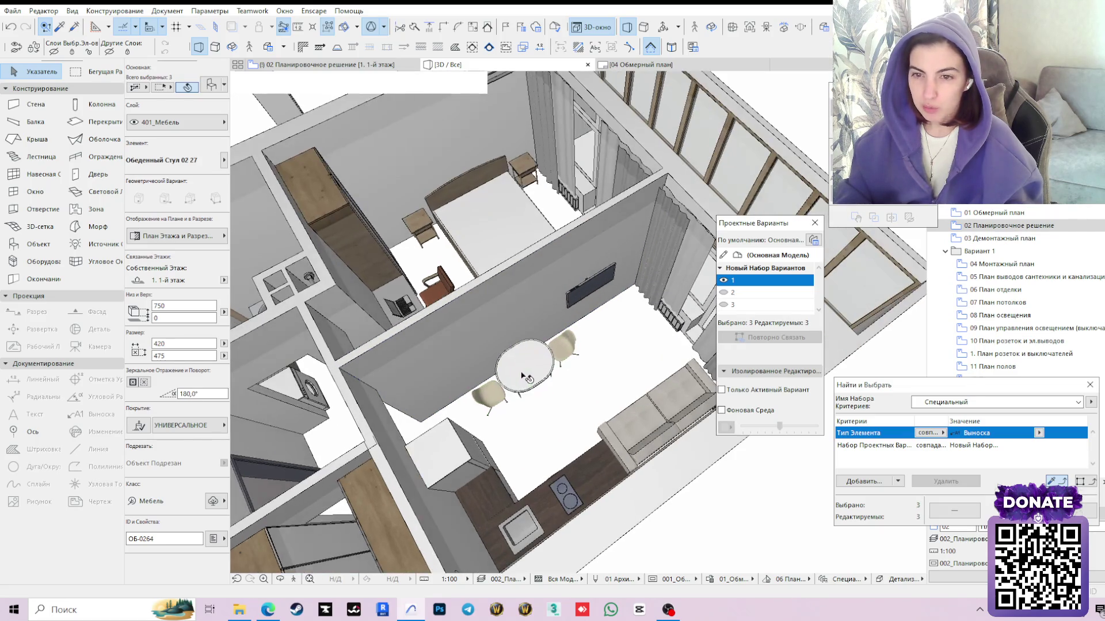
{"action": "left_click", "coordinate": [527, 370]}
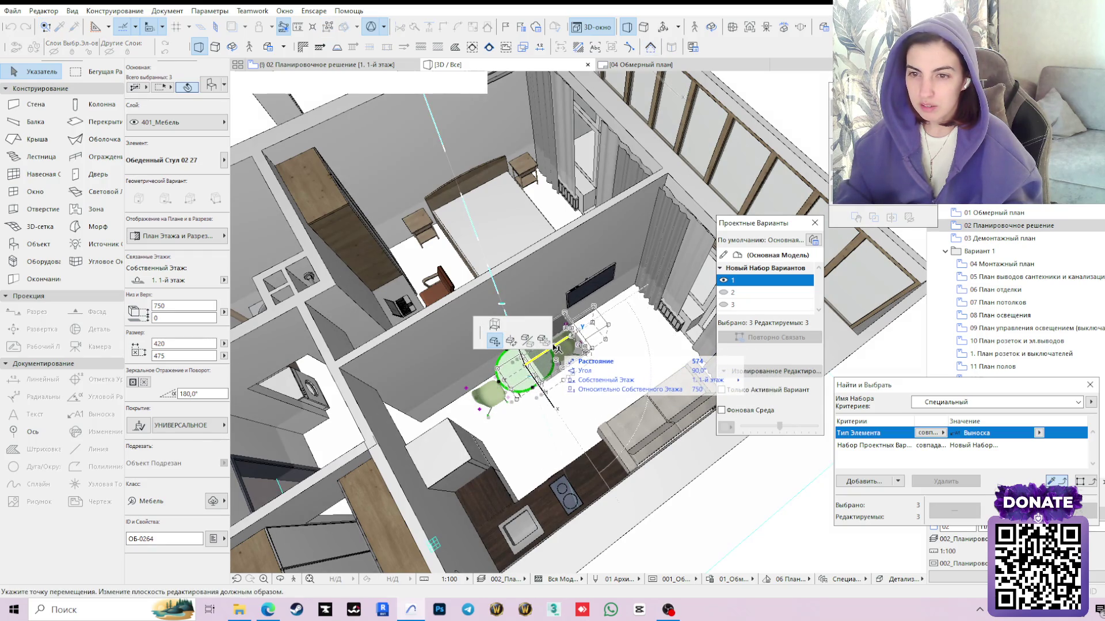
{"action": "left_click", "coordinate": [543, 354]}
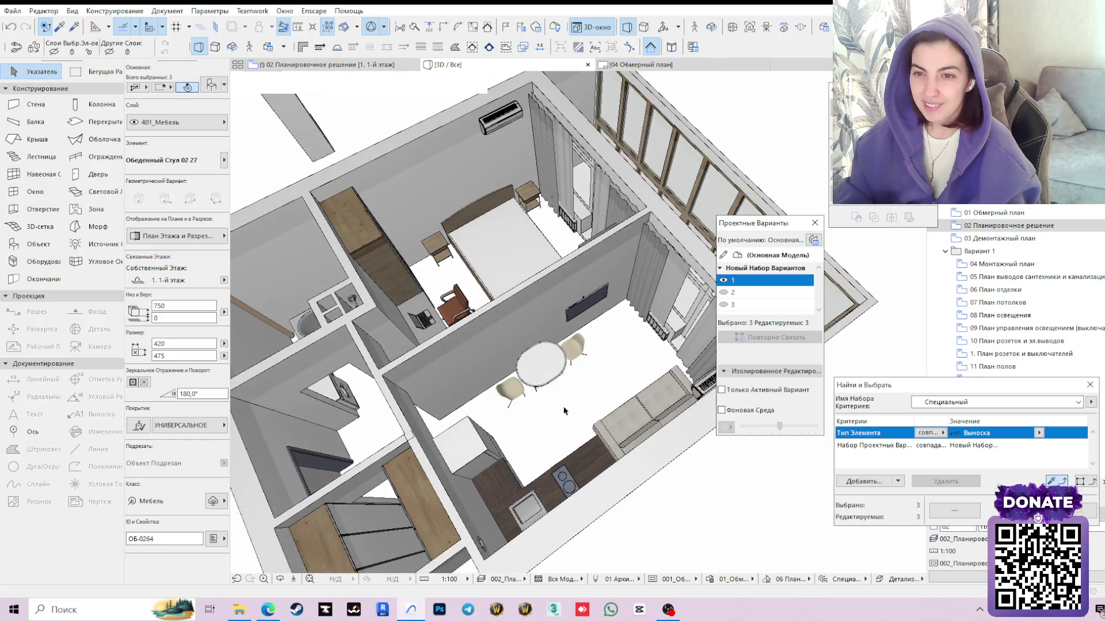
{"action": "left_click", "coordinate": [313, 68]}
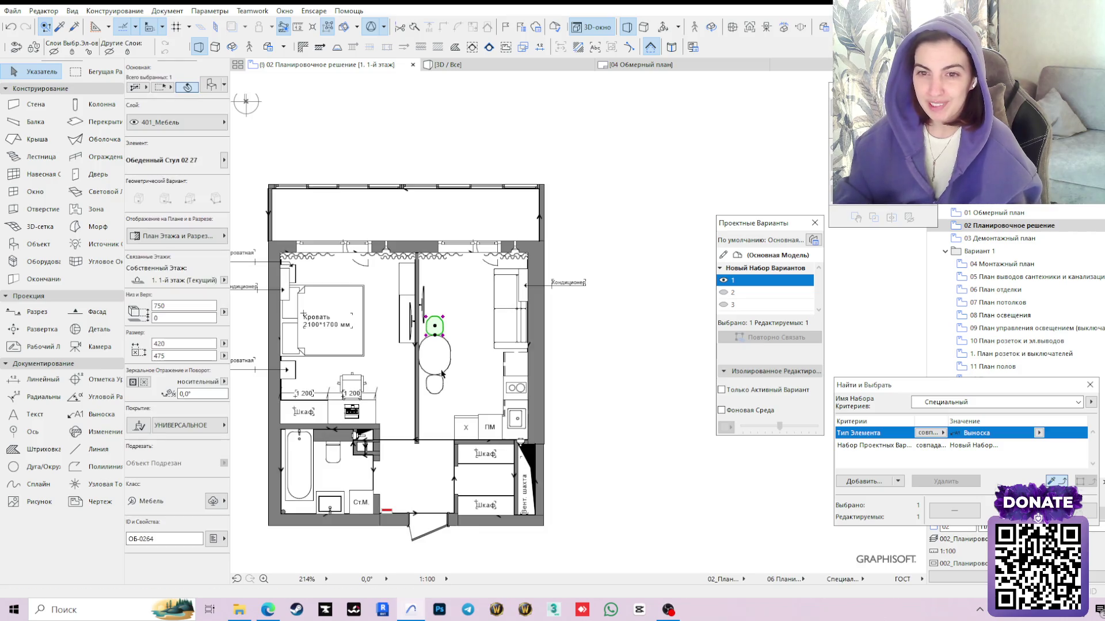
{"action": "scroll", "coordinate": [435, 356], "scroll_direction": "up", "scroll_amount": 3}
{"action": "left_click", "coordinate": [430, 355]}
{"action": "left_click", "coordinate": [268, 609]}
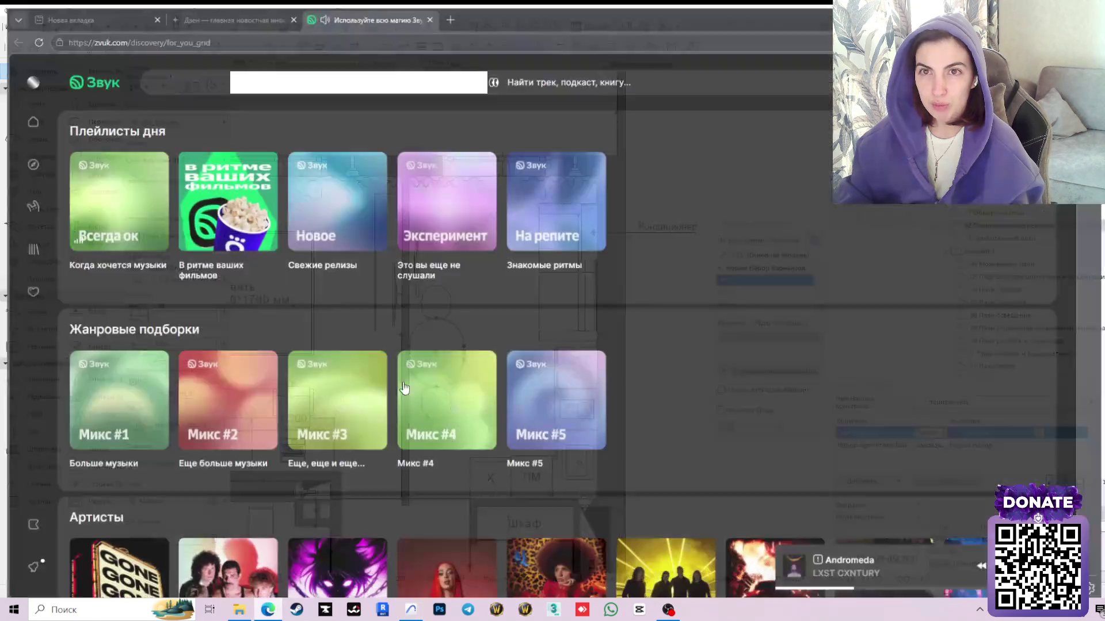
{"action": "left_click", "coordinate": [484, 7]}
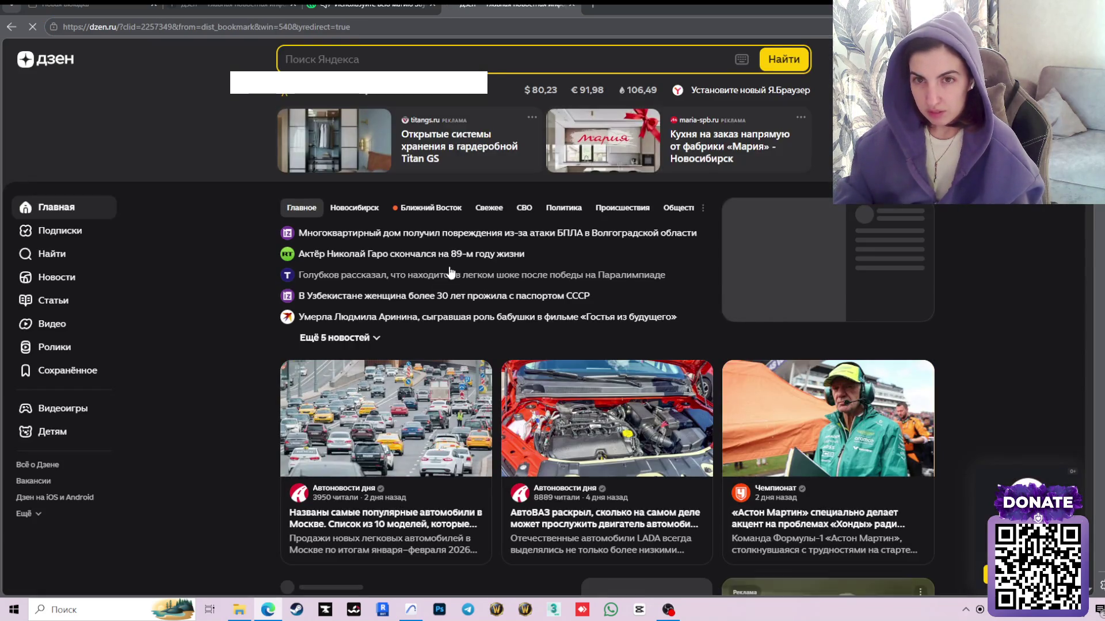
{"action": "key", "text": "alt+Tab"}
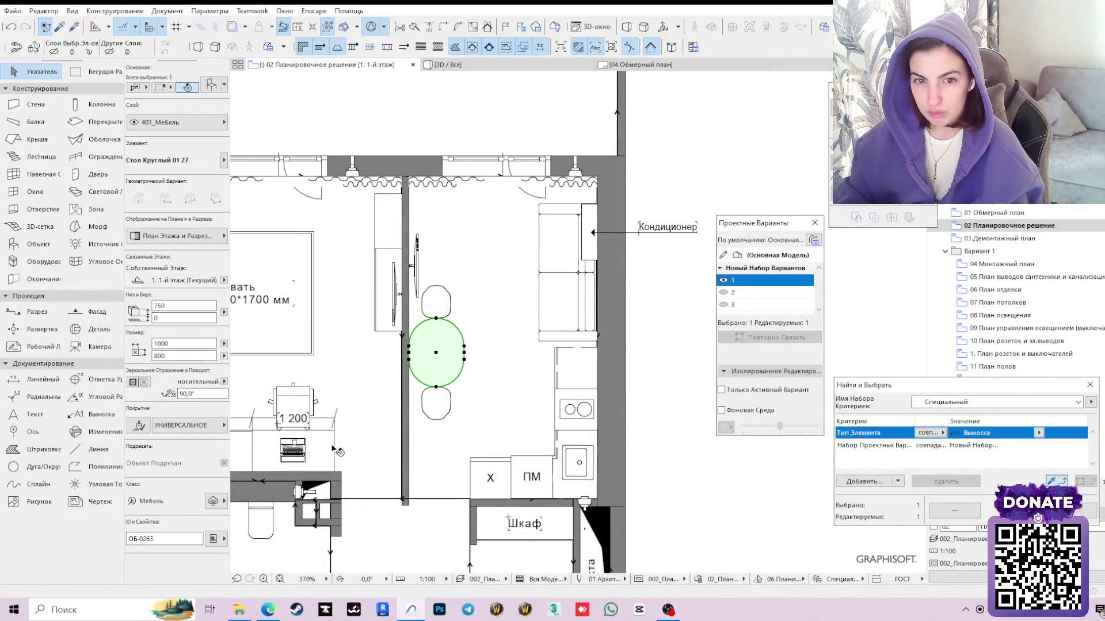
Set the table size to 800 in the Info Box, select table and chairs, and switch to design variant 2
{"action": "left_click", "coordinate": [169, 355]}
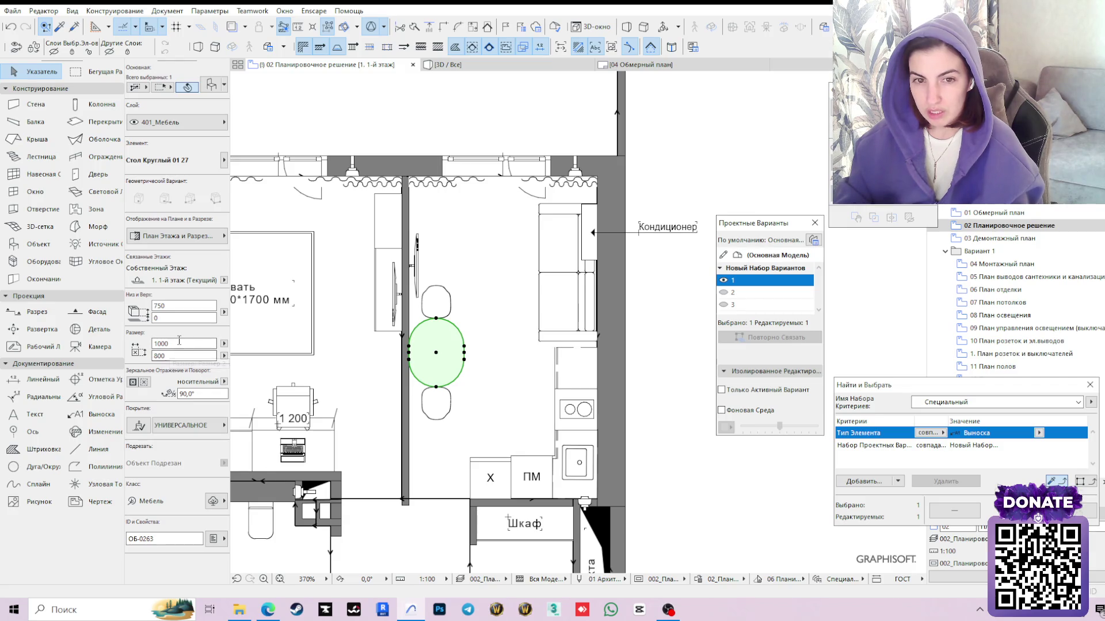
{"action": "type", "text": "800"}
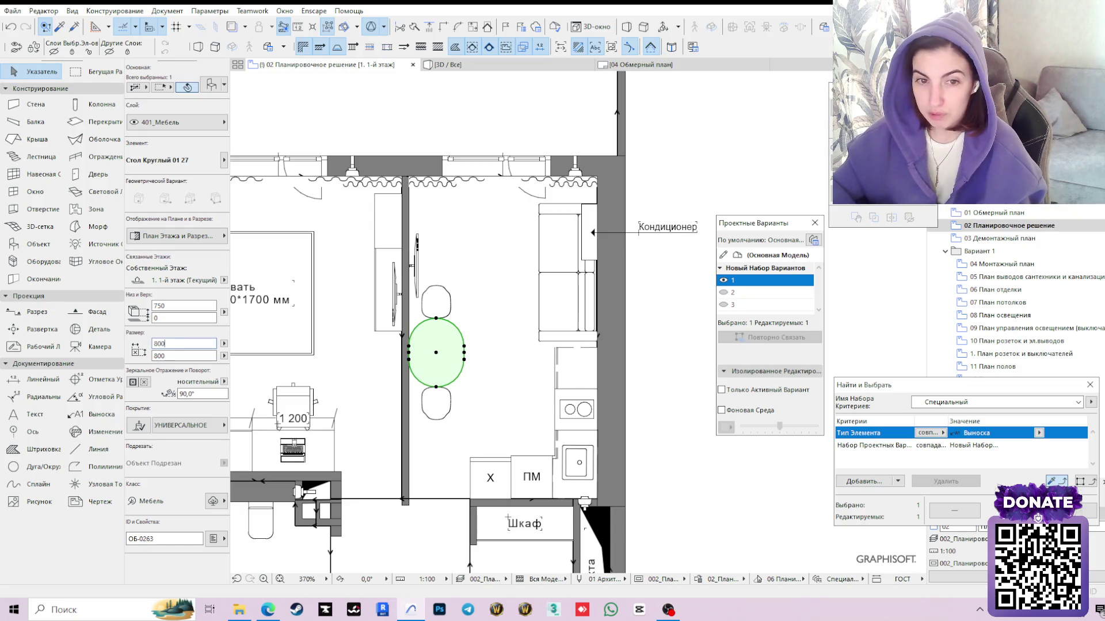
{"action": "key", "text": "Return"}
{"action": "left_click", "coordinate": [435, 302]}
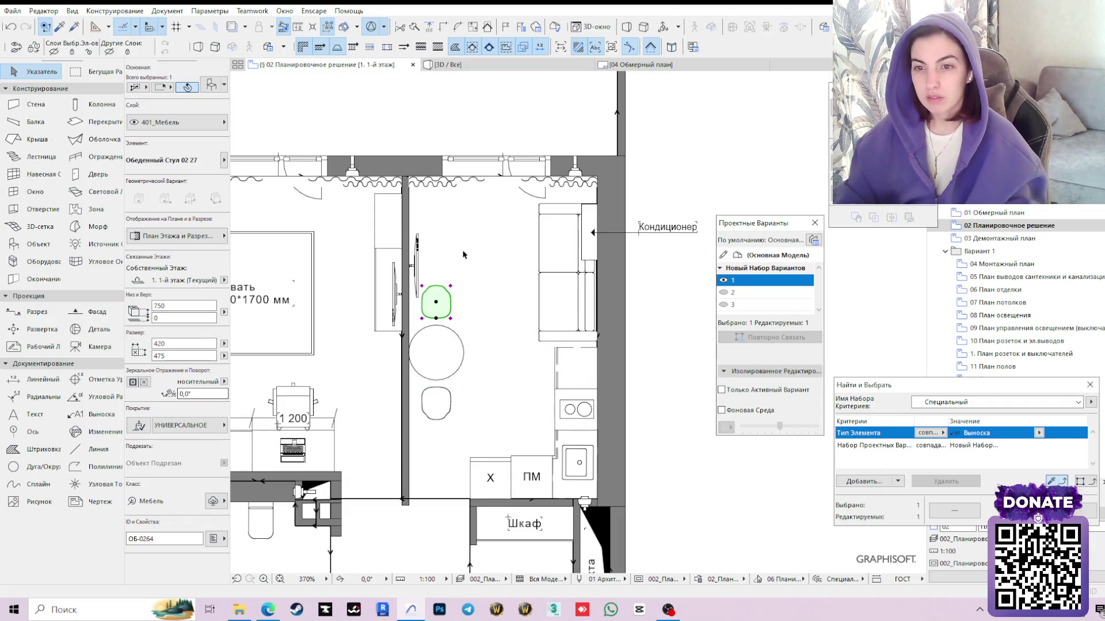
{"action": "left_click", "coordinate": [447, 370], "text": "shift"}
{"action": "left_click", "coordinate": [442, 417], "text": "shift"}
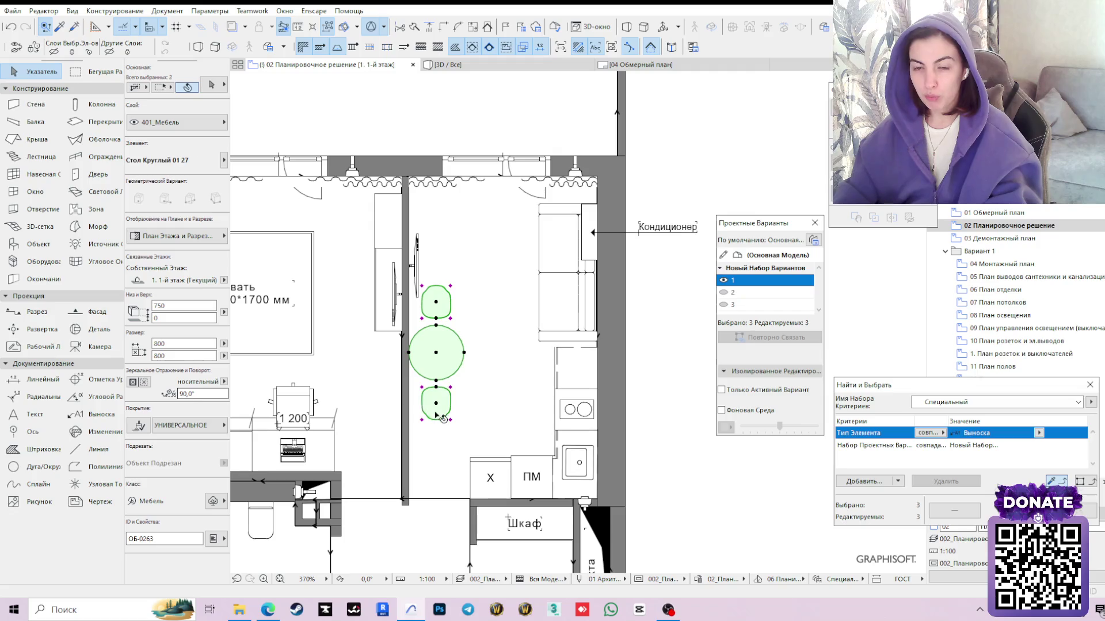
{"action": "left_click", "coordinate": [732, 293]}
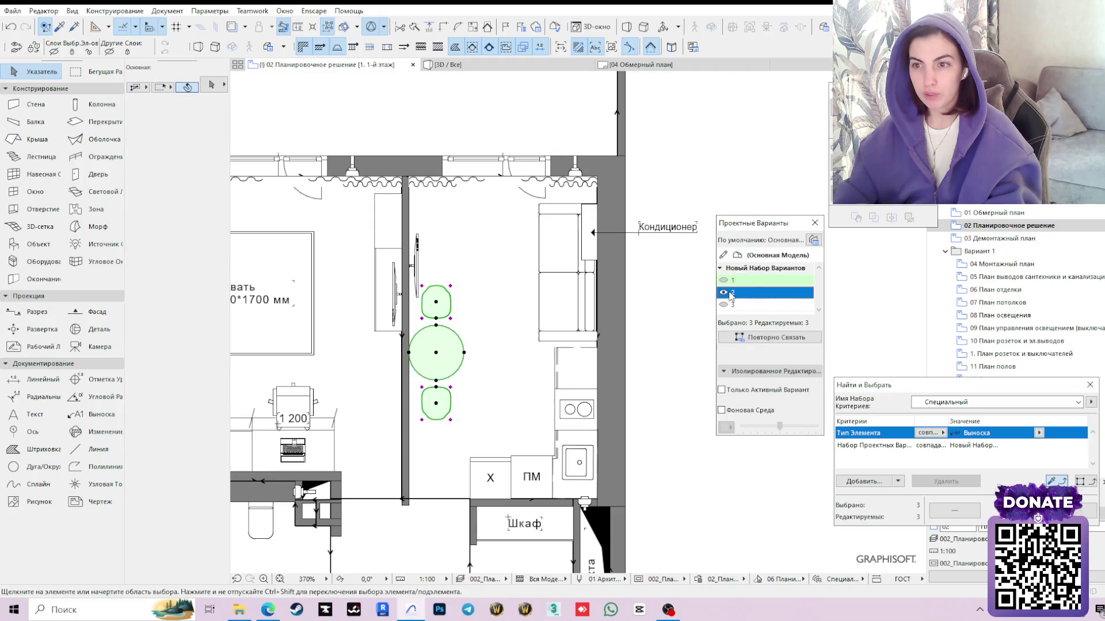